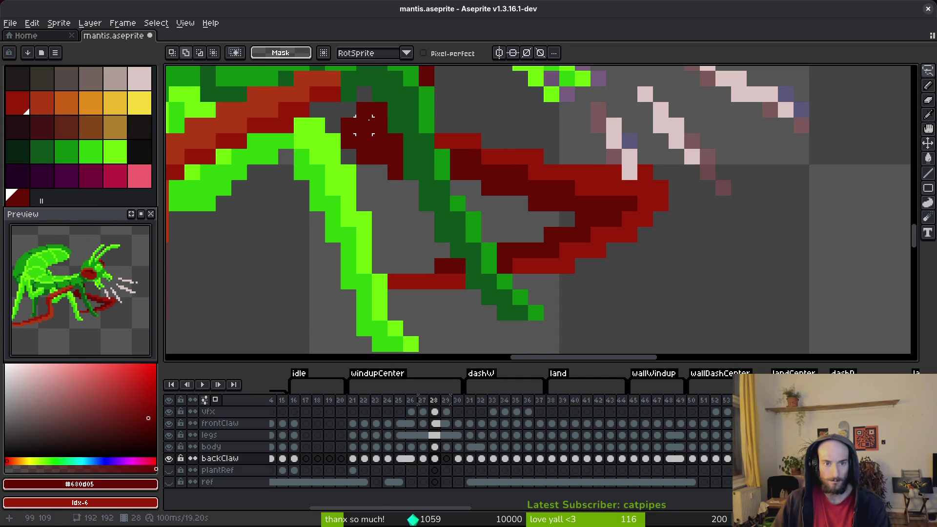
Lasso a section of the red back claw on frame 28 and nudge it one pixel left.
{"action": "key", "text": "f"}
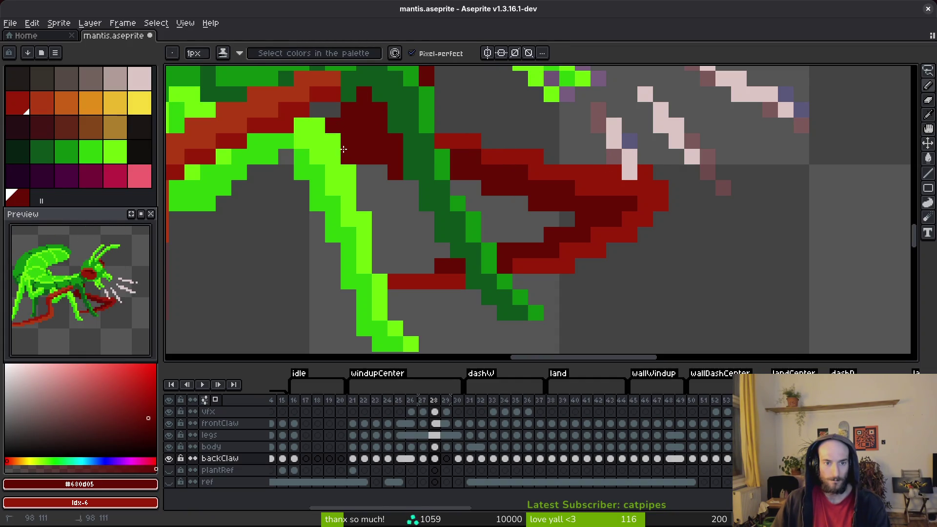
{"action": "key", "text": "q"}
{"action": "mouse_move", "coordinate": [649, 146]}
{"action": "left_mouse_down"}
{"action": "mouse_move", "coordinate": [439, 195]}
{"action": "mouse_move", "coordinate": [669, 293]}
{"action": "mouse_move", "coordinate": [649, 228]}
{"action": "left_mouse_up"}
{"action": "key", "text": "Left"}
{"action": "key", "text": "Return"}
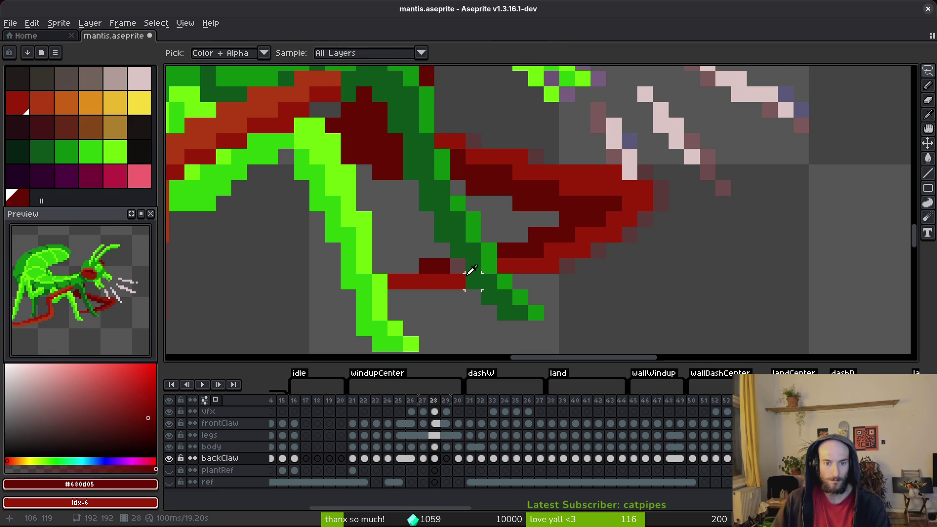
{"action": "key", "text": "f"}
{"action": "key", "text": "e"}
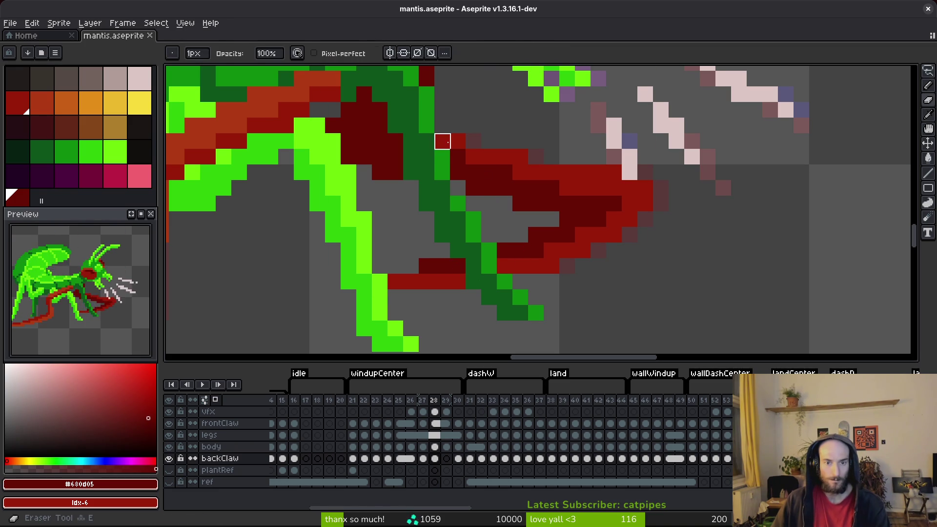
{"action": "scroll", "coordinate": [505, 172], "scroll_direction": "down", "scroll_amount": 5}
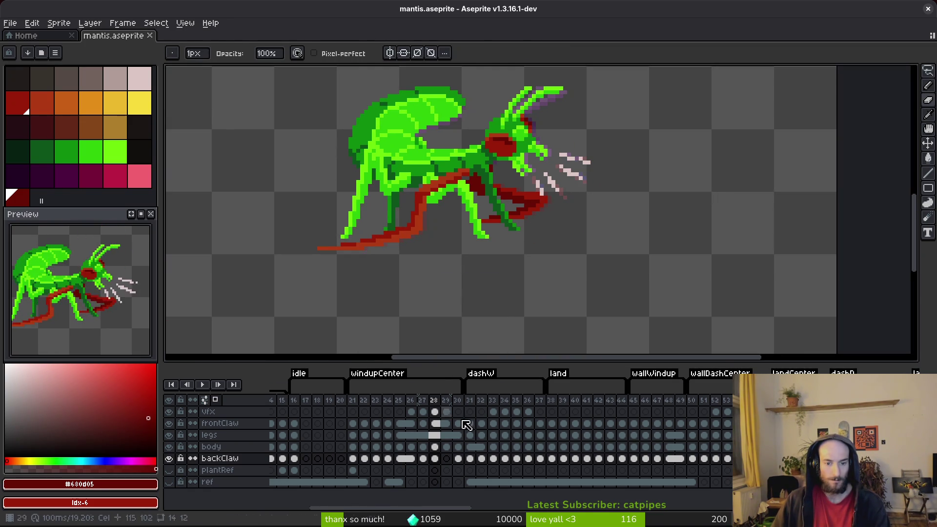
Link the backClaw cels of frames 28 and 29 and save the sprite.
{"action": "left_click_drag", "start_coordinate": [435, 458], "coordinate": [446, 458]}
{"action": "right_click", "coordinate": [443, 461]}
{"action": "left_click", "coordinate": [460, 492]}
{"action": "key", "text": "ctrl+s"}
From frame 21, save again, turn off onion skin and hide panels for a larger canvas.
{"action": "left_click", "coordinate": [354, 425]}
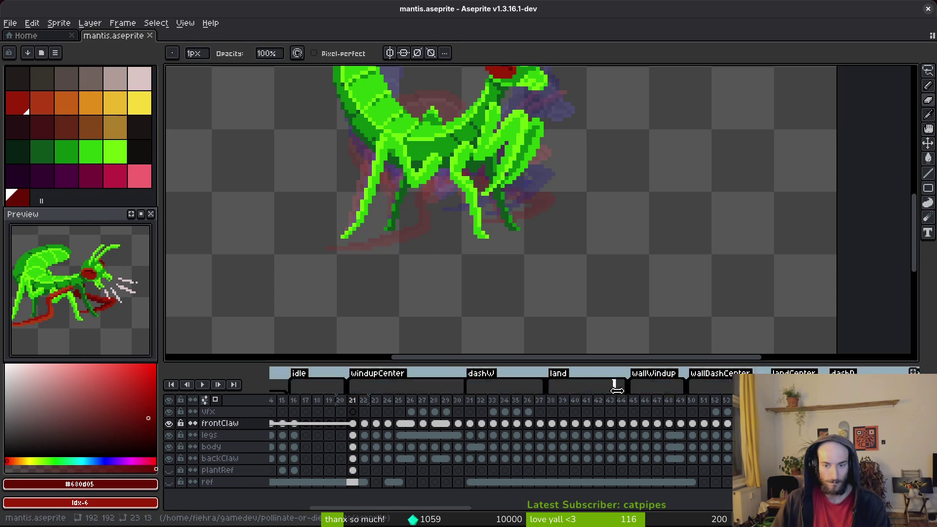
{"action": "key", "text": "ctrl+s"}
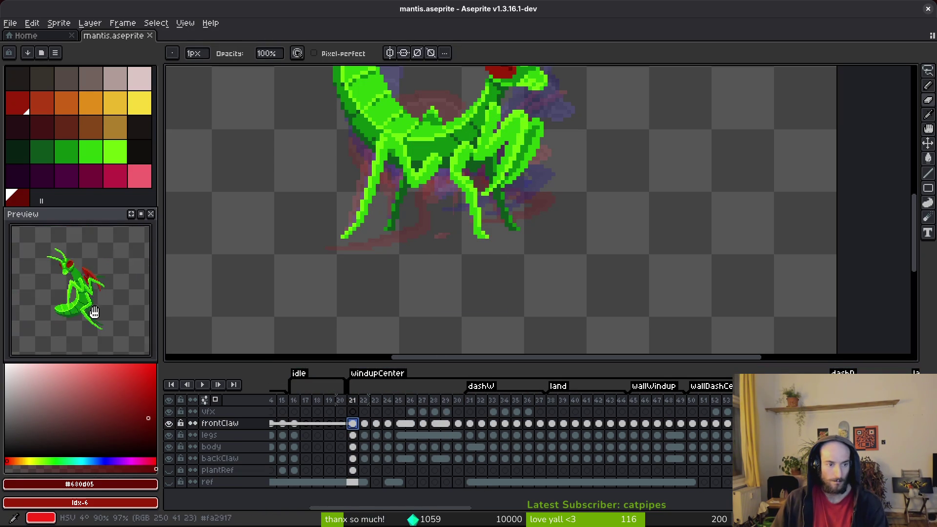
{"action": "scroll", "coordinate": [97, 325], "scroll_direction": "down", "scroll_amount": 3}
{"action": "scroll", "coordinate": [463, 265], "scroll_direction": "down", "scroll_amount": 3}
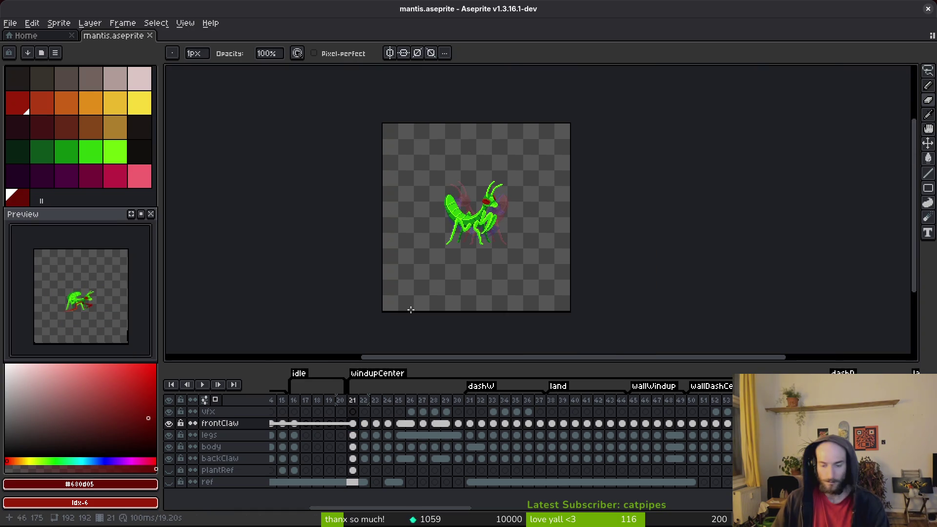
{"action": "left_click", "coordinate": [216, 404]}
{"action": "scroll", "coordinate": [499, 288], "scroll_direction": "up", "scroll_amount": 2}
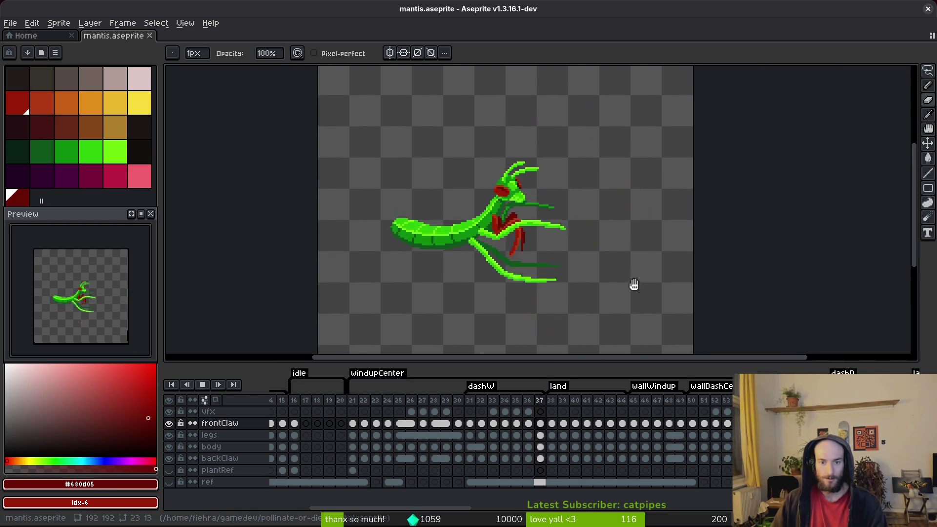
{"action": "key", "text": "Tab"}
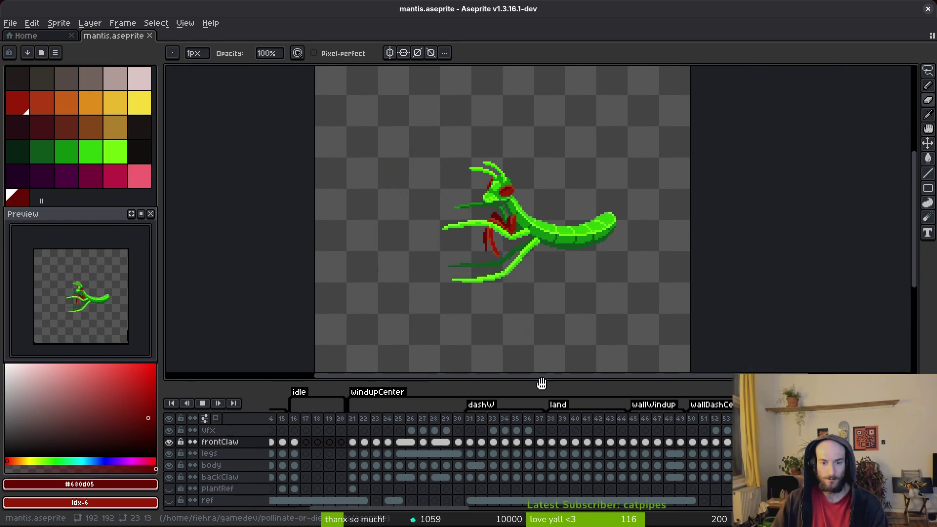
{"action": "scroll", "coordinate": [567, 300], "scroll_direction": "down", "scroll_amount": 2}
{"action": "scroll", "coordinate": [564, 304], "scroll_direction": "up", "scroll_amount": 2}
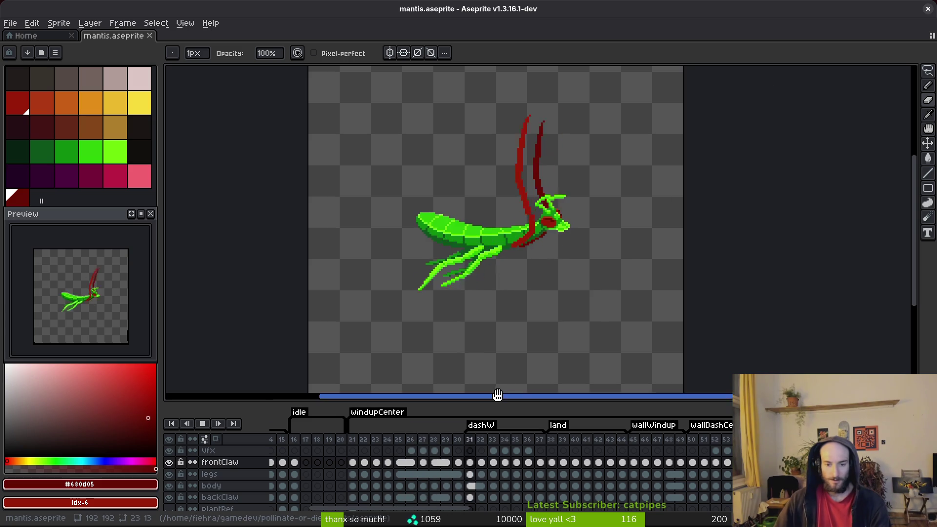
Stop playback at frame 32 and step back and forth through frames 35–38 against the slash.
{"action": "left_click", "coordinate": [479, 462]}
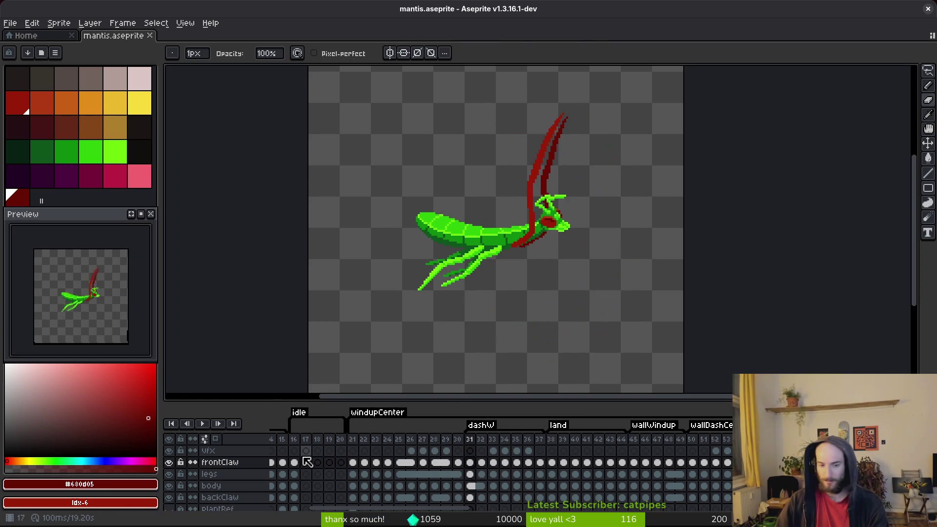
{"action": "key", "text": "Right"}
{"action": "key", "text": "Right"}
{"action": "key", "text": "Right"}
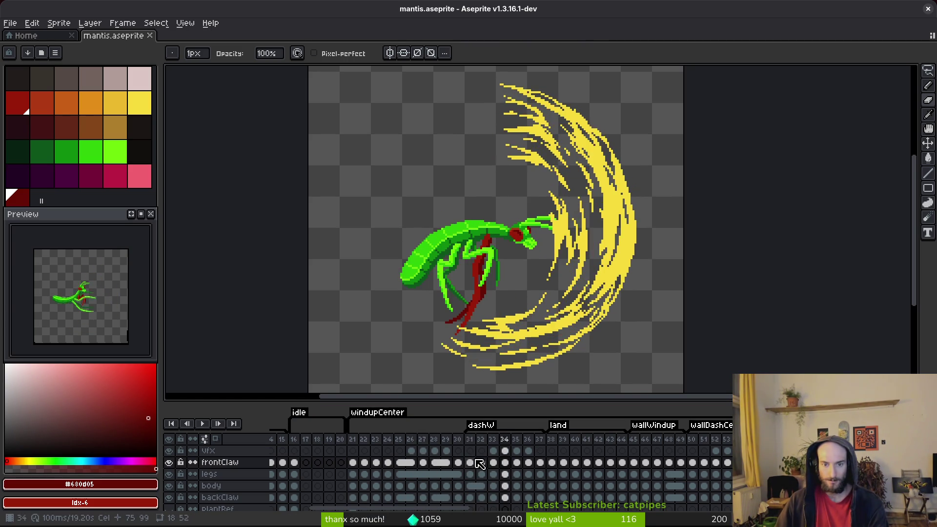
{"action": "key", "text": "Right"}
{"action": "key", "text": "Right"}
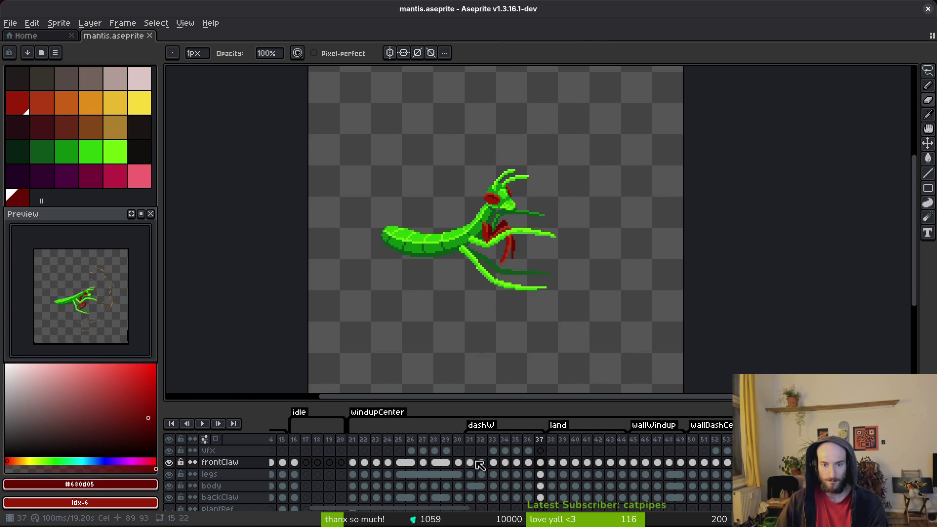
{"action": "key", "text": "Left"}
{"action": "key", "text": "Left"}
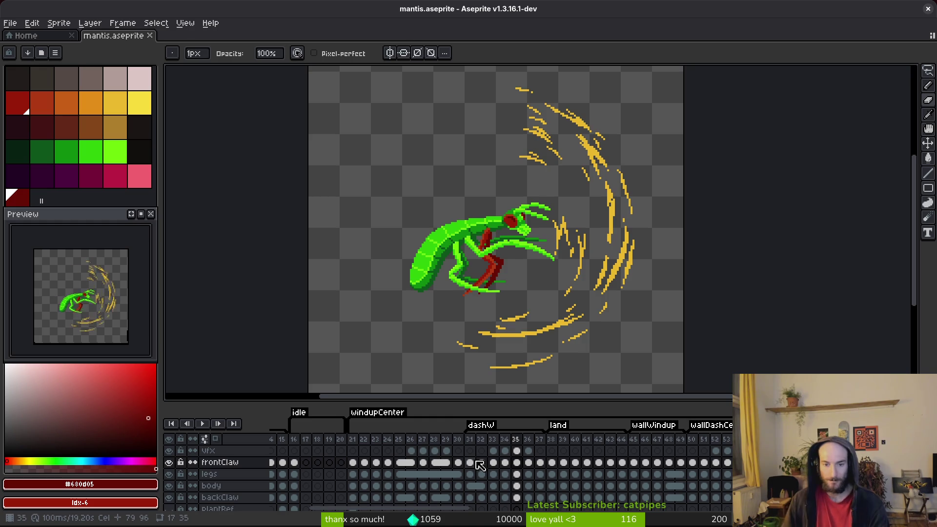
{"action": "key", "text": "Right"}
{"action": "key", "text": "b"}
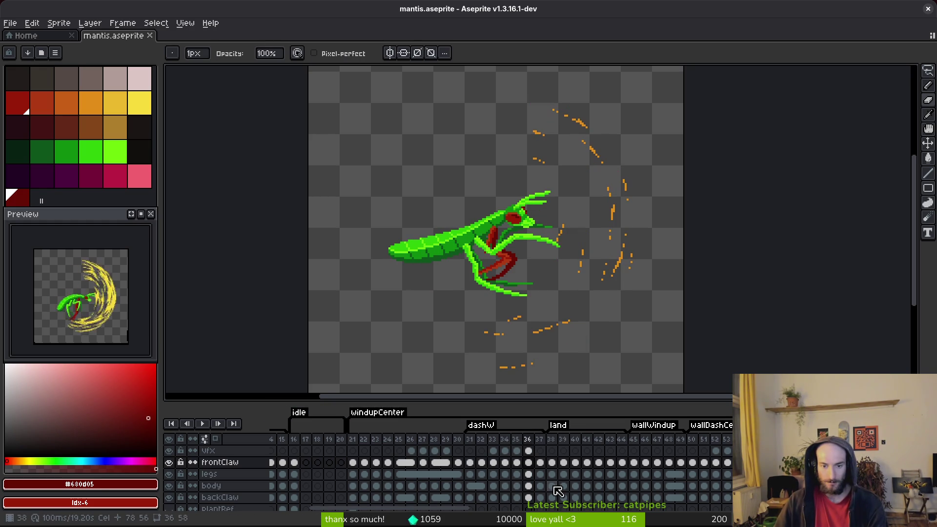
{"action": "key", "text": "Right"}
{"action": "key", "text": "Left"}
{"action": "key", "text": "Right"}
{"action": "key", "text": "Right"}
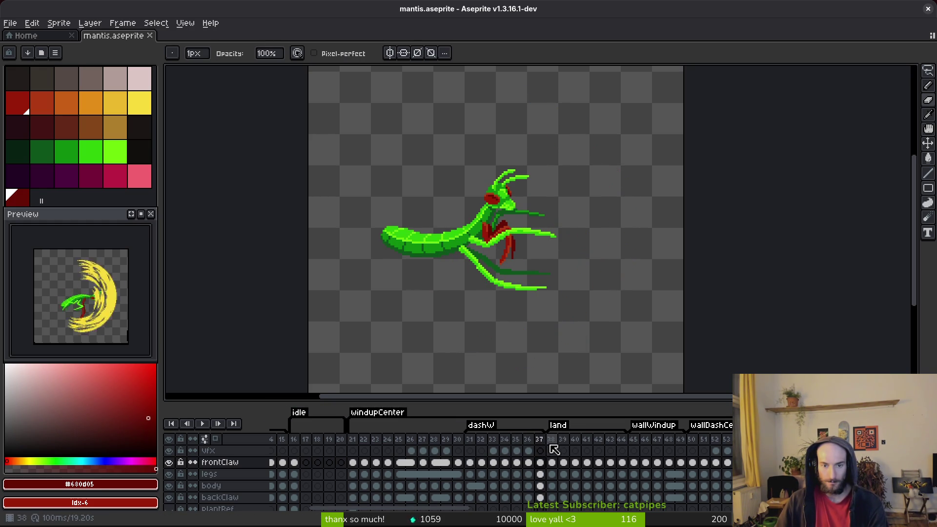
{"action": "key", "text": "Left"}
{"action": "key", "text": "Right"}
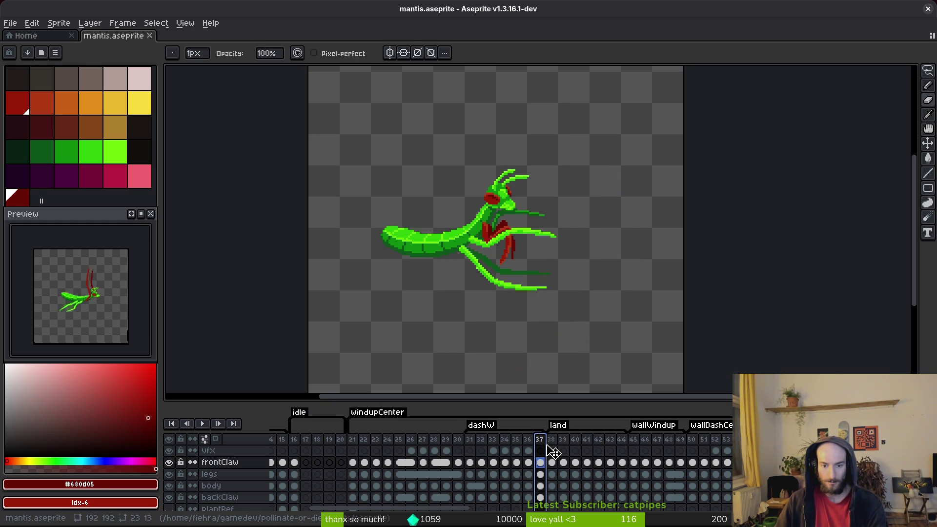
Move frame 37 in the timeline, play the animation to check timing, then return to frame 37.
{"action": "left_click_drag", "start_coordinate": [322, 458], "coordinate": [335, 446]}
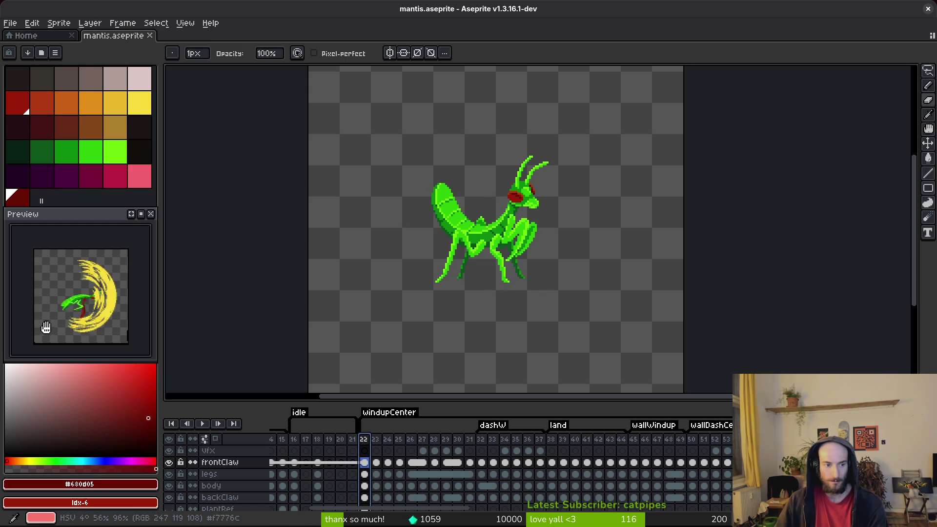
{"action": "key", "text": "Return"}
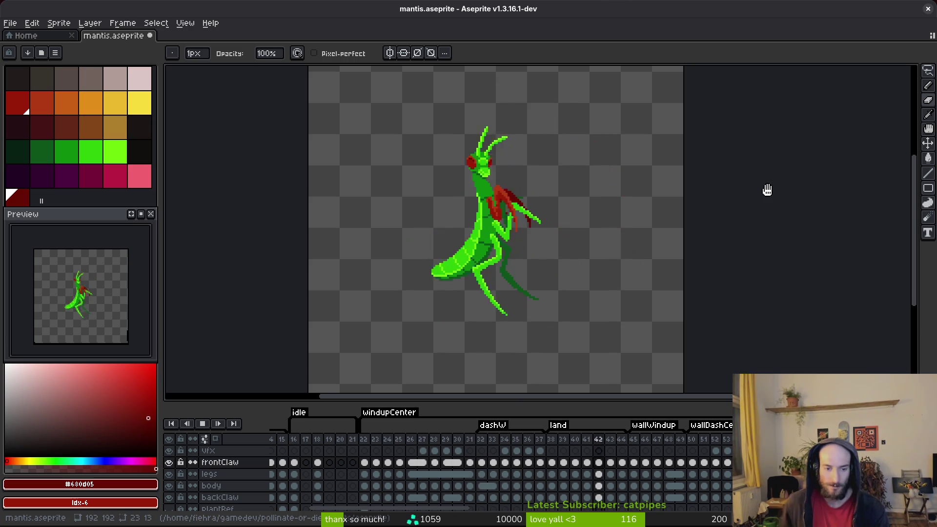
{"action": "key", "text": "Return"}
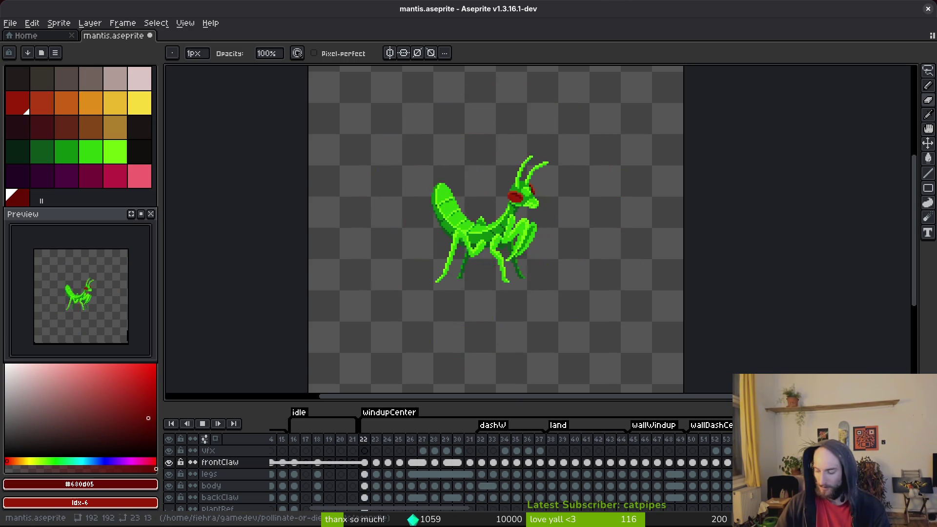
{"action": "left_click", "coordinate": [540, 462]}
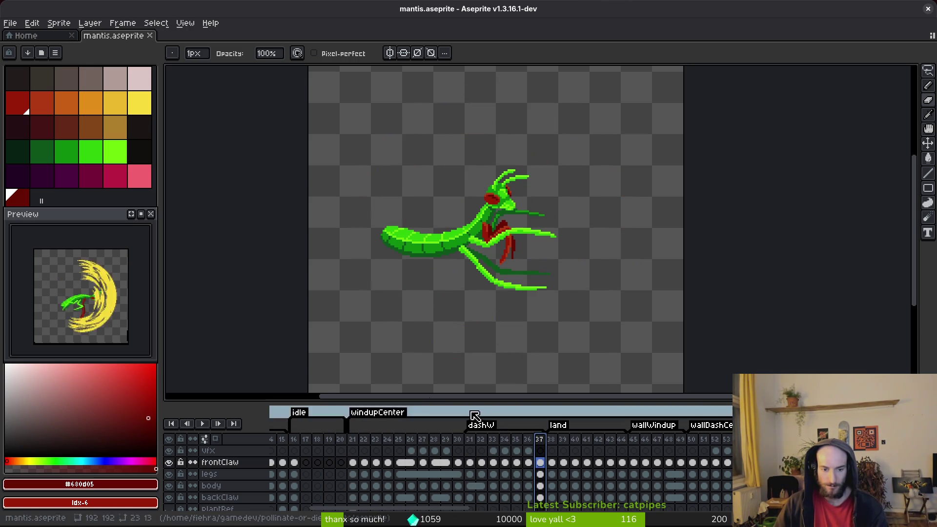
Flip between frames 36, 37 and 38 to compare the mantis poses against the slash.
{"action": "key", "text": "Return"}
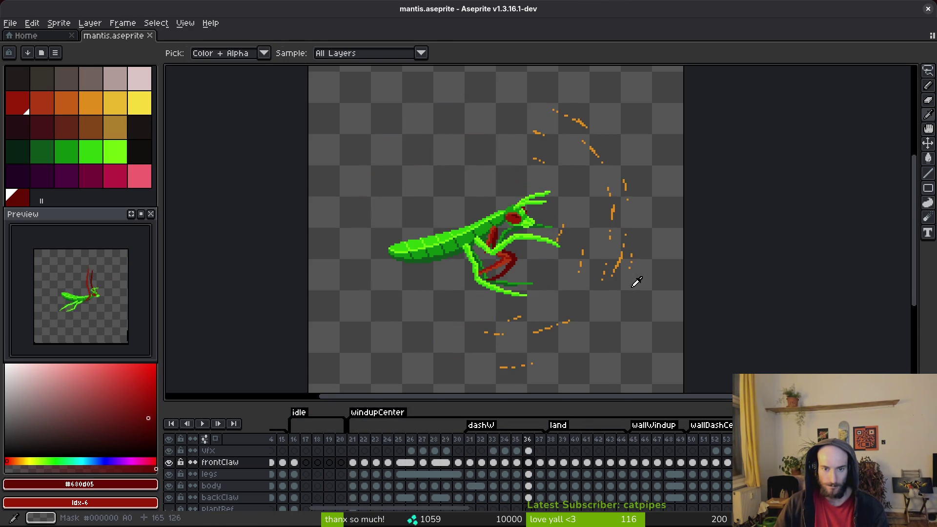
{"action": "key", "text": "Left"}
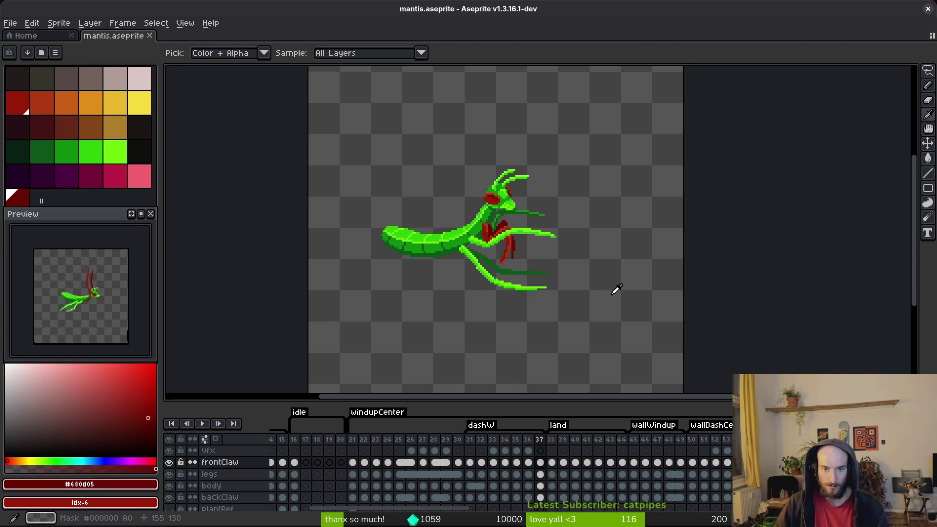
{"action": "key", "text": "Left"}
{"action": "left_click", "coordinate": [553, 443]}
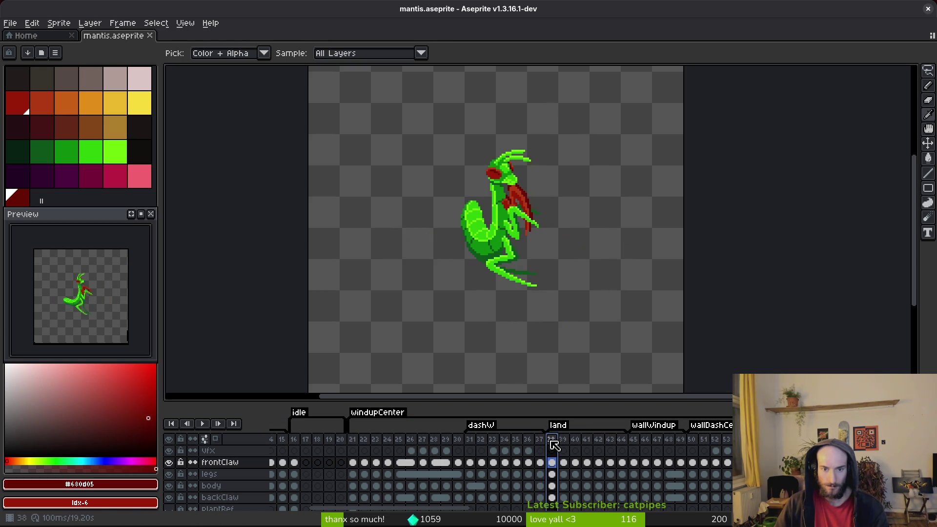
{"action": "left_click", "coordinate": [528, 440]}
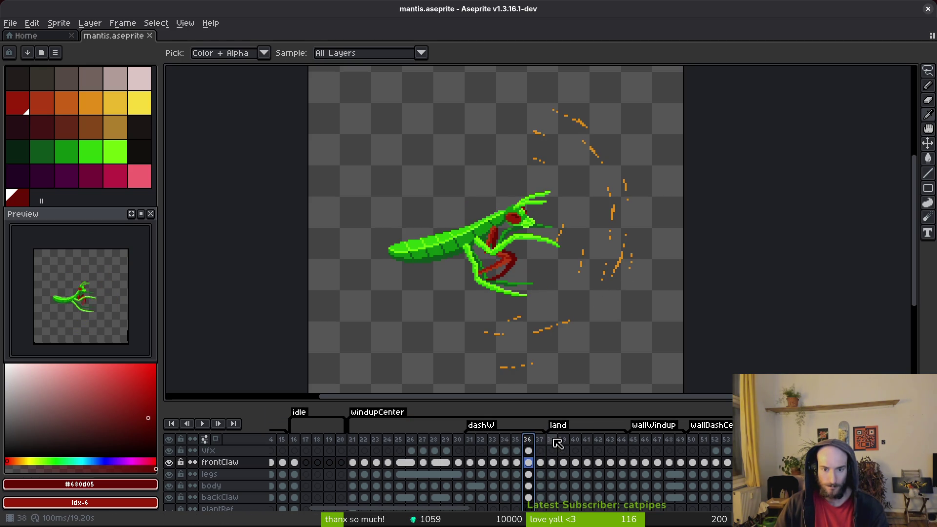
{"action": "left_click", "coordinate": [554, 440]}
{"action": "left_click", "coordinate": [530, 443]}
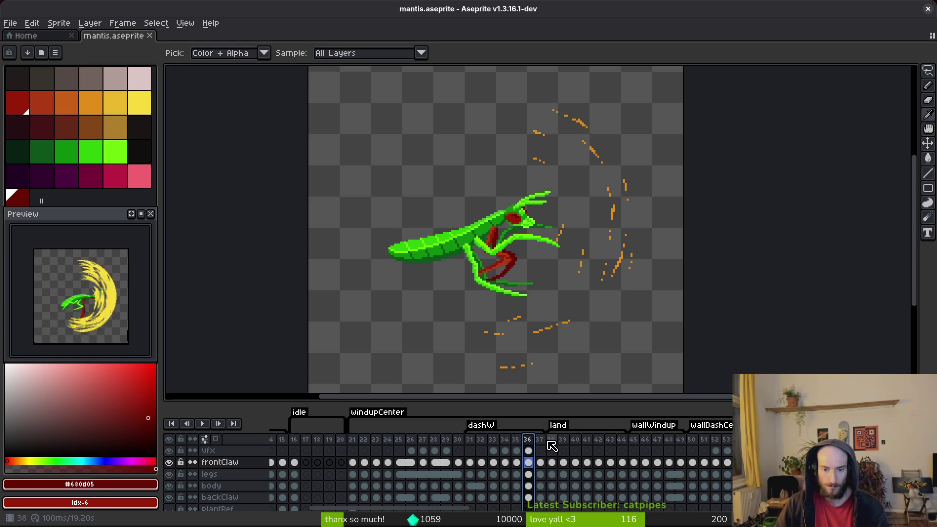
{"action": "left_click", "coordinate": [542, 440]}
{"action": "left_click", "coordinate": [556, 442]}
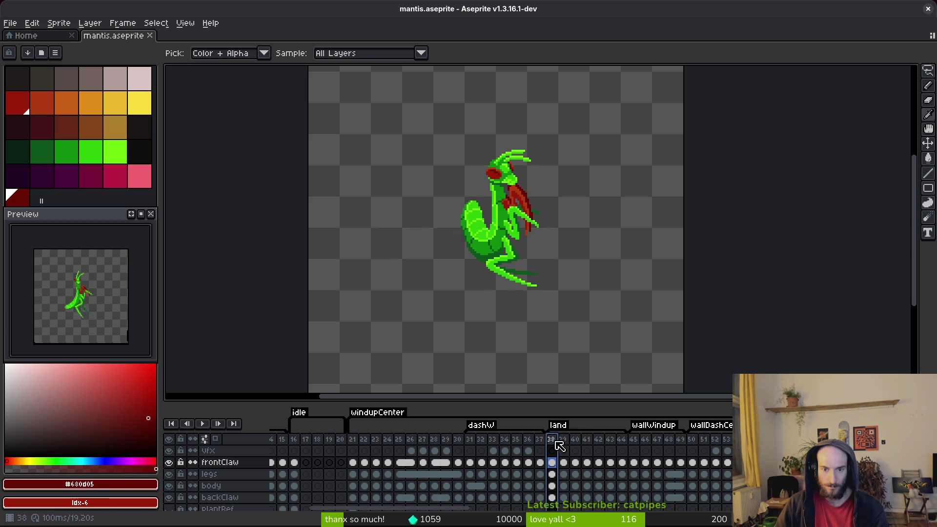
{"action": "left_click", "coordinate": [539, 440]}
{"action": "left_click", "coordinate": [528, 444]}
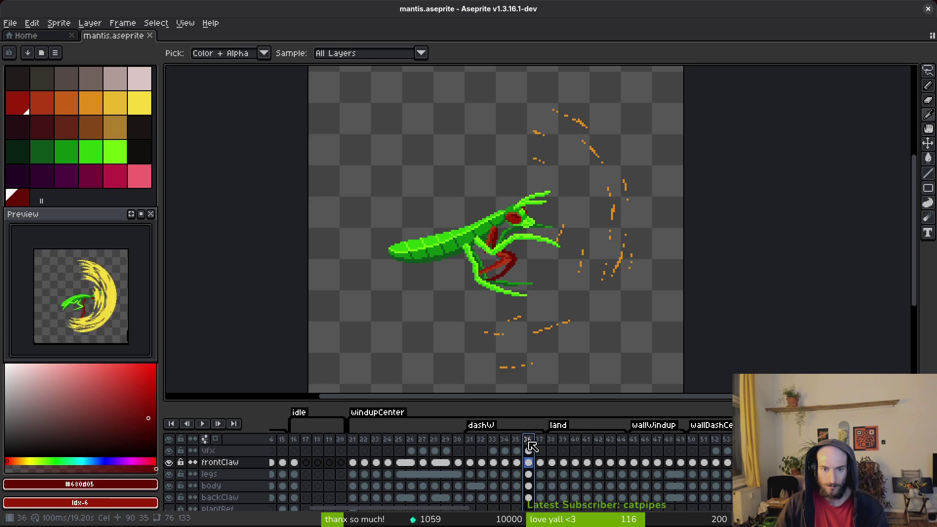
{"action": "left_click", "coordinate": [543, 441]}
Clear the timeline selection, scrub to frame 33 and play the dashW animation.
{"action": "key", "text": "b"}
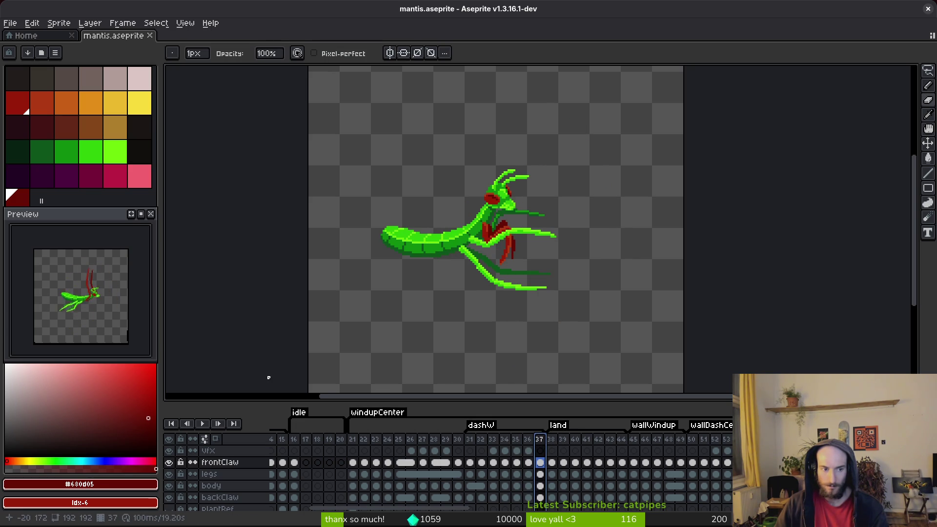
{"action": "left_click", "coordinate": [423, 440]}
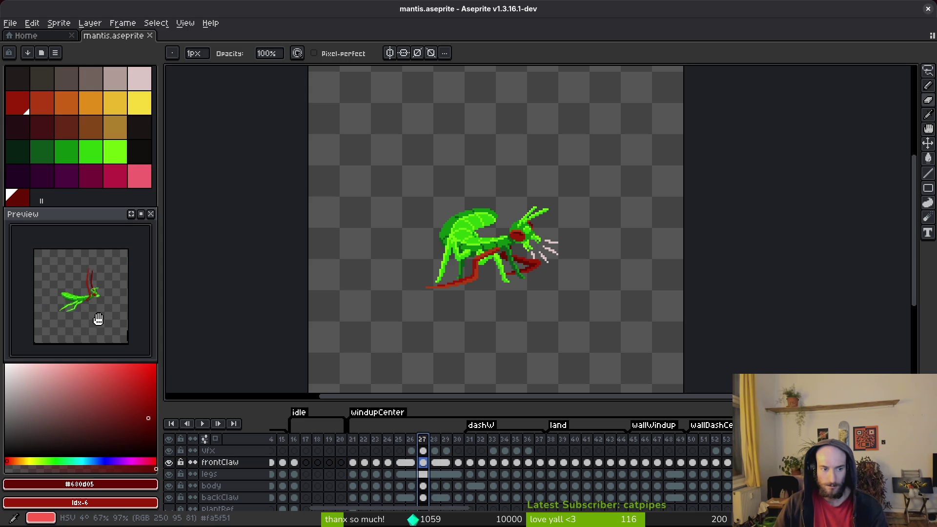
{"action": "left_click", "coordinate": [463, 319]}
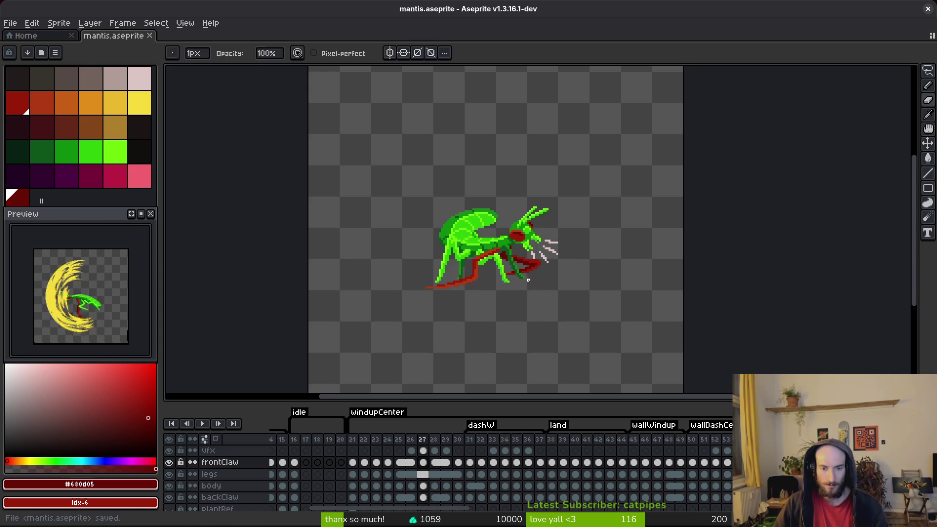
{"action": "key", "text": "i"}
{"action": "left_click_drag", "start_coordinate": [481, 441], "coordinate": [487, 434]}
{"action": "key", "text": "Right"}
{"action": "key", "text": "Right"}
{"action": "key", "text": "Right"}
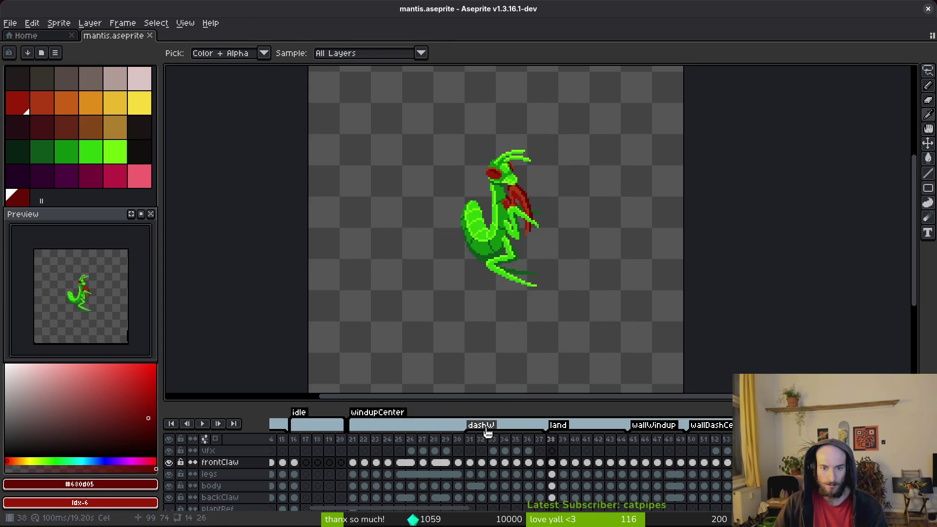
{"action": "key", "text": "Return"}
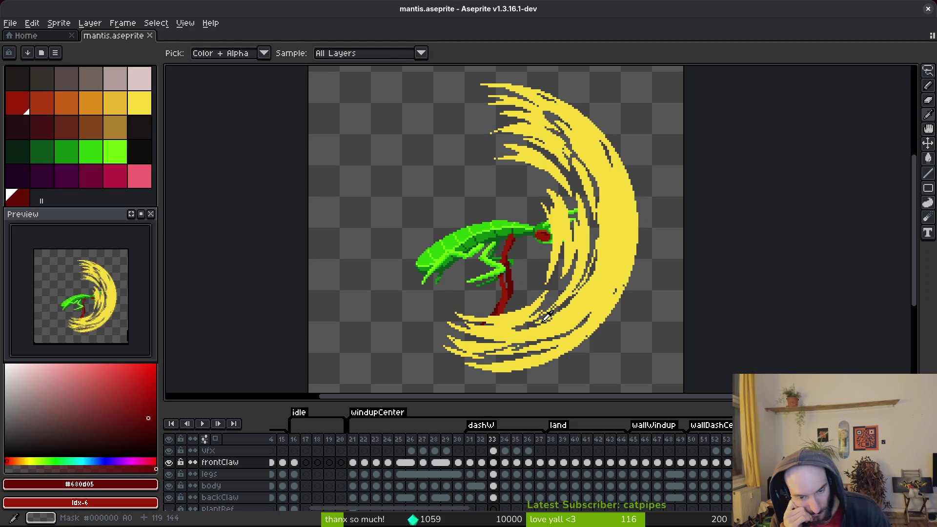
Retouch the front claw pixels on frame 34, save, and select the body cels on frames 33–34.
{"action": "key", "text": "b"}
{"action": "left_click", "coordinate": [514, 297]}
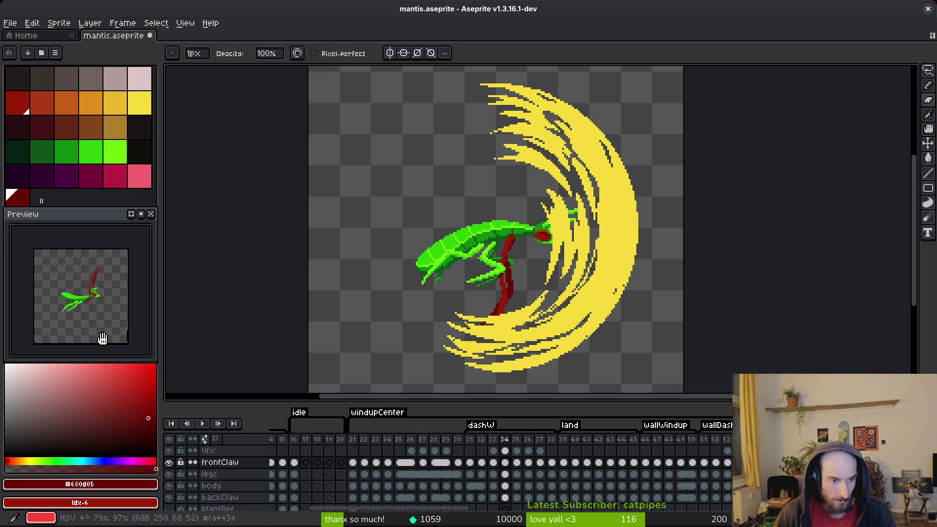
{"action": "key", "text": "ctrl+s"}
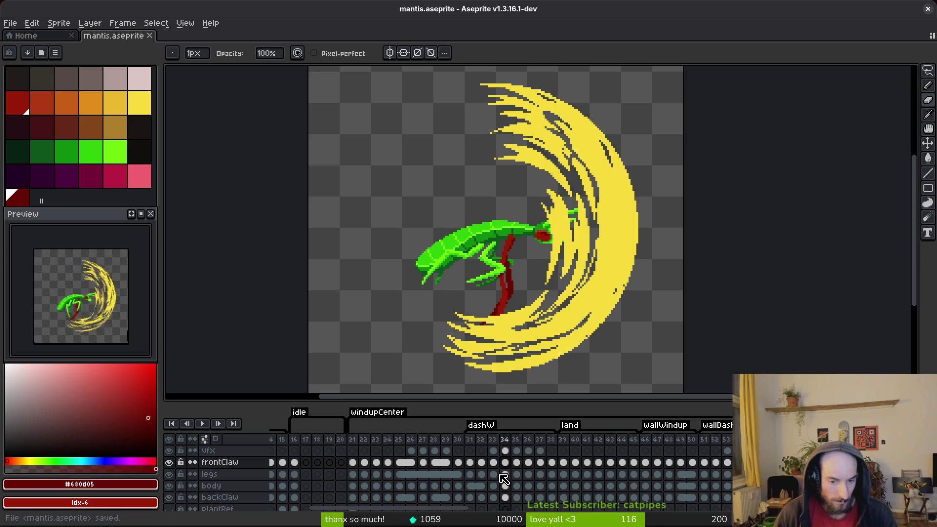
{"action": "left_click", "coordinate": [493, 486]}
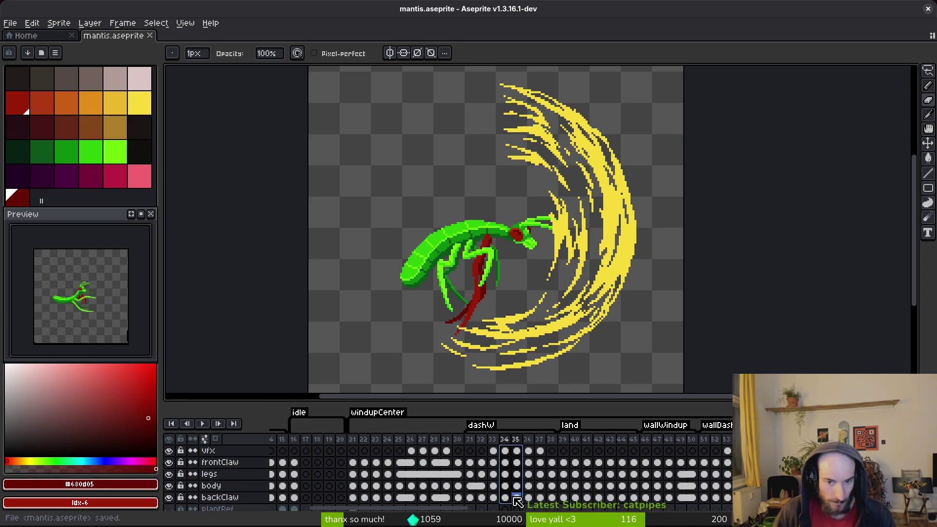
{"action": "left_click", "coordinate": [504, 495], "text": "shift"}
Link the frame 33–34 cels and play the animation with frontClaw active.
{"action": "right_click", "coordinate": [494, 456]}
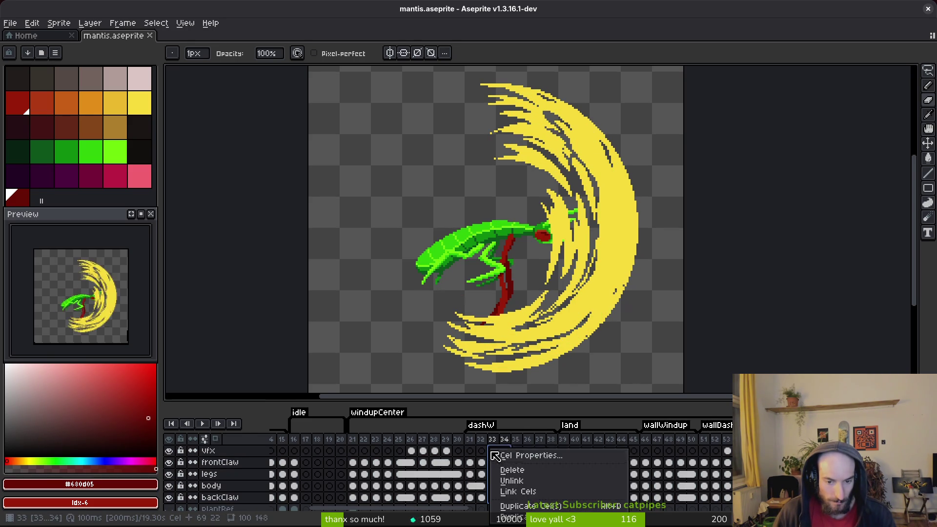
{"action": "left_click", "coordinate": [529, 494]}
{"action": "left_click", "coordinate": [478, 474]}
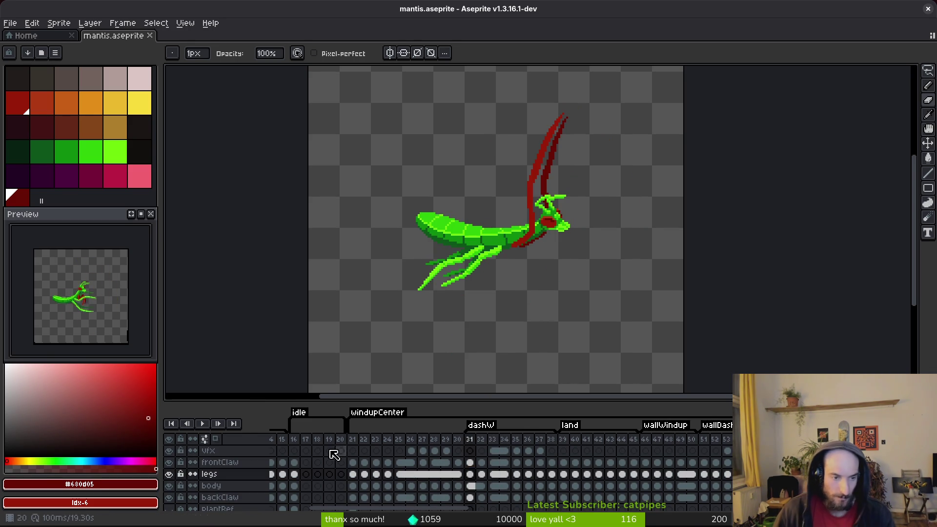
{"action": "left_click_drag", "start_coordinate": [514, 312], "coordinate": [515, 312]}
{"action": "key", "text": "Return"}
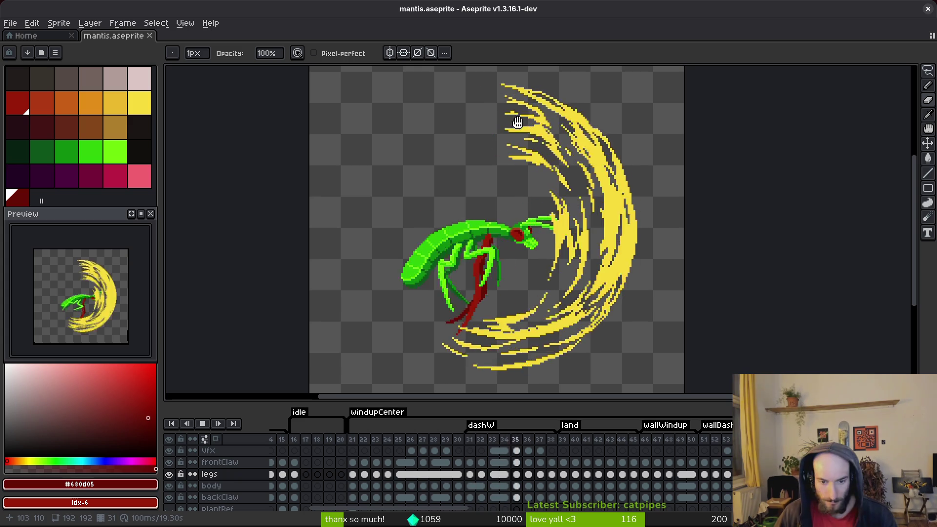
{"action": "left_click", "coordinate": [422, 463]}
{"action": "scroll", "coordinate": [486, 278], "scroll_direction": "down", "scroll_amount": 1}
{"action": "left_click_drag", "start_coordinate": [487, 278], "coordinate": [479, 287]}
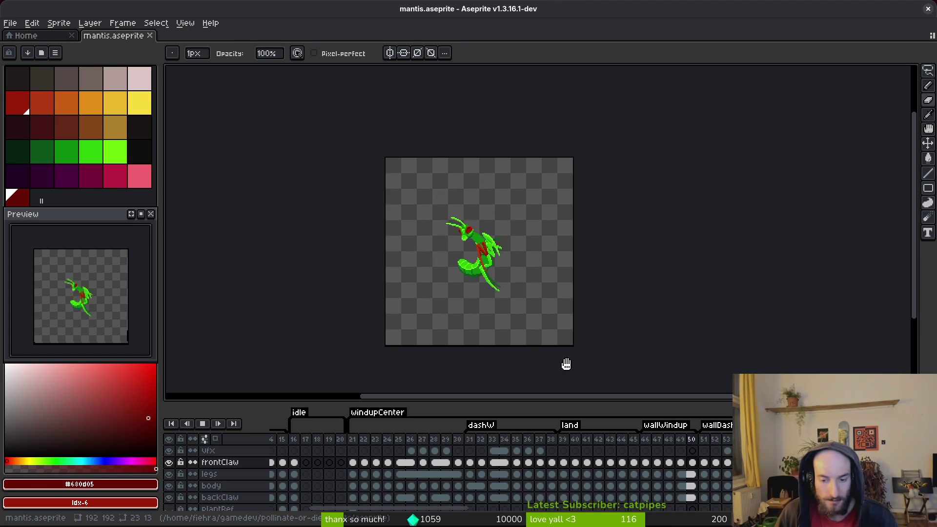
Save the mantis file, undo the stray added frame, and bring up Export Sprite Sheet.
{"action": "key", "text": "ctrl+s"}
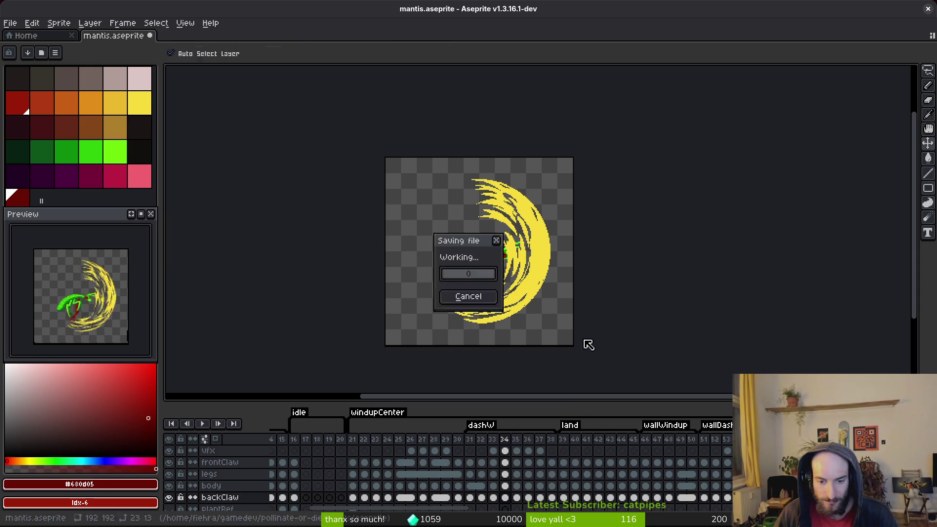
{"action": "key", "text": "ctrl+z"}
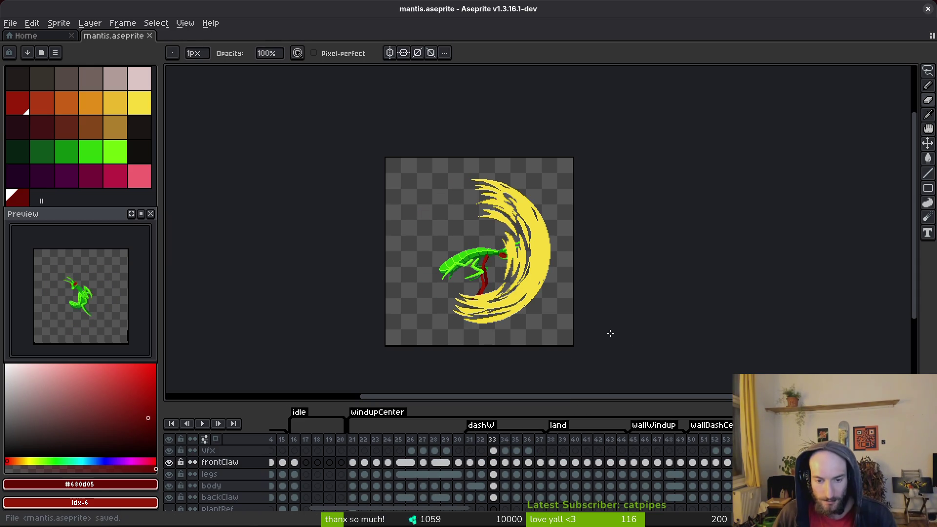
{"action": "key", "text": "ctrl+e"}
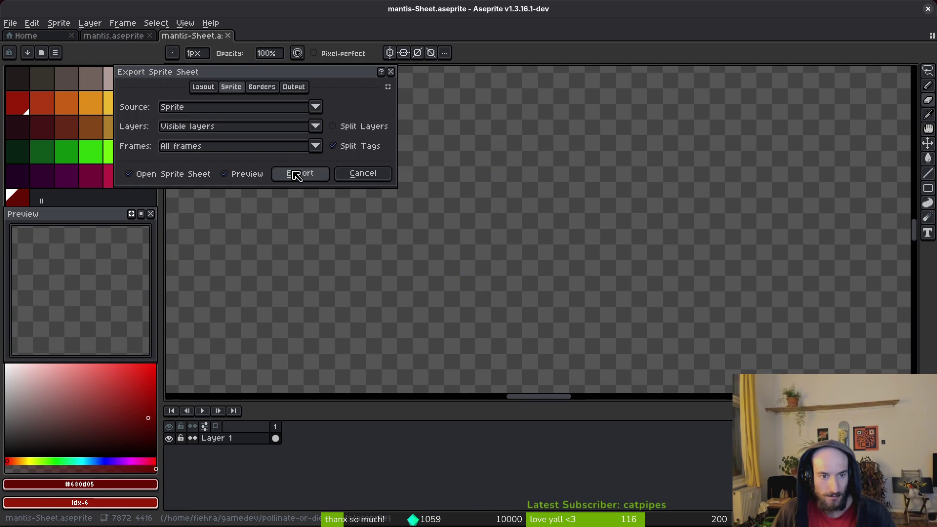
Generate the sprite sheet, then close the generated sheet previews.
{"action": "left_click", "coordinate": [309, 171]}
{"action": "key", "text": "ctrl+e"}
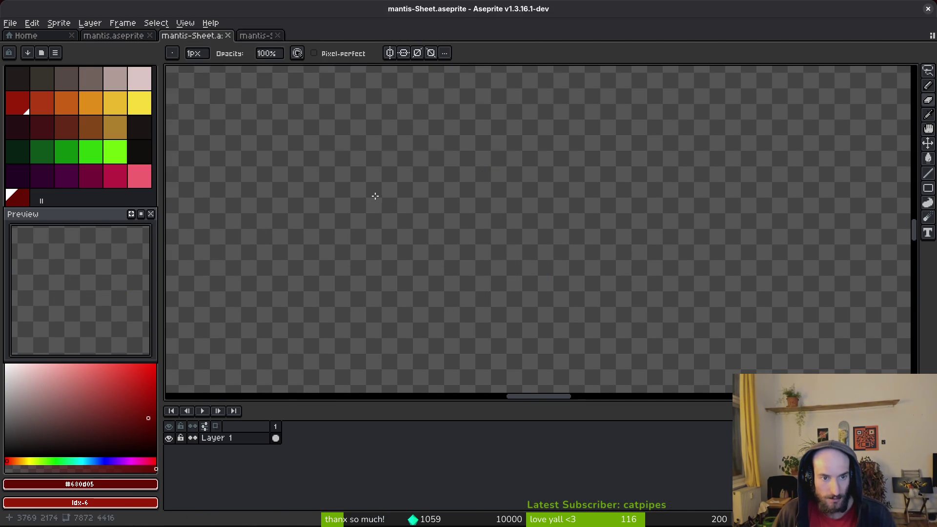
{"action": "key", "text": "Escape"}
{"action": "key", "text": "ctrl+w"}
{"action": "key", "text": "ctrl+w"}
Select the vfx cels on frames 33–36 while toggling the vfx layer, then save.
{"action": "left_click", "coordinate": [169, 450]}
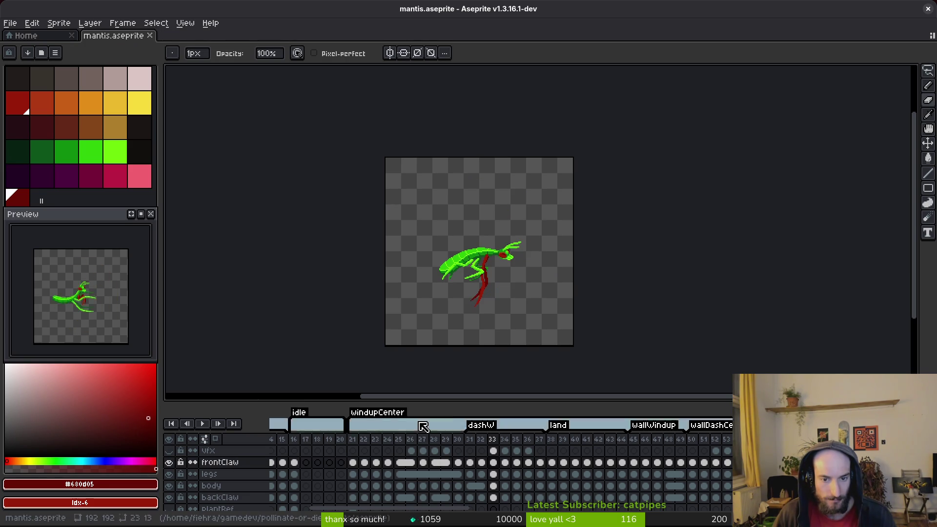
{"action": "left_click_drag", "start_coordinate": [493, 450], "coordinate": [533, 453]}
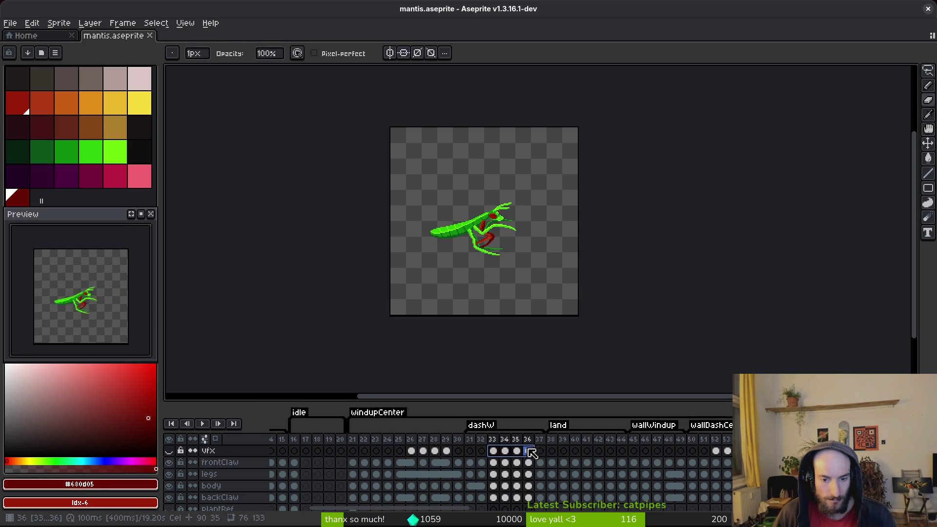
{"action": "left_click", "coordinate": [169, 450]}
{"action": "scroll", "coordinate": [553, 275], "scroll_direction": "down", "scroll_amount": 1}
{"action": "key", "text": "ctrl+s"}
Regenerate the sprite sheet, inspect it, close it, save and generate it again.
{"action": "key", "text": "ctrl+e"}
{"action": "left_click", "coordinate": [300, 176]}
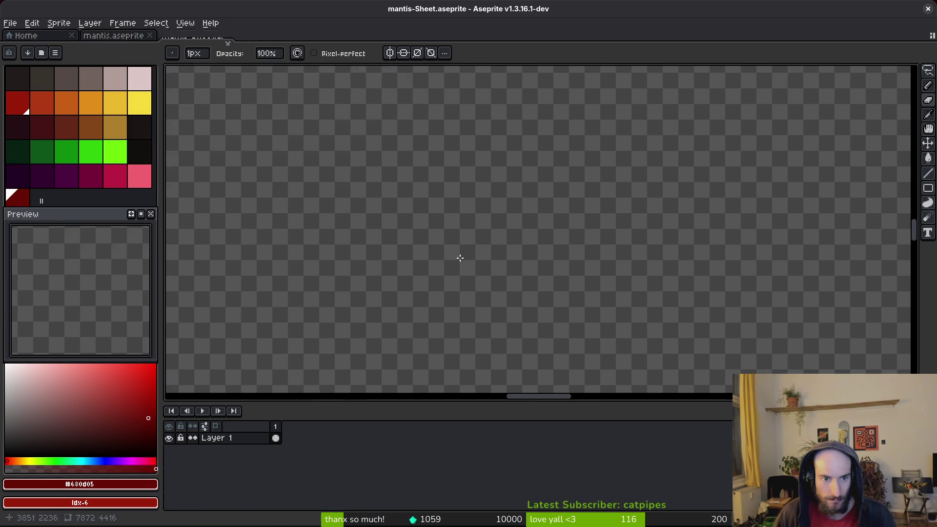
{"action": "scroll", "coordinate": [516, 331], "scroll_direction": "down", "scroll_amount": 5}
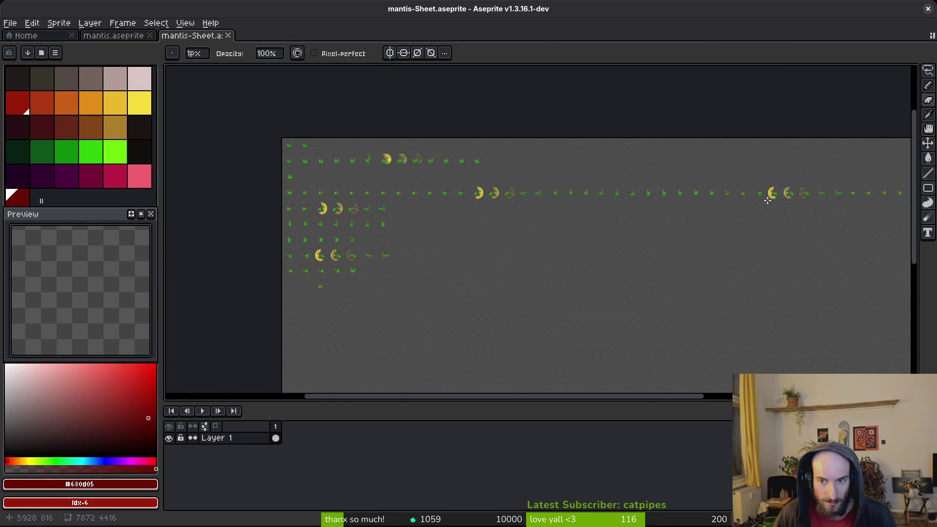
{"action": "scroll", "coordinate": [624, 226], "scroll_direction": "right", "scroll_amount": 3}
{"action": "left_click", "coordinate": [228, 35]}
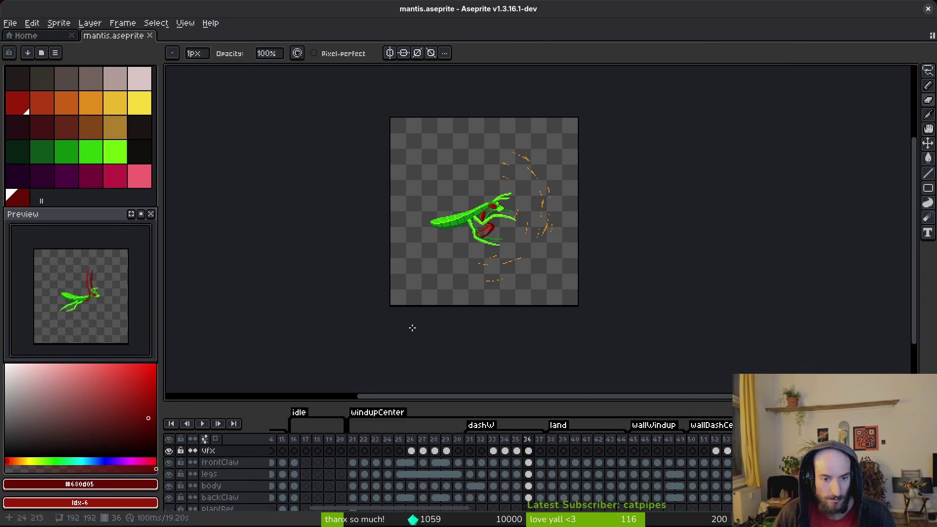
{"action": "key", "text": "ctrl+s"}
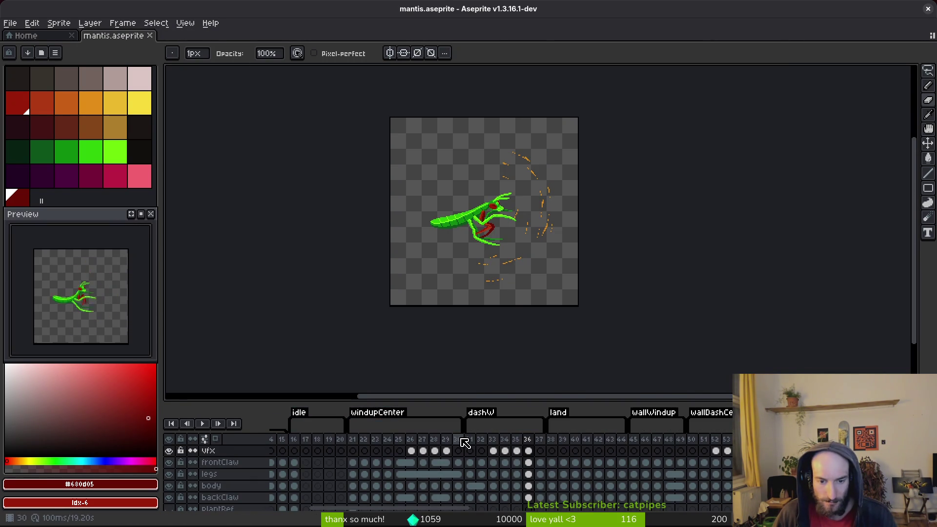
{"action": "key", "text": "ctrl+e"}
{"action": "left_click", "coordinate": [301, 175]}
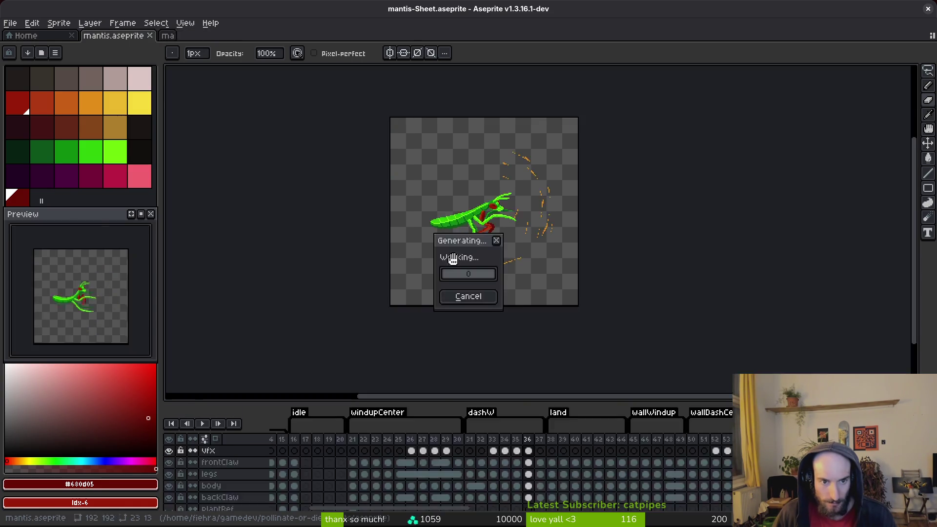
{"action": "scroll", "coordinate": [505, 291], "scroll_direction": "down", "scroll_amount": 2}
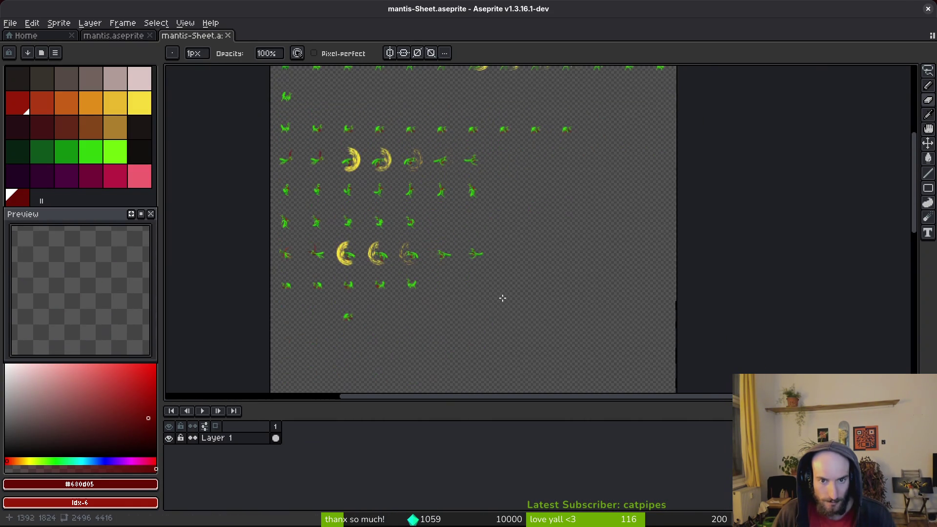
Export the sheet as mantis-Sheet.png into assets/art/enemies, overwriting the existing file.
{"action": "key", "text": "ctrl+alt+shift+s"}
{"action": "left_click", "coordinate": [242, 47]}
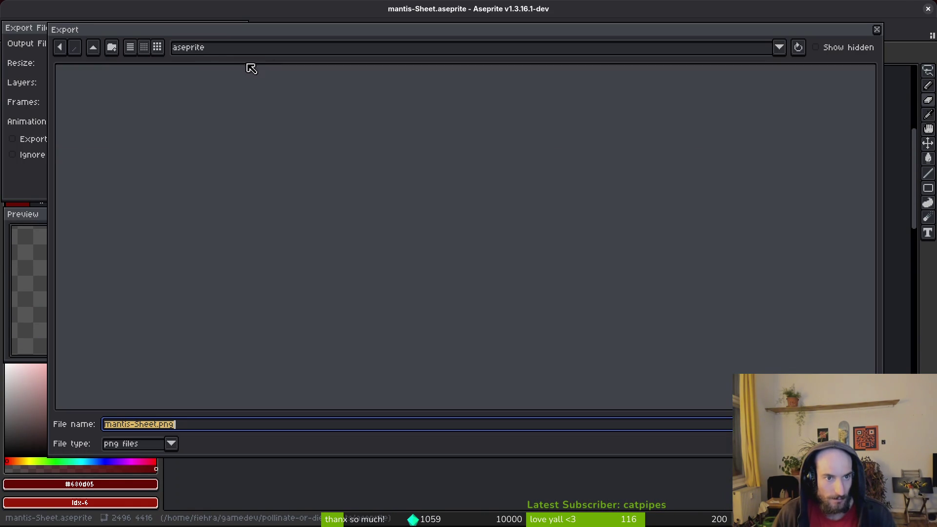
{"action": "left_click", "coordinate": [92, 47]}
{"action": "double_click", "coordinate": [95, 90]}
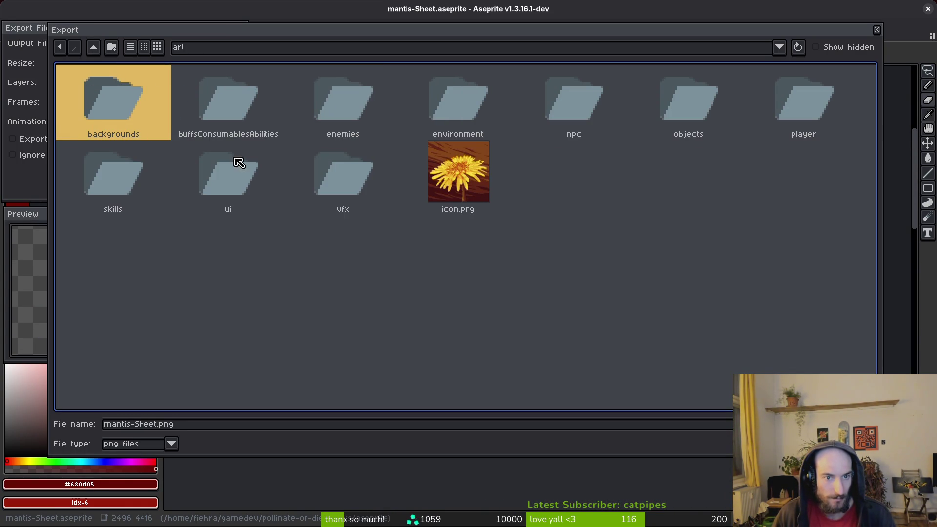
{"action": "double_click", "coordinate": [341, 104]}
{"action": "key", "text": "Return"}
{"action": "left_click", "coordinate": [409, 295]}
{"action": "left_click", "coordinate": [152, 172]}
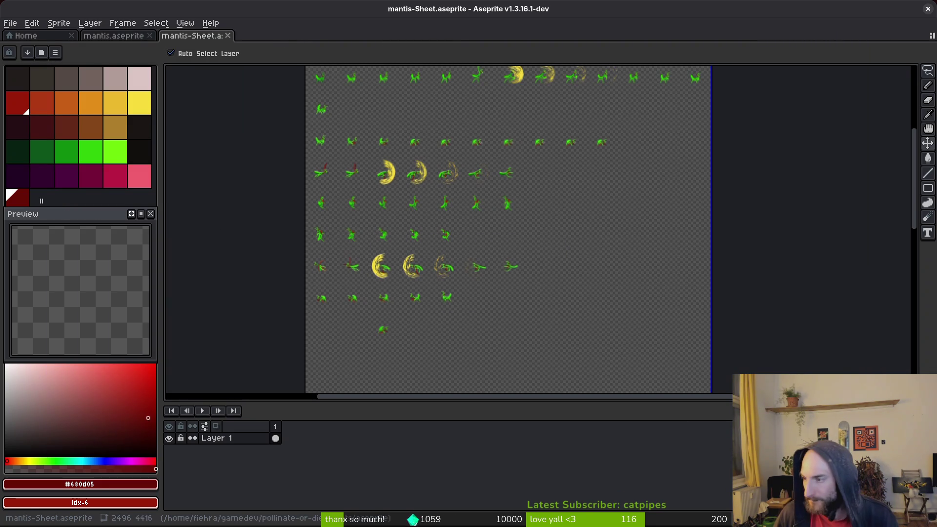
{"action": "key", "text": "alt+Tab"}
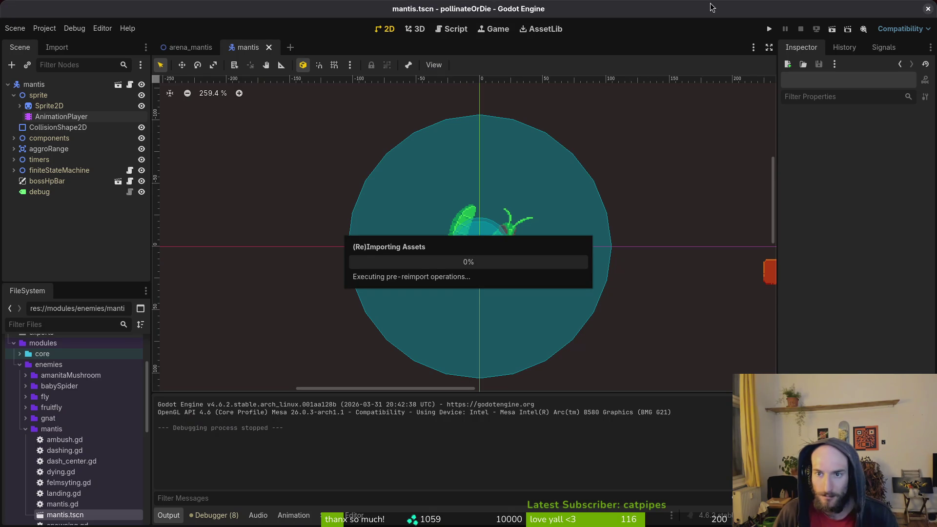
Launch the game and load the mantis boss level from the F1 debug level-select.
{"action": "left_click", "coordinate": [768, 30]}
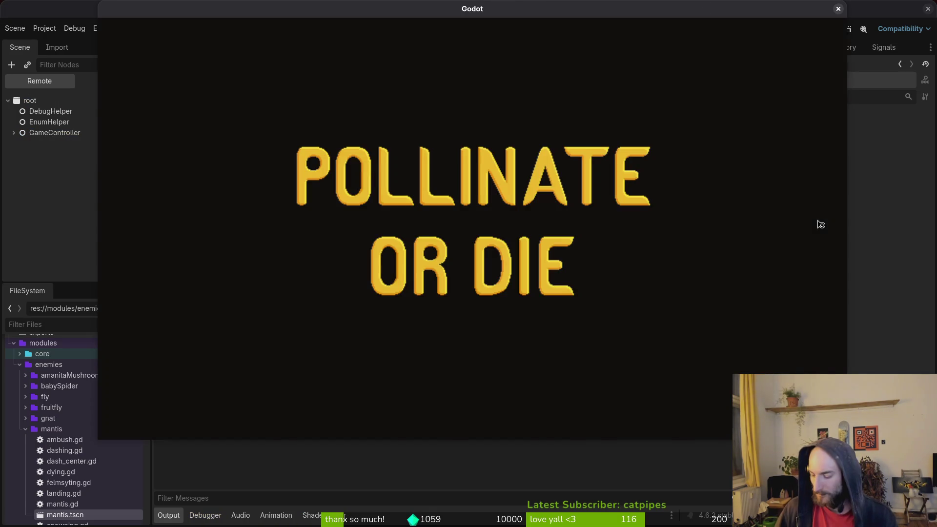
{"action": "key", "text": "F1"}
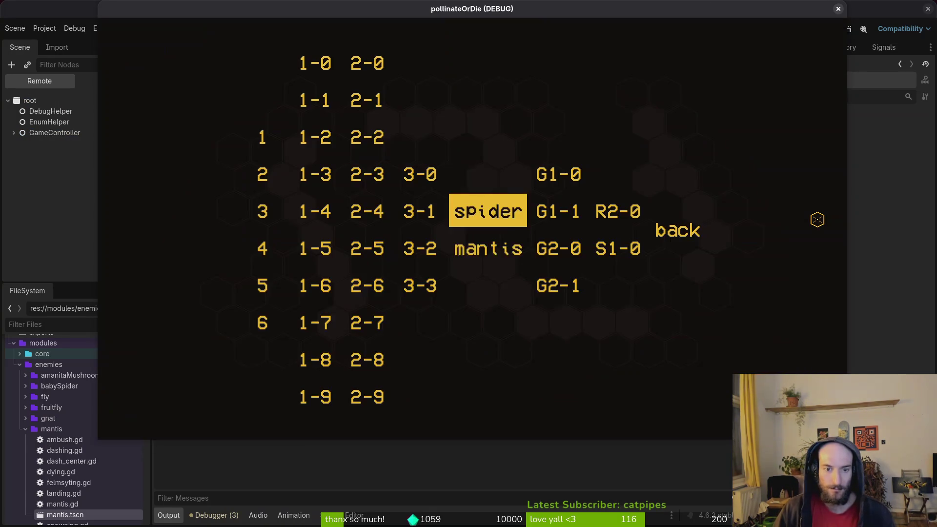
{"action": "key", "text": "Down"}
{"action": "key", "text": "Return"}
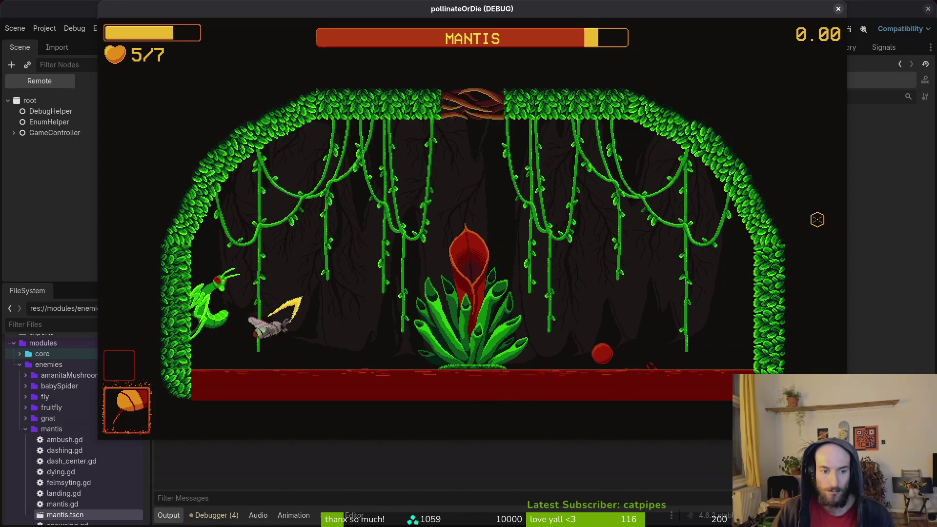
Fight the mantis between the walls, reload after dying, then return to the hive and level-select.
{"action": "key", "text": "a"}
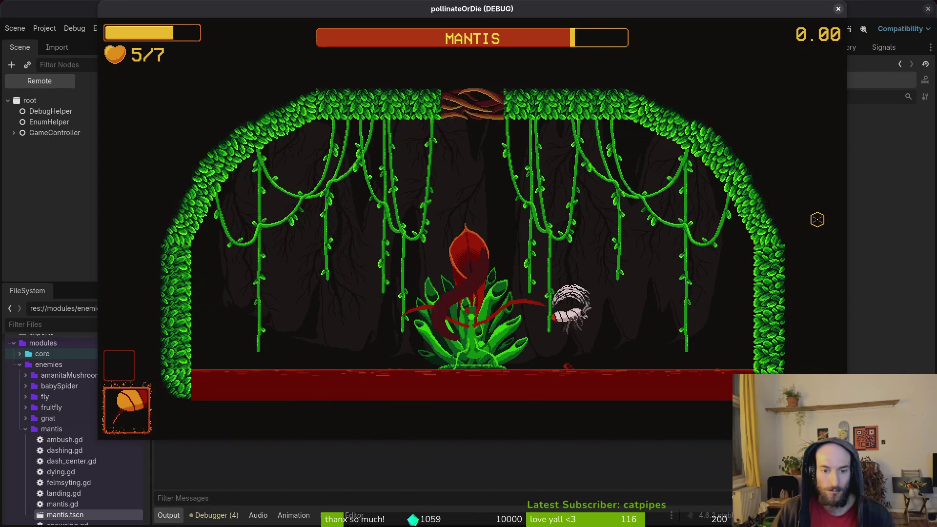
{"action": "key", "text": "d"}
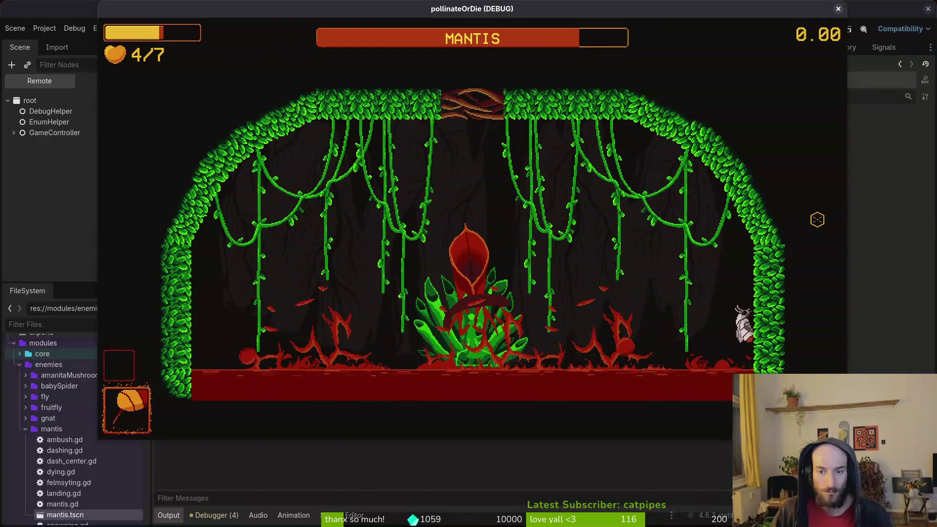
{"action": "left_click", "coordinate": [818, 220]}
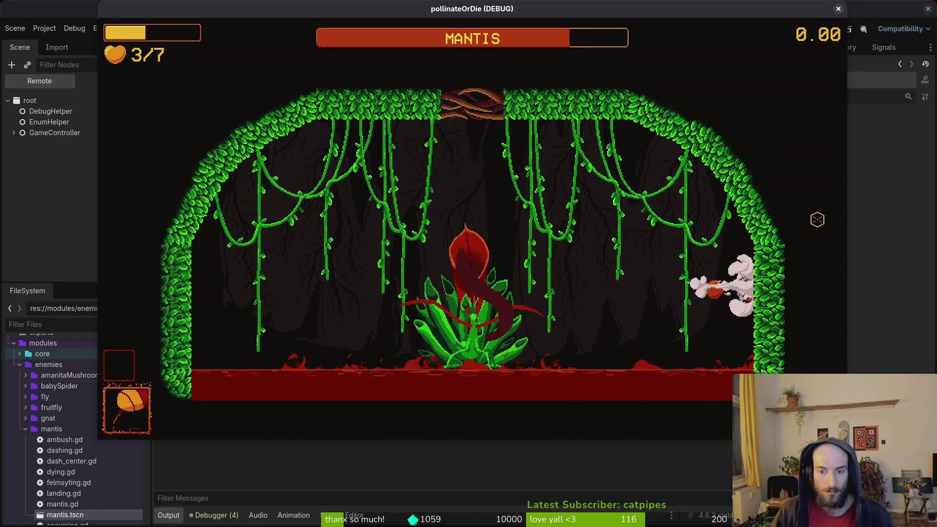
{"action": "key", "text": "a"}
{"action": "left_click", "coordinate": [818, 220]}
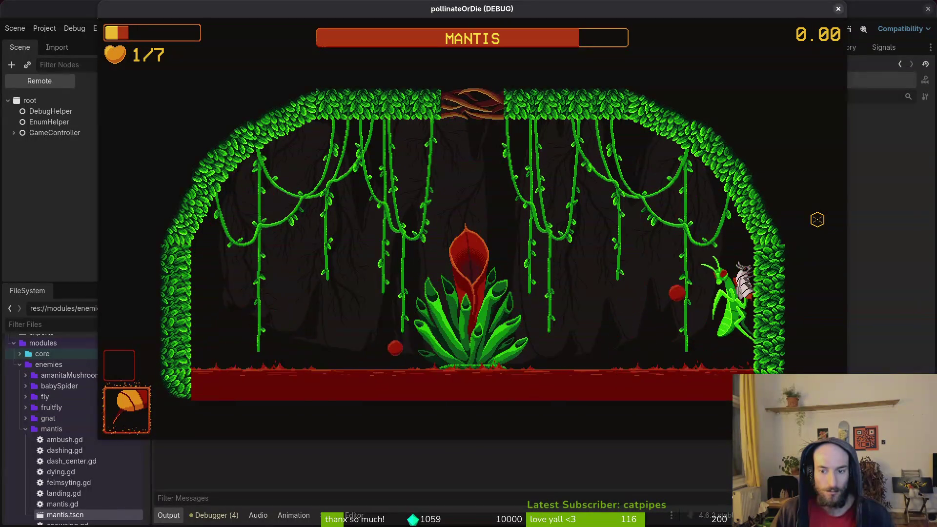
{"action": "key", "text": "a"}
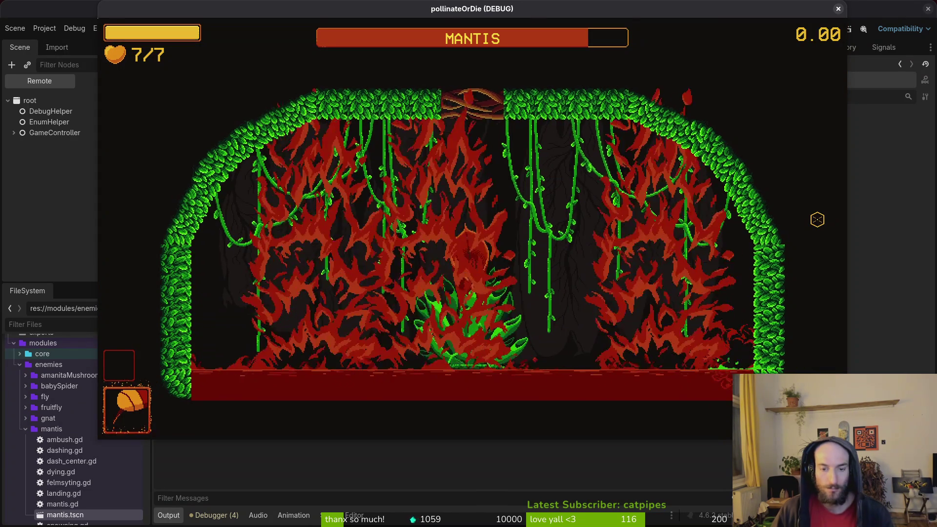
{"action": "key", "text": "Escape"}
{"action": "key", "text": "Return"}
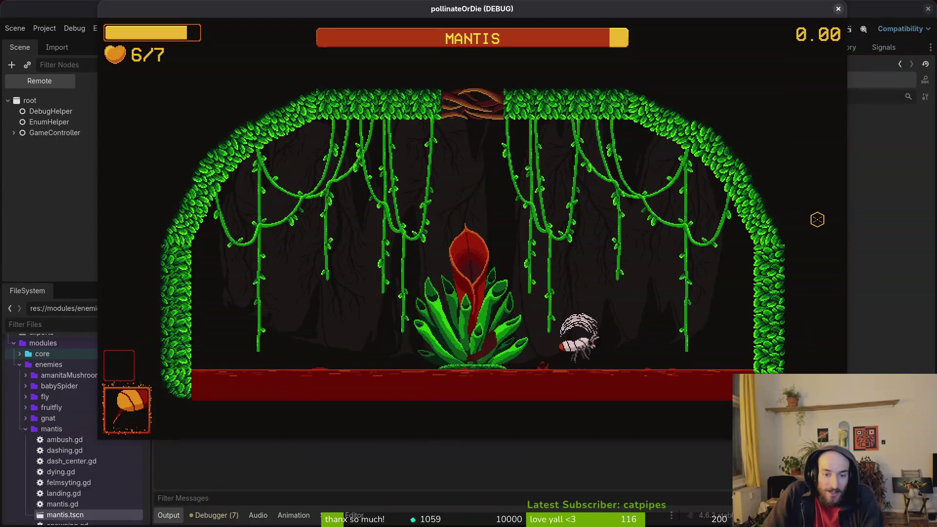
{"action": "key", "text": "r"}
{"action": "key", "text": "Escape"}
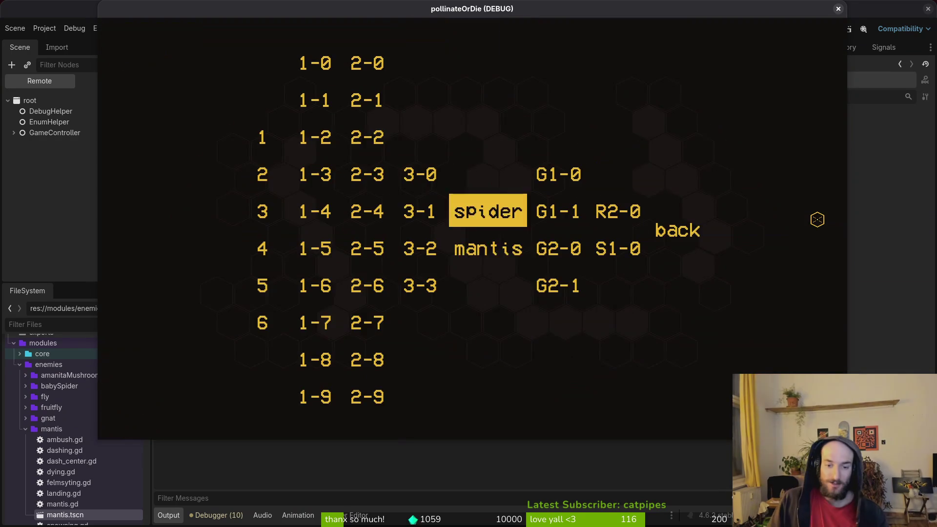
Load the mantis level and fly the bee over the central plant to the upper left.
{"action": "key", "text": "Down"}
{"action": "key", "text": "Return"}
{"action": "key", "text": "Right"}
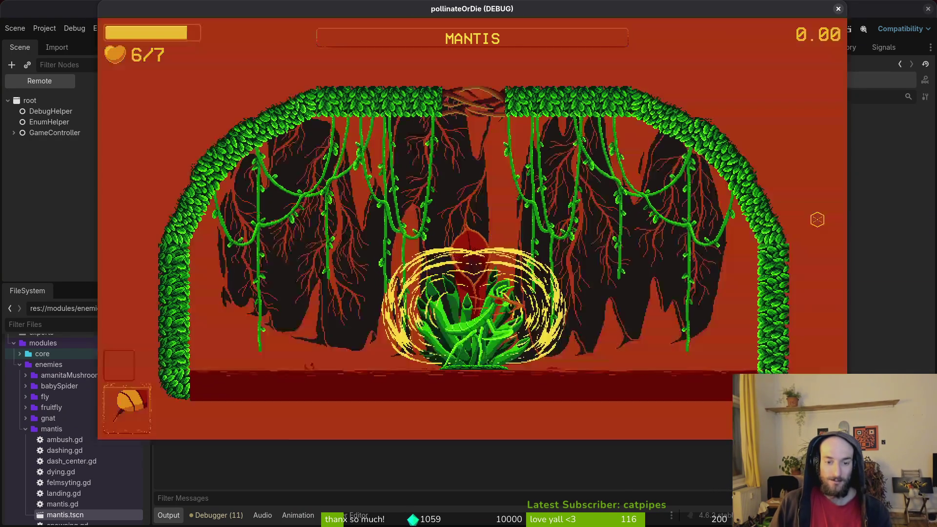
{"action": "key", "text": "Right"}
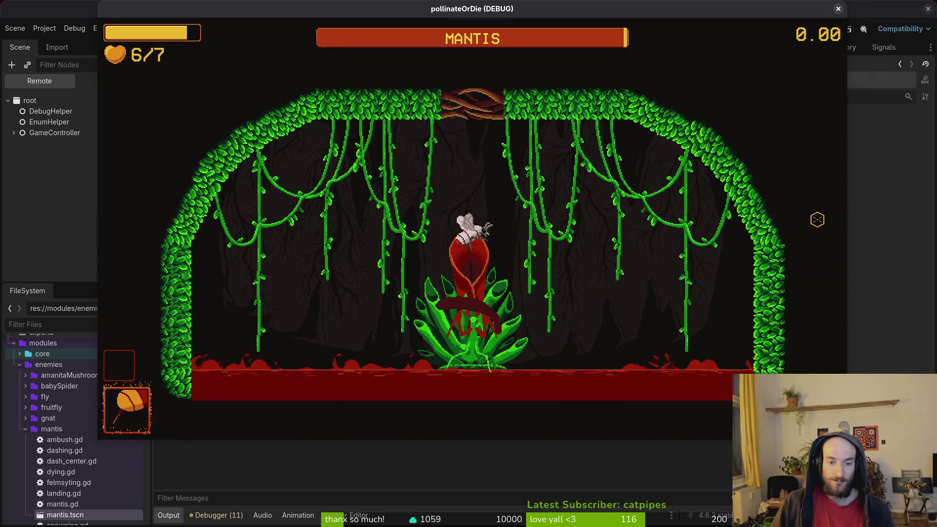
{"action": "key", "text": "Up"}
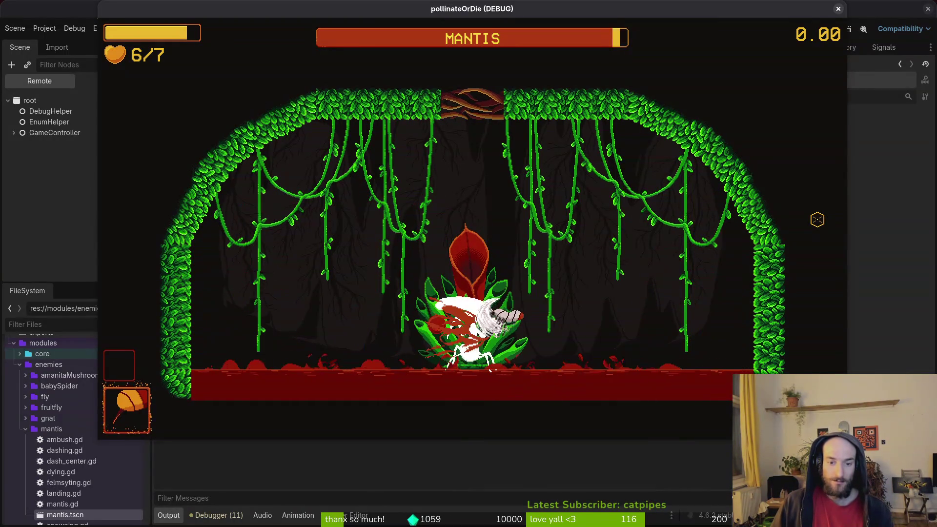
{"action": "key", "text": "Right"}
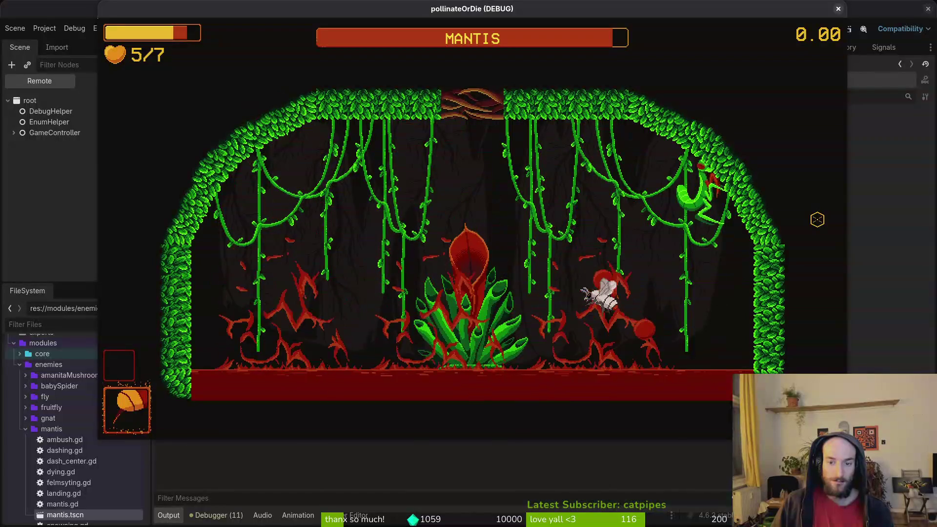
{"action": "key", "text": "Left"}
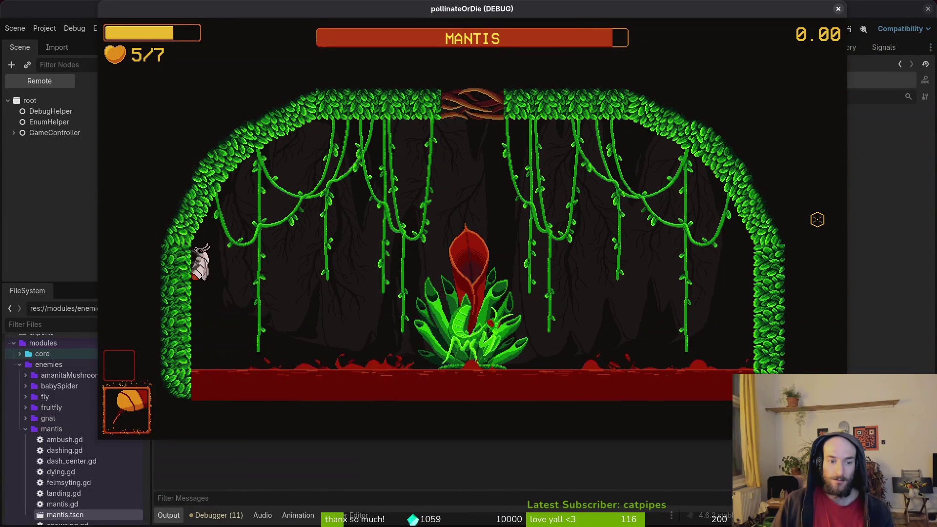
Slash at the mantis from the left wall, then pause and close the game window.
{"action": "left_click", "coordinate": [817, 220]}
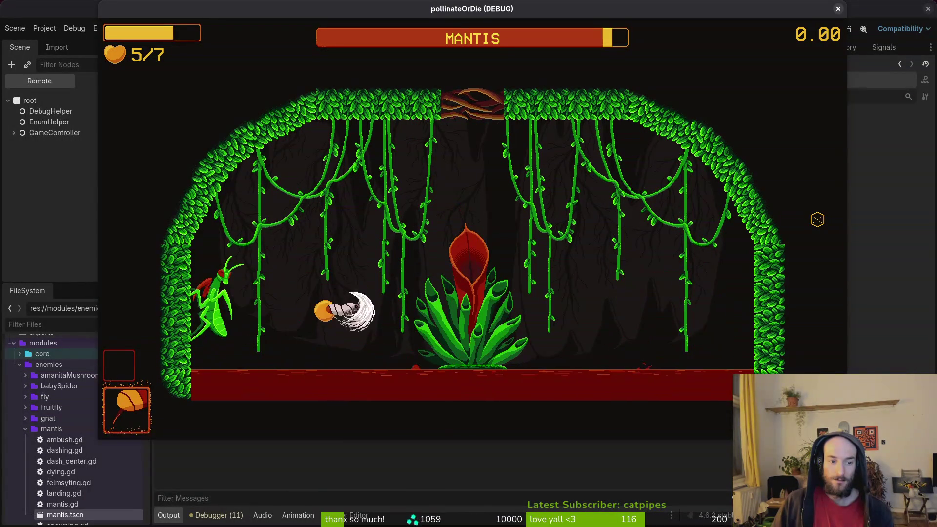
{"action": "left_click", "coordinate": [818, 220]}
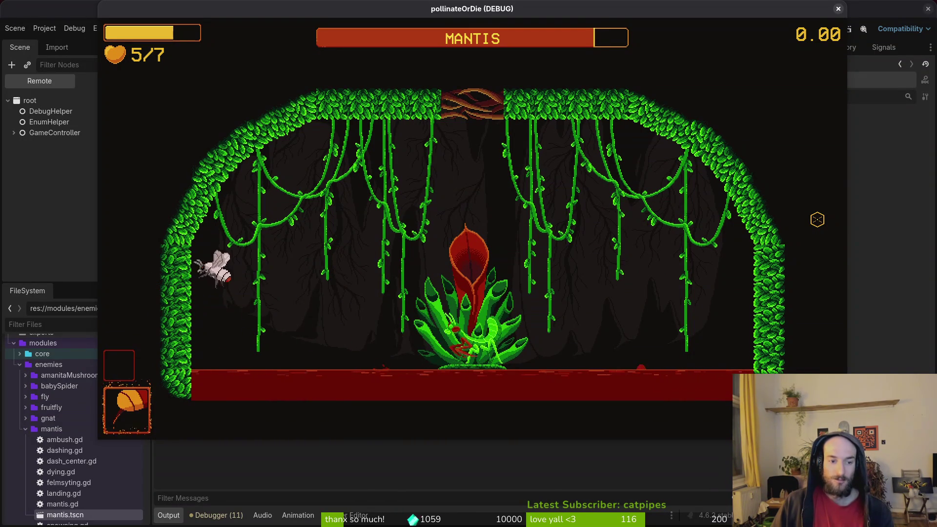
{"action": "key", "text": "d"}
{"action": "left_click", "coordinate": [817, 219]}
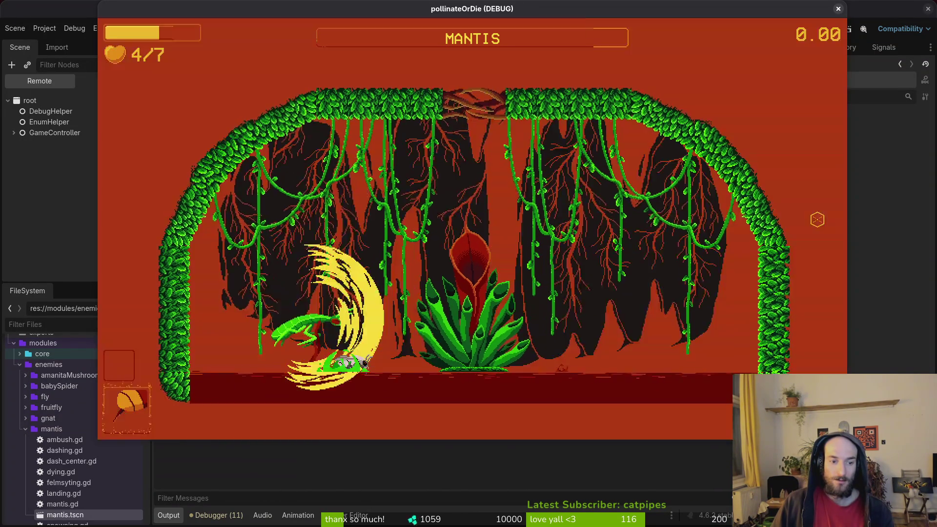
{"action": "key", "text": "Escape"}
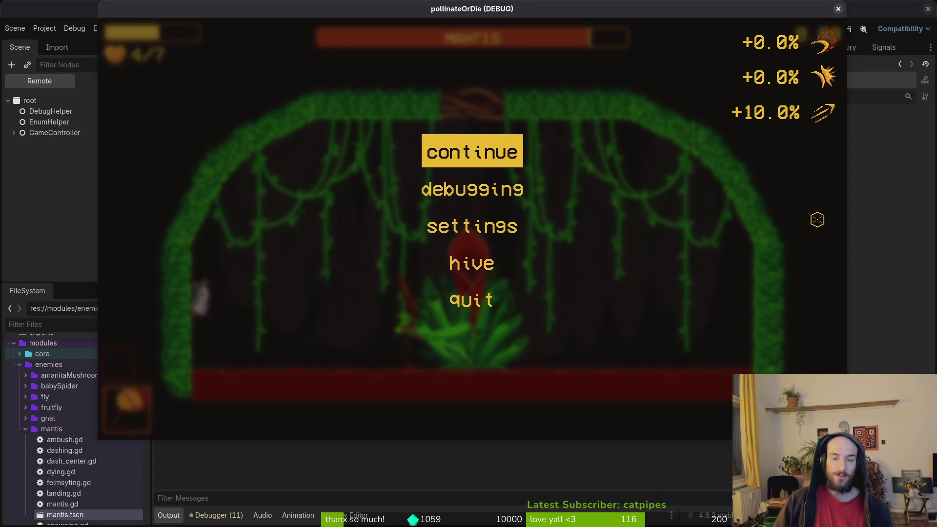
{"action": "left_click", "coordinate": [839, 8]}
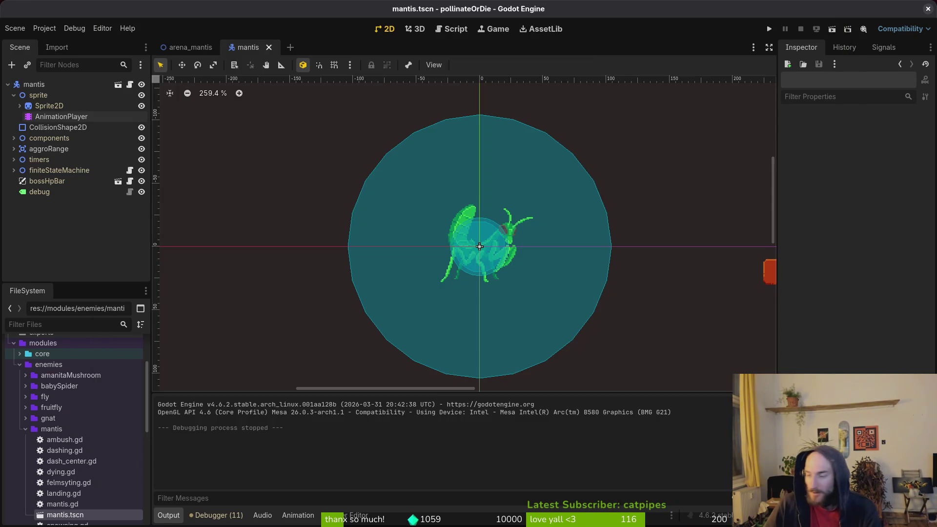
In dashing.gd, change the dash speed from 600 to 690, then relaunch the game with F5.
{"action": "key", "text": "alt+Tab"}
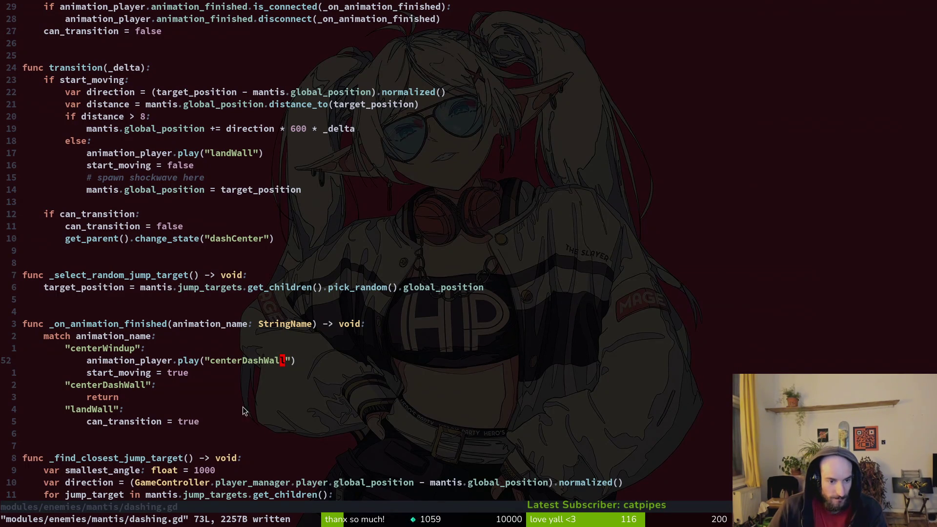
{"action": "scroll", "coordinate": [186, 200], "scroll_direction": "down", "scroll_amount": 5}
{"action": "scroll", "coordinate": [177, 412], "scroll_direction": "up", "scroll_amount": 5}
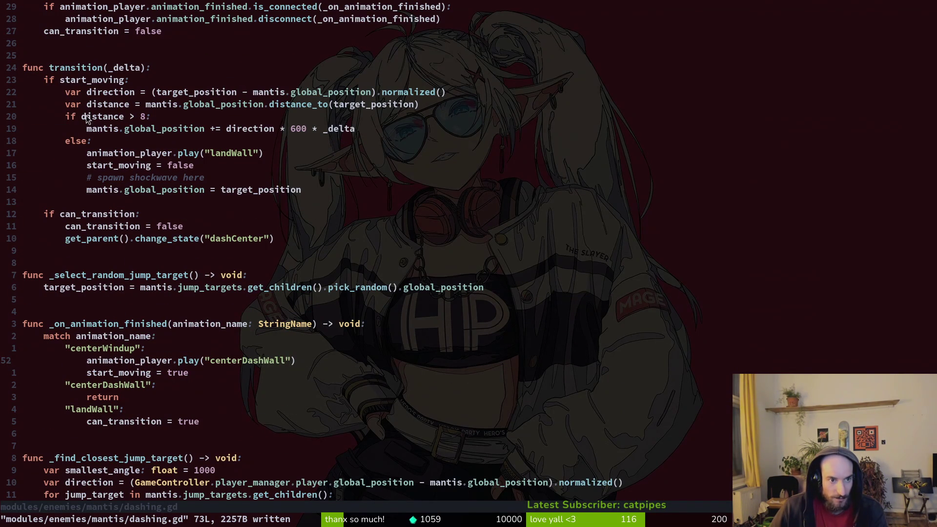
{"action": "key", "text": "c"}
{"action": "key", "text": "i"}
{"action": "key", "text": "w"}
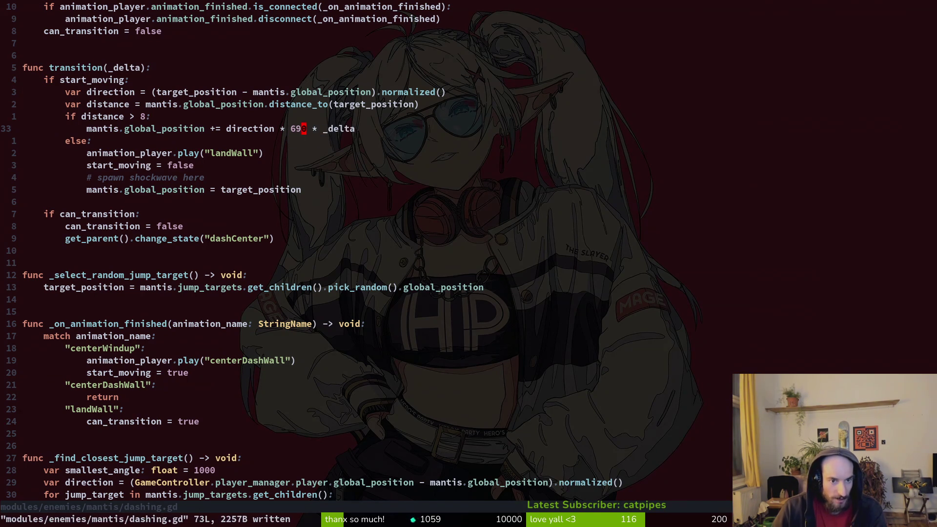
{"action": "key", "text": "alt+Tab"}
{"action": "key", "text": "F5"}
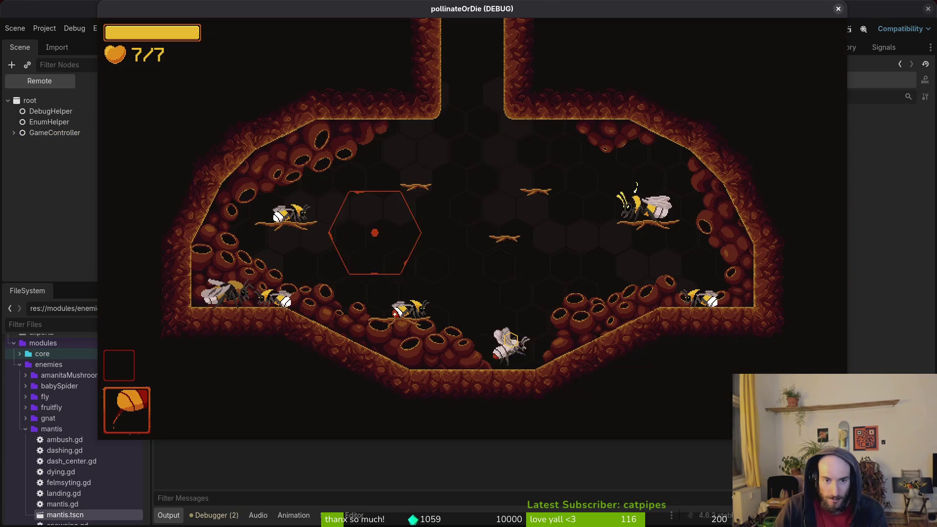
Load the mantis level from debug level-select and fight the boss, dashing the bee between walls.
{"action": "key", "text": "Escape"}
{"action": "key", "text": "Return"}
{"action": "key", "text": "d"}
{"action": "key", "text": "a"}
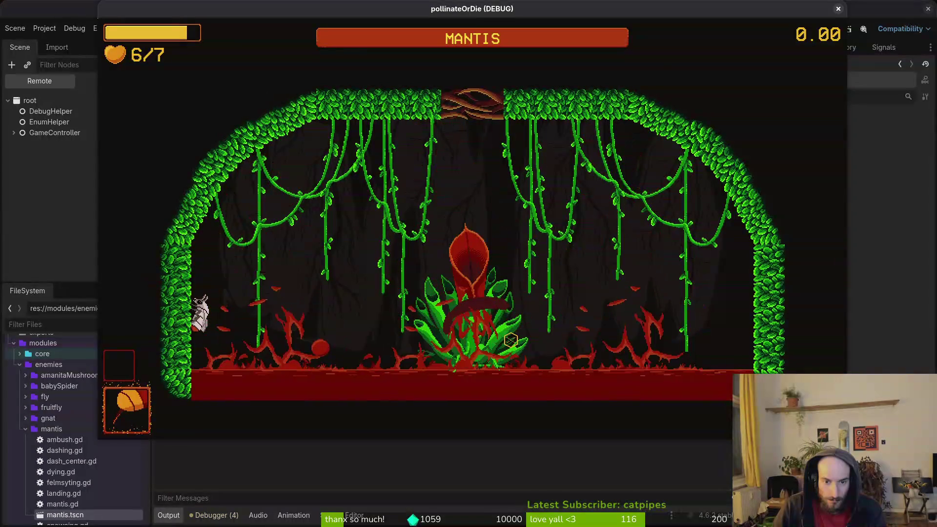
{"action": "key", "text": "d"}
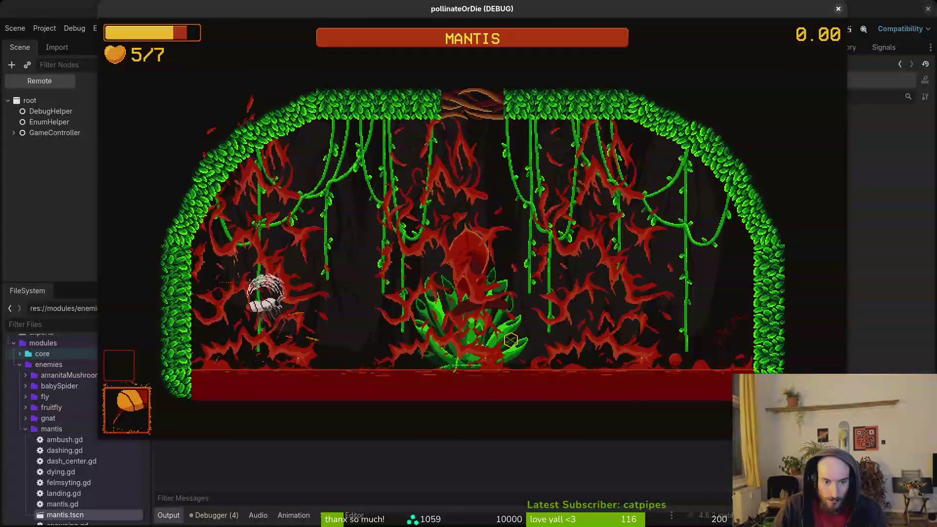
{"action": "key", "text": "a"}
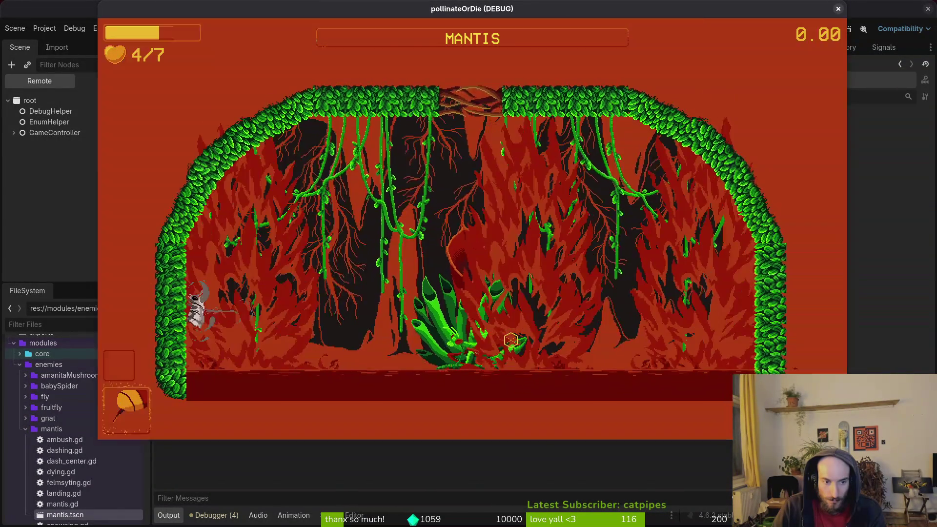
{"action": "key", "text": "d"}
{"action": "key", "text": "w"}
{"action": "key", "text": "a"}
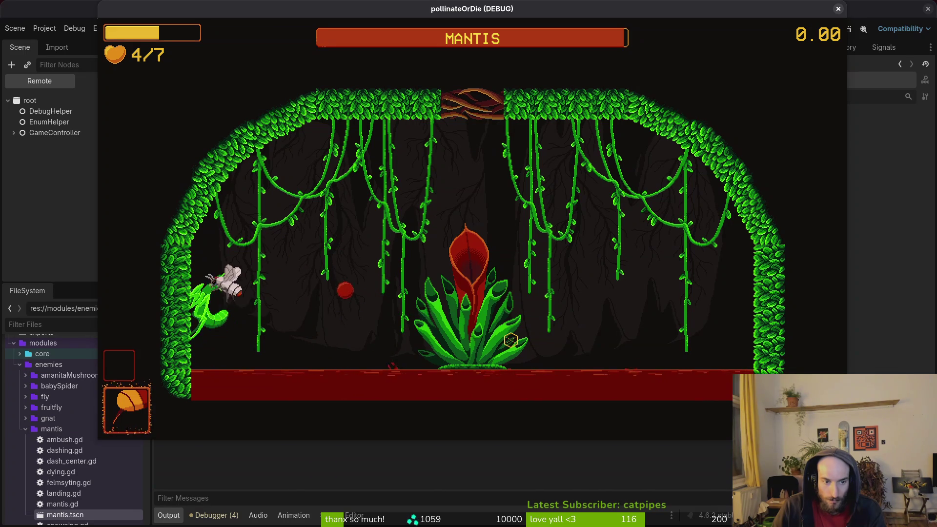
{"action": "key", "text": "w"}
{"action": "key", "text": "s"}
{"action": "key", "text": "a"}
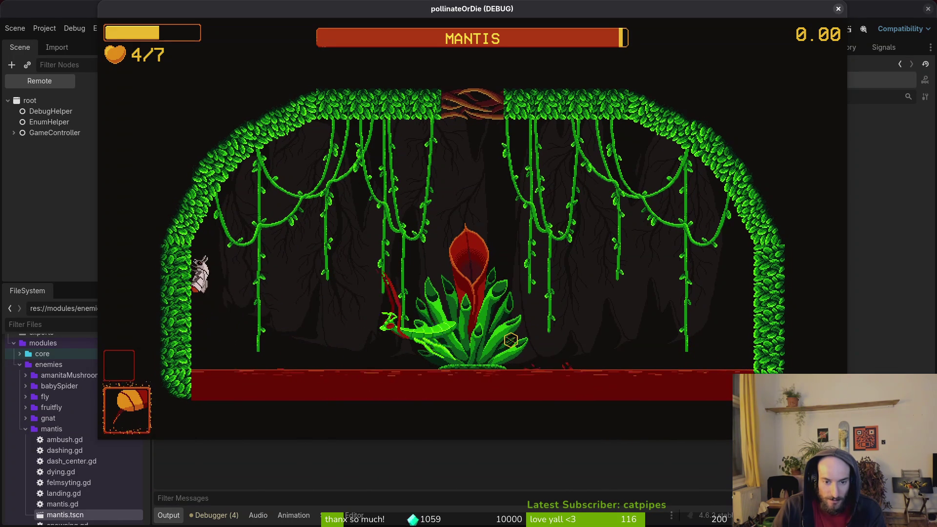
Pause the game, close it, and return to the mantis scene.
{"action": "key", "text": "Escape"}
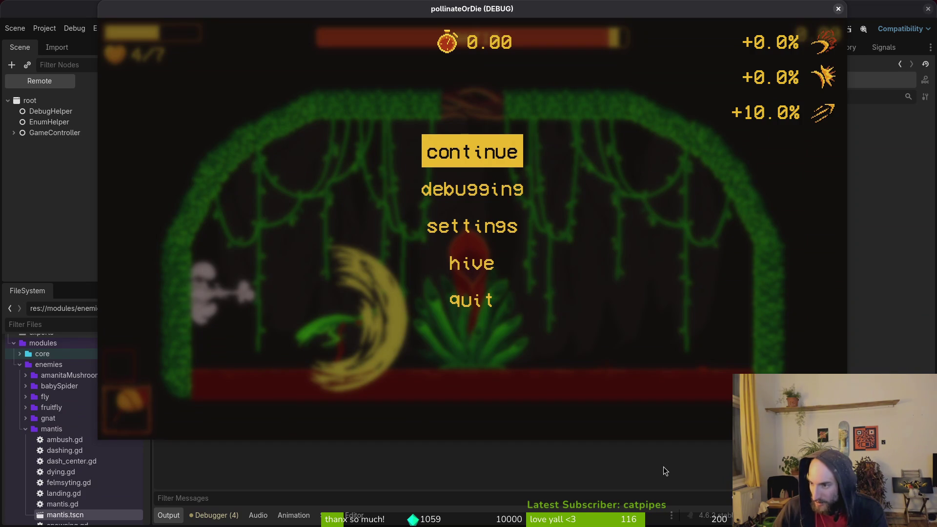
{"action": "key", "text": "F8"}
{"action": "left_click", "coordinate": [190, 49]}
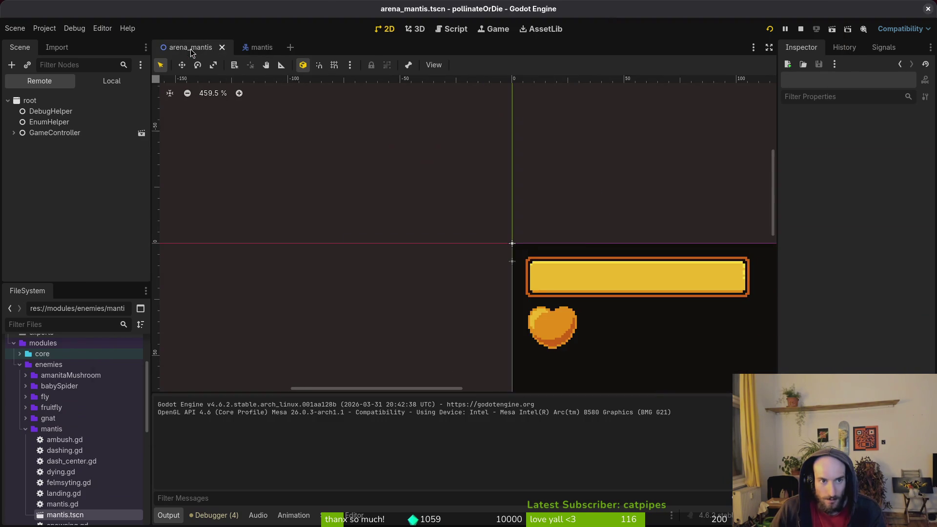
Select the AnimationPlayer and load the centerDashWall animation.
{"action": "left_click", "coordinate": [248, 45]}
{"action": "left_click", "coordinate": [383, 397]}
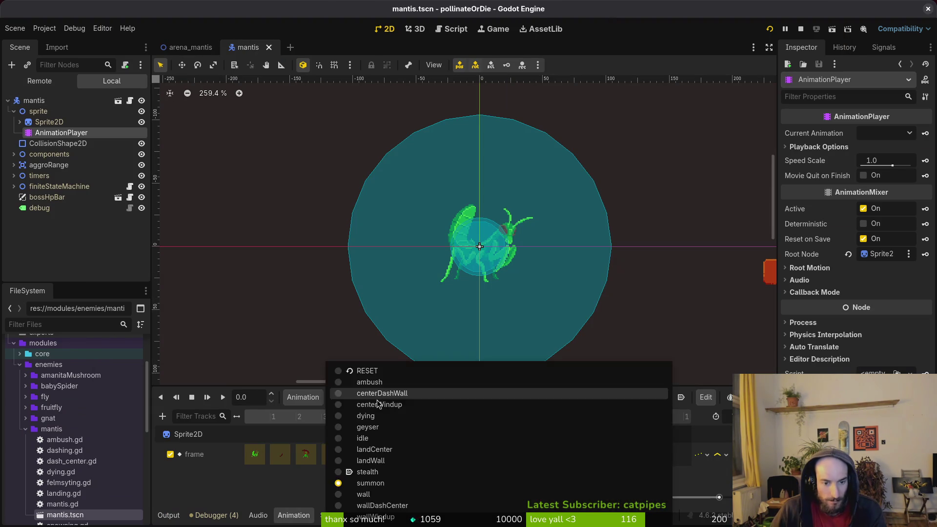
{"action": "left_click", "coordinate": [383, 393]}
{"action": "left_click", "coordinate": [384, 401]}
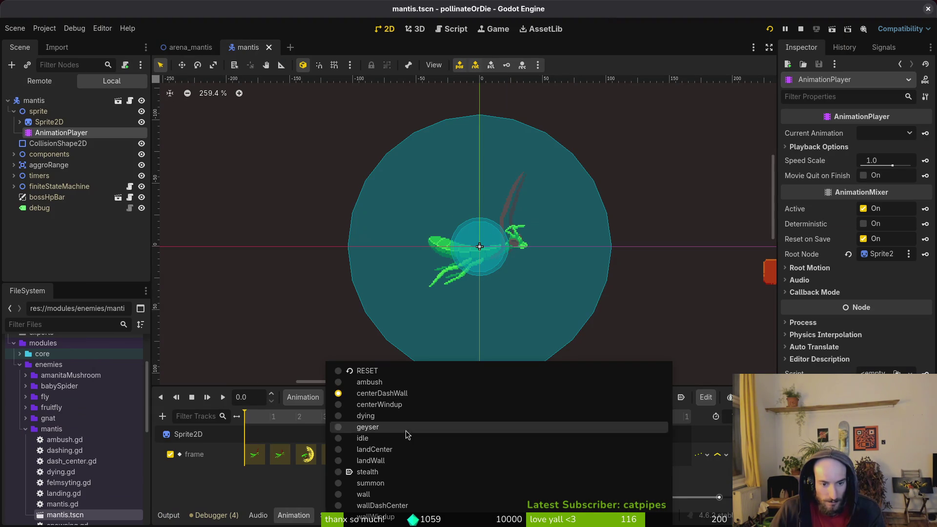
{"action": "left_click", "coordinate": [406, 396]}
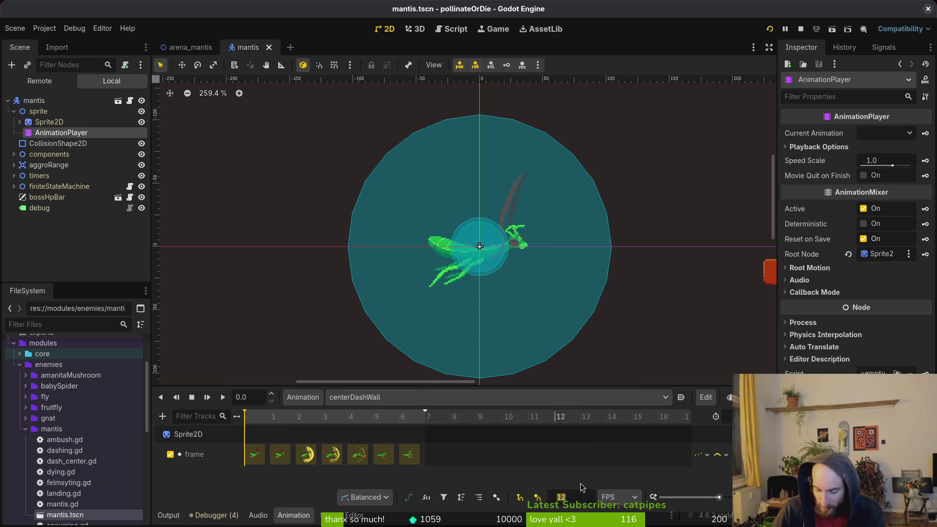
Set snap to 16 FPS and length to 0.35, then move the last key to frame 6.
{"action": "type", "text": "6"}
{"action": "key", "text": "Return"}
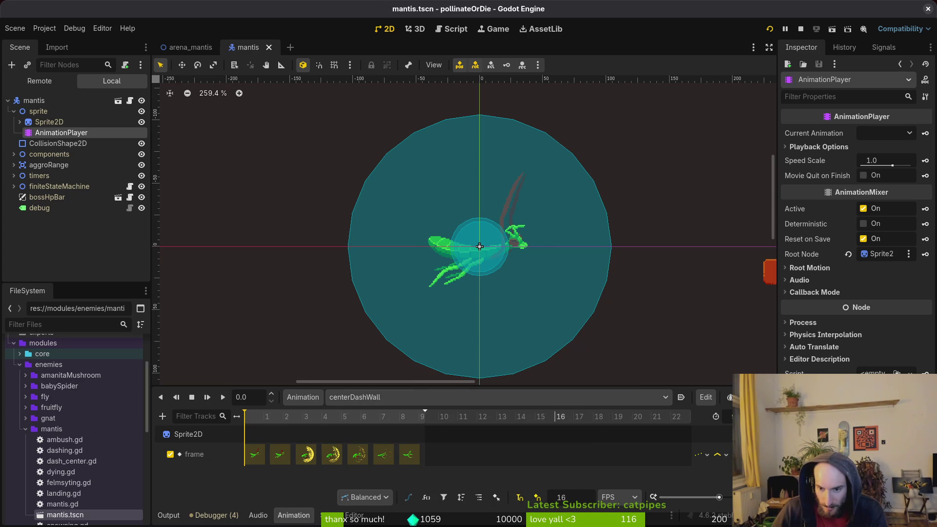
{"action": "type", "text": "0.35"}
{"action": "key", "text": "Return"}
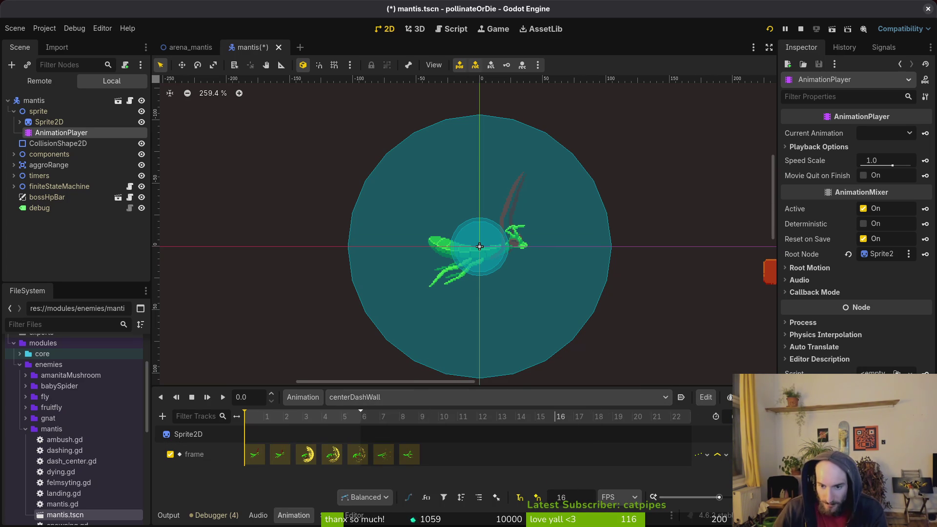
{"action": "scroll", "coordinate": [303, 454], "scroll_direction": "up", "scroll_amount": 5}
{"action": "left_click", "coordinate": [299, 454]}
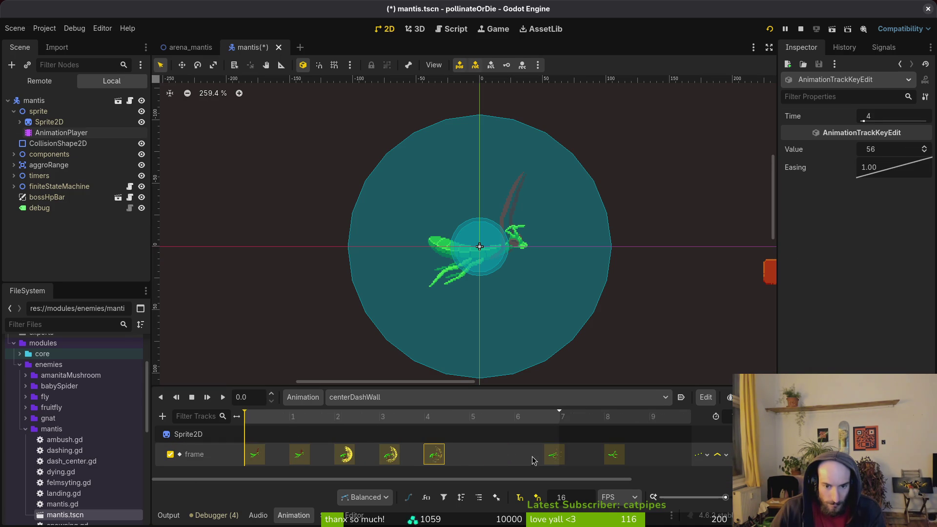
{"action": "left_click_drag", "start_coordinate": [614, 458], "coordinate": [525, 455]}
Save the mantis scene, stop the old run and relaunch the game.
{"action": "key", "text": "ctrl+s"}
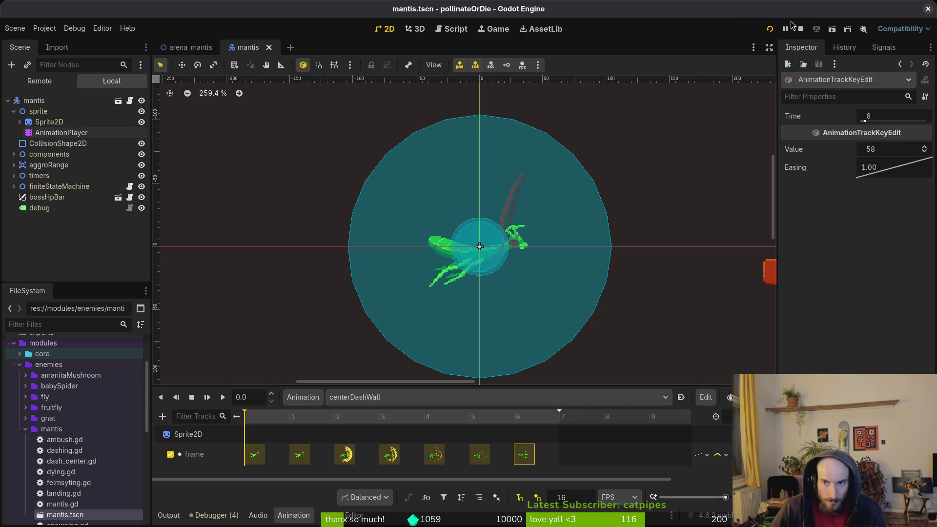
{"action": "left_click", "coordinate": [800, 29]}
{"action": "left_click", "coordinate": [770, 31]}
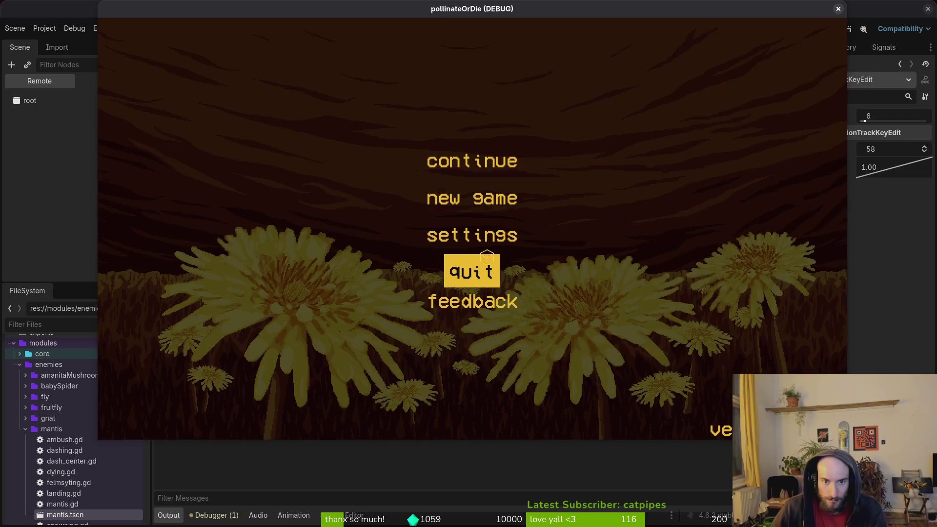
Relaunch the game, play the mantis boss arena, then close the game and the mantis scene tab.
{"action": "left_click", "coordinate": [487, 258]}
{"action": "key", "text": "F5"}
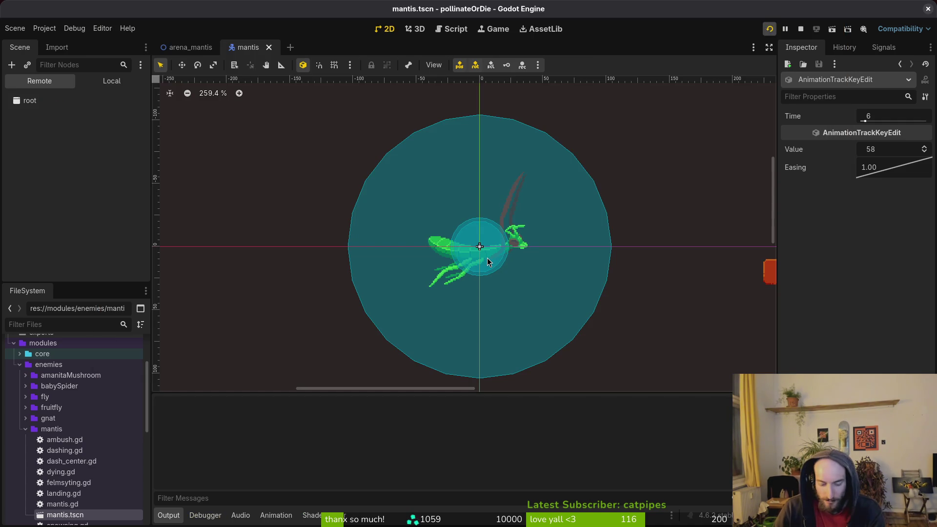
{"action": "key", "text": "Return"}
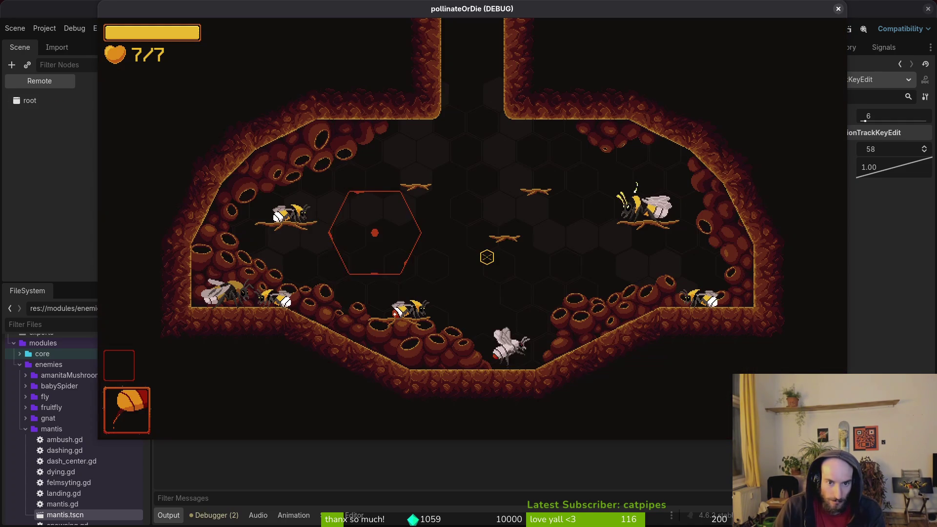
{"action": "key", "text": "Escape"}
{"action": "left_click", "coordinate": [487, 258]}
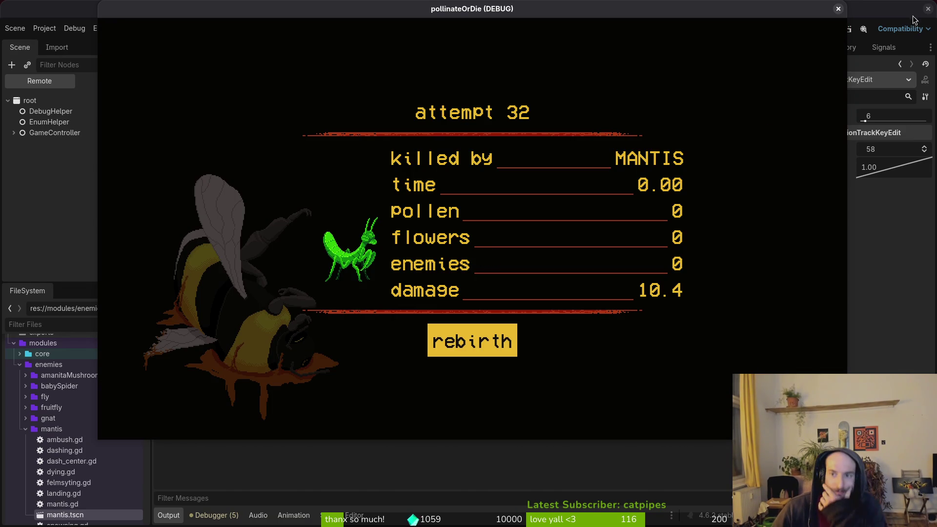
{"action": "left_click", "coordinate": [838, 9]}
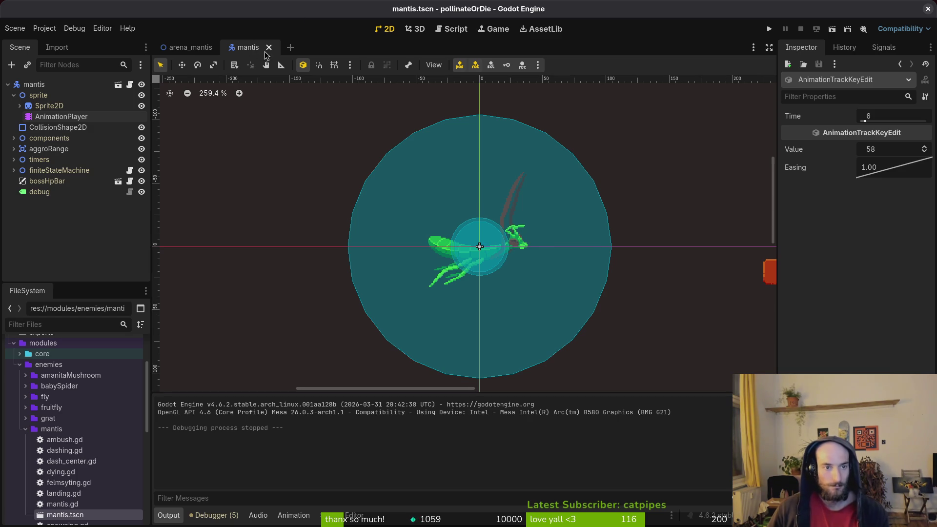
{"action": "middle_click", "coordinate": [239, 51]}
Save arena_mantis.tscn, zoom out over the arena, then bring up and reposition the typer.io browser.
{"action": "key", "text": "ctrl+s"}
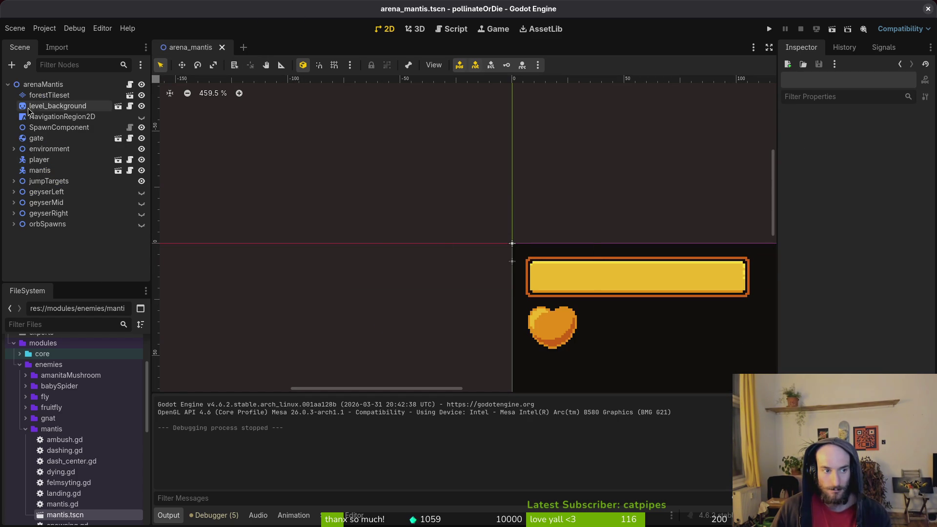
{"action": "scroll", "coordinate": [371, 198], "scroll_direction": "right", "scroll_amount": 5}
{"action": "scroll", "coordinate": [370, 199], "scroll_direction": "down", "scroll_amount": 3}
{"action": "scroll", "coordinate": [371, 199], "scroll_direction": "down", "scroll_amount": 5}
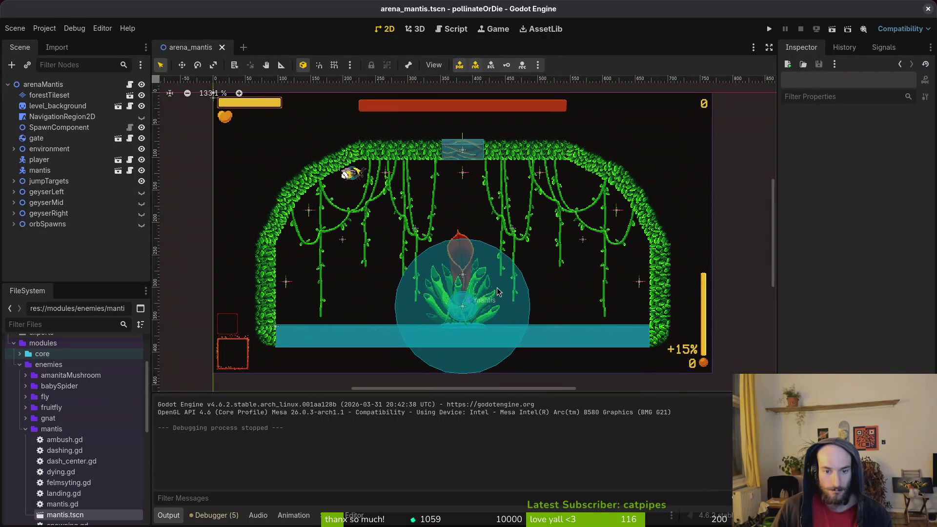
{"action": "scroll", "coordinate": [499, 291], "scroll_direction": "up", "scroll_amount": 1}
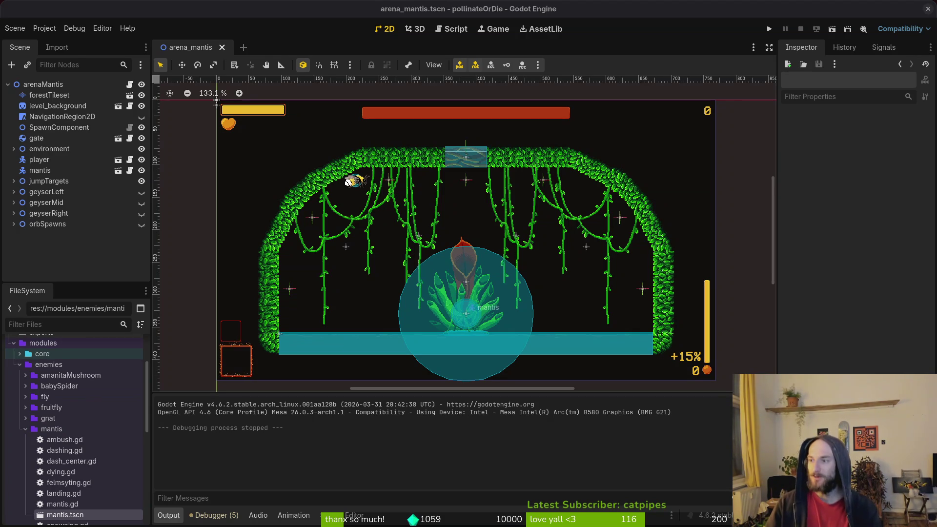
{"action": "key", "text": "alt+Tab"}
{"action": "left_click_drag", "start_coordinate": [458, 65], "coordinate": [369, 18]}
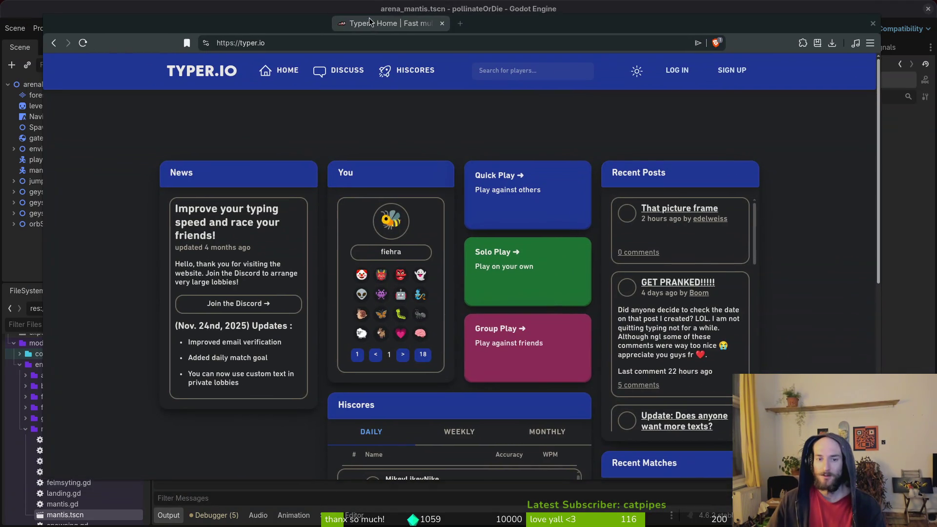
Open a 10-player Group Play lobby, start the race and type the Father and Son opening.
{"action": "left_click", "coordinate": [555, 361]}
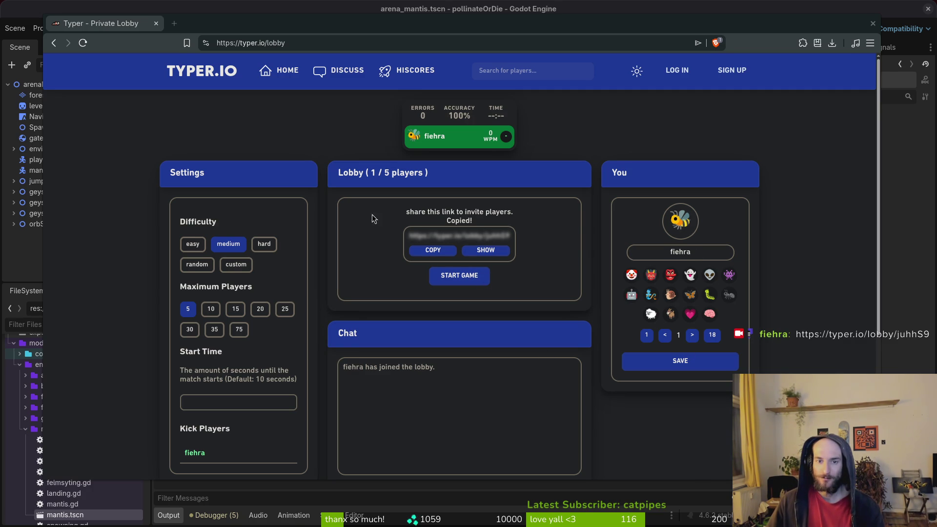
{"action": "left_click", "coordinate": [221, 309]}
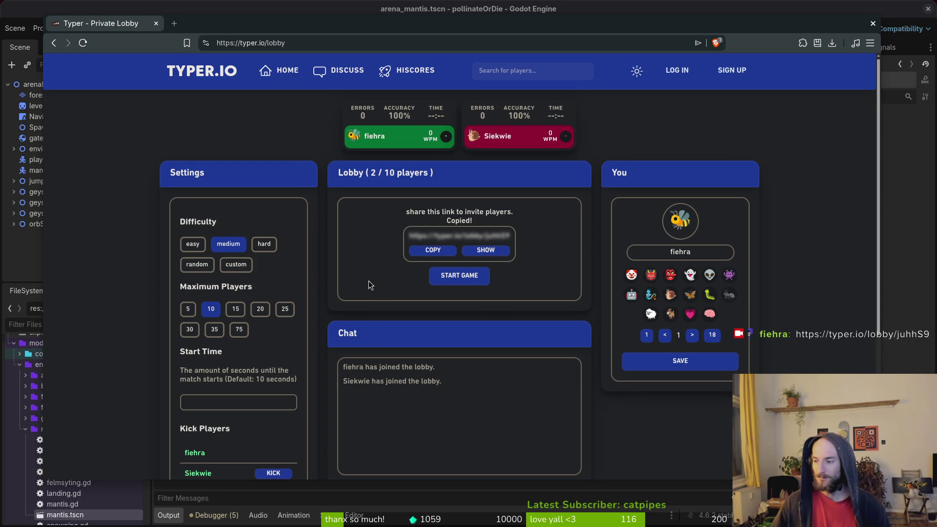
{"action": "left_click", "coordinate": [460, 274]}
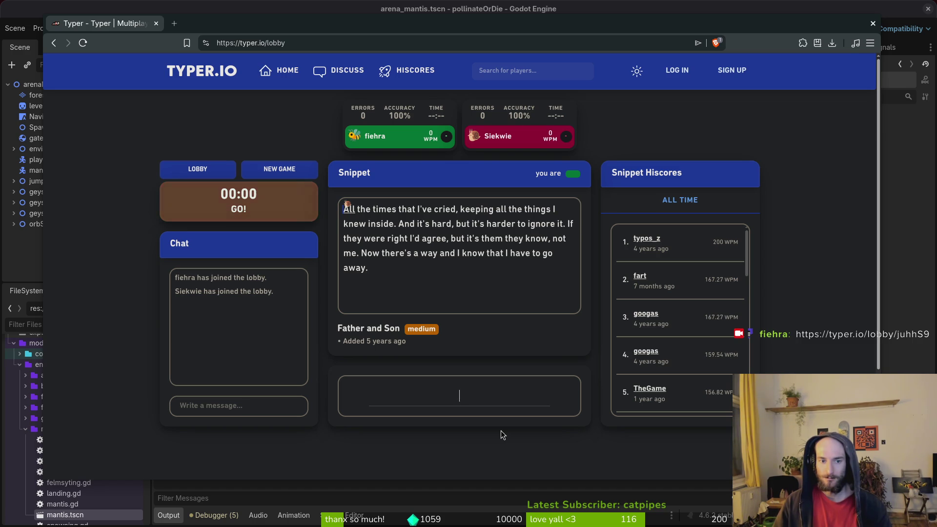
{"action": "type", "text": "All the times that I've cried, keep"}
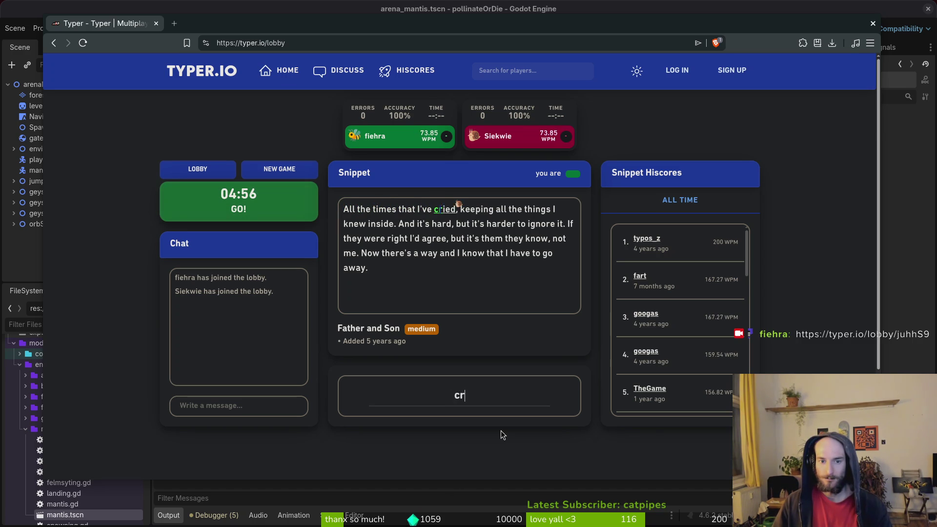
{"action": "type", "text": "ing all the things "}
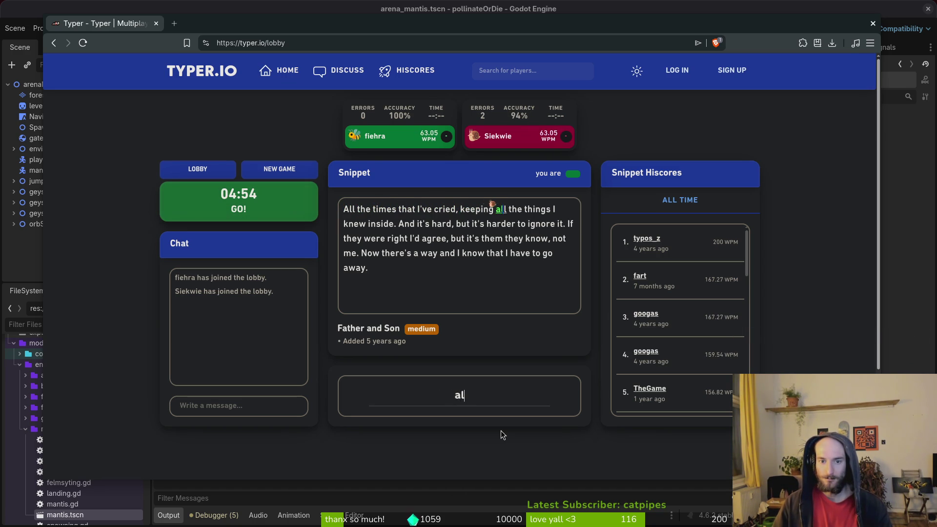
{"action": "type", "text": "I knew inside. "}
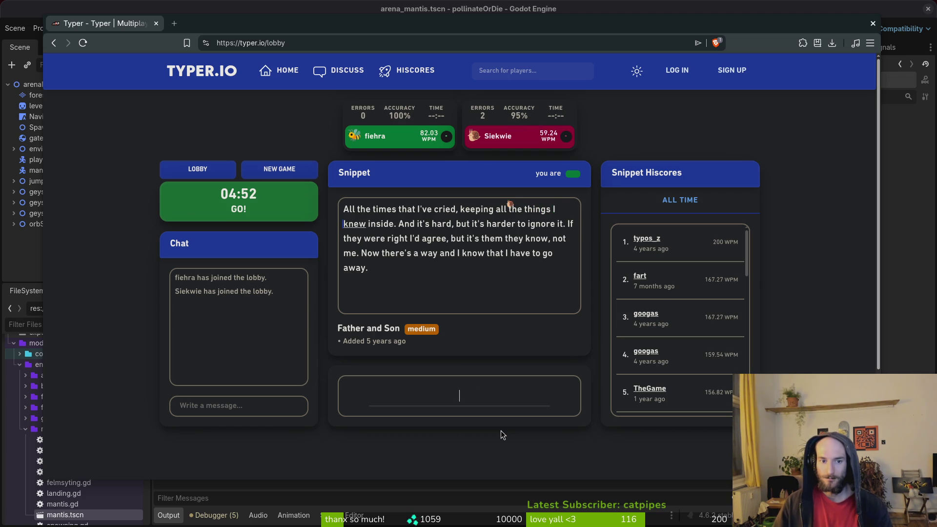
{"action": "type", "text": "And"}
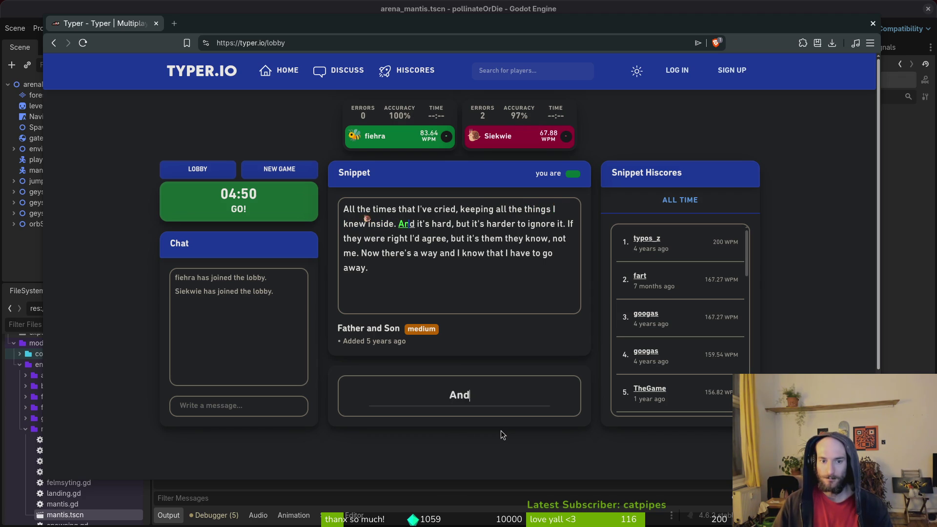
{"action": "type", "text": " it's hard, but it"}
{"action": "type", "text": "'s harder to ignor"}
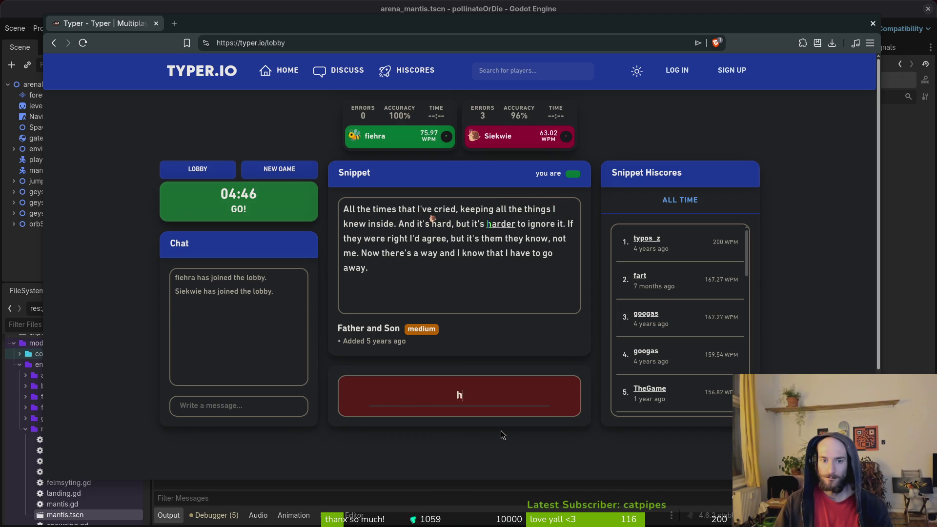
{"action": "type", "text": "e it. If they "}
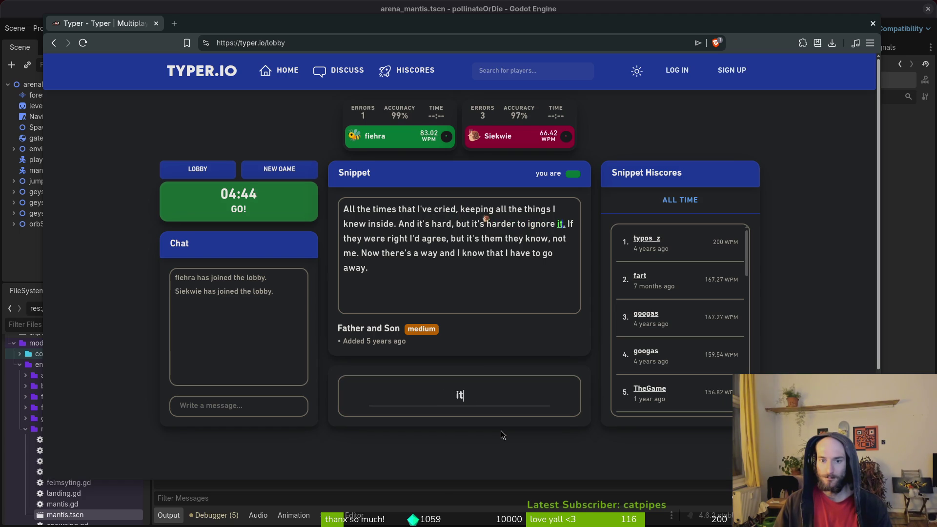
{"action": "type", "text": "were right I'"}
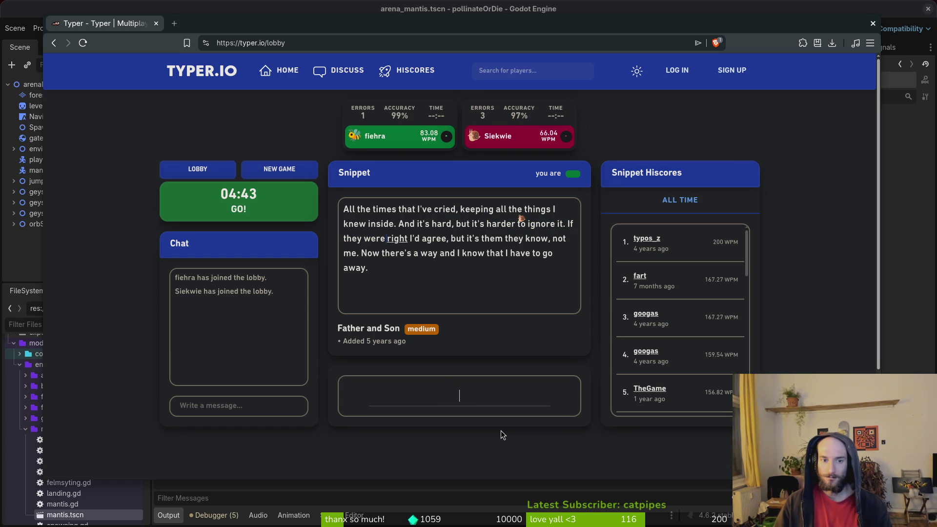
{"action": "type", "text": "d agree;"}
Fix a typo, finish the Father and Son snippet, then start a new race.
{"action": "key", "text": "BackSpace"}
{"action": "type", "text": ", but it's them the"}
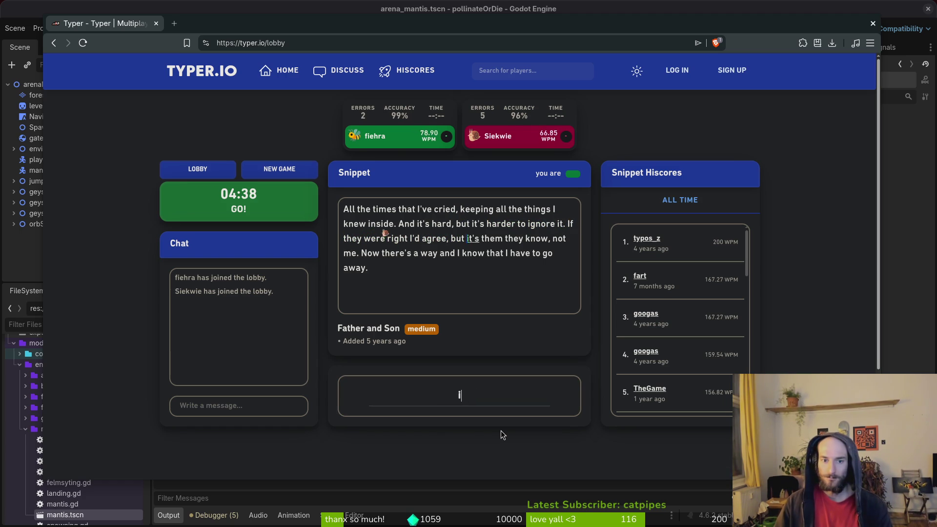
{"action": "type", "text": "y know, not me"}
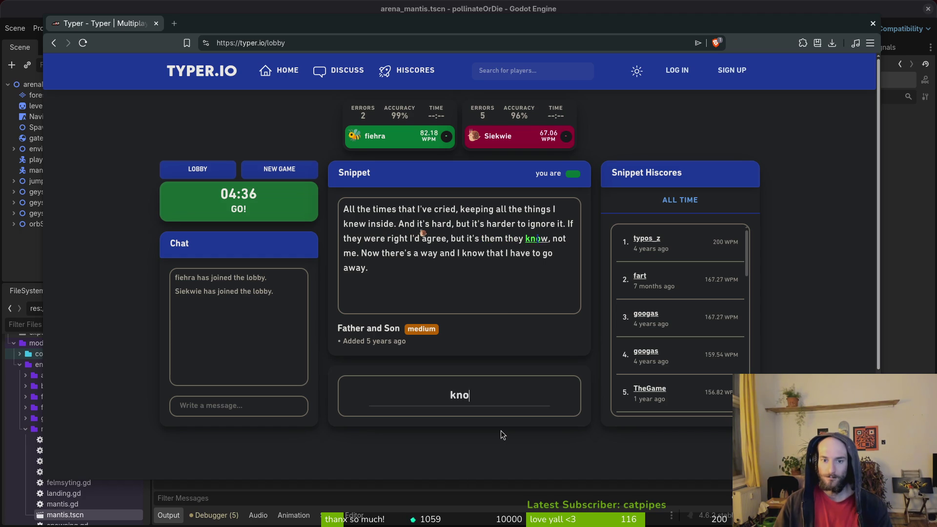
{"action": "type", "text": ". Now there's"}
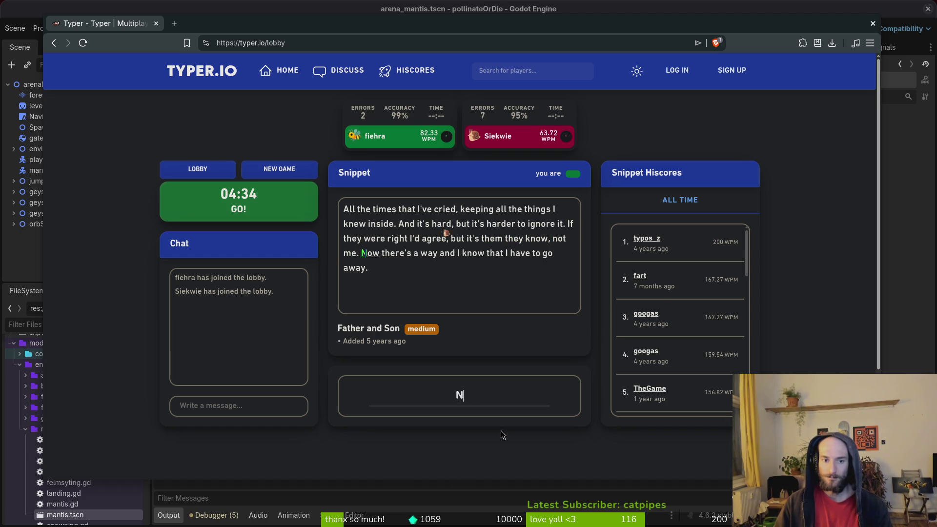
{"action": "type", "text": " a way and "}
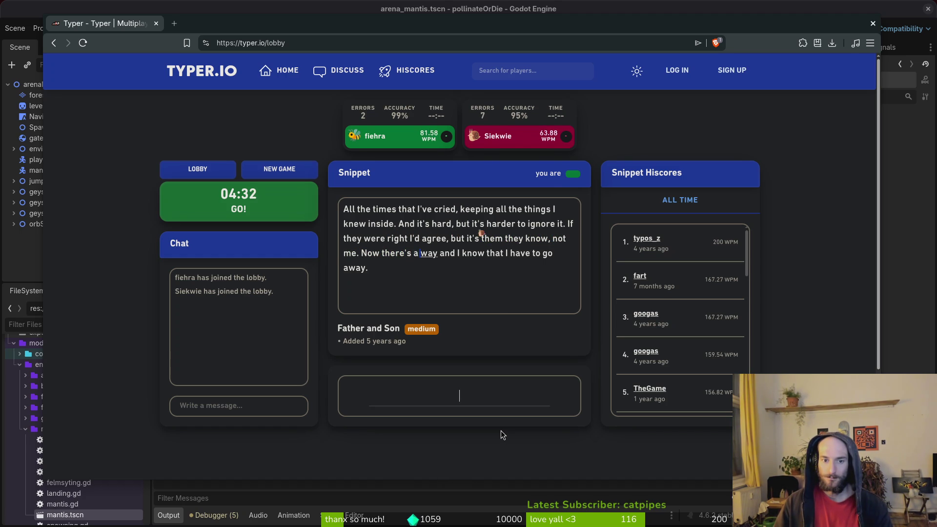
{"action": "type", "text": "I"}
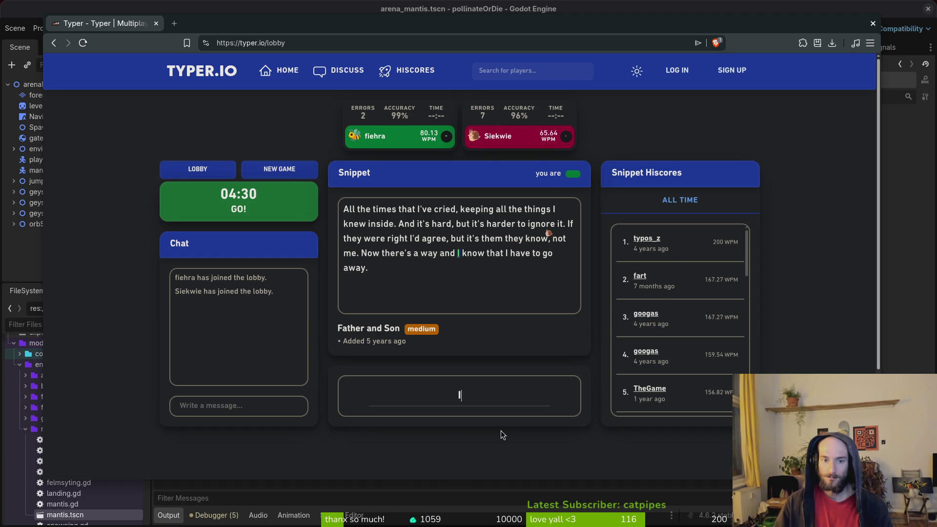
{"action": "type", "text": " know that have"}
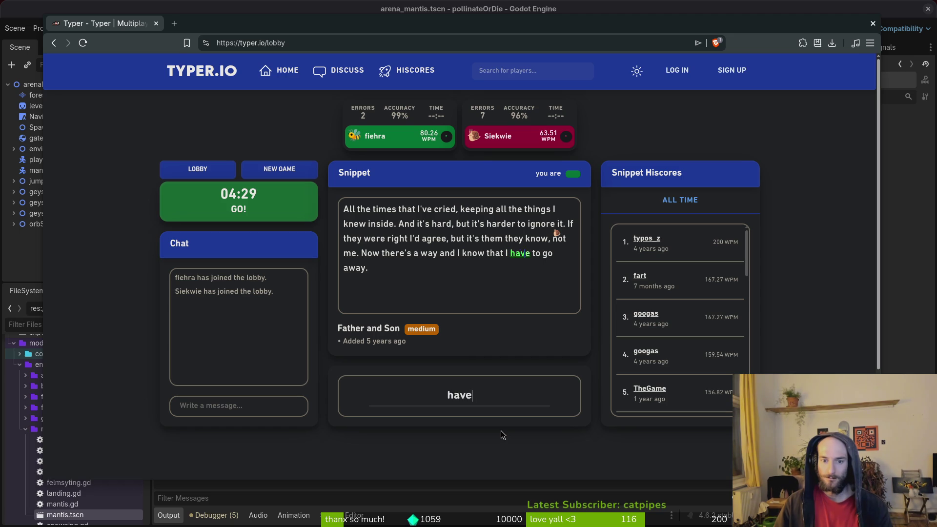
{"action": "type", "text": " to go away."}
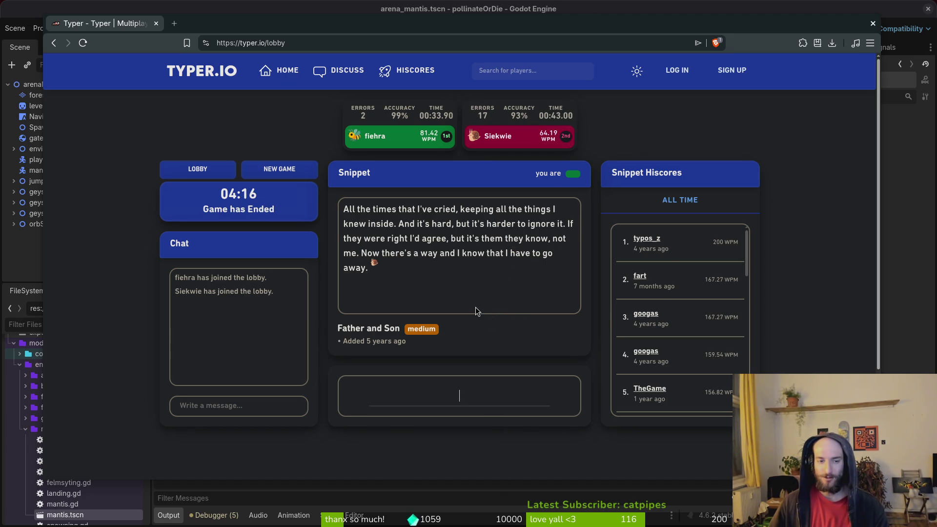
{"action": "left_click", "coordinate": [280, 169]}
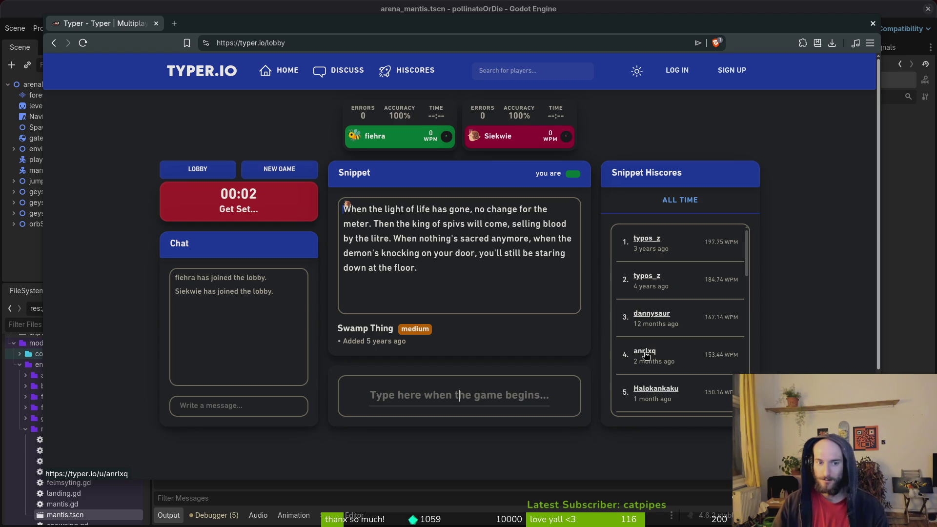
Finish the Swamp Thing race, then type the Crave snippet to win at 82.07 WPM.
{"action": "type", "text": "When the light of life has gone,"}
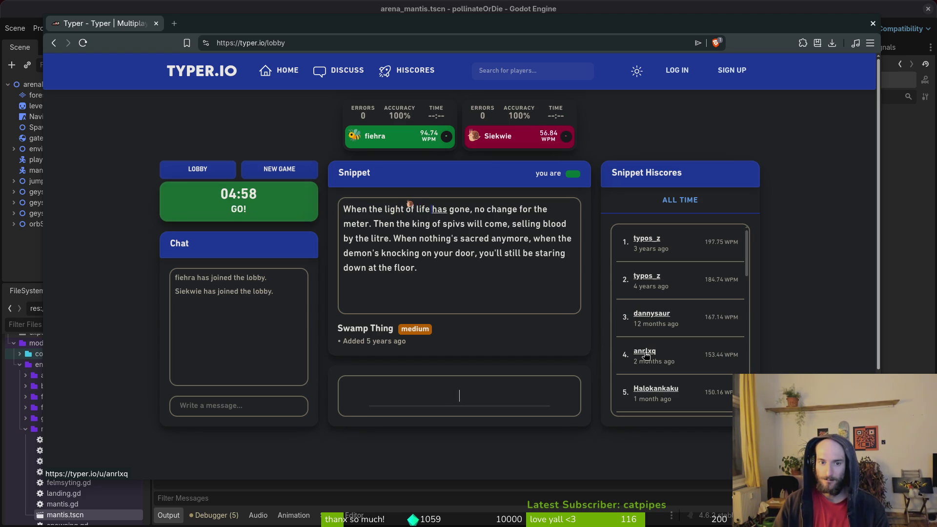
{"action": "type", "text": " no change for the meter. Then the king of spivs will come, selling blood by the litre. When"}
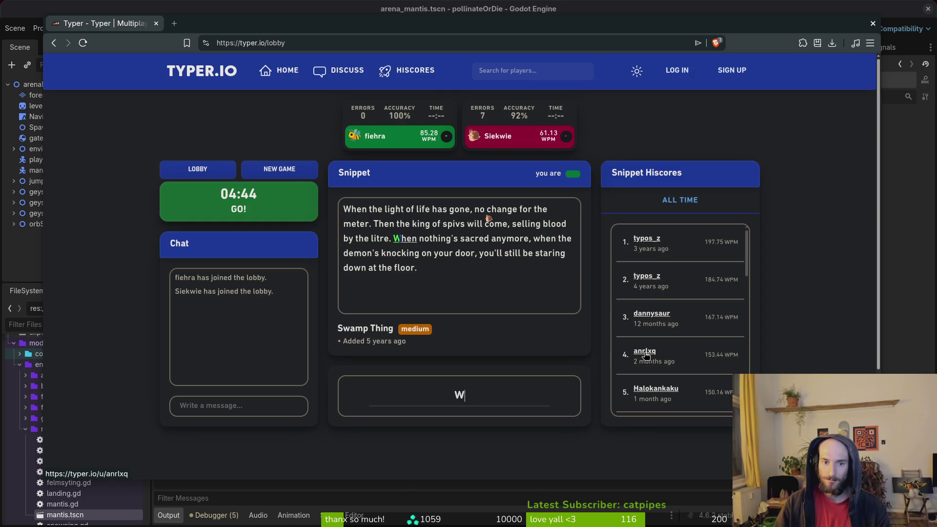
{"action": "type", "text": " nothing"}
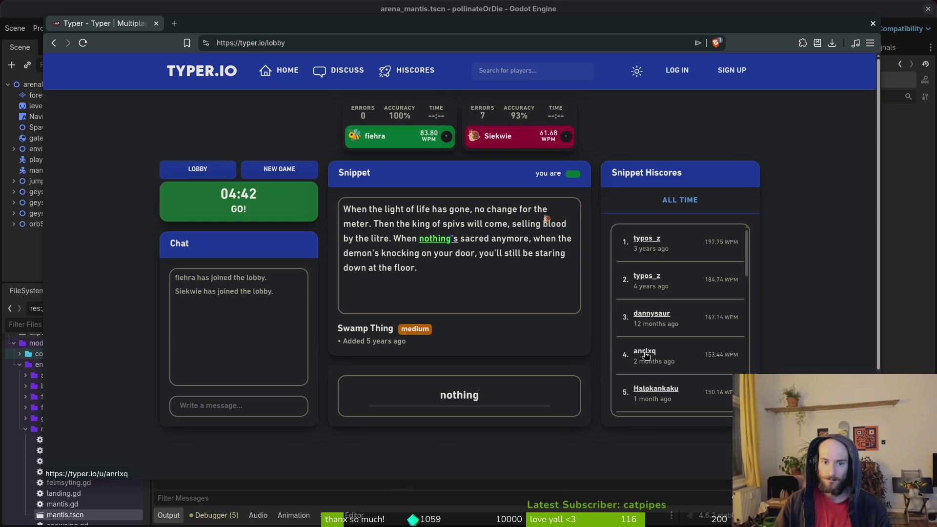
{"action": "type", "text": "'s sacred anymore, when the demon's knocking on your door, you'"}
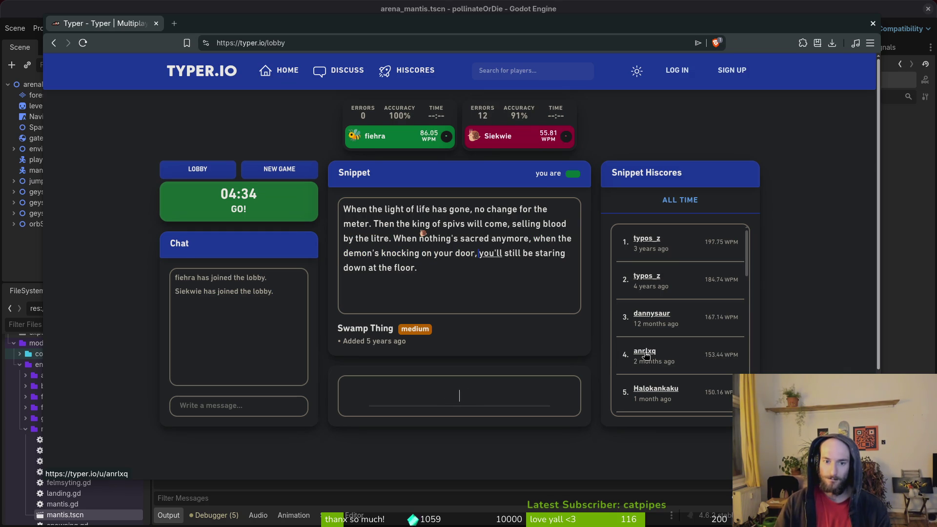
{"action": "type", "text": "ll still be st"}
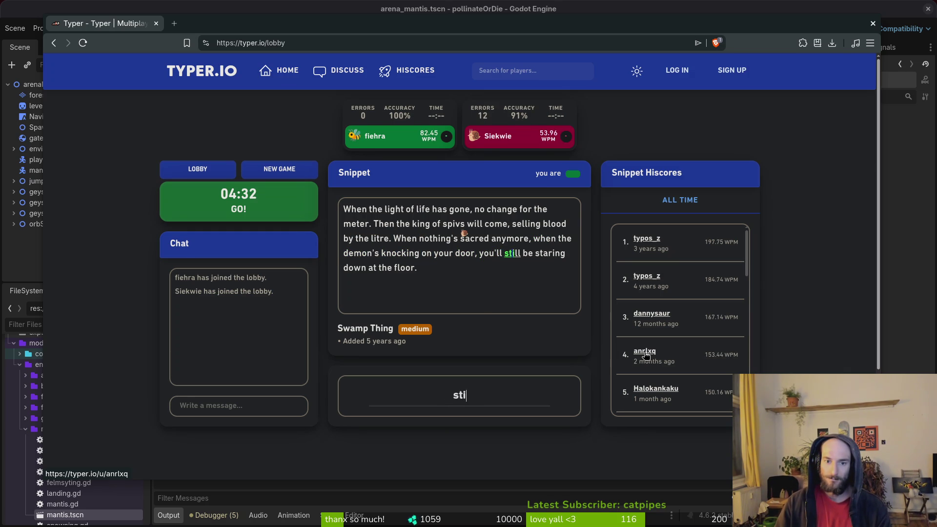
{"action": "type", "text": "aring down at"}
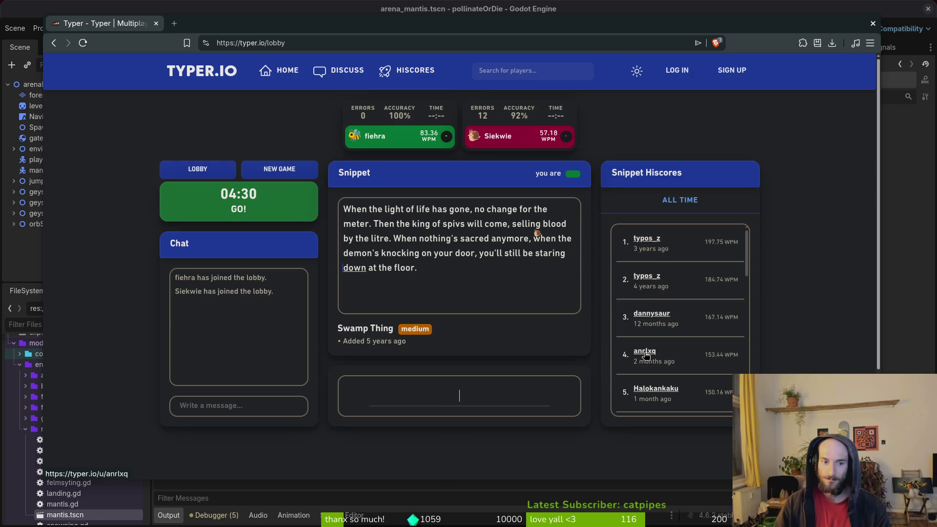
{"action": "type", "text": " the floor."}
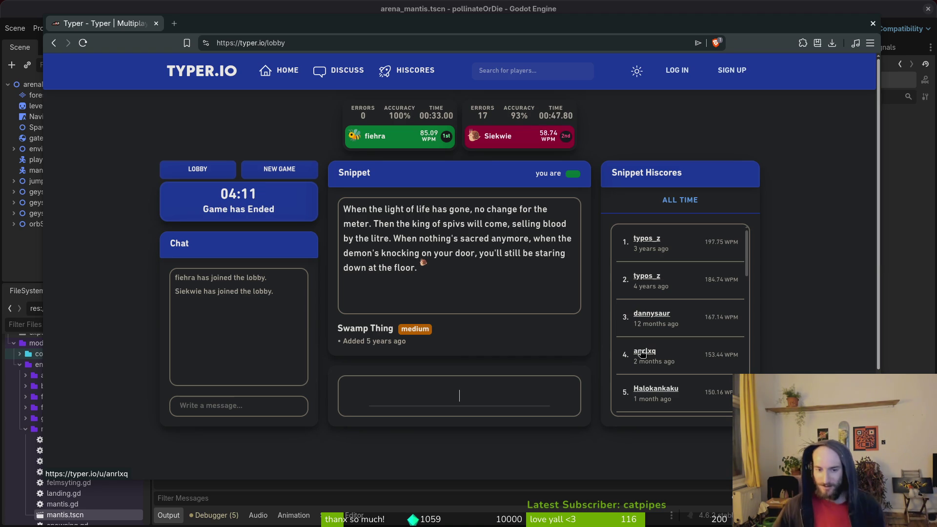
{"action": "left_click", "coordinate": [276, 169]}
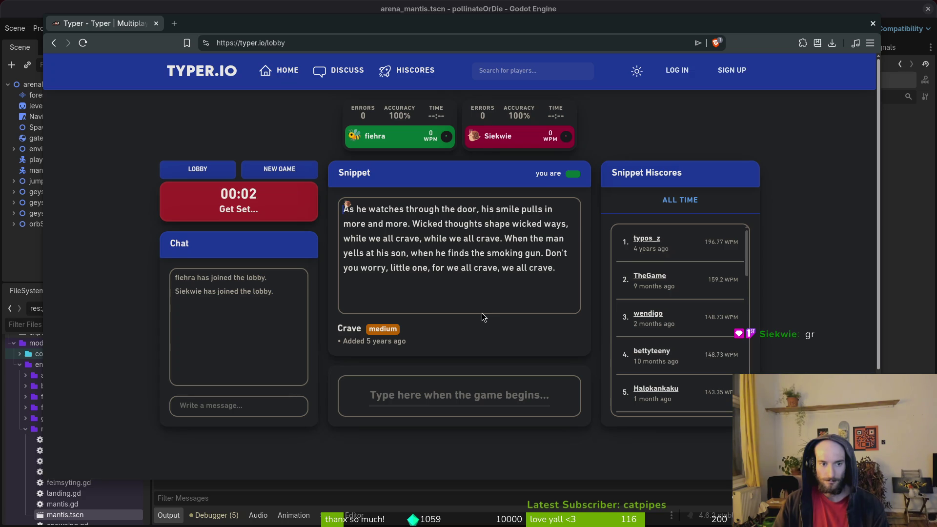
{"action": "type", "text": "As he wat"}
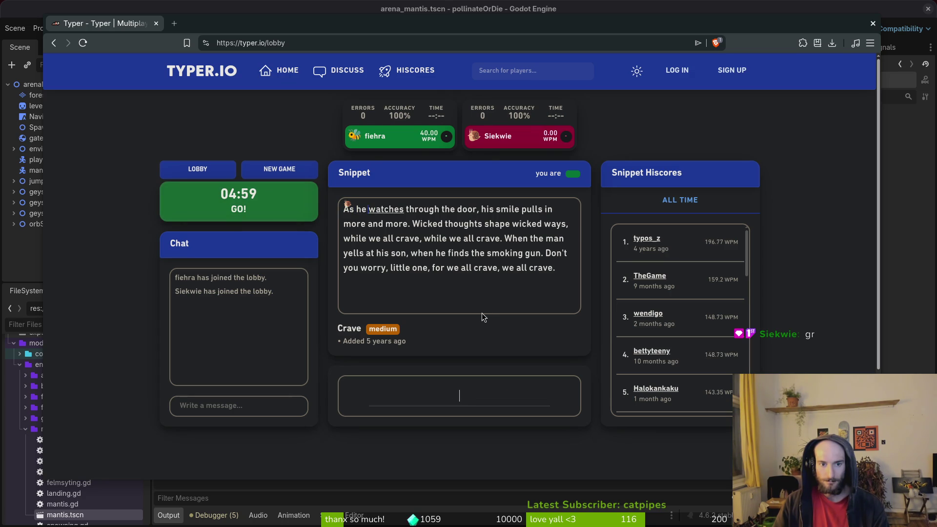
{"action": "type", "text": "ches through th"}
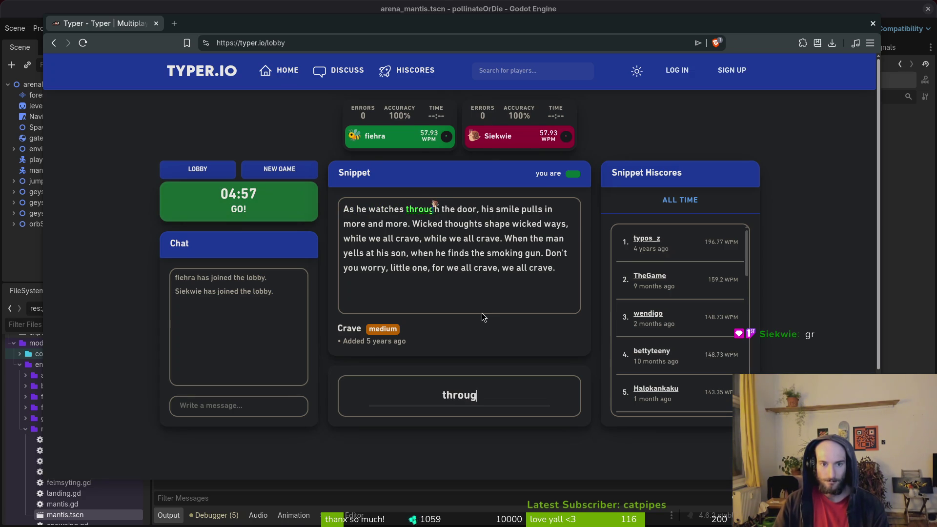
{"action": "type", "text": "e door, his "}
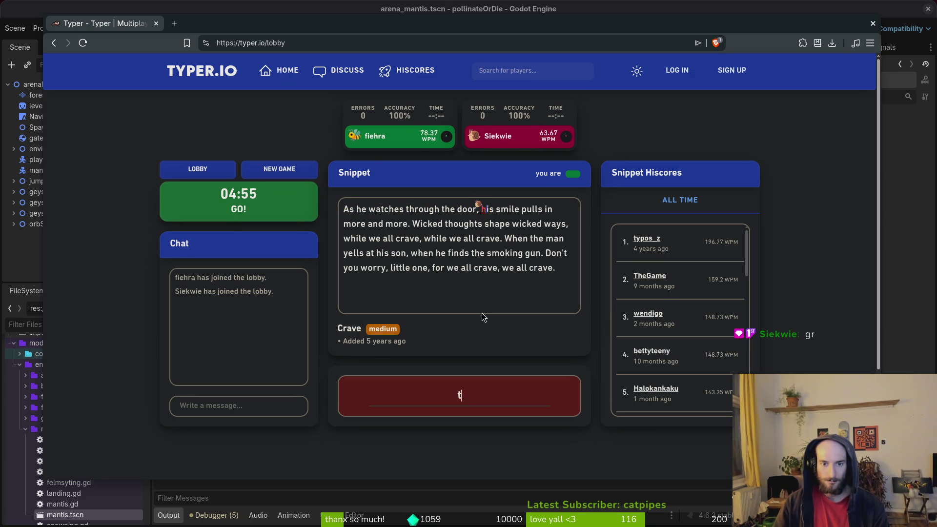
{"action": "type", "text": "s"}
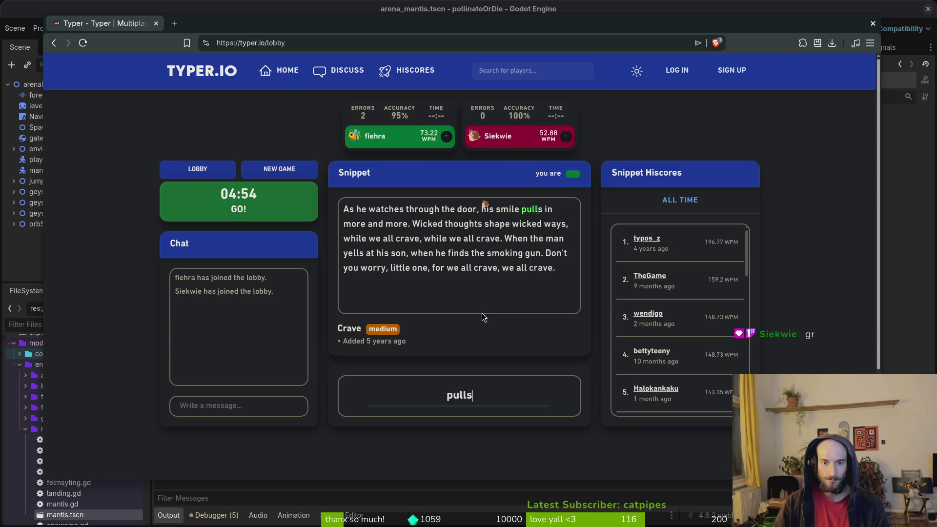
{"action": "type", "text": "mile pulls in more and more. Wic"}
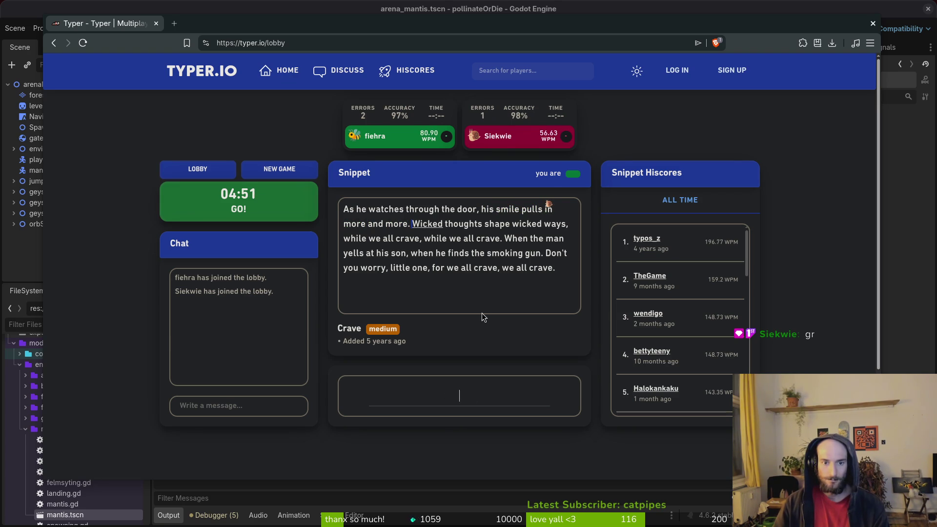
{"action": "type", "text": "ked thoughts s"}
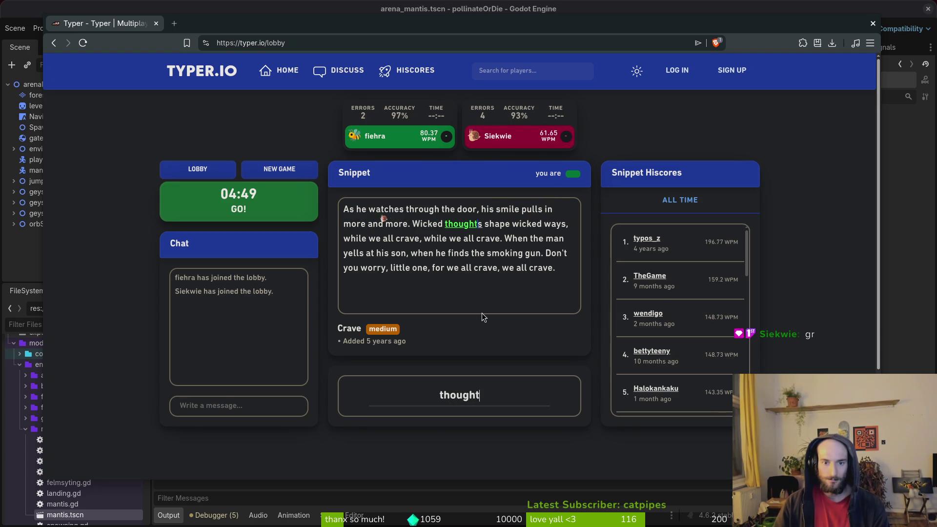
{"action": "type", "text": "hape wicked ways"}
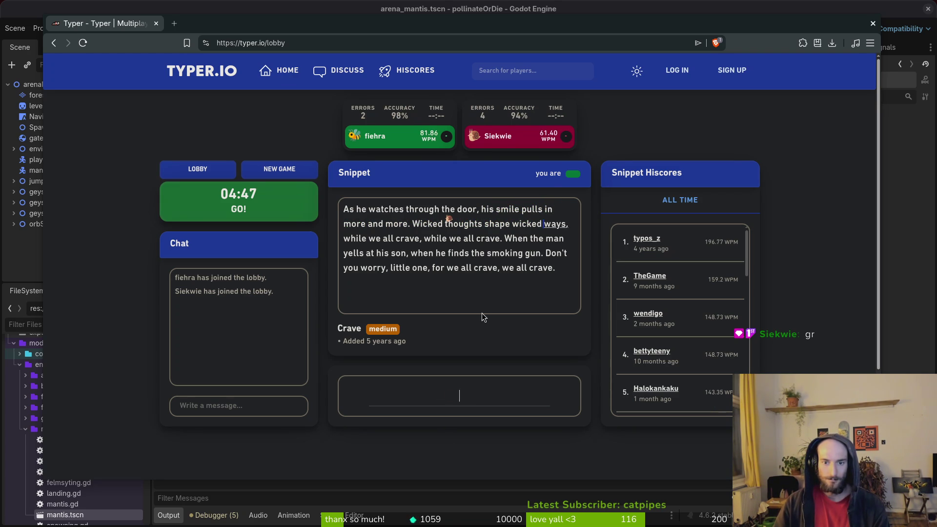
{"action": "type", "text": ", while we all"}
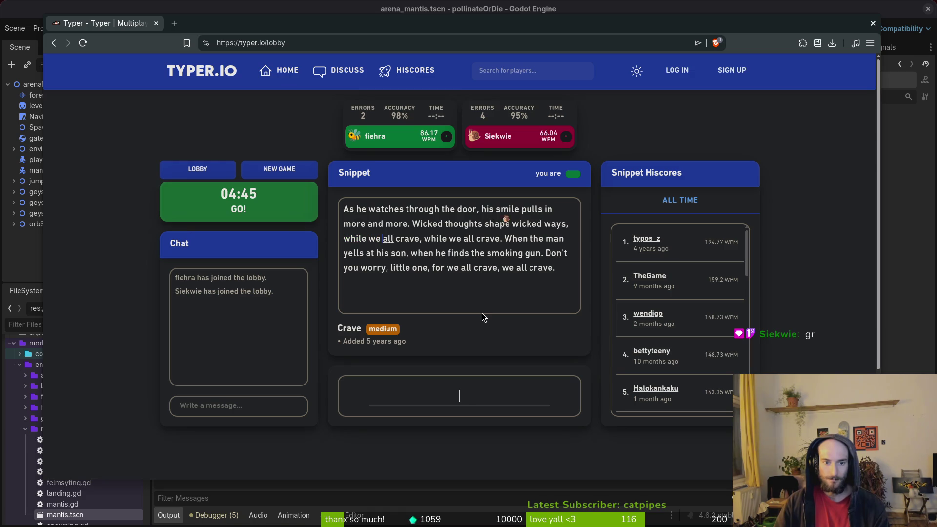
{"action": "type", "text": " crave, while w"}
{"action": "type", "text": "e"}
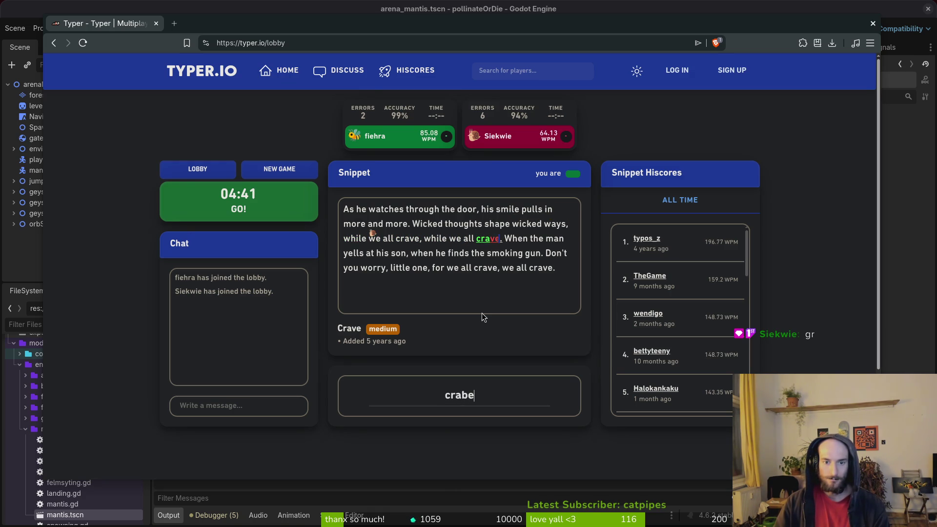
{"action": "type", "text": " all crave. When the "}
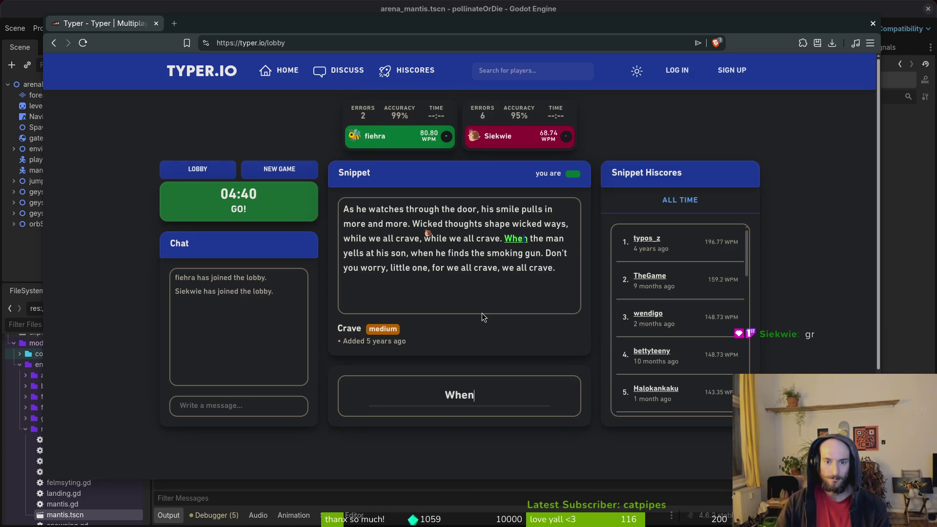
{"action": "type", "text": "man yells at hi"}
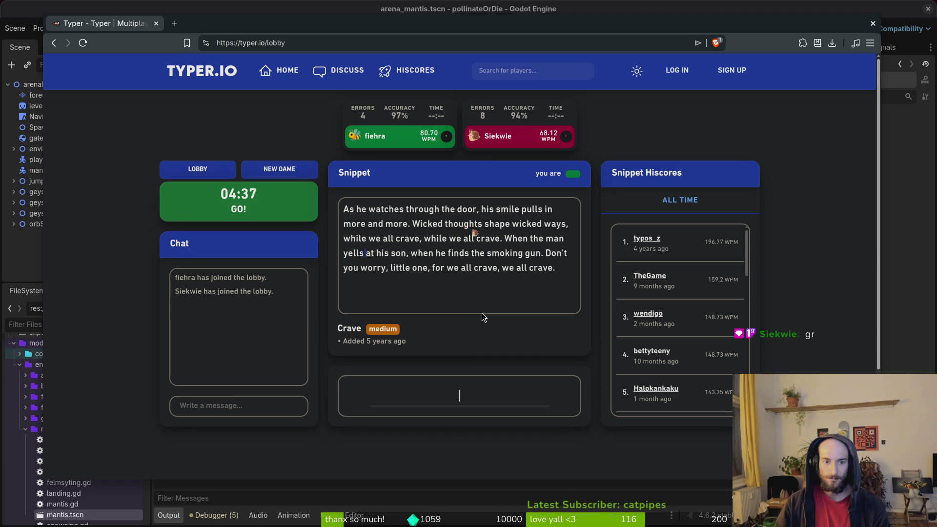
{"action": "type", "text": "s son, when he fi"}
{"action": "type", "text": "nds the smoking"}
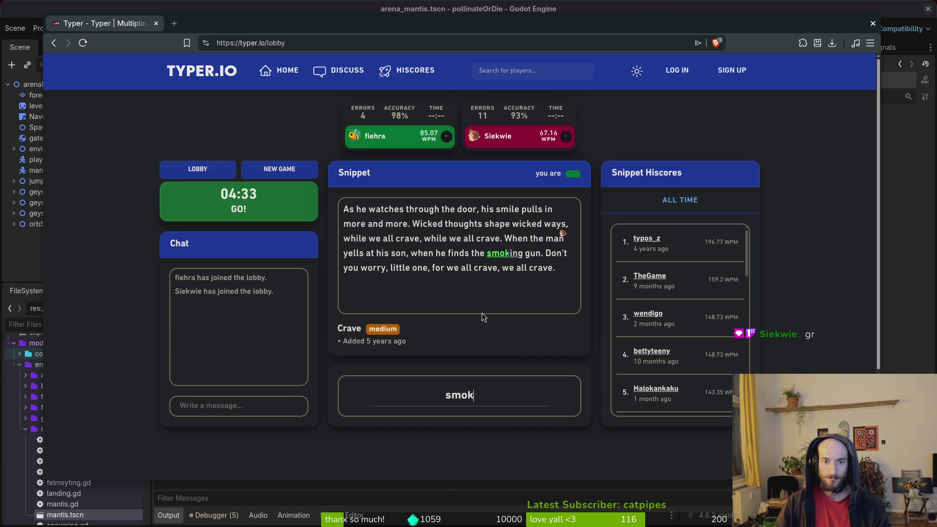
{"action": "type", "text": " gun. Don'"}
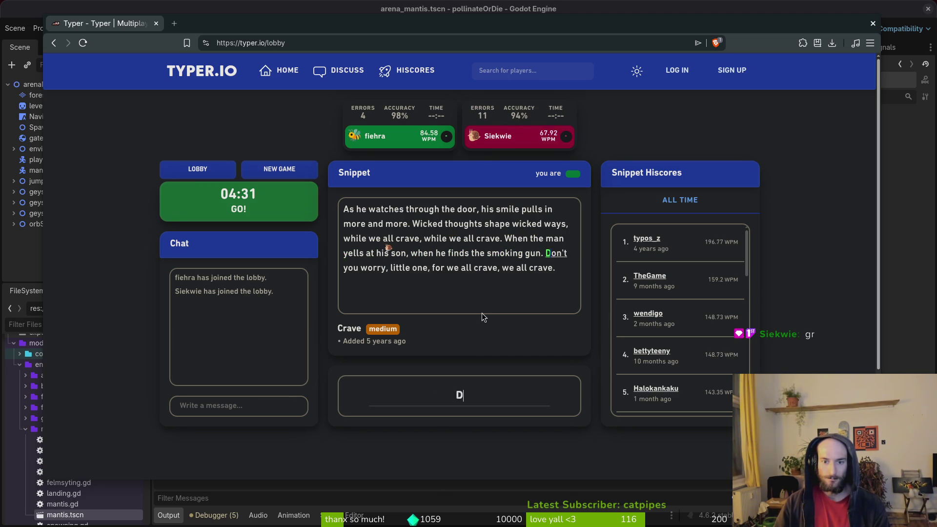
{"action": "type", "text": "t you worry."}
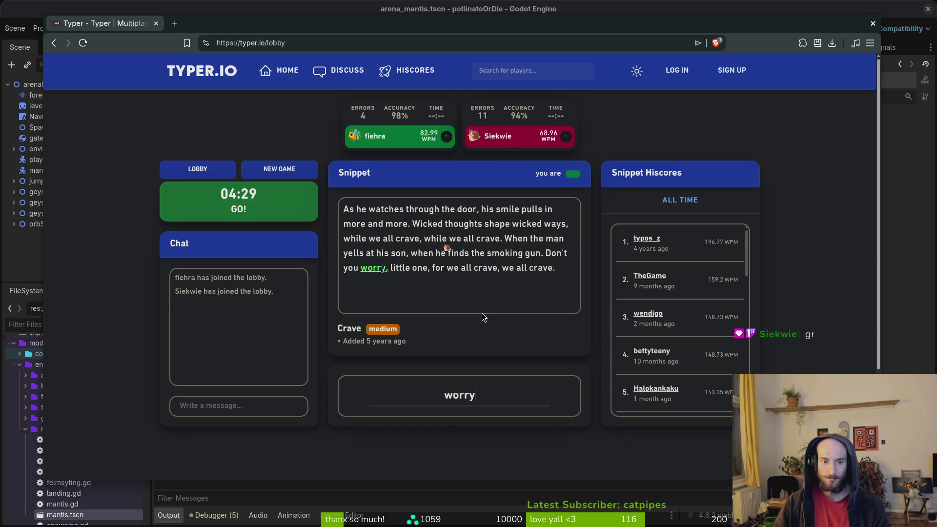
{"action": "key", "text": "BackSpace"}
{"action": "type", "text": ", little one,"}
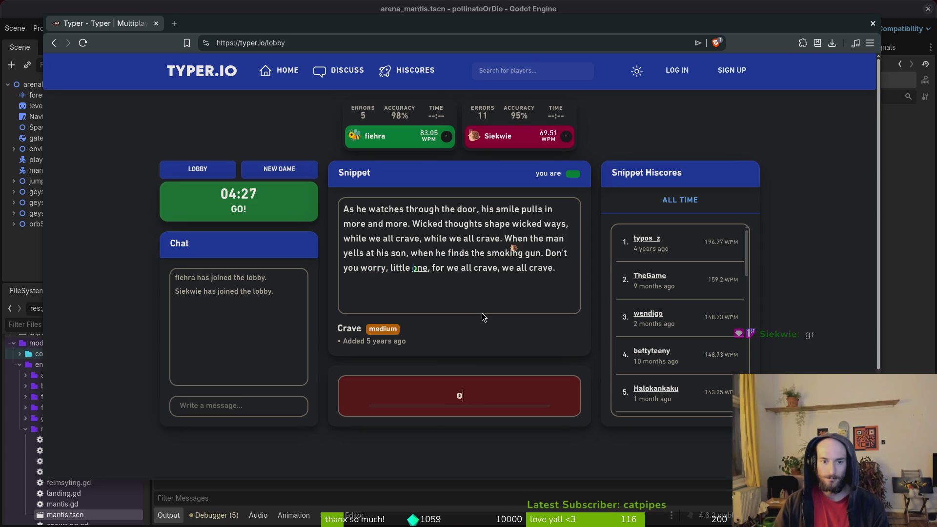
{"action": "type", "text": " for we all crav"}
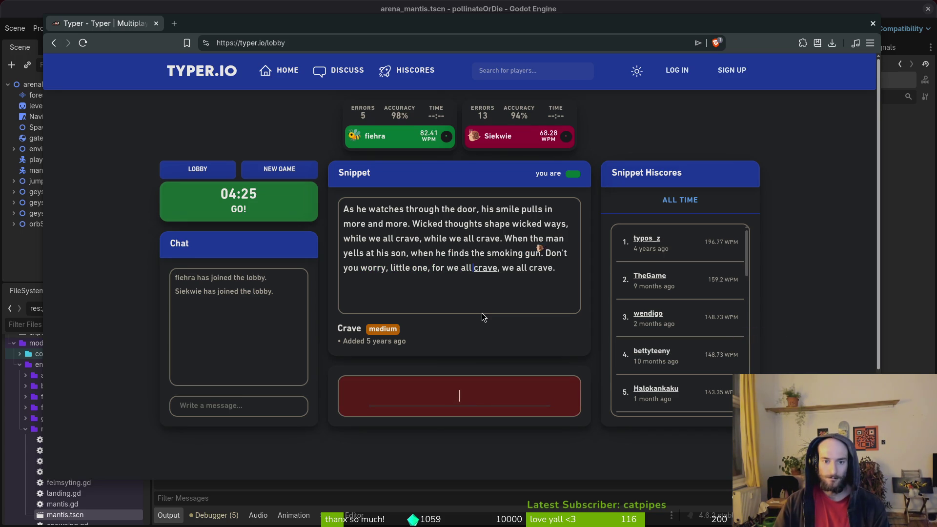
{"action": "type", "text": "e, we all "}
{"action": "type", "text": "crave."}
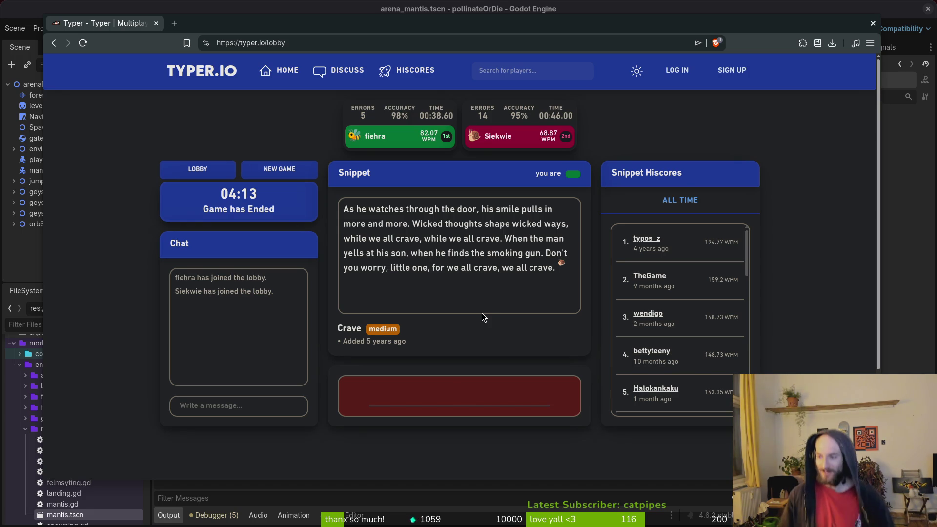
{"action": "left_click", "coordinate": [459, 396]}
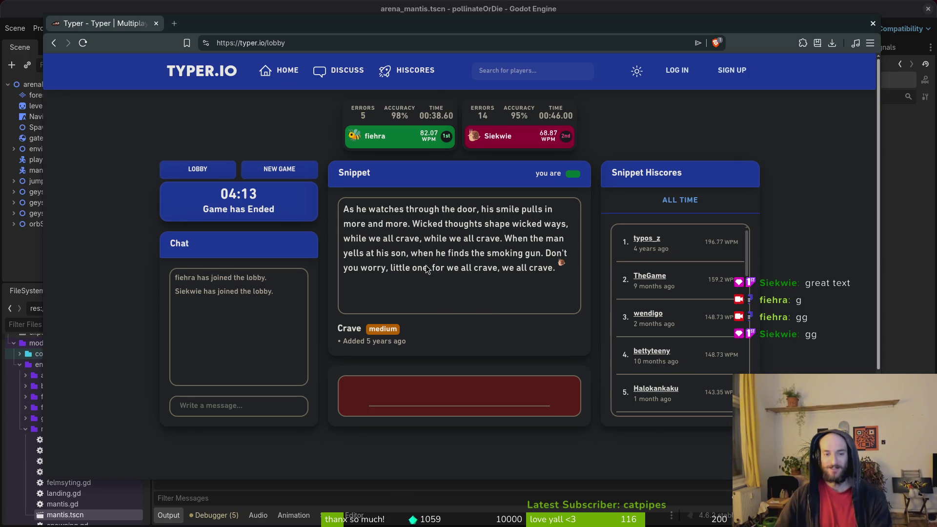
Leave the typing game, pan over the mantis arena, then open mantis.aseprite in Aseprite.
{"action": "key", "text": "alt+Tab"}
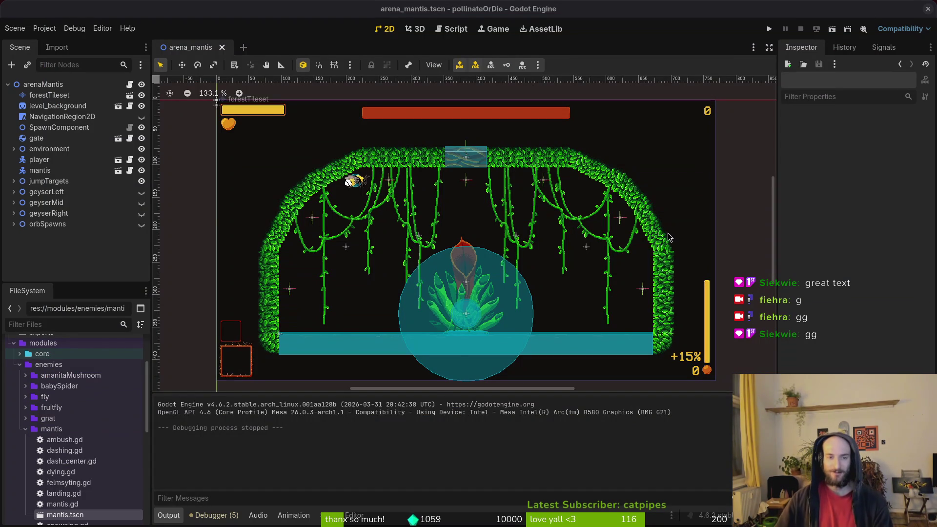
{"action": "left_click_drag", "start_coordinate": [575, 279], "coordinate": [589, 270]}
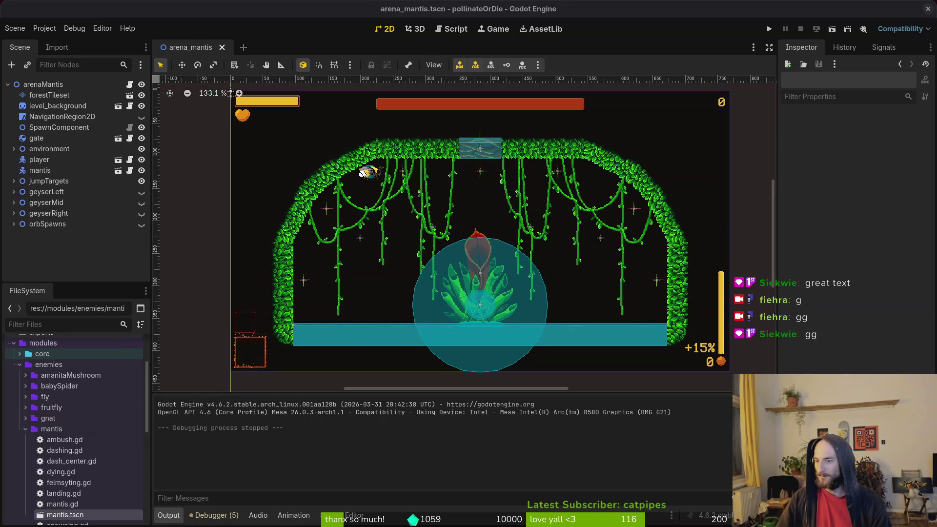
{"action": "left_click_drag", "start_coordinate": [676, 261], "coordinate": [663, 247]}
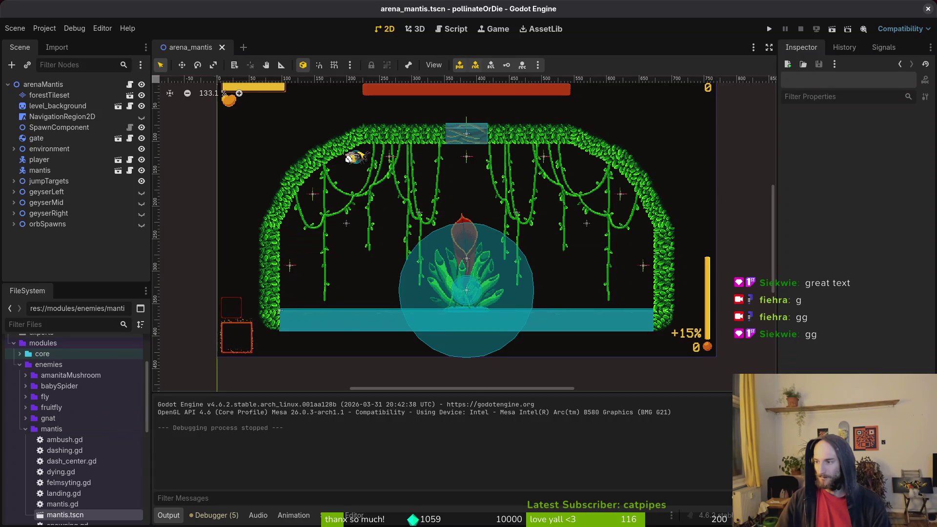
{"action": "key", "text": "alt+Tab"}
{"action": "left_click", "coordinate": [108, 38]}
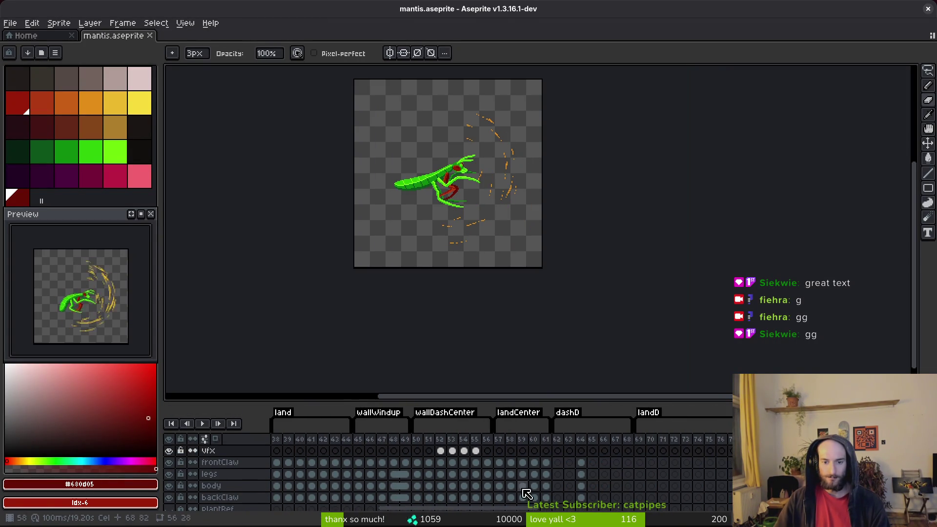
Stop playback and step through frames 50–53, zooming and panning to inspect the mantis poses.
{"action": "left_click", "coordinate": [477, 462]}
{"action": "key", "text": "Left"}
{"action": "key", "text": "Left"}
{"action": "key", "text": "Left"}
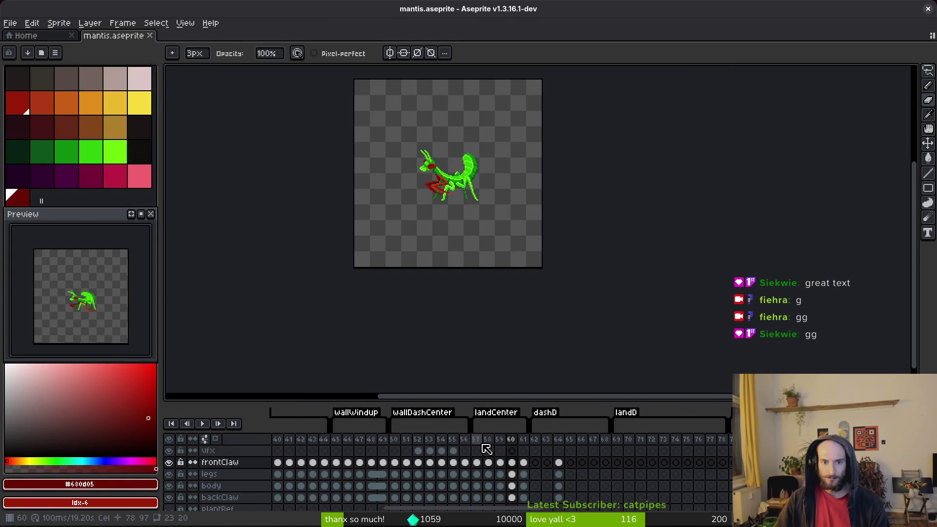
{"action": "key", "text": "Left"}
{"action": "key", "text": "Left"}
{"action": "key", "text": "Left"}
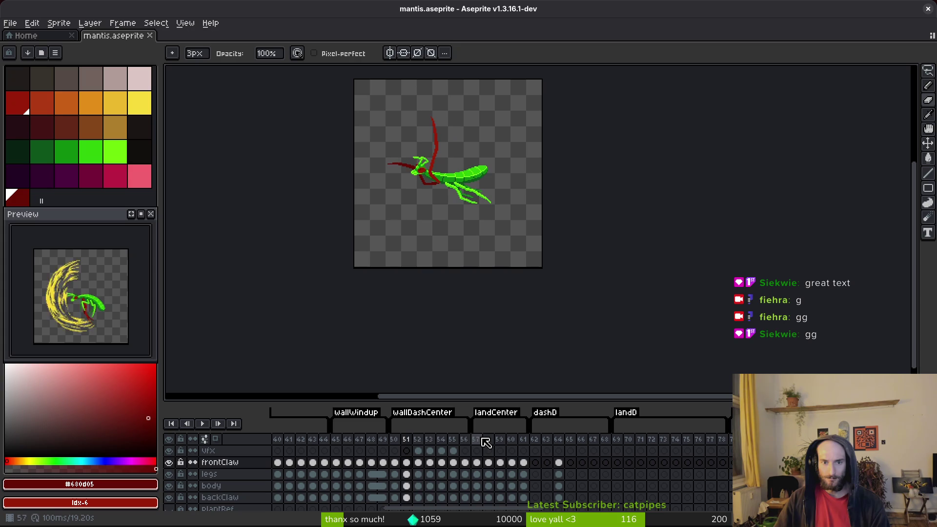
{"action": "left_click_drag", "start_coordinate": [442, 310], "coordinate": [525, 297]}
{"action": "key", "text": "Right"}
{"action": "key", "text": "Right"}
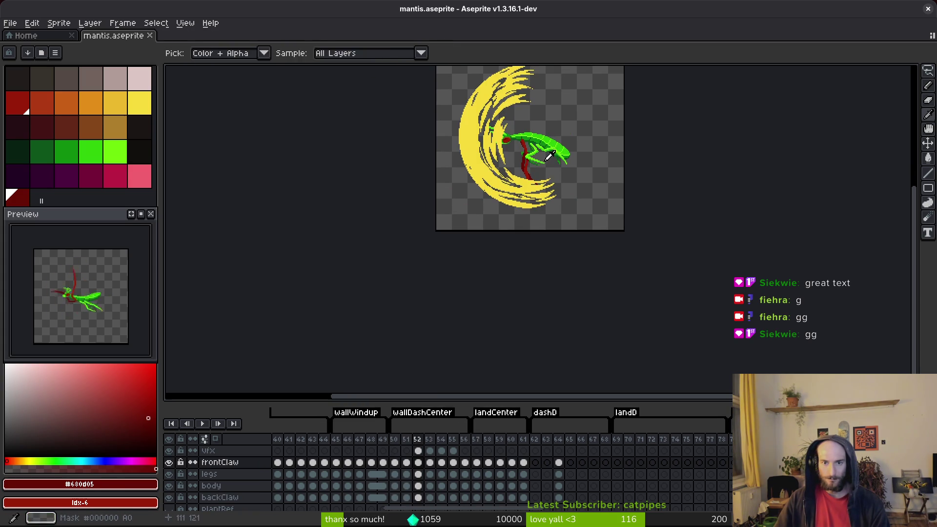
{"action": "scroll", "coordinate": [539, 183], "scroll_direction": "down", "scroll_amount": 2}
{"action": "scroll", "coordinate": [539, 184], "scroll_direction": "up", "scroll_amount": 3}
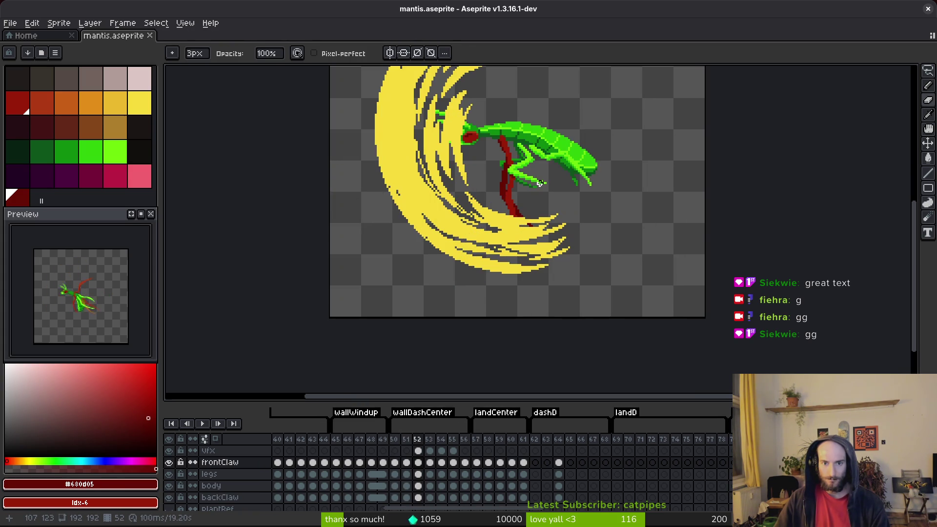
{"action": "scroll", "coordinate": [542, 183], "scroll_direction": "down", "scroll_amount": 2}
{"action": "left_click", "coordinate": [406, 439]}
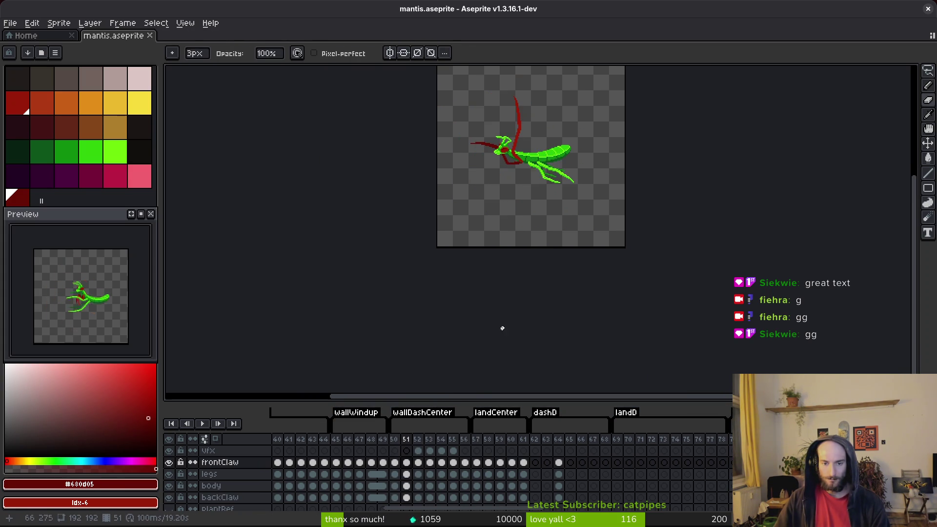
{"action": "left_click_drag", "start_coordinate": [536, 204], "coordinate": [536, 258]}
Select the whole canvas and step from frame 49 to frame 52, ready to transform.
{"action": "key", "text": "m"}
{"action": "key", "text": "ctrl+a"}
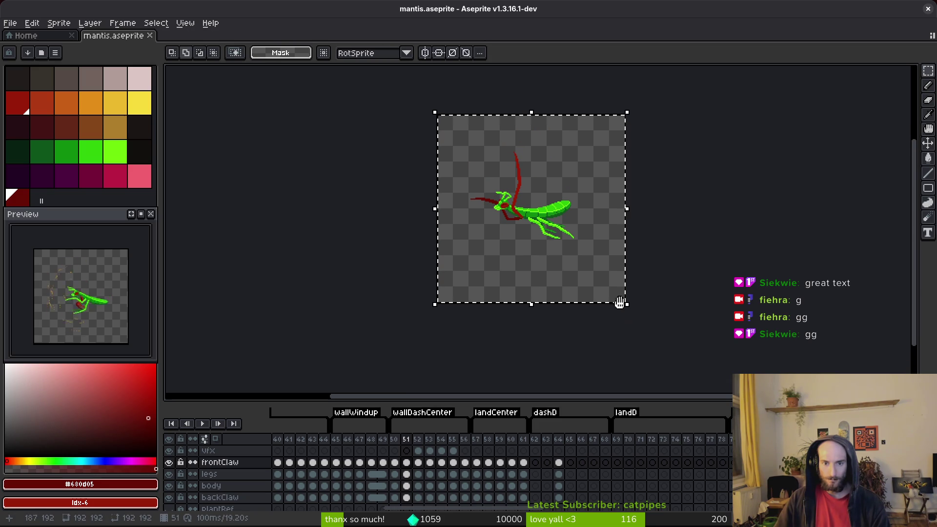
{"action": "key", "text": "b"}
{"action": "key", "text": "Left"}
{"action": "key", "text": "Left"}
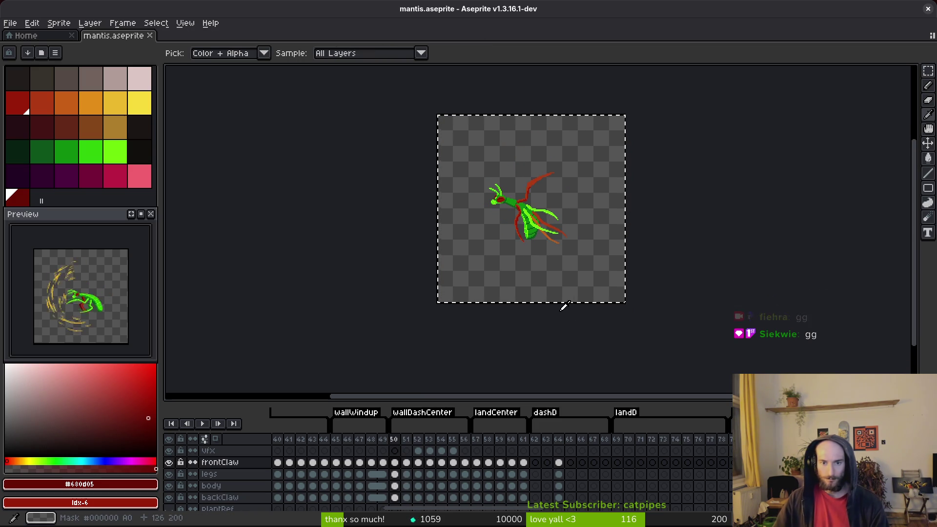
{"action": "key", "text": "Right"}
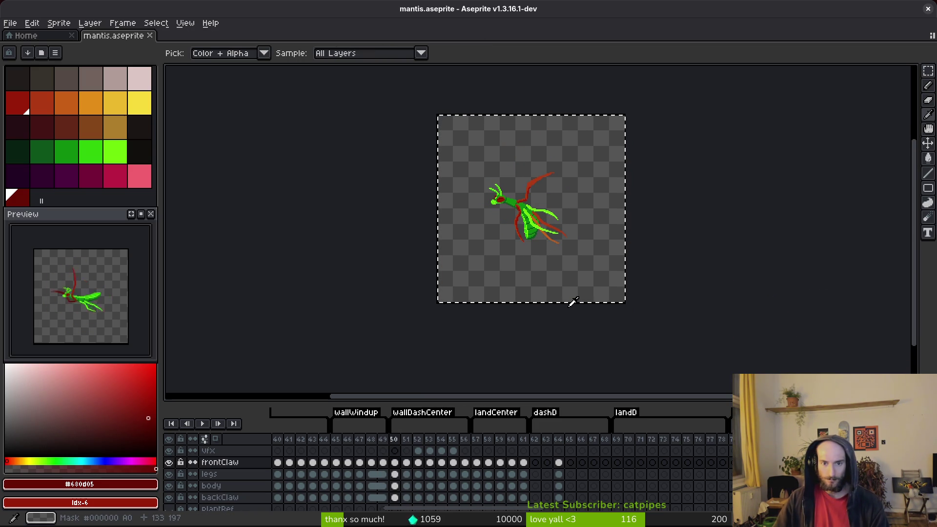
{"action": "key", "text": "Right"}
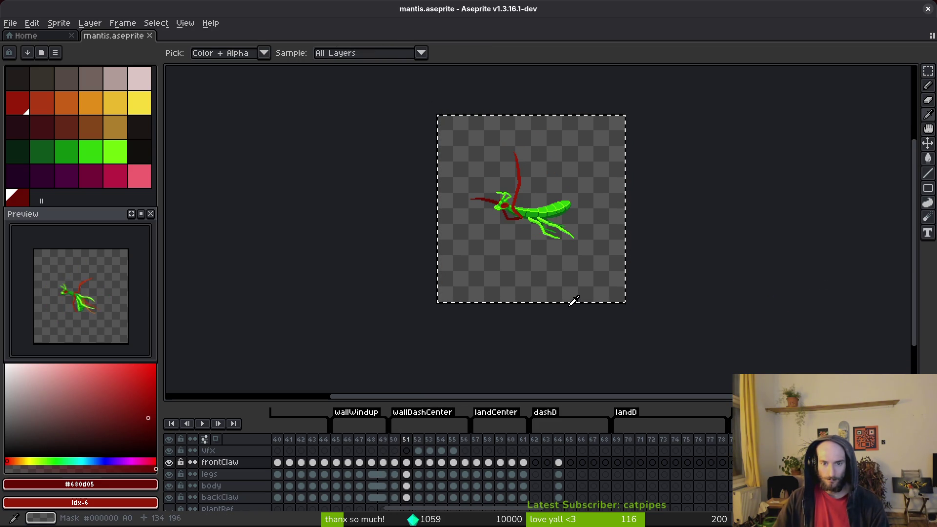
{"action": "key", "text": "Right"}
{"action": "key", "text": "m"}
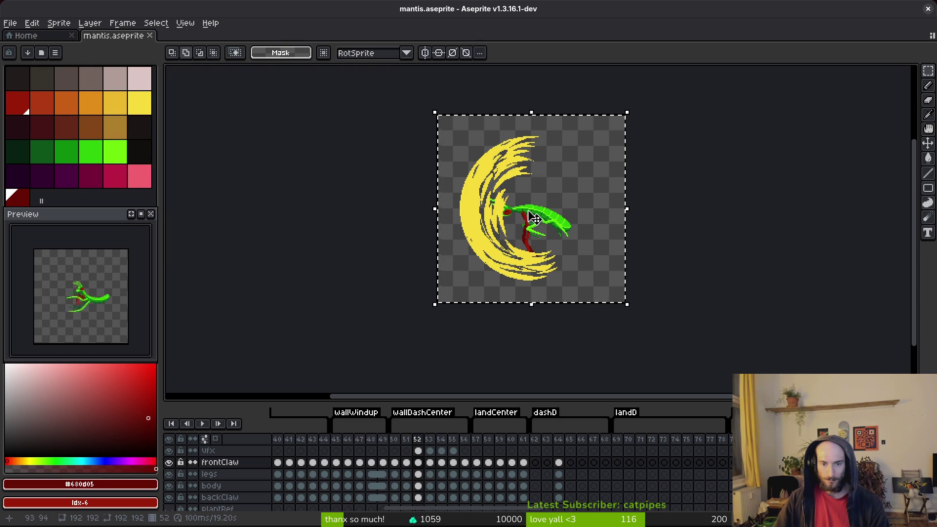
Rotate frame 52's cels about 20 degrees and save the file.
{"action": "left_click_drag", "start_coordinate": [419, 451], "coordinate": [423, 508]}
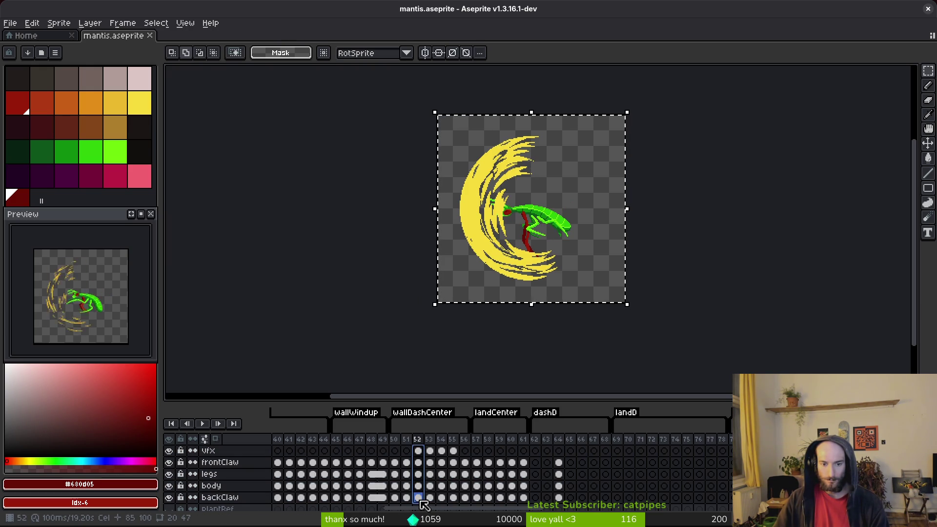
{"action": "left_click_drag", "start_coordinate": [432, 312], "coordinate": [470, 332]}
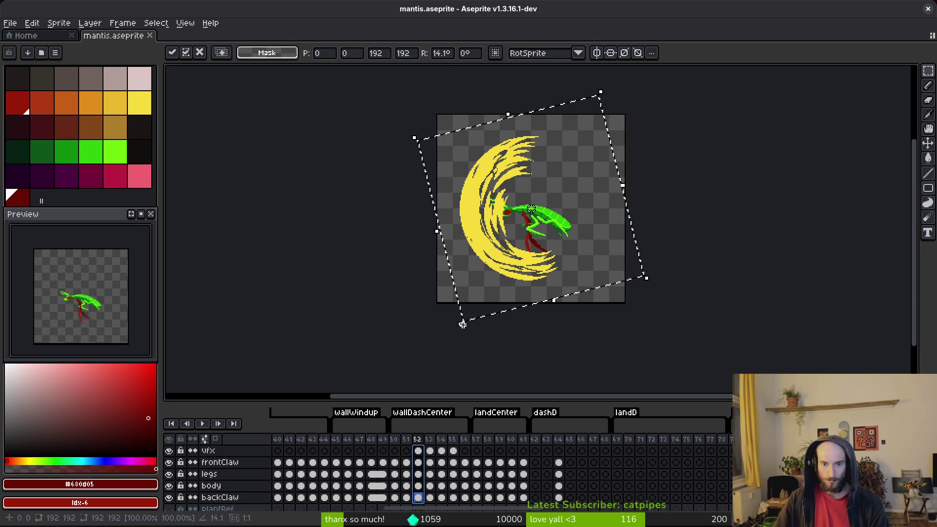
{"action": "key", "text": "Escape"}
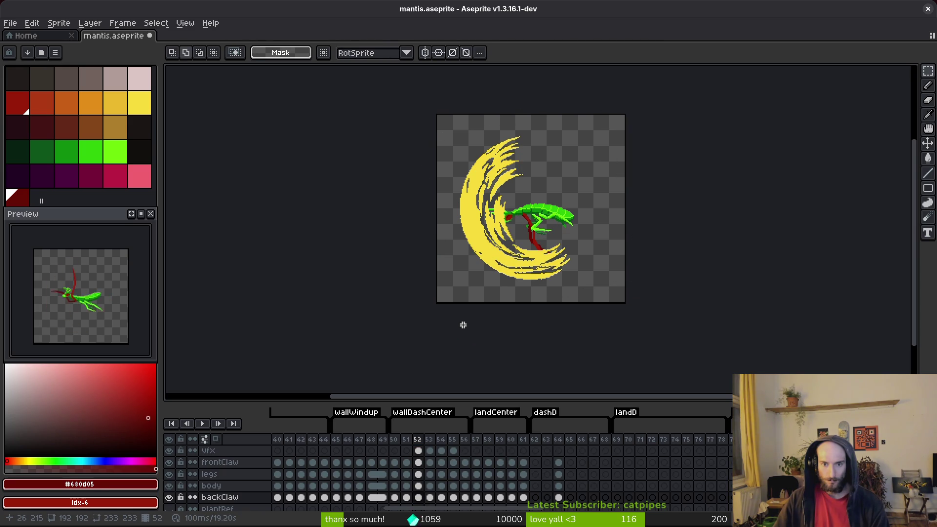
{"action": "key", "text": "ctrl+z"}
{"action": "key", "text": "ctrl+z"}
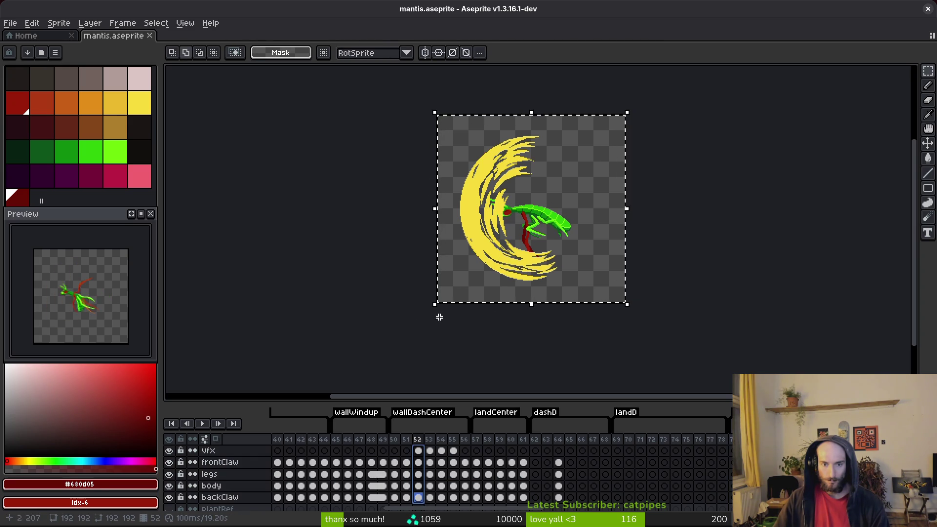
{"action": "left_click_drag", "start_coordinate": [426, 313], "coordinate": [481, 348]}
{"action": "key", "text": "Return"}
{"action": "key", "text": "ctrl+s"}
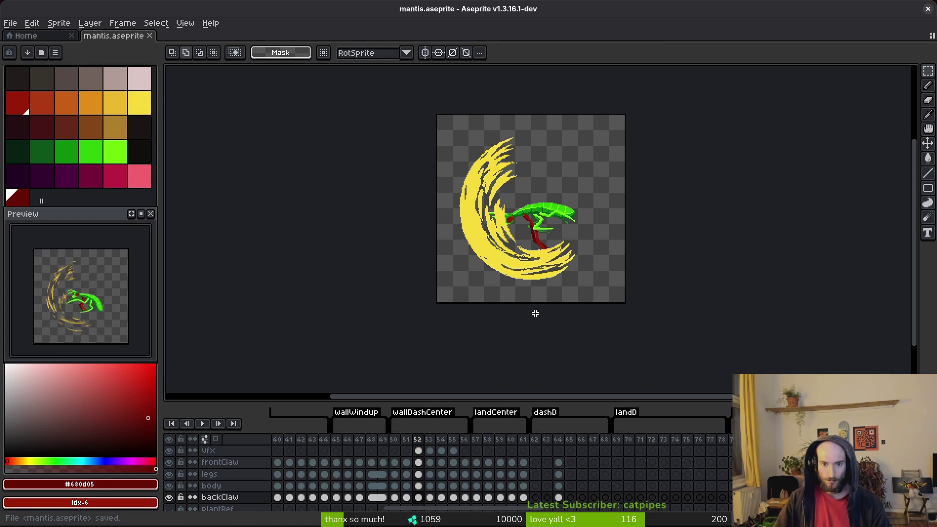
Move to frame 53, select its cels, rotate them about 26 degrees and save.
{"action": "key", "text": "i"}
{"action": "key", "text": "Left"}
{"action": "key", "text": "Right"}
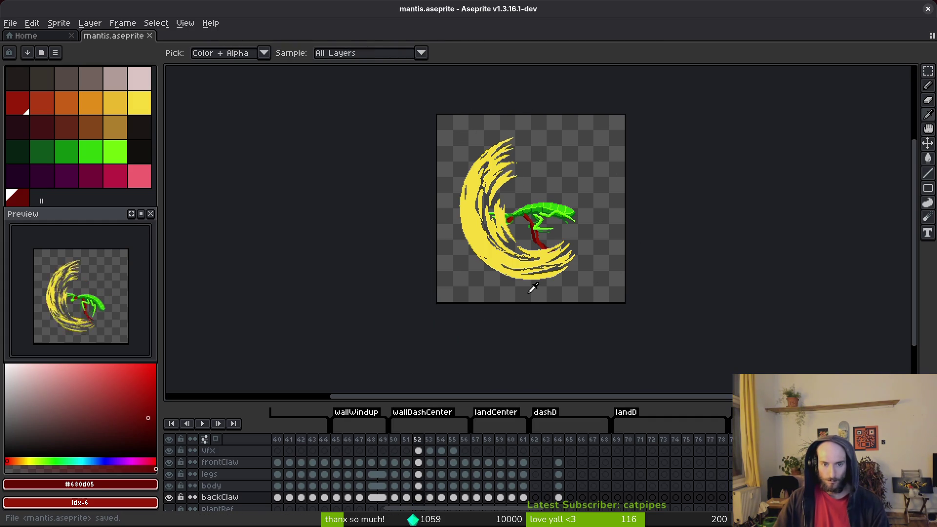
{"action": "key", "text": "Right"}
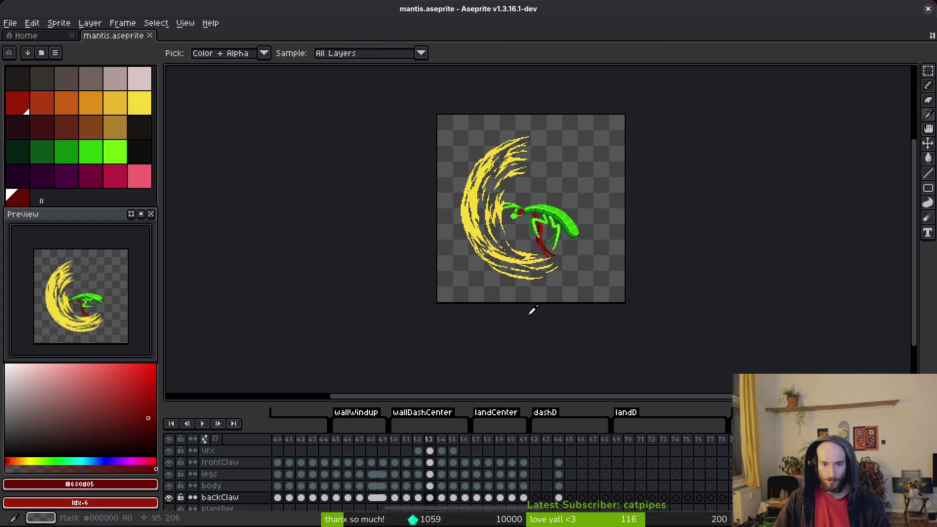
{"action": "key", "text": "m"}
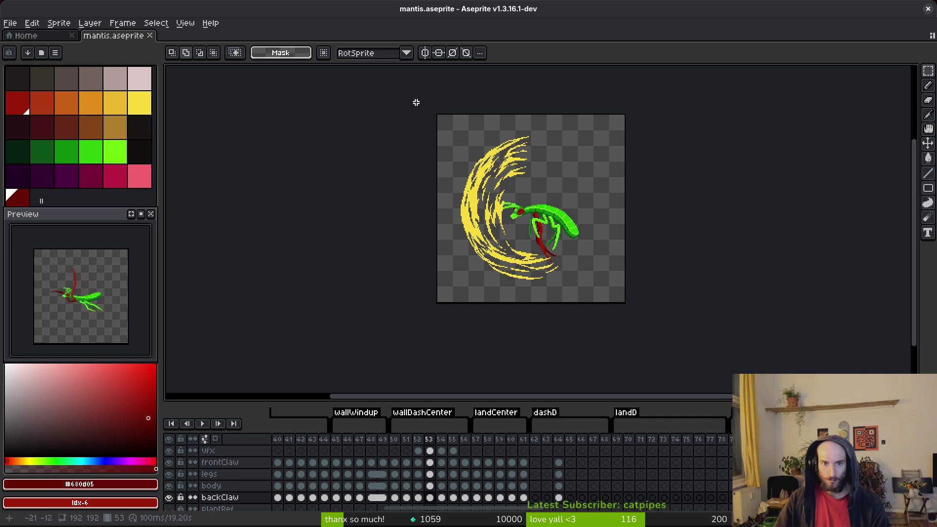
{"action": "key", "text": "ctrl+a"}
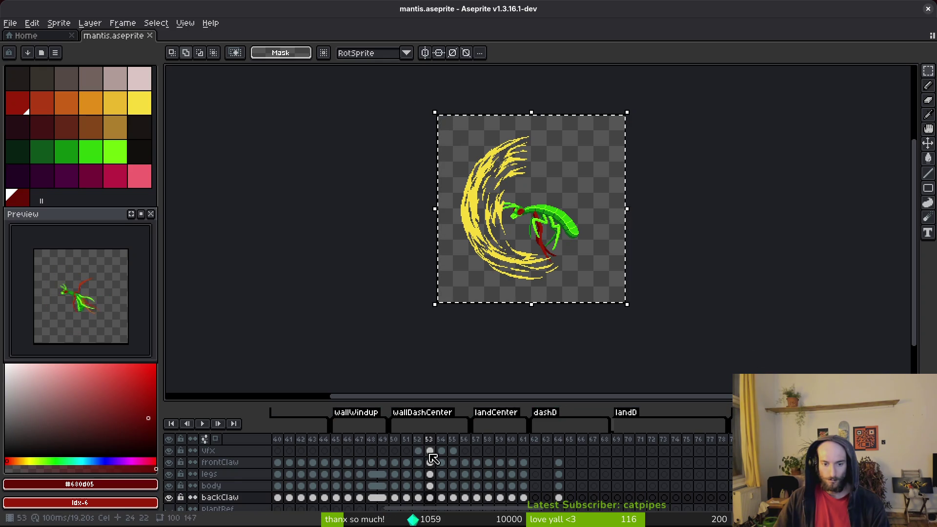
{"action": "left_click_drag", "start_coordinate": [430, 451], "coordinate": [430, 498]}
{"action": "mouse_move", "coordinate": [468, 332]}
{"action": "left_mouse_down"}
{"action": "mouse_move", "coordinate": [475, 336]}
{"action": "mouse_move", "coordinate": [441, 321]}
{"action": "mouse_move", "coordinate": [474, 336]}
{"action": "left_mouse_up"}
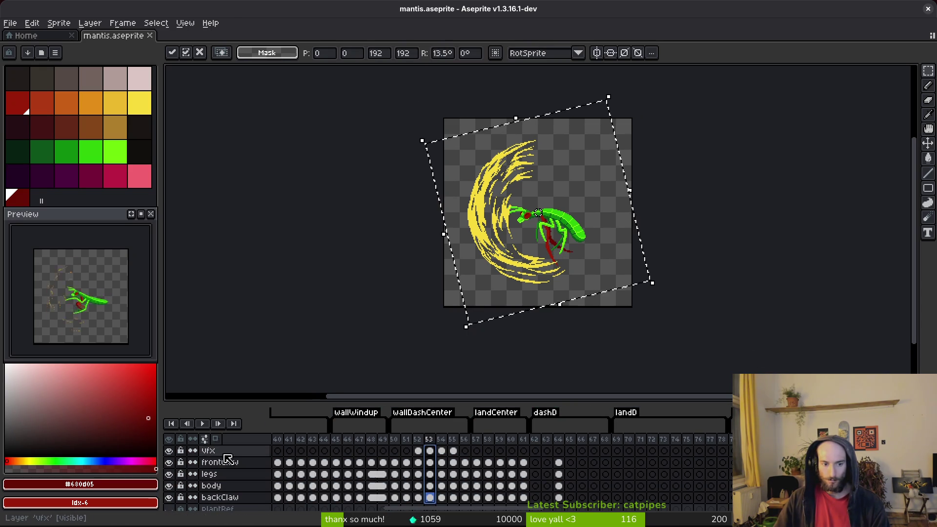
{"action": "scroll", "coordinate": [426, 315], "scroll_direction": "up", "scroll_amount": 4}
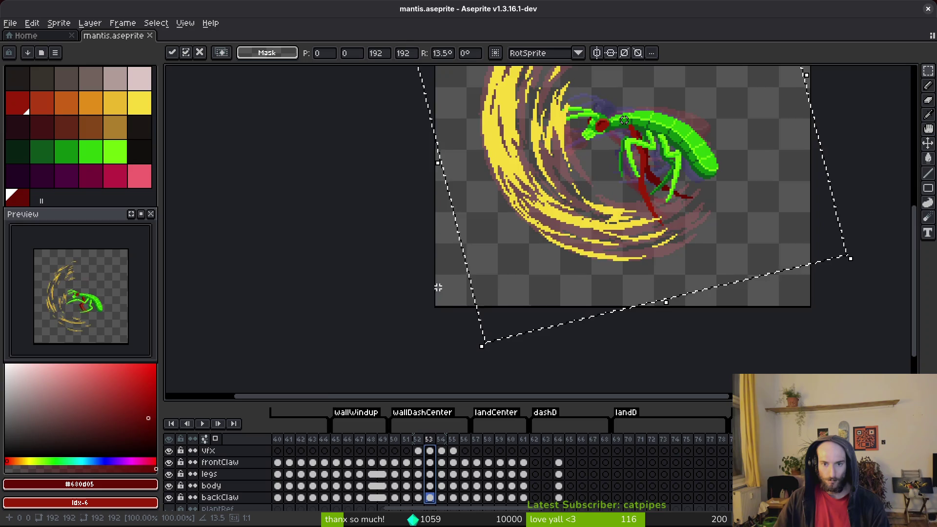
{"action": "scroll", "coordinate": [427, 298], "scroll_direction": "down", "scroll_amount": 1}
{"action": "scroll", "coordinate": [423, 285], "scroll_direction": "up", "scroll_amount": 1}
{"action": "scroll", "coordinate": [420, 286], "scroll_direction": "down", "scroll_amount": 2}
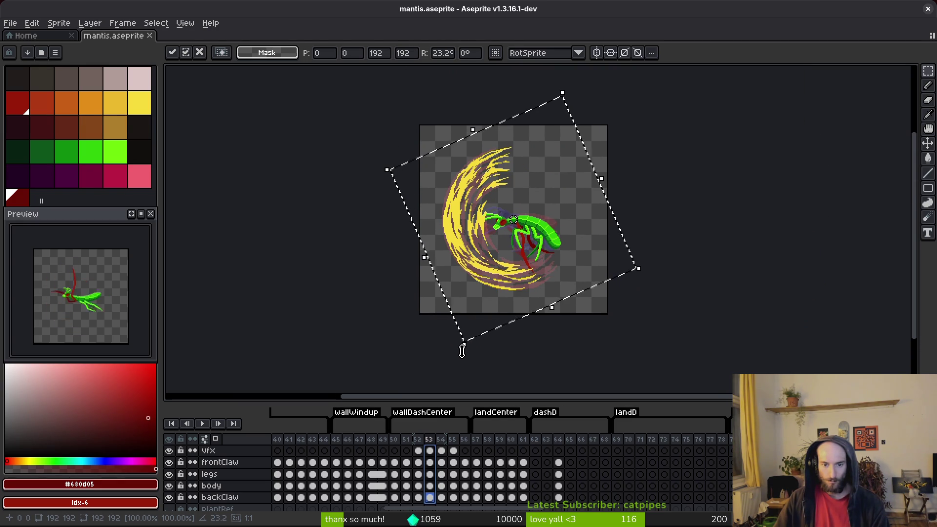
{"action": "left_click_drag", "start_coordinate": [462, 351], "coordinate": [468, 354]}
{"action": "key", "text": "Return"}
{"action": "key", "text": "ctrl+s"}
Undo frame 53's rotation, redo it at about 10 degrees, and save.
{"action": "scroll", "coordinate": [493, 218], "scroll_direction": "up", "scroll_amount": 2}
{"action": "key", "text": "ctrl+z"}
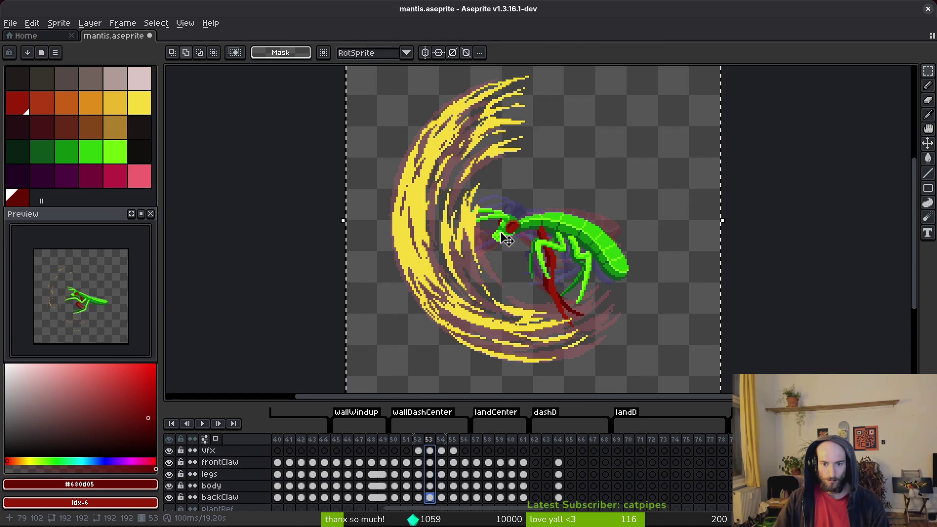
{"action": "scroll", "coordinate": [509, 253], "scroll_direction": "down", "scroll_amount": 2}
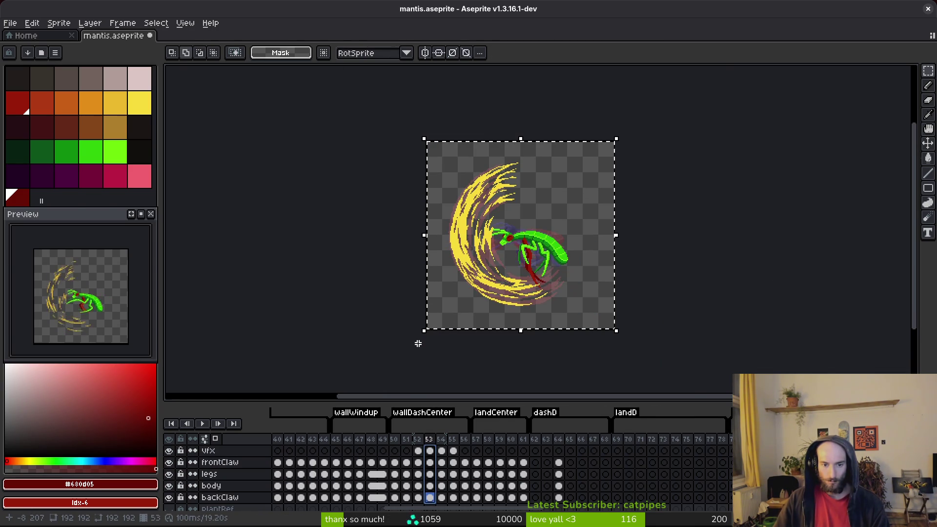
{"action": "scroll", "coordinate": [419, 338], "scroll_direction": "up", "scroll_amount": 2}
{"action": "left_click_drag", "start_coordinate": [419, 338], "coordinate": [475, 361]}
{"action": "key", "text": "Return"}
{"action": "scroll", "coordinate": [537, 235], "scroll_direction": "down", "scroll_amount": 2}
{"action": "key", "text": "ctrl+s"}
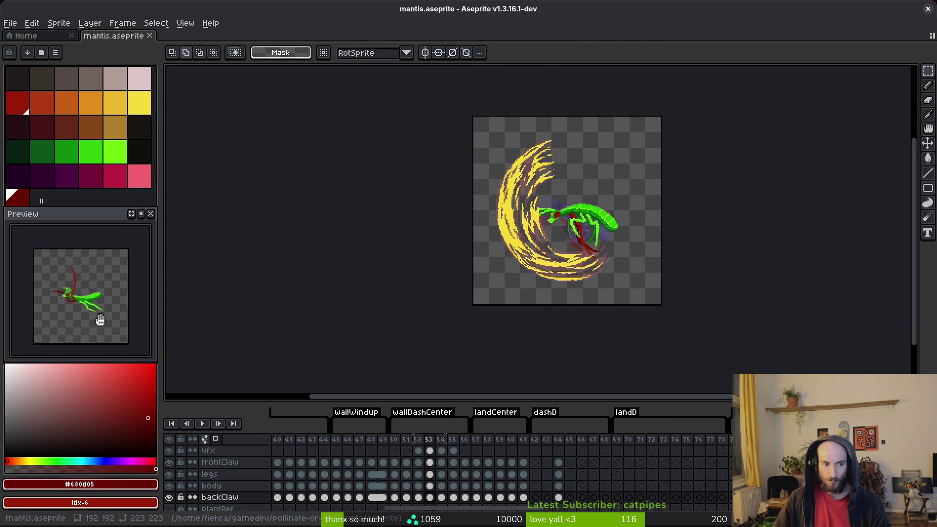
Undo again and rotate frame 53's cels to line up with the yellow slash.
{"action": "left_click_drag", "start_coordinate": [464, 273], "coordinate": [462, 269]}
{"action": "scroll", "coordinate": [512, 263], "scroll_direction": "down", "scroll_amount": 1}
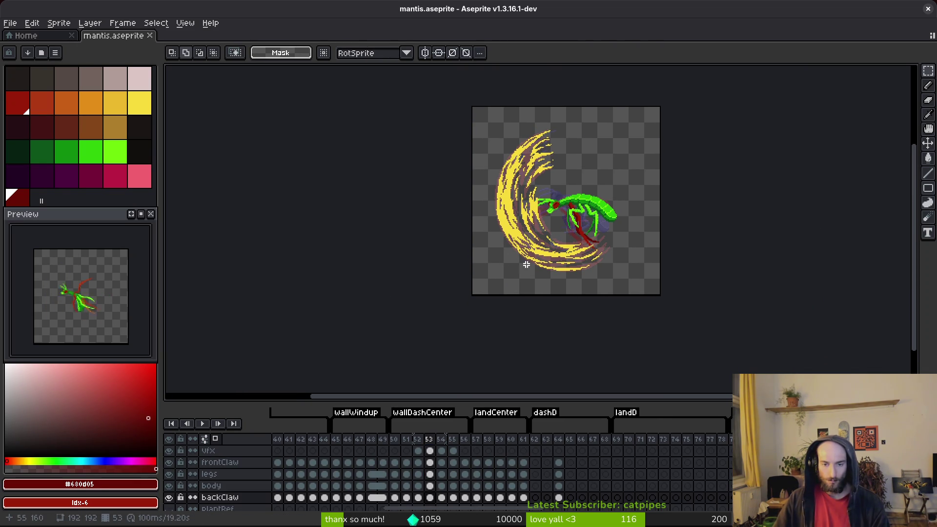
{"action": "key", "text": "ctrl+z"}
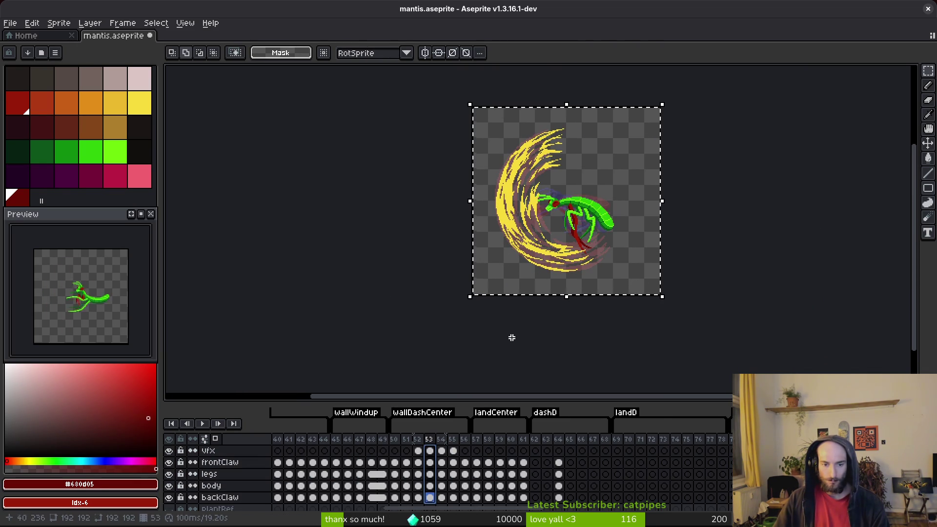
{"action": "left_click", "coordinate": [430, 450]}
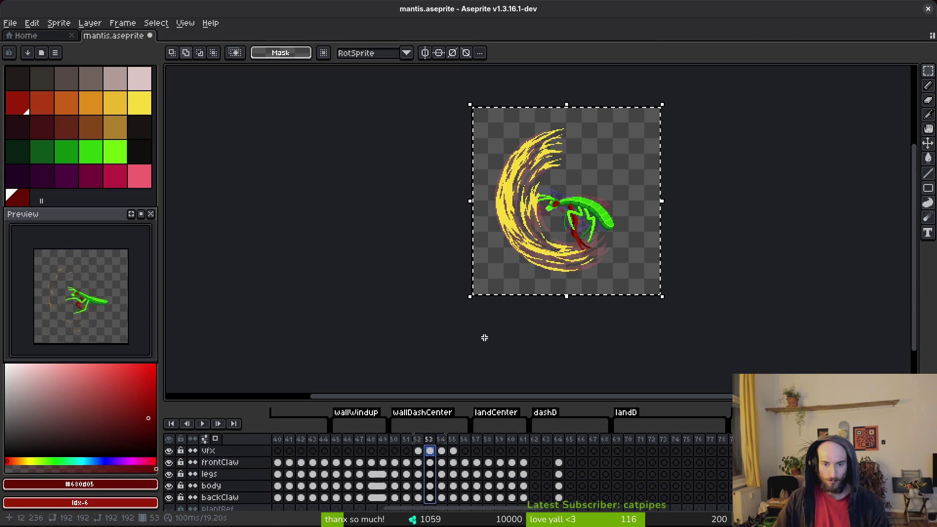
{"action": "scroll", "coordinate": [499, 296], "scroll_direction": "down", "scroll_amount": 2}
{"action": "scroll", "coordinate": [500, 296], "scroll_direction": "up", "scroll_amount": 2}
{"action": "mouse_move", "coordinate": [494, 293]}
{"action": "left_mouse_down"}
{"action": "mouse_move", "coordinate": [422, 348]}
{"action": "mouse_move", "coordinate": [487, 375]}
{"action": "left_mouse_up"}
{"action": "key", "text": "Return"}
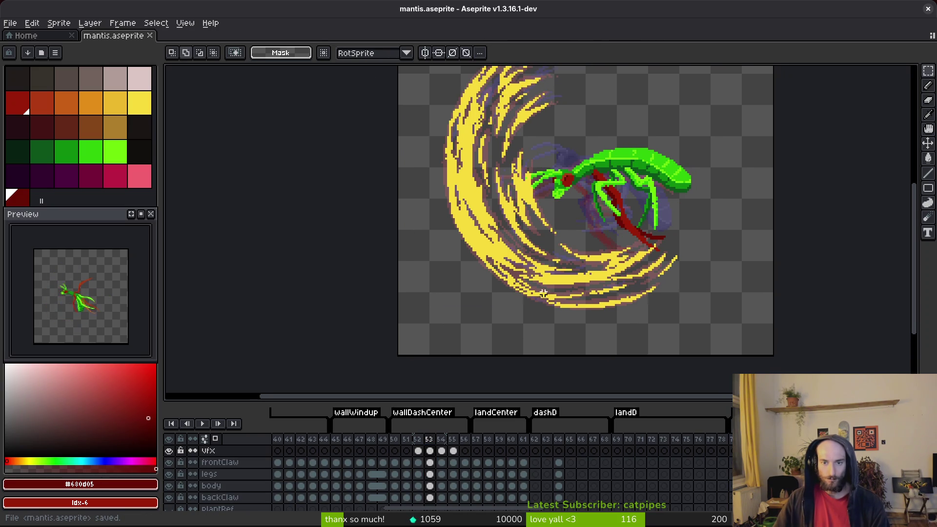
Save the sprite, move to frame 54 and select the whole sprite with the rectangular marquee.
{"action": "key", "text": "ctrl+s"}
{"action": "scroll", "coordinate": [554, 289], "scroll_direction": "right", "scroll_amount": 1}
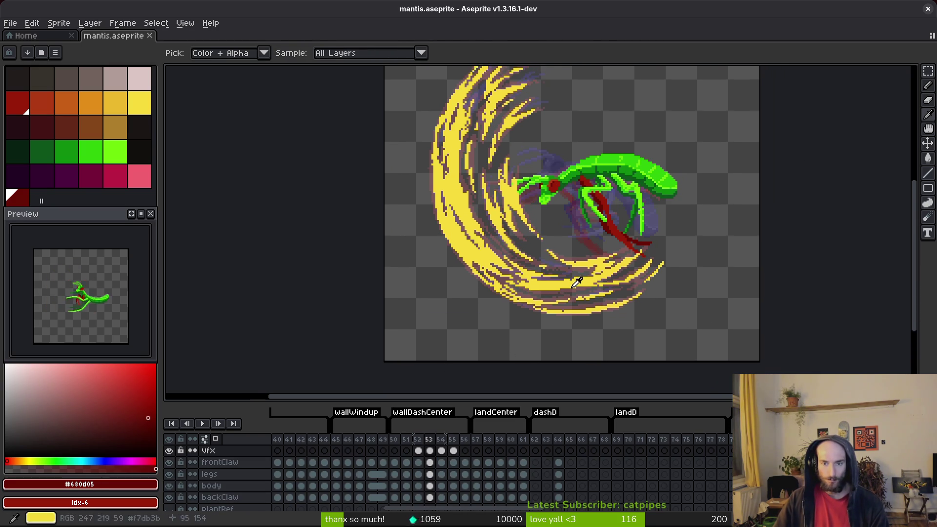
{"action": "key", "text": "Right"}
{"action": "key", "text": "m"}
{"action": "scroll", "coordinate": [576, 315], "scroll_direction": "up", "scroll_amount": 2}
{"action": "scroll", "coordinate": [576, 315], "scroll_direction": "down", "scroll_amount": 3}
{"action": "key", "text": "ctrl+a"}
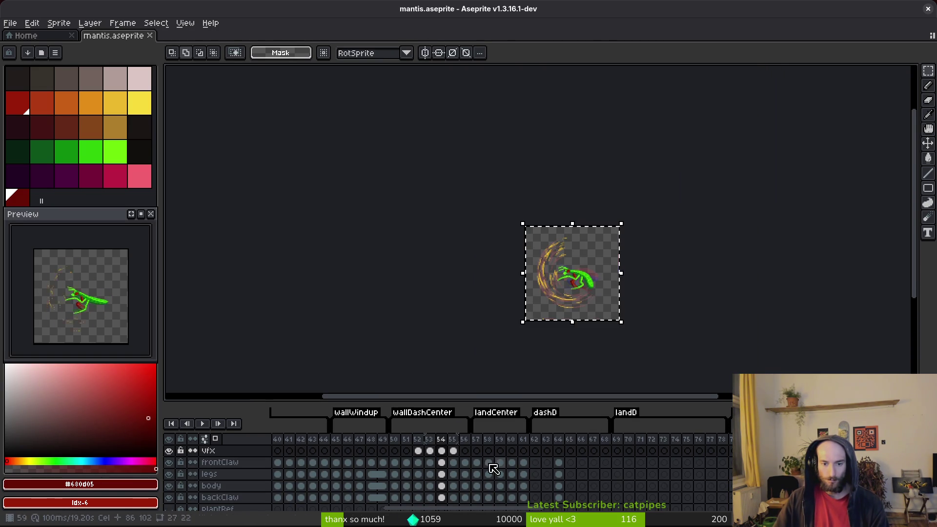
Select frame 54's cels and try a 7° rotation, then cancel it.
{"action": "left_click_drag", "start_coordinate": [442, 497], "coordinate": [454, 453]}
{"action": "left_click", "coordinate": [442, 451]}
{"action": "scroll", "coordinate": [607, 298], "scroll_direction": "up", "scroll_amount": 3}
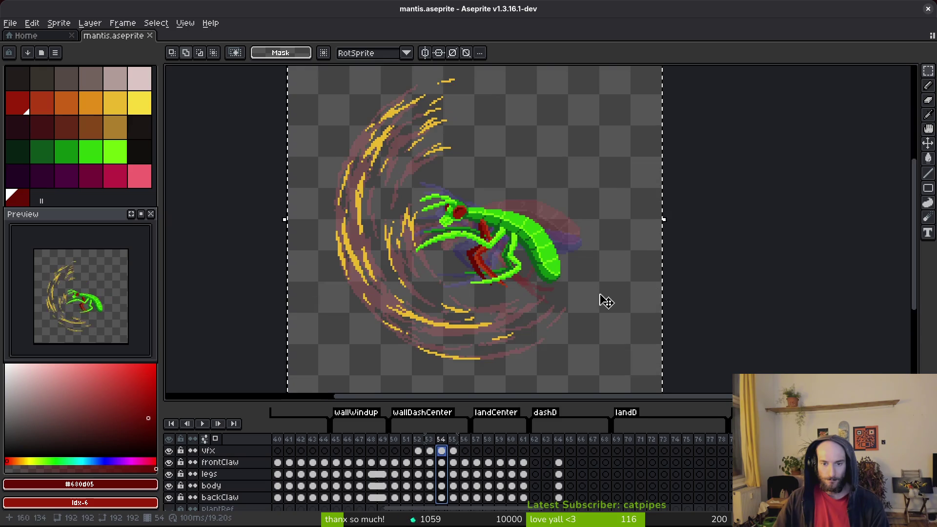
{"action": "scroll", "coordinate": [477, 303], "scroll_direction": "left", "scroll_amount": 2}
{"action": "scroll", "coordinate": [456, 339], "scroll_direction": "down", "scroll_amount": 1}
{"action": "mouse_move", "coordinate": [371, 383]}
{"action": "left_mouse_down"}
{"action": "mouse_move", "coordinate": [345, 371]}
{"action": "mouse_move", "coordinate": [350, 360]}
{"action": "mouse_move", "coordinate": [444, 399]}
{"action": "left_mouse_up"}
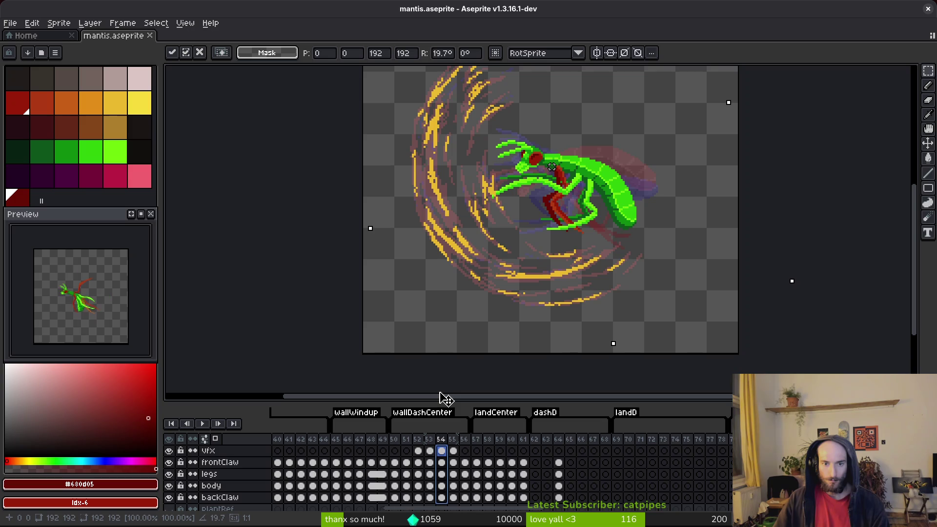
{"action": "key", "text": "Escape"}
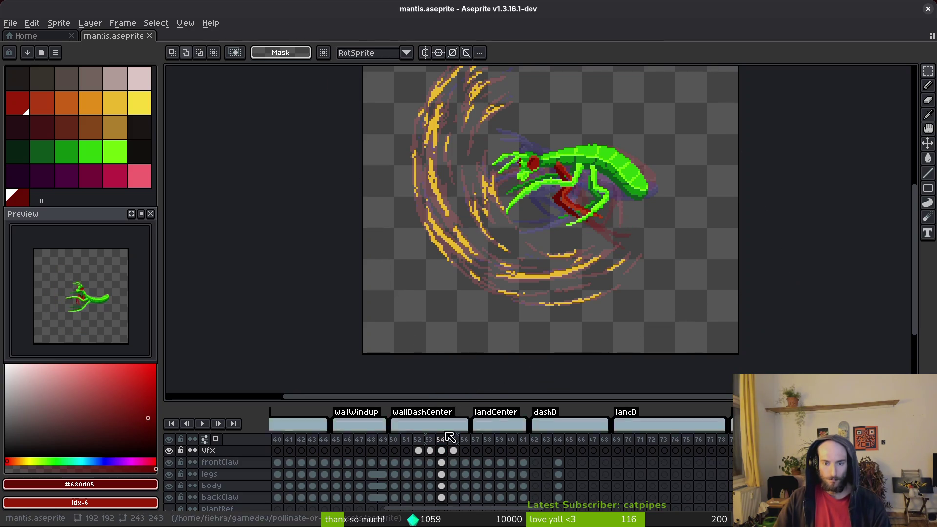
Rotate frame 55's mantis cels about 19° to follow the slash, apply, and save.
{"action": "left_click", "coordinate": [453, 450]}
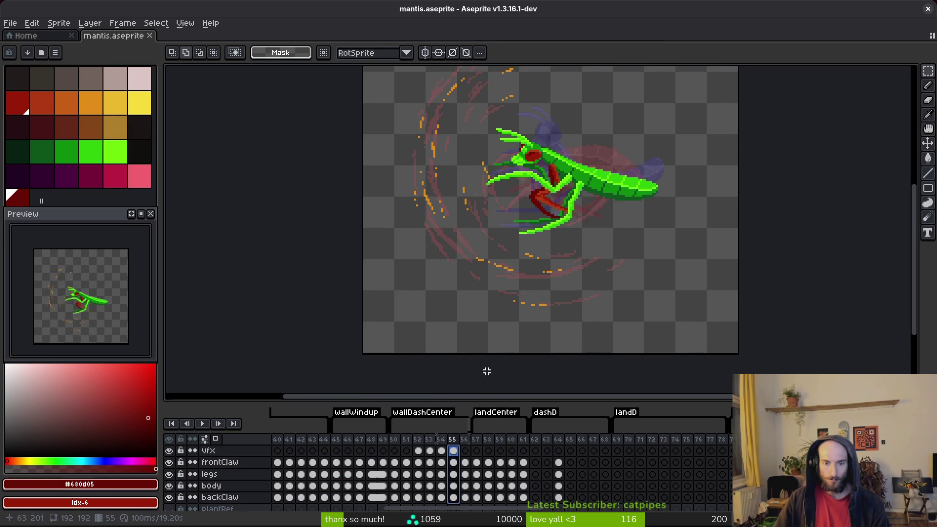
{"action": "scroll", "coordinate": [482, 383], "scroll_direction": "down", "scroll_amount": 3}
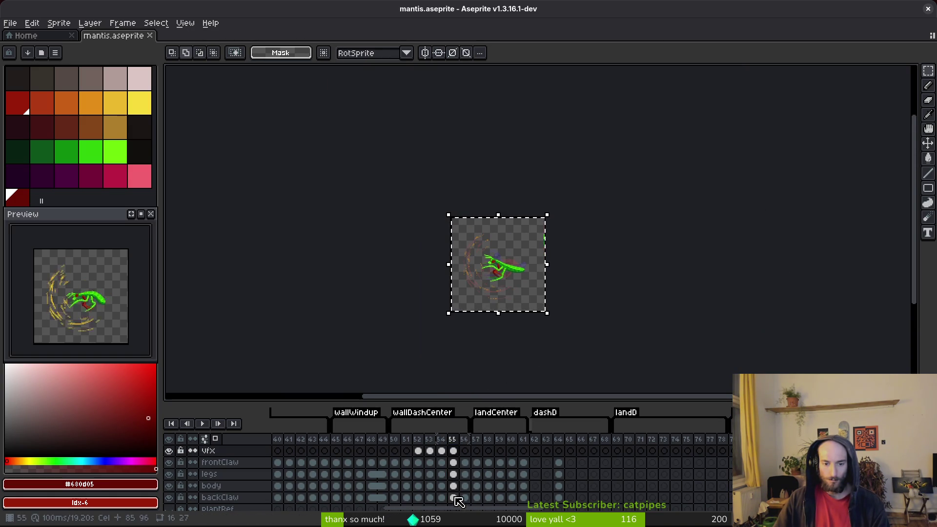
{"action": "left_click", "coordinate": [453, 450]}
{"action": "scroll", "coordinate": [507, 291], "scroll_direction": "up", "scroll_amount": 3}
{"action": "scroll", "coordinate": [508, 291], "scroll_direction": "down", "scroll_amount": 3}
{"action": "scroll", "coordinate": [508, 291], "scroll_direction": "left", "scroll_amount": 3}
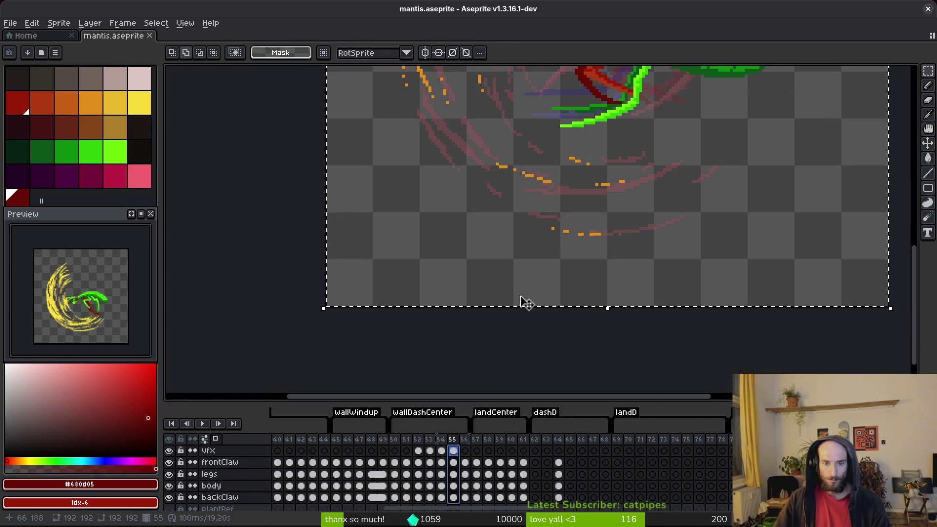
{"action": "left_click_drag", "start_coordinate": [312, 313], "coordinate": [450, 365]}
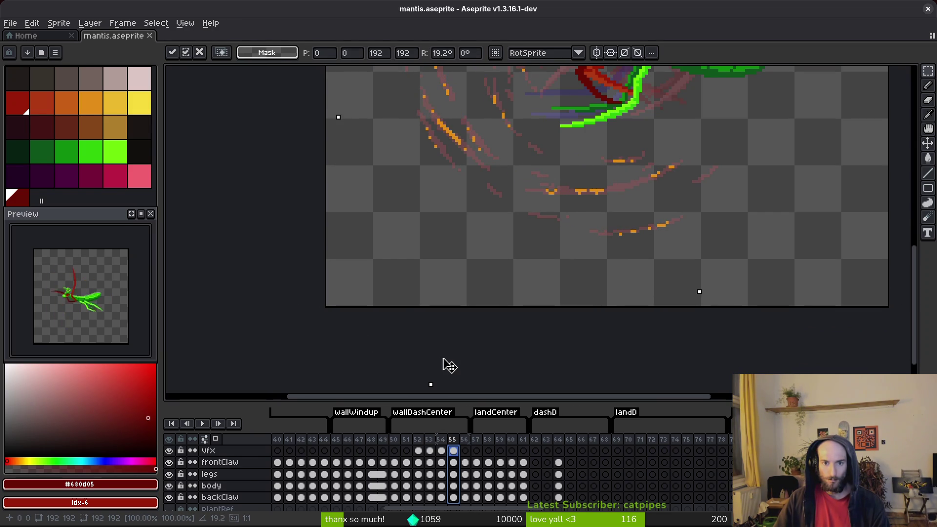
{"action": "scroll", "coordinate": [490, 335], "scroll_direction": "down", "scroll_amount": 2}
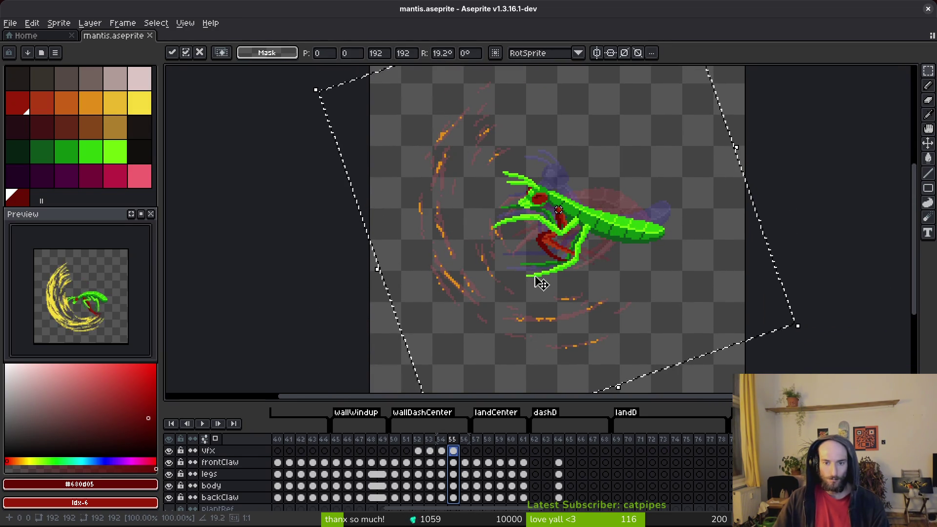
{"action": "left_click", "coordinate": [518, 284]}
{"action": "key", "text": "ctrl+s"}
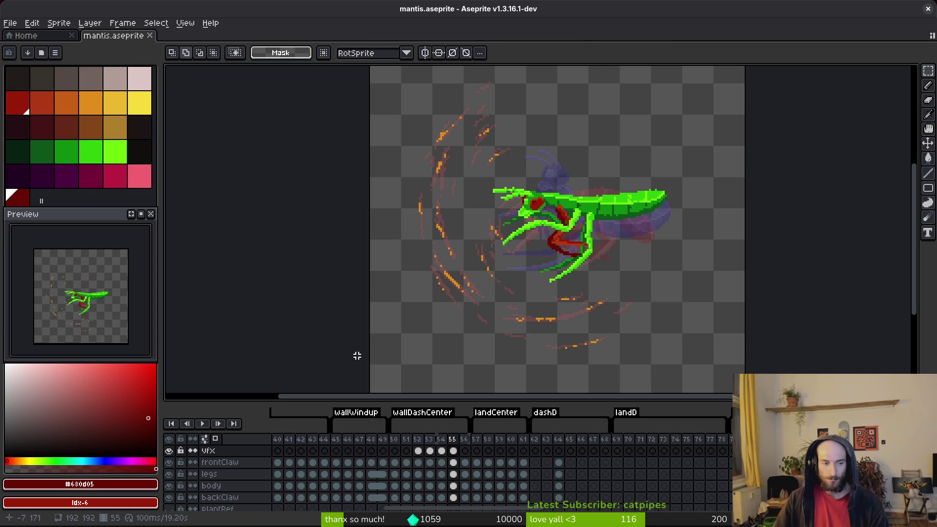
Advance to frame 56 with the rectangular marquee tool ready.
{"action": "key", "text": "Right"}
{"action": "key", "text": "alt"}
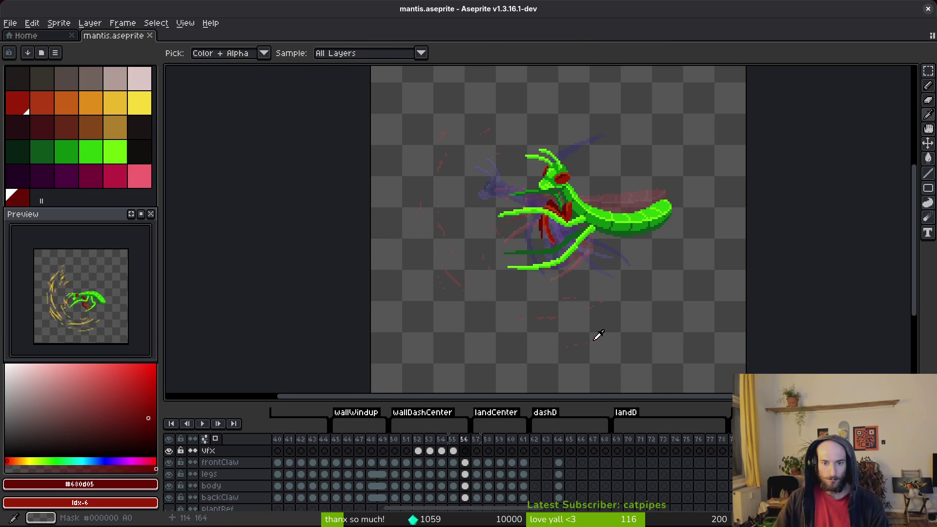
{"action": "key", "text": "m"}
{"action": "scroll", "coordinate": [573, 287], "scroll_direction": "down", "scroll_amount": 2}
Select frame 56's cels from frontClaw to backClaw and the whole sprite area.
{"action": "mouse_move", "coordinate": [450, 153]}
{"action": "left_mouse_down"}
{"action": "mouse_move", "coordinate": [649, 325]}
{"action": "mouse_move", "coordinate": [670, 362]}
{"action": "left_mouse_up"}
{"action": "scroll", "coordinate": [439, 321], "scroll_direction": "up", "scroll_amount": 1}
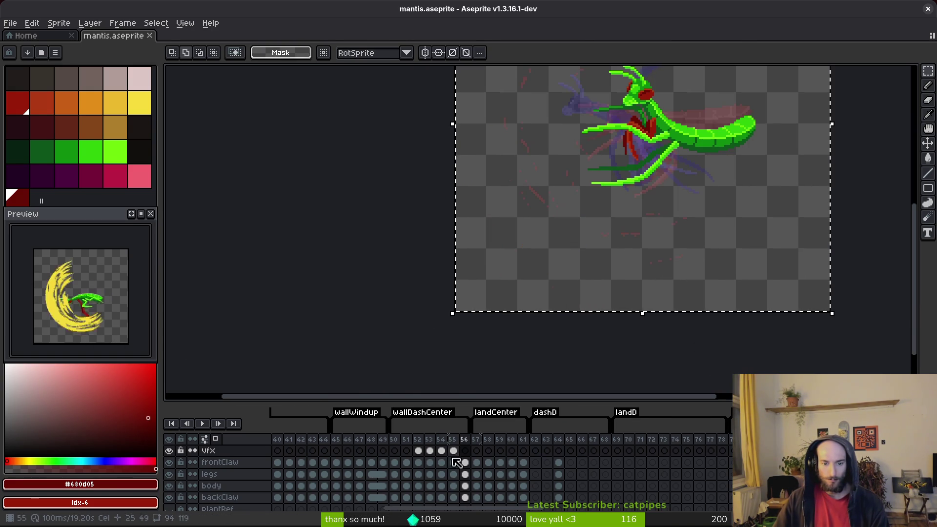
{"action": "left_click", "coordinate": [466, 497]}
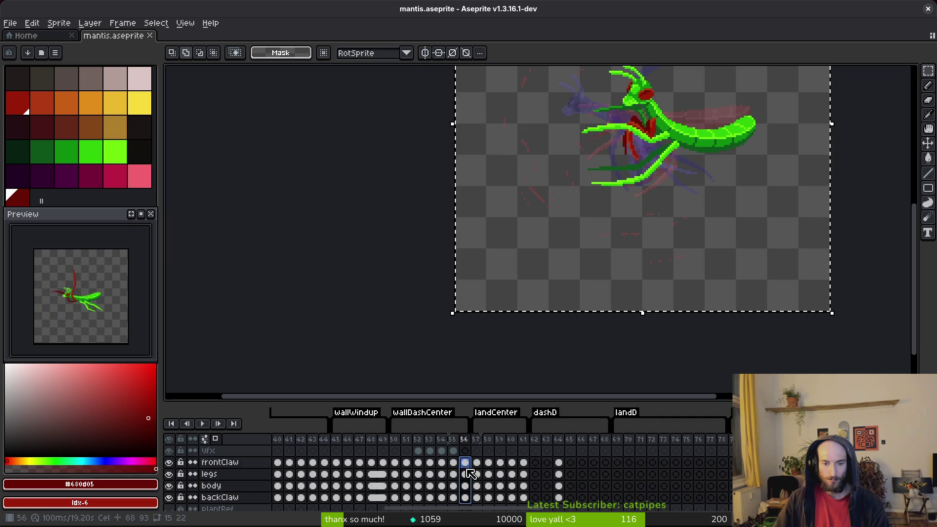
{"action": "key", "text": "ctrl+d"}
{"action": "key", "text": "Up"}
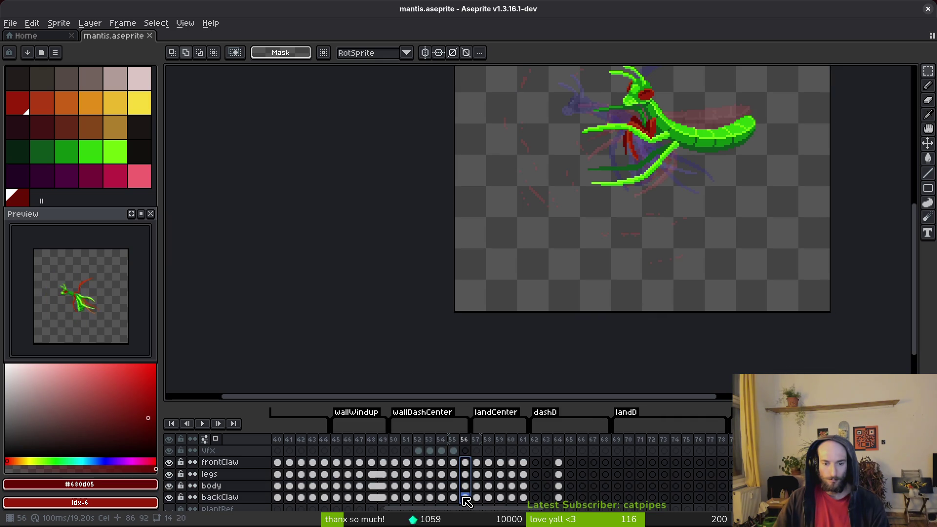
{"action": "mouse_move", "coordinate": [466, 497]}
{"action": "left_mouse_down"}
{"action": "mouse_move", "coordinate": [469, 461]}
{"action": "mouse_move", "coordinate": [472, 483]}
{"action": "left_mouse_up"}
{"action": "scroll", "coordinate": [567, 273], "scroll_direction": "down", "scroll_amount": 3}
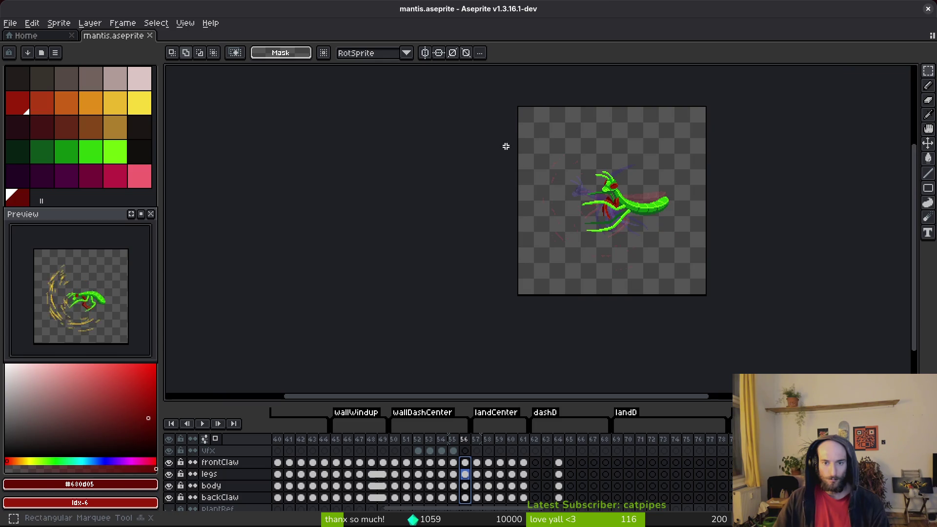
{"action": "key", "text": "ctrl+a"}
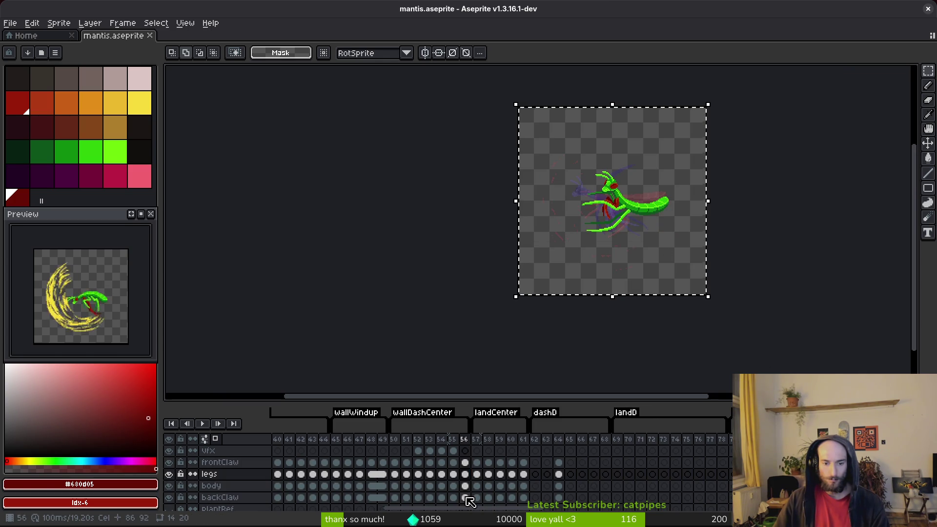
{"action": "mouse_move", "coordinate": [470, 501]}
{"action": "left_mouse_down"}
{"action": "mouse_move", "coordinate": [468, 472]}
{"action": "mouse_move", "coordinate": [468, 485]}
{"action": "left_mouse_up"}
{"action": "scroll", "coordinate": [517, 306], "scroll_direction": "up", "scroll_amount": 1}
Rotate frame 56's mantis 14.3° to match the slash, apply, and save mantis.aseprite.
{"action": "mouse_move", "coordinate": [517, 306]}
{"action": "left_mouse_down"}
{"action": "mouse_move", "coordinate": [448, 328]}
{"action": "mouse_move", "coordinate": [492, 360]}
{"action": "left_mouse_up"}
{"action": "scroll", "coordinate": [446, 332], "scroll_direction": "down", "scroll_amount": 1}
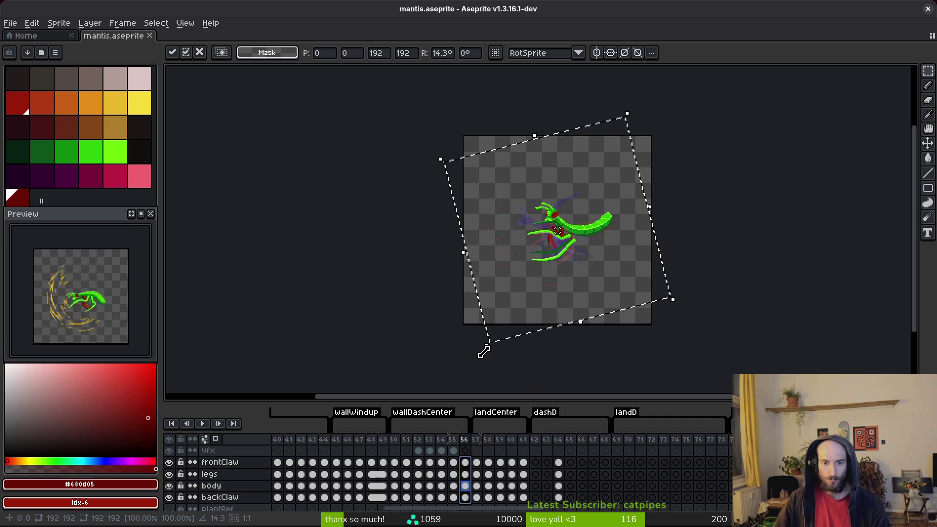
{"action": "key", "text": "Return"}
{"action": "key", "text": "ctrl+s"}
{"action": "scroll", "coordinate": [532, 251], "scroll_direction": "up", "scroll_amount": 1}
{"action": "scroll", "coordinate": [545, 264], "scroll_direction": "down", "scroll_amount": 1}
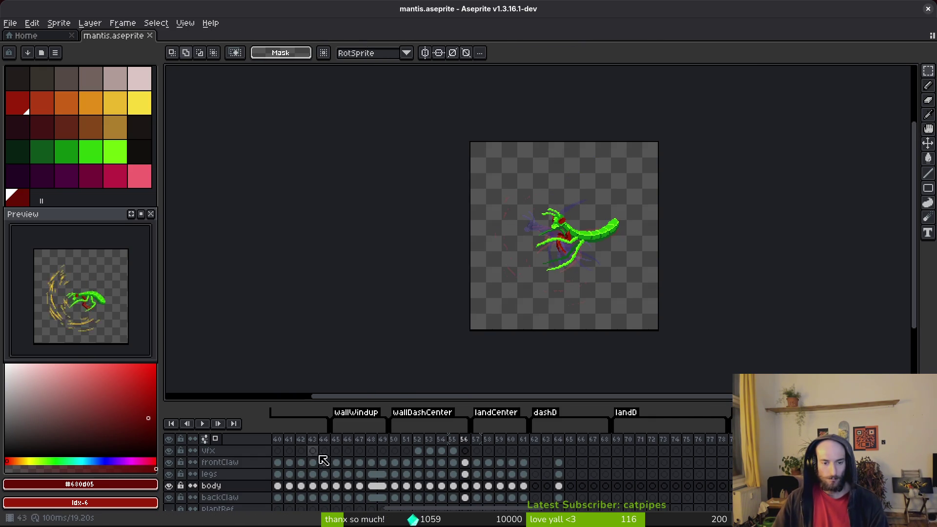
{"action": "scroll", "coordinate": [560, 473], "scroll_direction": "left", "scroll_amount": 5}
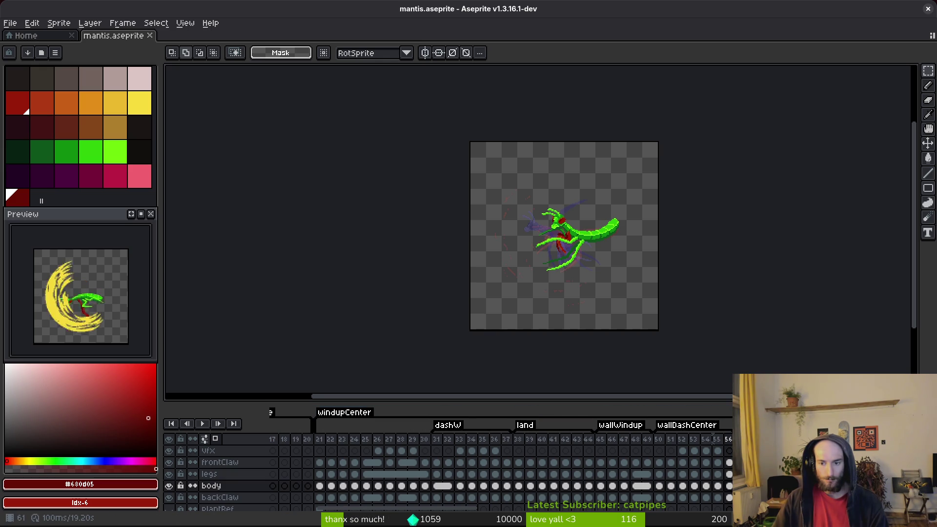
From frame 24, save and play the dash animation with its slash, stopping on frame 36.
{"action": "left_click", "coordinate": [355, 462]}
{"action": "key", "text": "ctrl+s"}
{"action": "scroll", "coordinate": [92, 319], "scroll_direction": "up", "scroll_amount": 2}
{"action": "left_click_drag", "start_coordinate": [546, 309], "coordinate": [506, 333]}
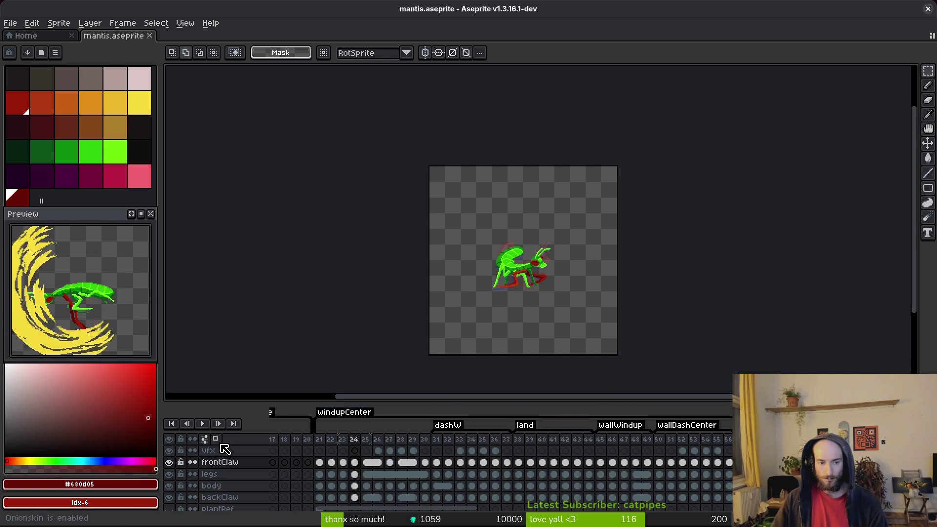
{"action": "left_click", "coordinate": [203, 424]}
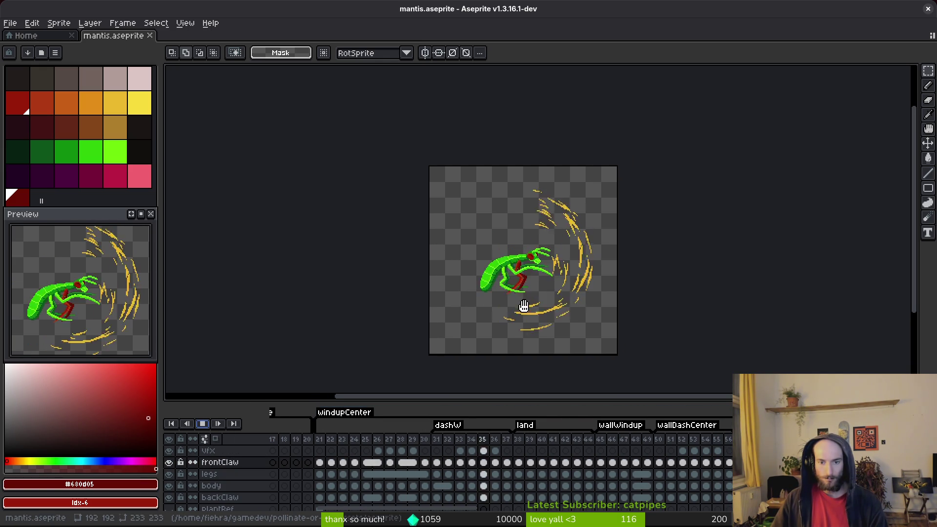
{"action": "left_click", "coordinate": [332, 452]}
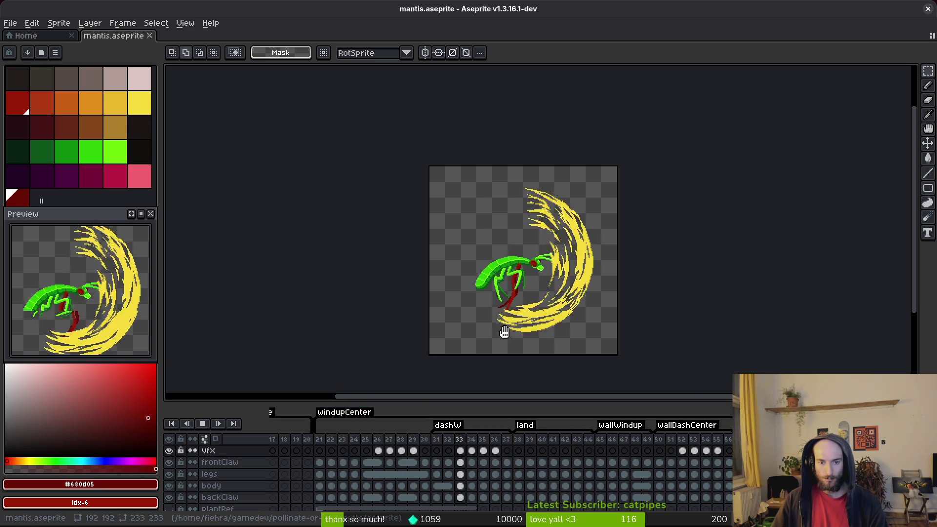
{"action": "left_click_drag", "start_coordinate": [503, 328], "coordinate": [511, 332]}
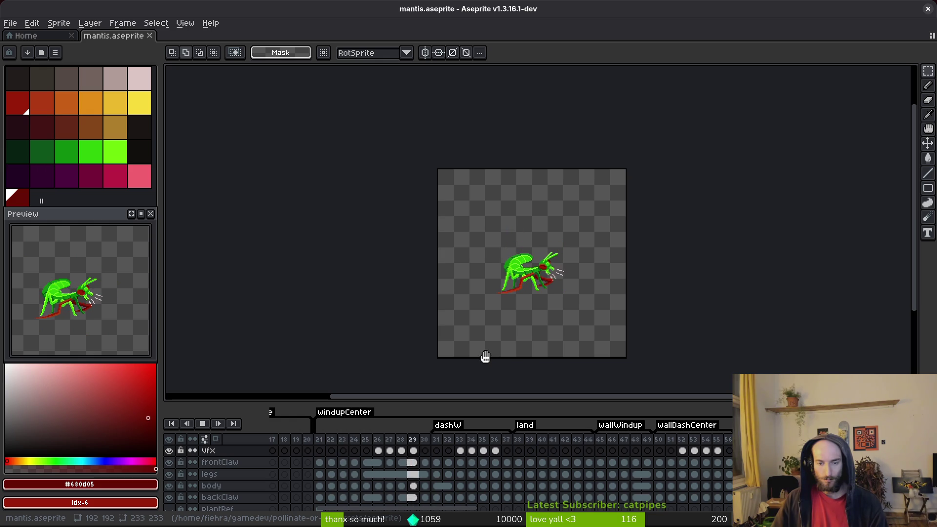
{"action": "key", "text": "i"}
{"action": "key", "text": "Return"}
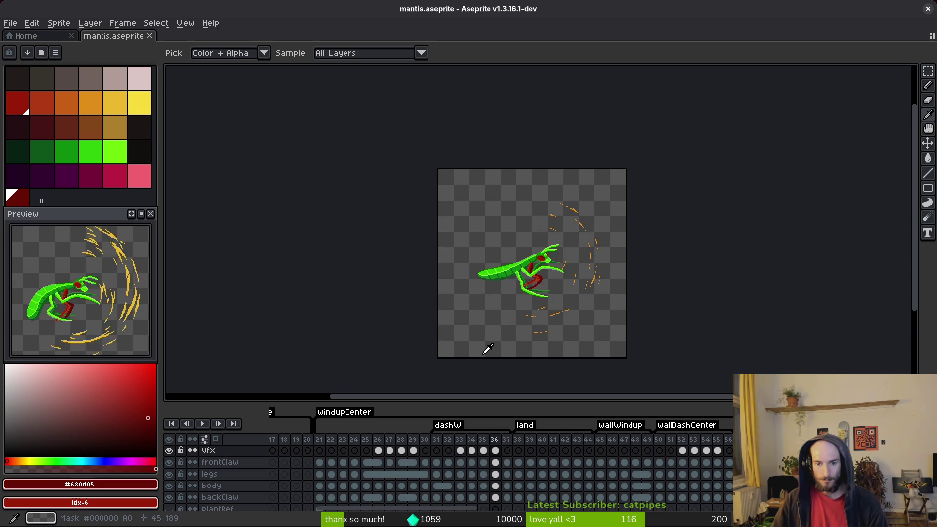
On frame 36, undo the Clear Cel on the VFX slash and save the restored file.
{"action": "left_click", "coordinate": [497, 452]}
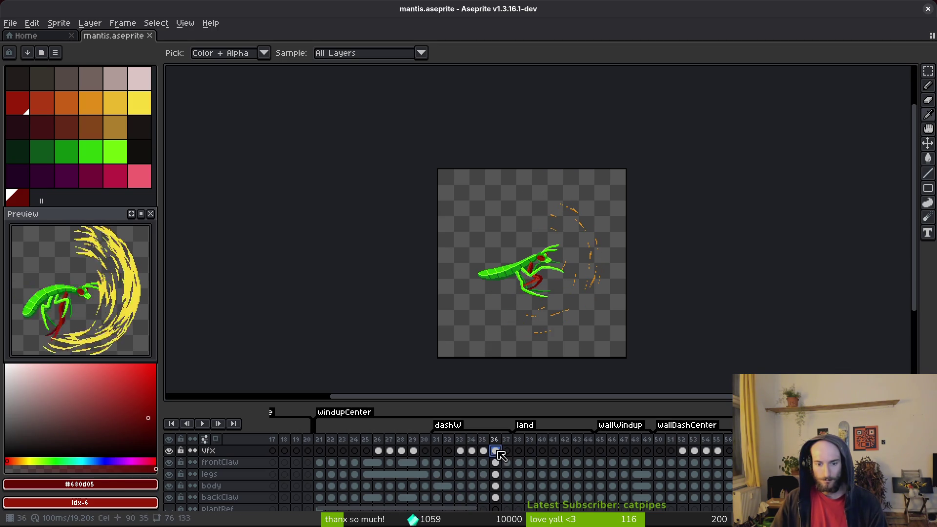
{"action": "key", "text": "ctrl+s"}
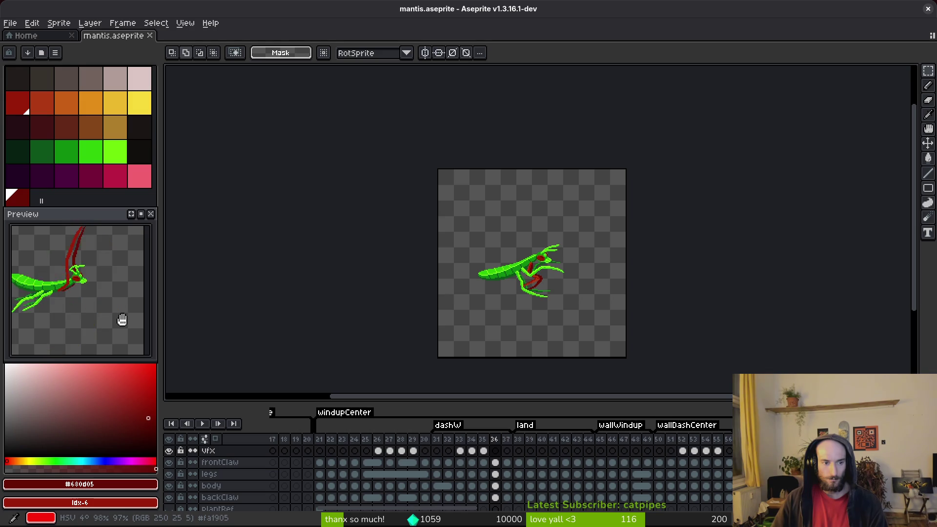
{"action": "key", "text": "ctrl+z"}
{"action": "key", "text": "ctrl+s"}
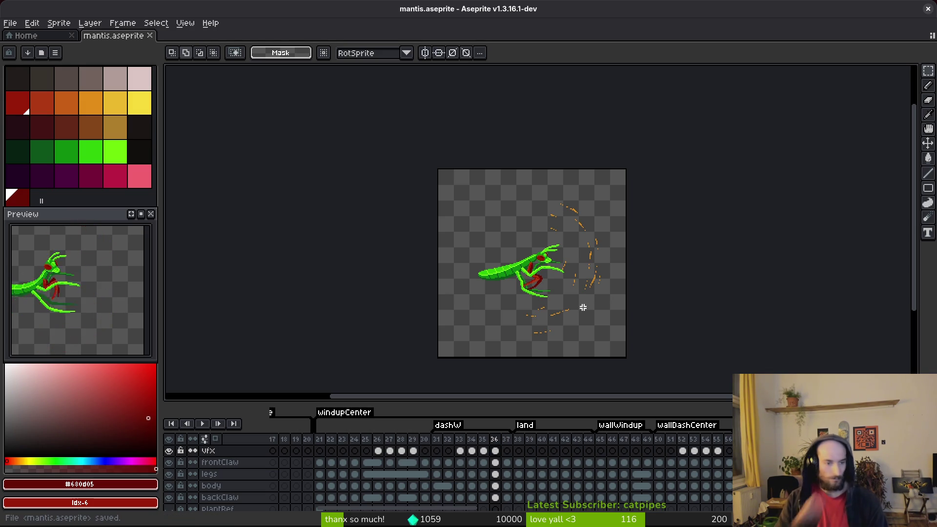
{"action": "key", "text": "ctrl+s"}
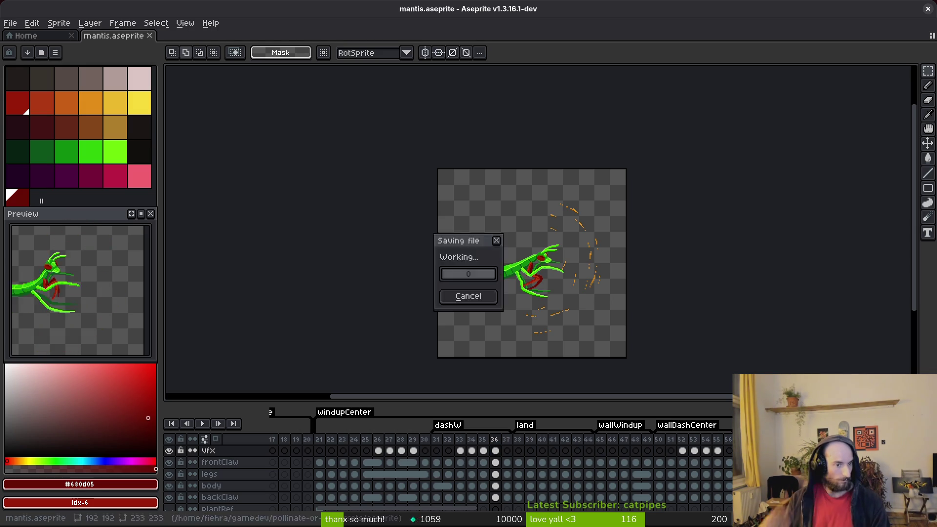
Go to frame 52, hide the vfx layer, and zoom in on the claw.
{"action": "left_click_drag", "start_coordinate": [610, 278], "coordinate": [554, 291]}
{"action": "key", "text": "i"}
{"action": "key", "text": "Right"}
{"action": "key", "text": "Right"}
{"action": "key", "text": "Right"}
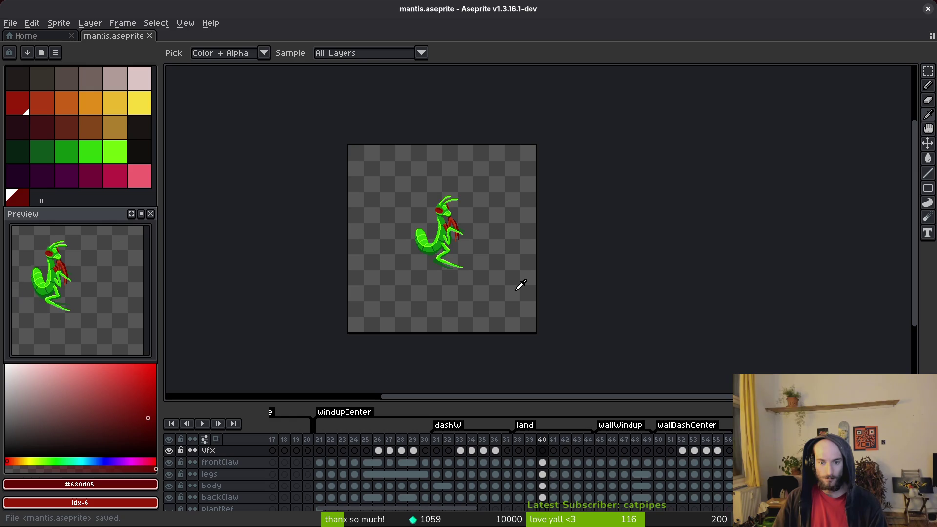
{"action": "key", "text": "m"}
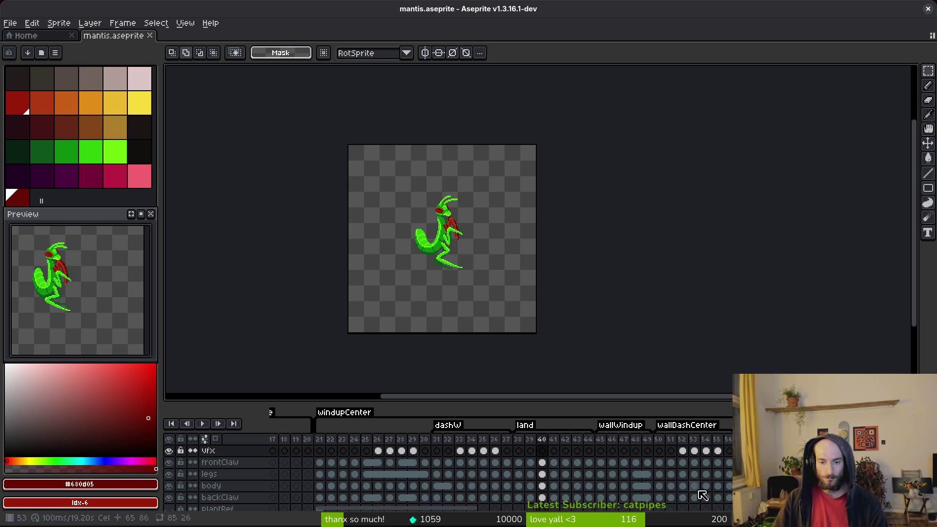
{"action": "left_click", "coordinate": [675, 463]}
{"action": "scroll", "coordinate": [484, 268], "scroll_direction": "up", "scroll_amount": 4}
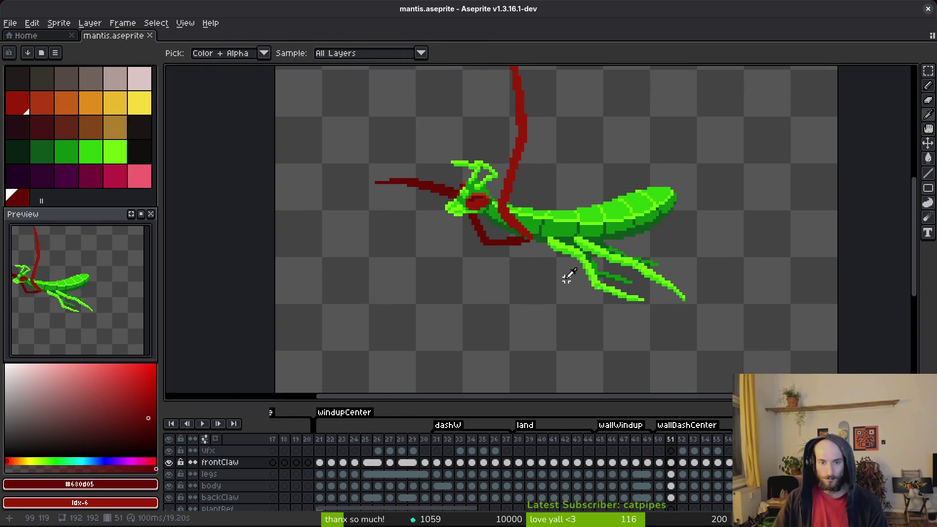
{"action": "key", "text": "Right"}
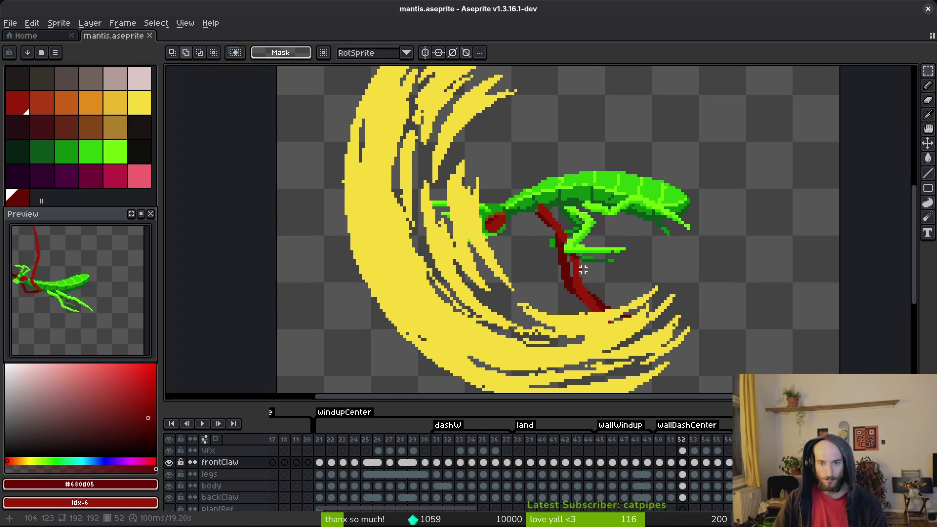
{"action": "left_click", "coordinate": [168, 450]}
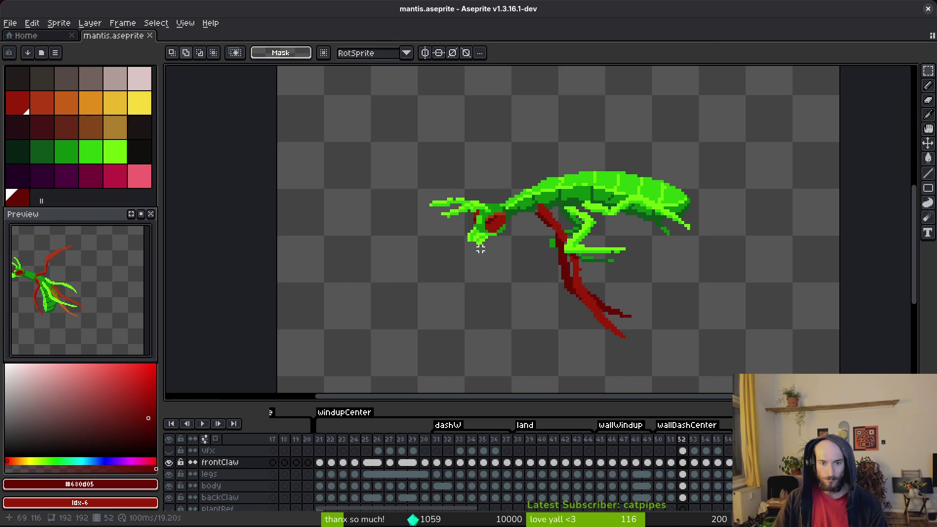
{"action": "scroll", "coordinate": [486, 257], "scroll_direction": "up", "scroll_amount": 3}
{"action": "scroll", "coordinate": [440, 195], "scroll_direction": "down", "scroll_amount": 1}
Eyedrop the claw's bright green #6cff0a, check the frontClaw and body layers, and select frame 52's body cel.
{"action": "key", "text": "i"}
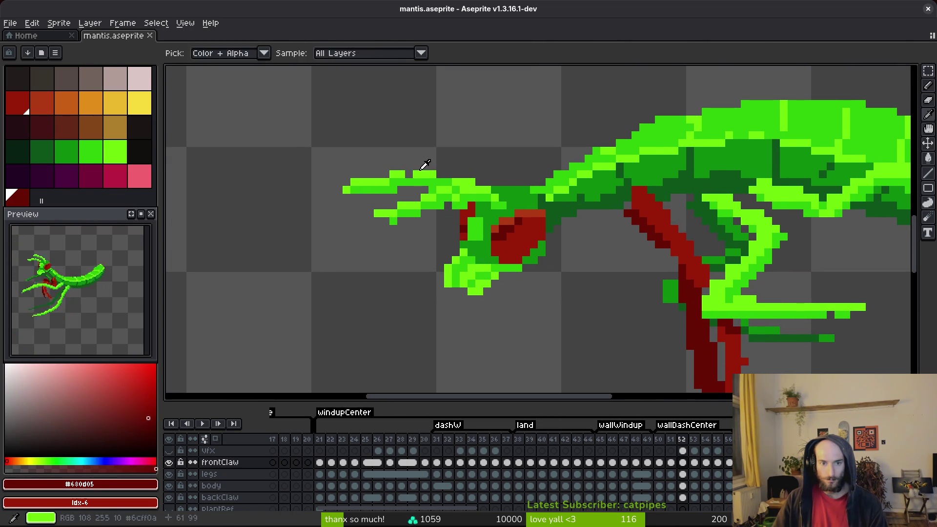
{"action": "right_click", "coordinate": [411, 175]}
{"action": "key", "text": "b"}
{"action": "left_click", "coordinate": [419, 172], "text": "alt"}
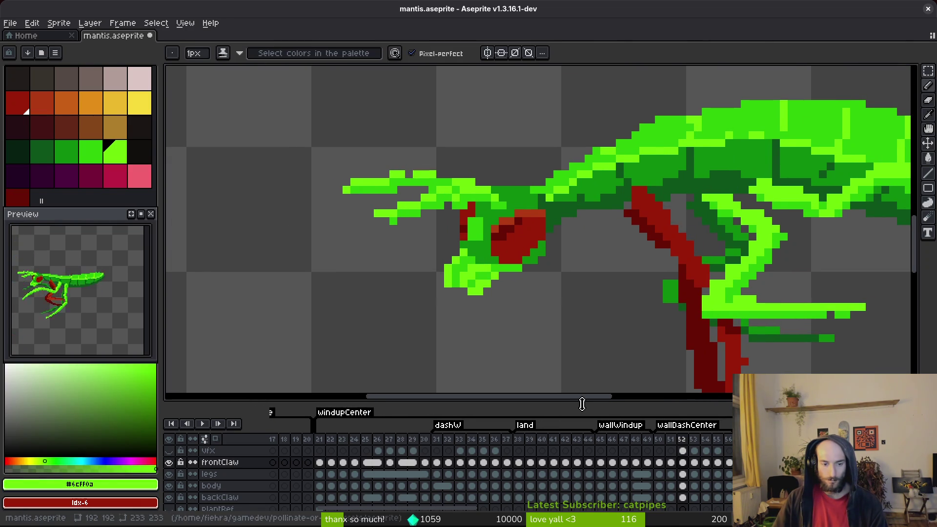
{"action": "left_click", "coordinate": [170, 463]}
{"action": "left_click", "coordinate": [169, 463]}
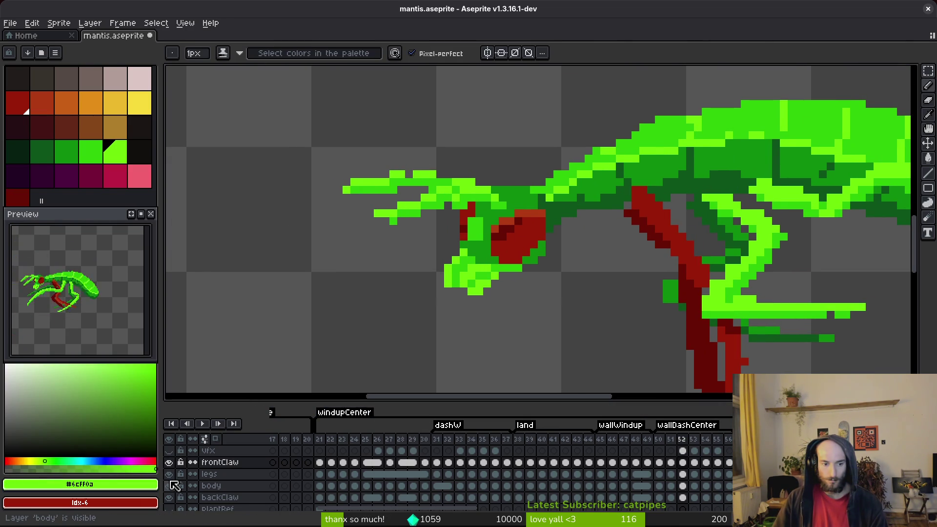
{"action": "left_click", "coordinate": [170, 484]}
{"action": "left_click", "coordinate": [169, 486]}
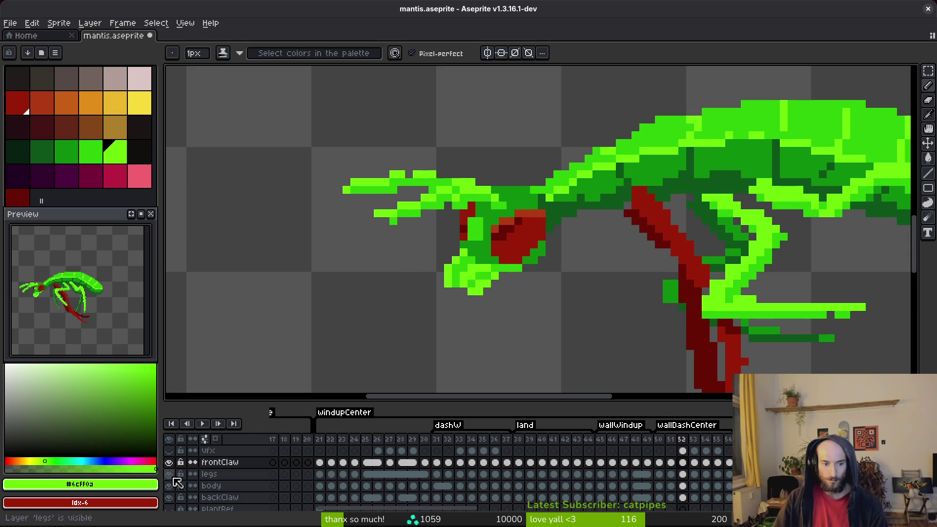
{"action": "left_click", "coordinate": [684, 487]}
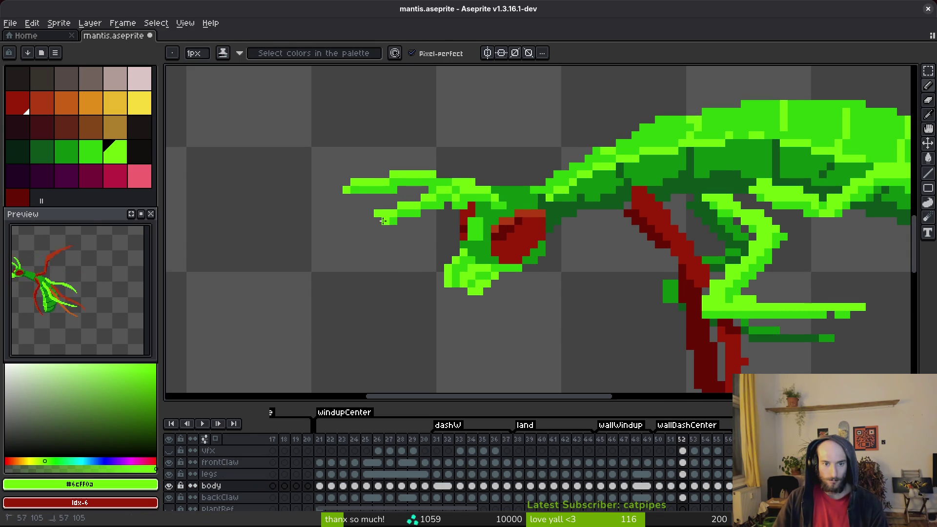
Repaint two claw pixels in the darker green sampled from the claw, then save.
{"action": "key", "text": "e"}
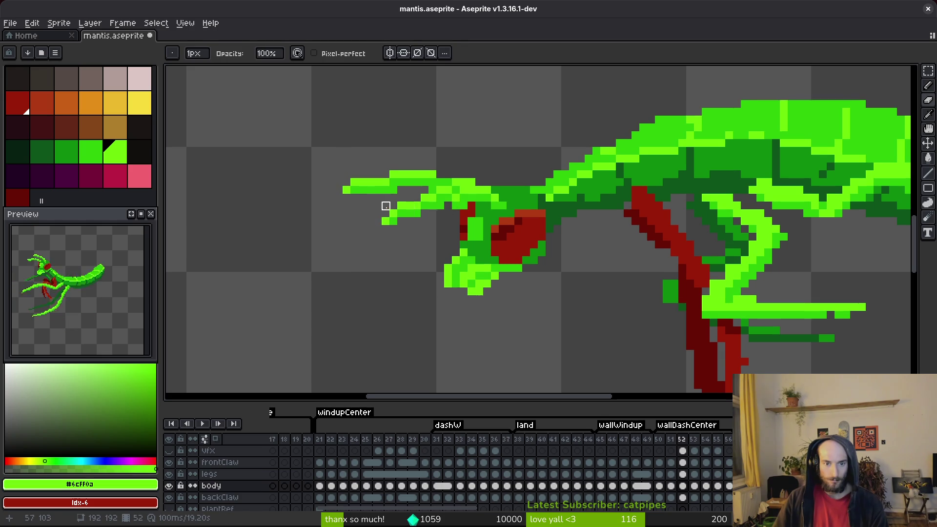
{"action": "scroll", "coordinate": [371, 200], "scroll_direction": "up", "scroll_amount": 5}
{"action": "key", "text": "alt"}
{"action": "key", "text": "b"}
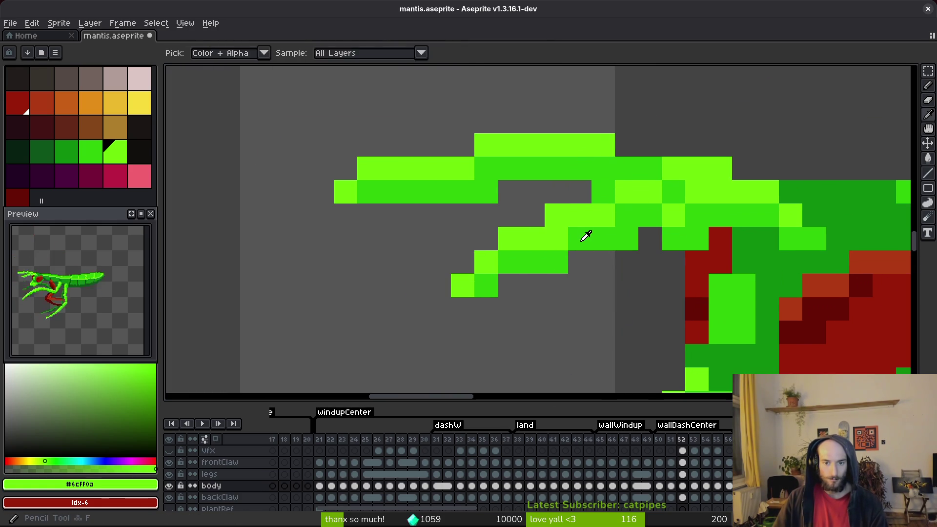
{"action": "left_click", "coordinate": [603, 239], "text": "alt"}
{"action": "left_click_drag", "start_coordinate": [603, 238], "coordinate": [556, 239]}
{"action": "scroll", "coordinate": [605, 283], "scroll_direction": "down", "scroll_amount": 3}
{"action": "key", "text": "ctrl+s"}
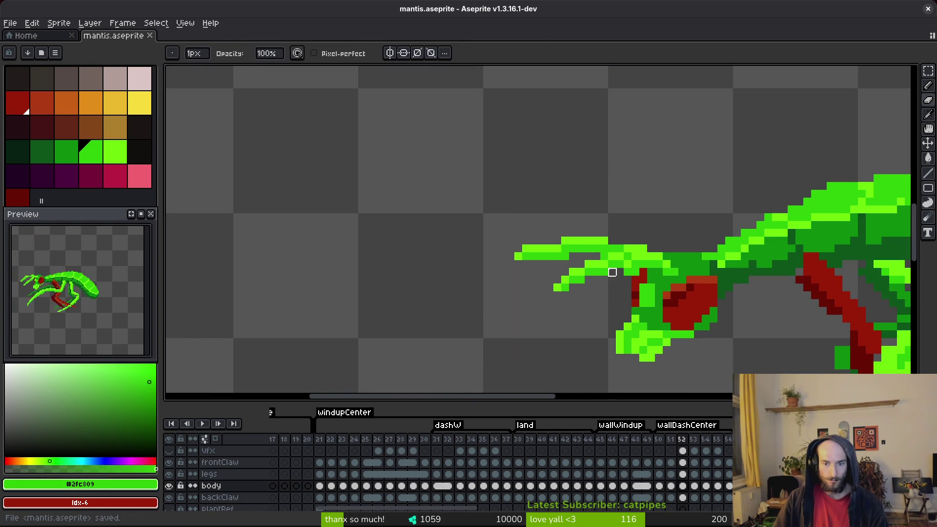
Fix top-row and missing claw pixels in bright green, erase strays, repaint one in #2fc809, and save.
{"action": "scroll", "coordinate": [630, 246], "scroll_direction": "up", "scroll_amount": 3}
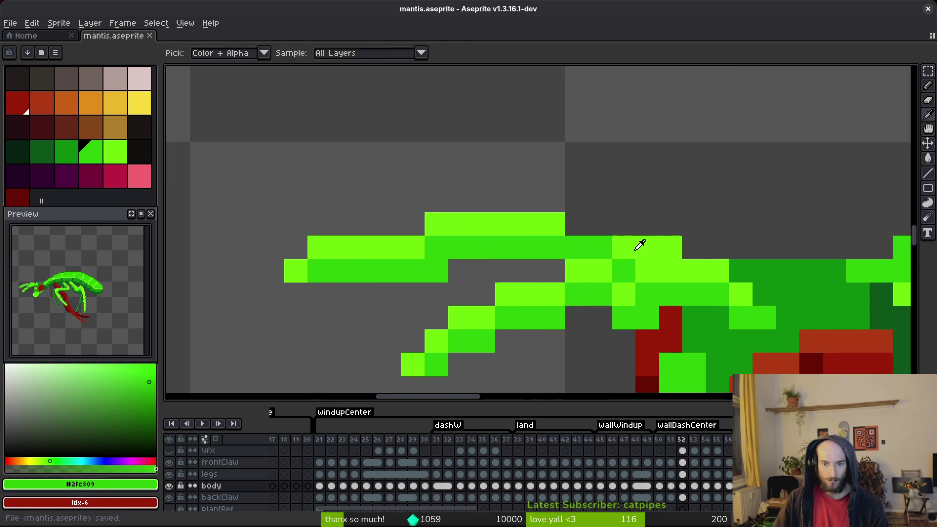
{"action": "left_click", "coordinate": [582, 218], "text": "alt"}
{"action": "left_click", "coordinate": [577, 222]}
{"action": "key", "text": "e"}
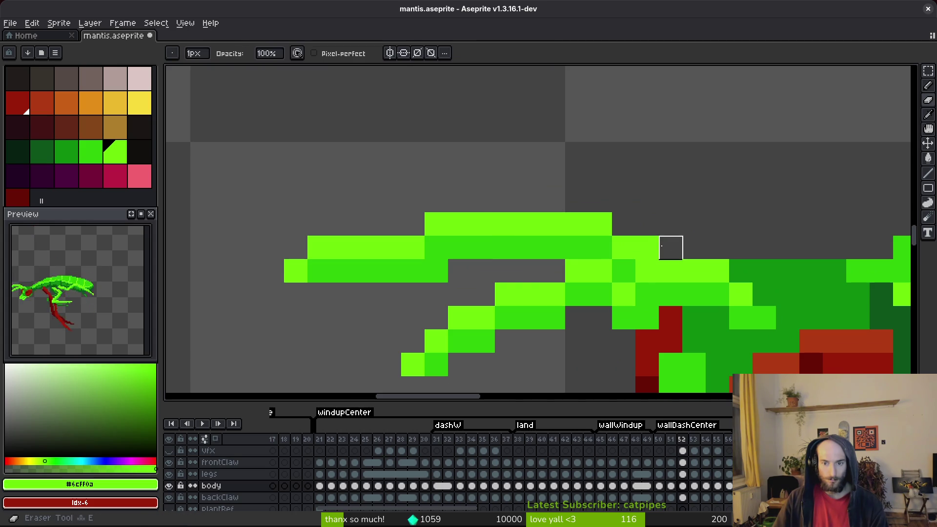
{"action": "left_click", "coordinate": [672, 248]}
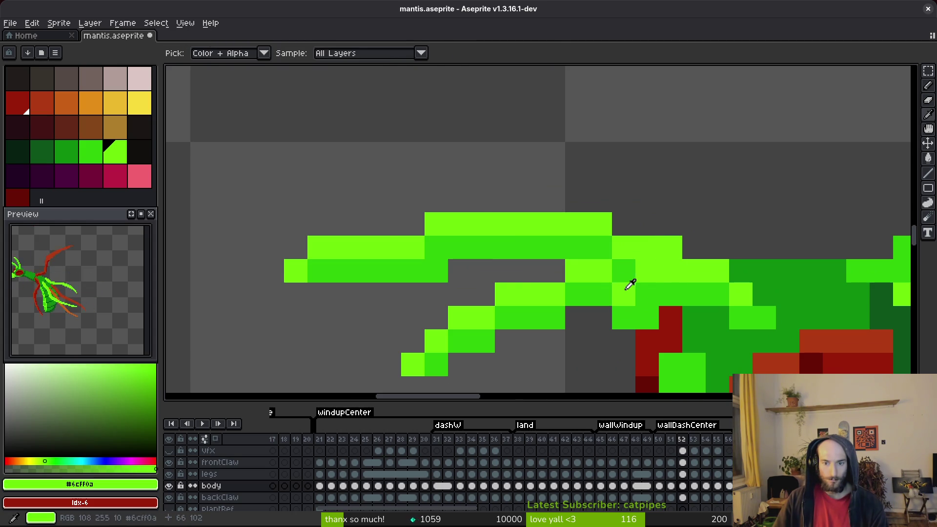
{"action": "scroll", "coordinate": [623, 283], "scroll_direction": "down", "scroll_amount": 2}
{"action": "scroll", "coordinate": [588, 270], "scroll_direction": "up", "scroll_amount": 2}
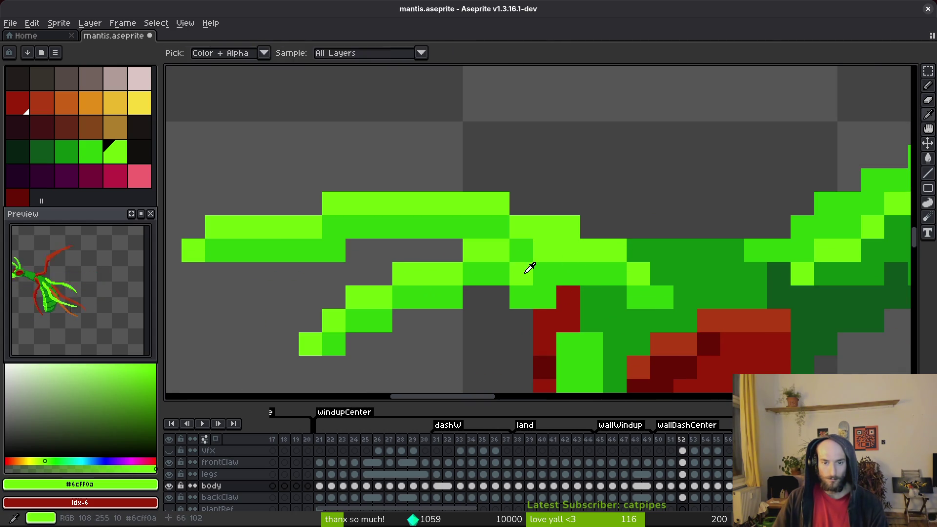
{"action": "left_click", "coordinate": [542, 297]}
{"action": "left_click", "coordinate": [572, 270], "text": "alt"}
{"action": "left_click", "coordinate": [640, 276]}
{"action": "scroll", "coordinate": [643, 279], "scroll_direction": "down", "scroll_amount": 3}
{"action": "key", "text": "ctrl+s"}
Repaint another claw pixel darker green, erase the stray red pixel, sample #0d541b and #2fc809, and save.
{"action": "scroll", "coordinate": [550, 264], "scroll_direction": "up", "scroll_amount": 2}
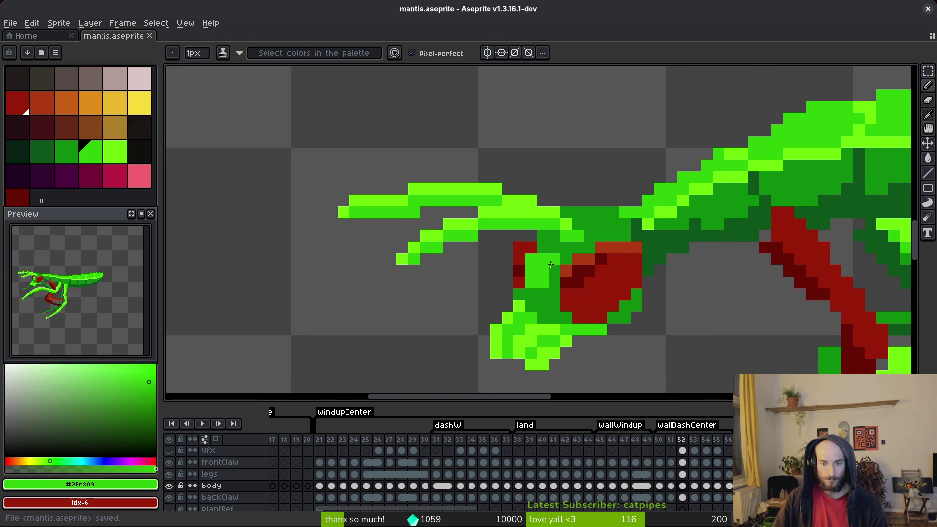
{"action": "left_click", "coordinate": [551, 264]}
{"action": "key", "text": "e"}
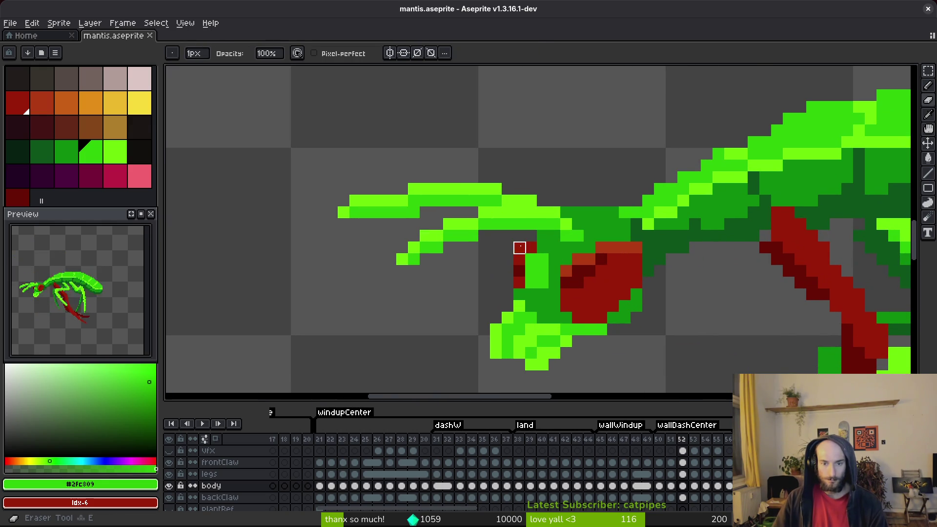
{"action": "left_click", "coordinate": [519, 247]}
{"action": "key", "text": "b"}
{"action": "left_click", "coordinate": [635, 244], "text": "alt"}
{"action": "key", "text": "e"}
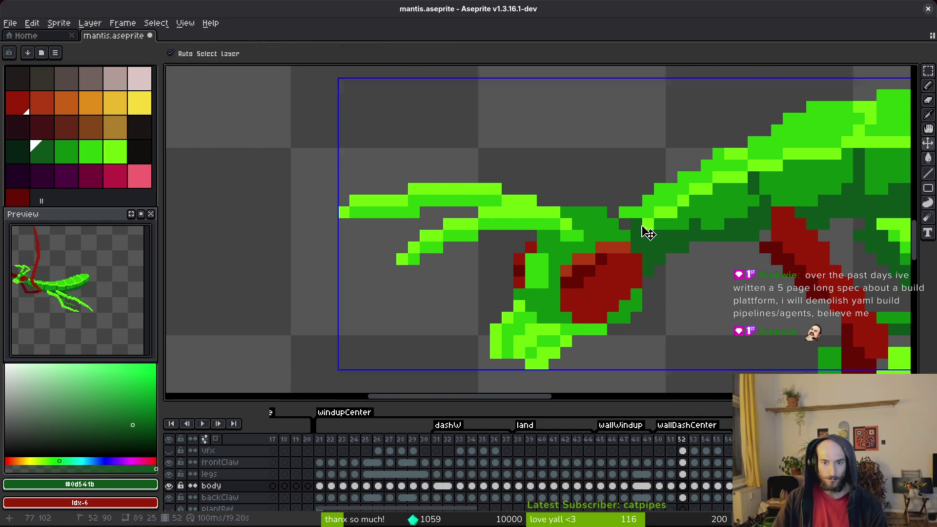
{"action": "left_click", "coordinate": [625, 213], "text": "alt"}
{"action": "key", "text": "ctrl+s"}
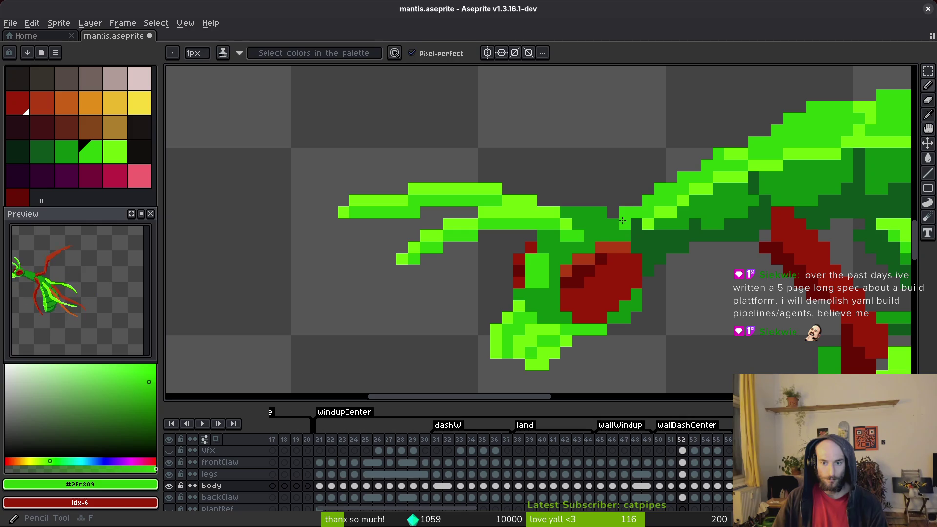
{"action": "scroll", "coordinate": [696, 271], "scroll_direction": "right", "scroll_amount": 2}
{"action": "key", "text": "b"}
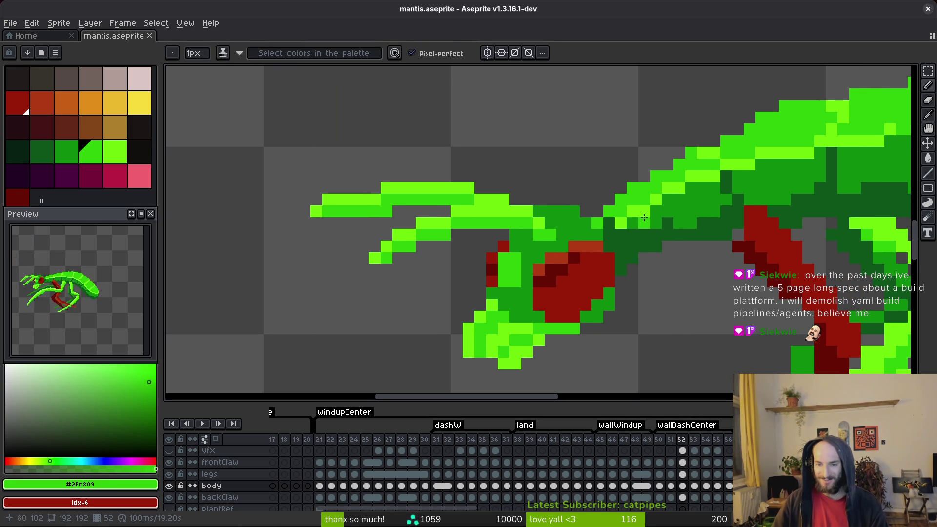
Sample the darker, bright, mid and dark greens along the mantis arm, then save.
{"action": "scroll", "coordinate": [644, 219], "scroll_direction": "right", "scroll_amount": 1}
{"action": "left_click", "coordinate": [591, 215]}
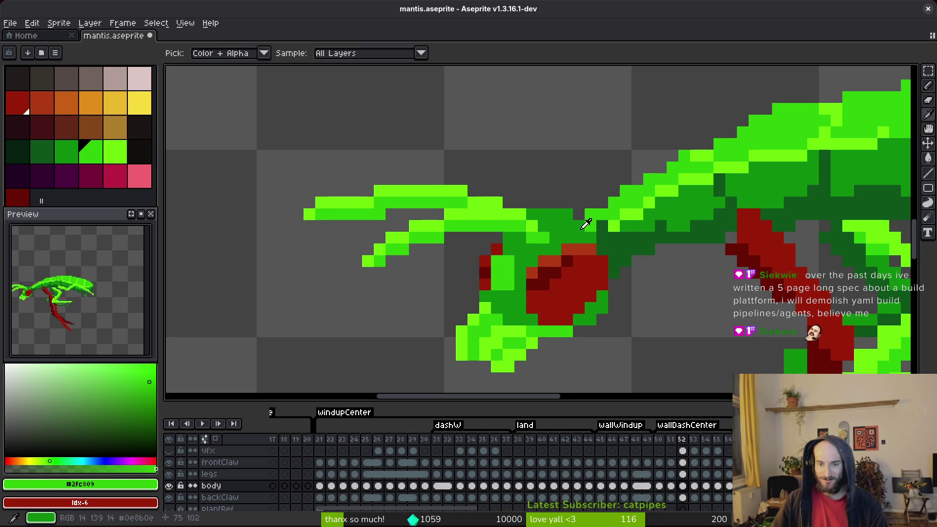
{"action": "left_click", "coordinate": [591, 214], "text": "alt"}
{"action": "left_click", "coordinate": [615, 215], "text": "alt"}
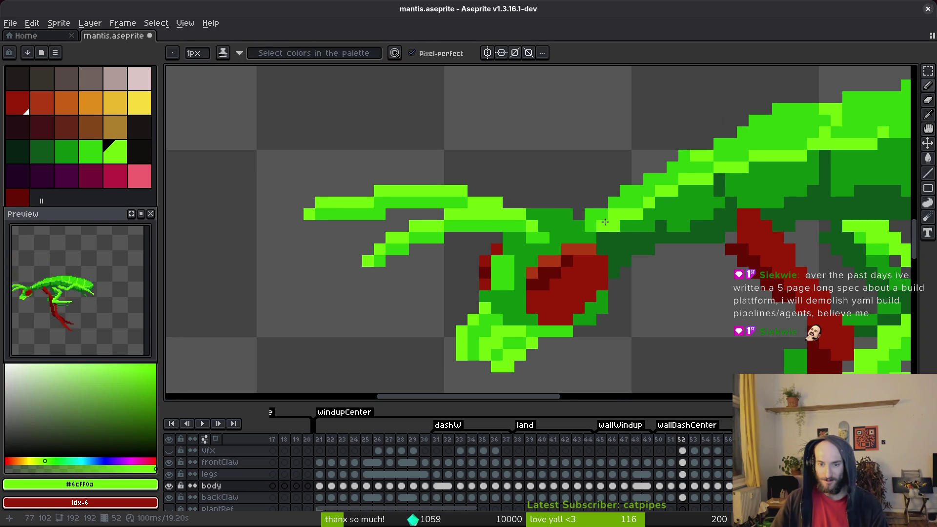
{"action": "left_click", "coordinate": [601, 230], "text": "alt"}
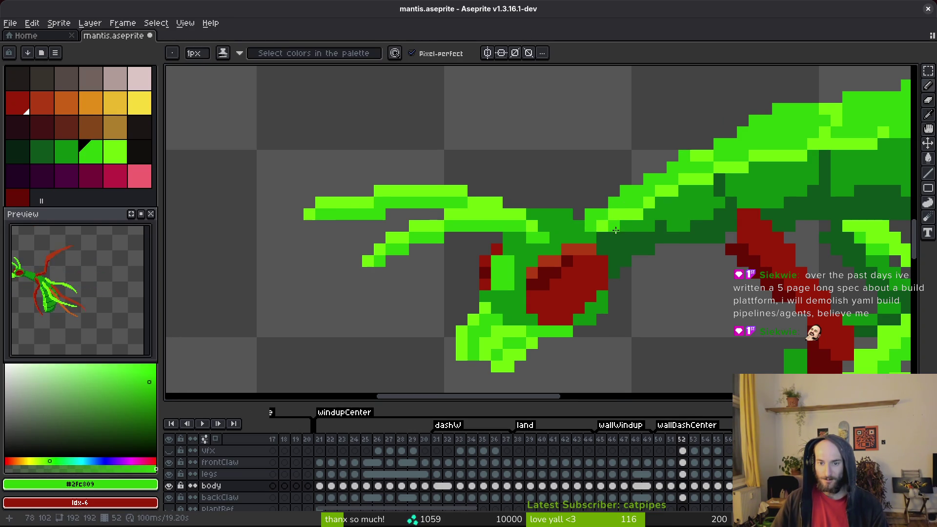
{"action": "left_click_drag", "start_coordinate": [708, 234], "coordinate": [613, 246]}
{"action": "left_click", "coordinate": [518, 247], "text": "alt"}
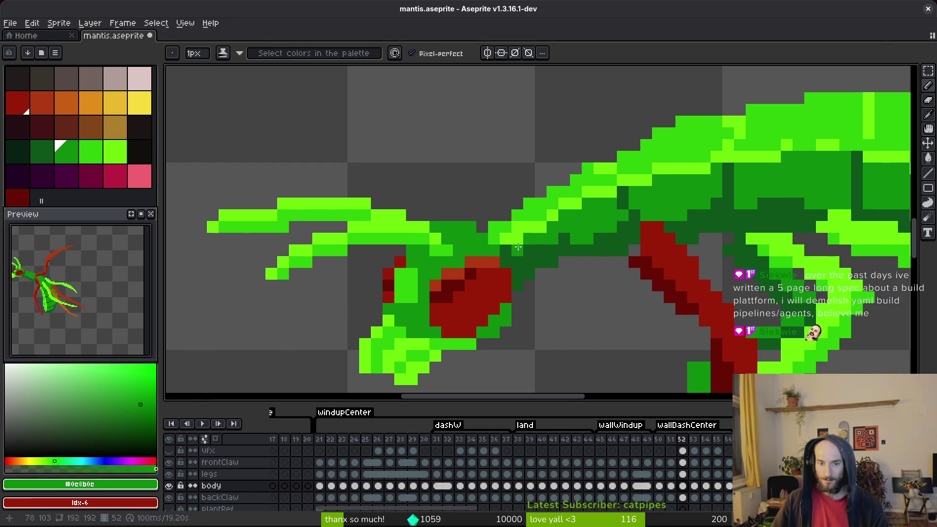
{"action": "key", "text": "ctrl+s"}
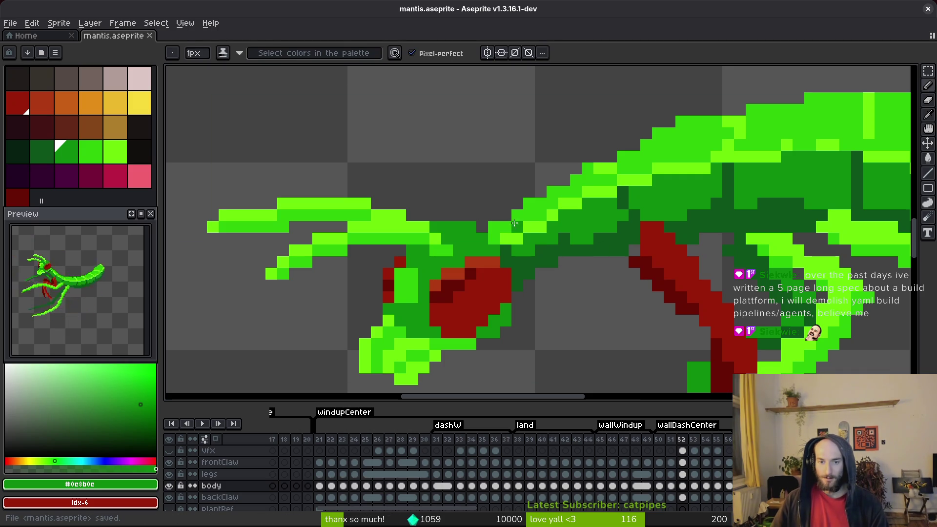
Paint light-green pixels along the arm's upper edge and a dark green pixel below, then save.
{"action": "left_click", "coordinate": [514, 224], "text": "alt"}
{"action": "left_click_drag", "start_coordinate": [506, 215], "coordinate": [552, 191]}
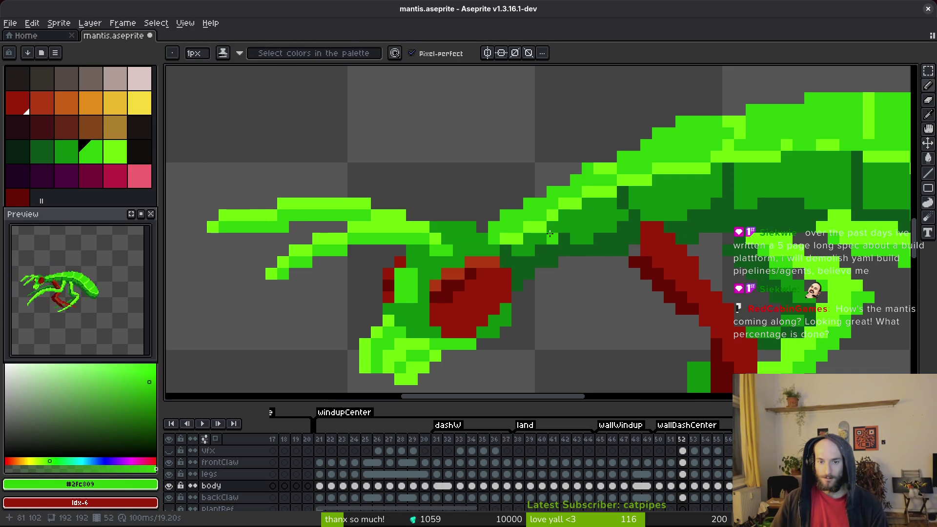
{"action": "left_click", "coordinate": [544, 220], "text": "alt"}
{"action": "left_click", "coordinate": [518, 249], "text": "alt"}
{"action": "left_click", "coordinate": [519, 239]}
{"action": "key", "text": "ctrl+s"}
Add green and bright green pixels on the body's upper edge, pick dark green #0d541b, and save.
{"action": "scroll", "coordinate": [530, 249], "scroll_direction": "down", "scroll_amount": 5}
{"action": "scroll", "coordinate": [531, 249], "scroll_direction": "up", "scroll_amount": 3}
{"action": "left_click", "coordinate": [537, 216], "text": "alt"}
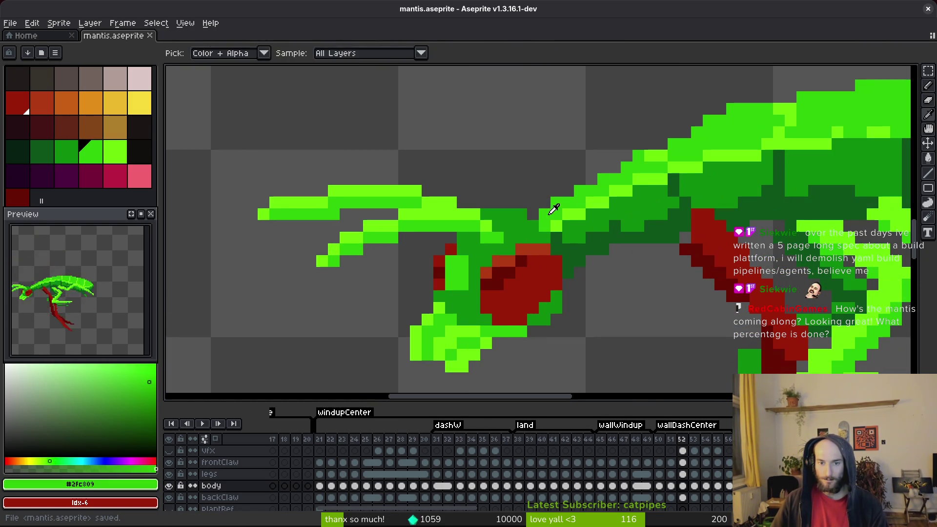
{"action": "scroll", "coordinate": [542, 214], "scroll_direction": "down", "scroll_amount": 2}
{"action": "key", "text": "ctrl+s"}
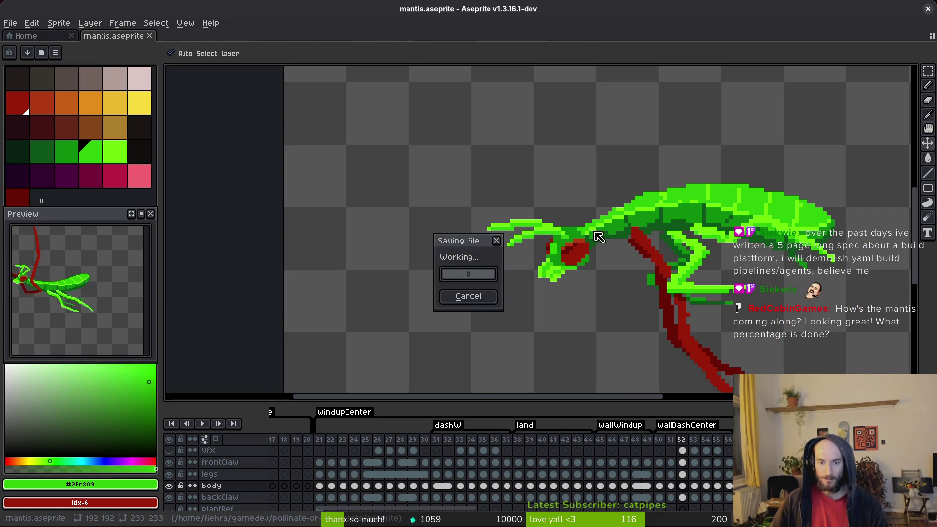
{"action": "scroll", "coordinate": [579, 231], "scroll_direction": "up", "scroll_amount": 1}
{"action": "left_click", "coordinate": [609, 196]}
{"action": "left_click", "coordinate": [547, 227]}
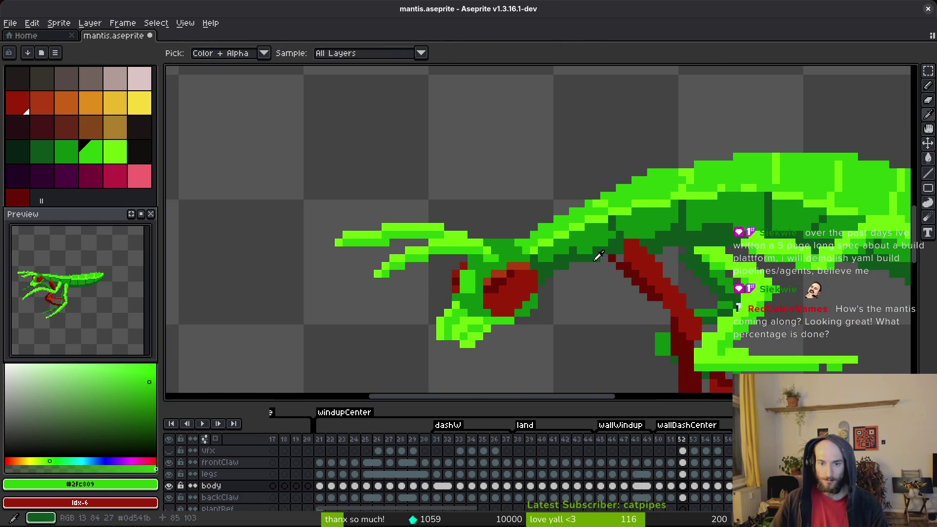
{"action": "left_click", "coordinate": [596, 258], "text": "alt"}
{"action": "scroll", "coordinate": [598, 258], "scroll_direction": "up", "scroll_amount": 2}
{"action": "key", "text": "ctrl+s"}
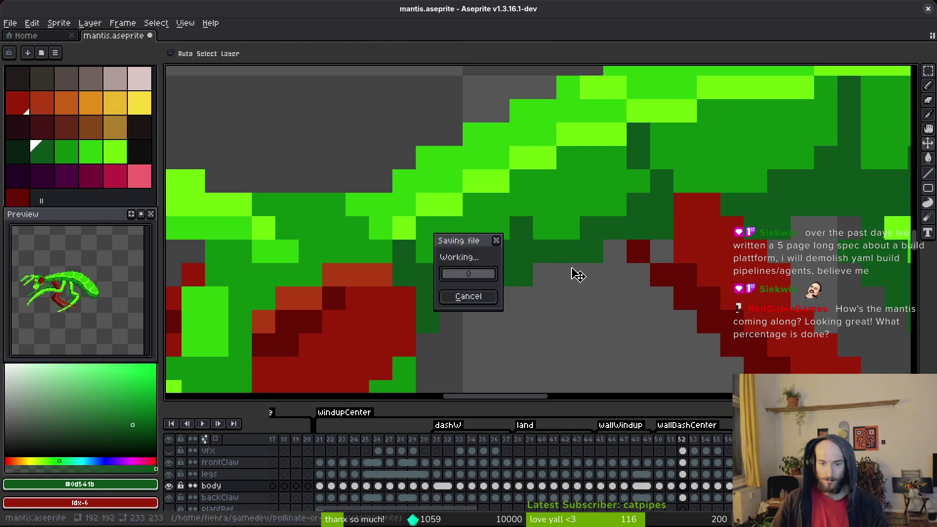
{"action": "scroll", "coordinate": [557, 269], "scroll_direction": "down", "scroll_amount": 2}
{"action": "scroll", "coordinate": [553, 267], "scroll_direction": "up", "scroll_amount": 2}
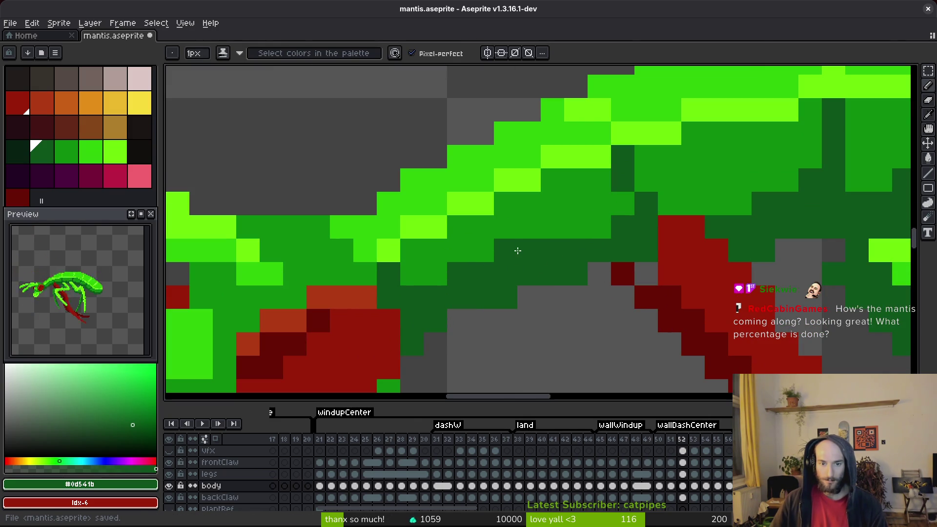
{"action": "right_click", "coordinate": [553, 213], "text": "alt"}
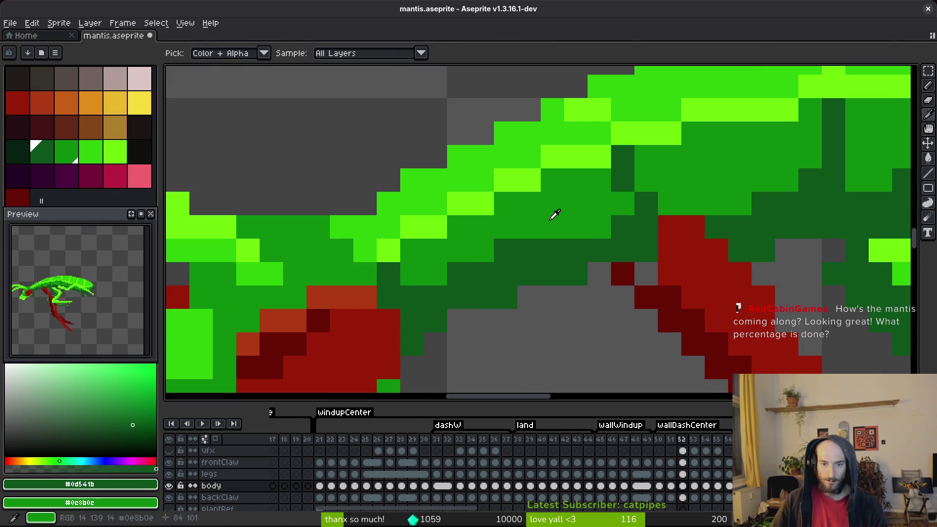
{"action": "scroll", "coordinate": [555, 269], "scroll_direction": "down", "scroll_amount": 4}
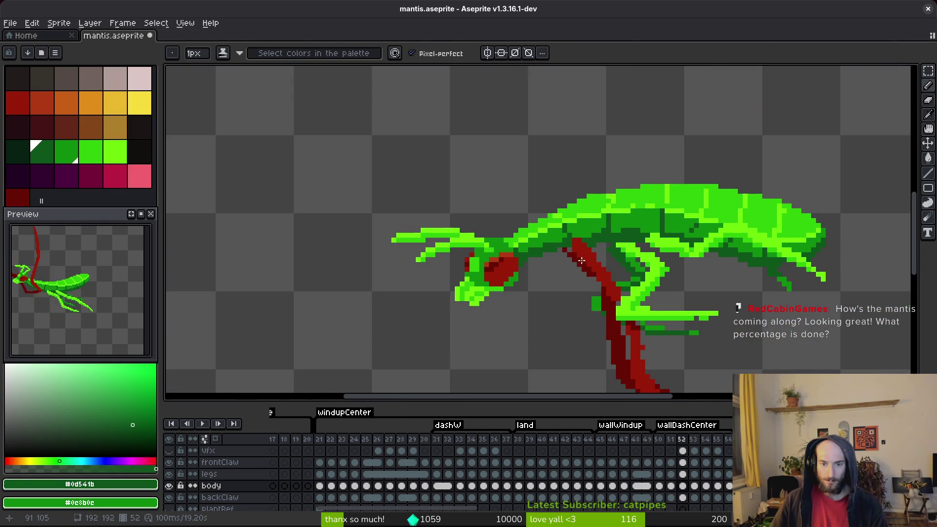
Save the sprite, then repaint the claw-tip pixels in bright green #6cff0a.
{"action": "key", "text": "ctrl+s"}
{"action": "scroll", "coordinate": [578, 265], "scroll_direction": "up", "scroll_amount": 2}
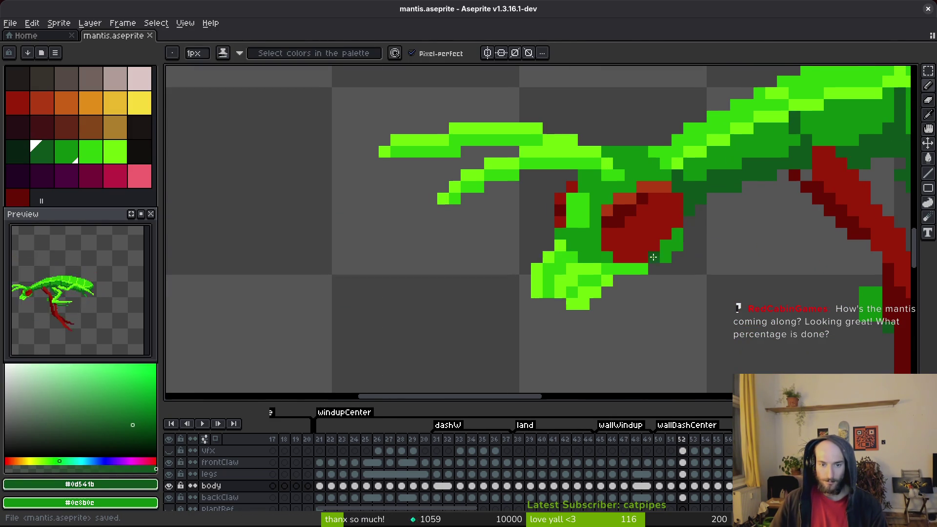
{"action": "left_click", "coordinate": [547, 268], "text": "alt"}
{"action": "left_click_drag", "start_coordinate": [547, 268], "coordinate": [552, 241]}
{"action": "left_click", "coordinate": [541, 243]}
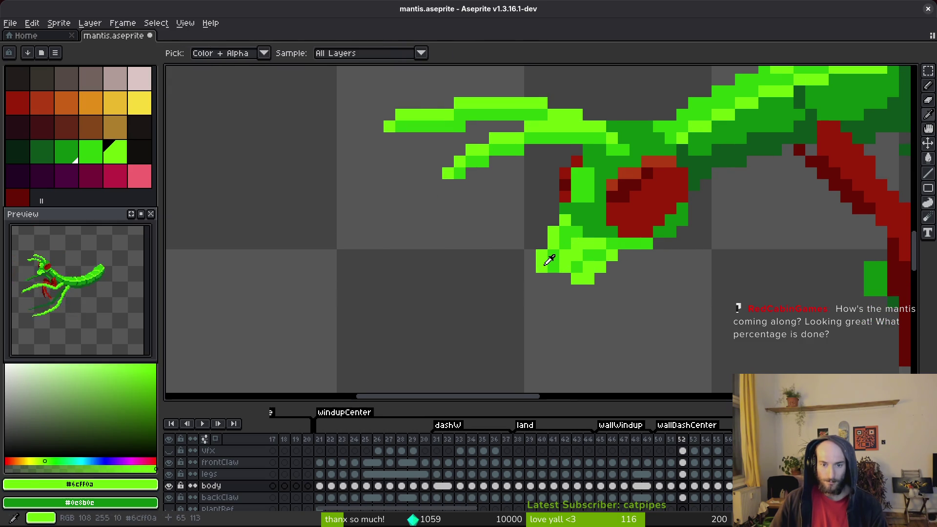
{"action": "left_click", "coordinate": [565, 278]}
Sample the claw's mid green, save, and erase stray claw pixels before returning to the pencil.
{"action": "scroll", "coordinate": [600, 313], "scroll_direction": "down", "scroll_amount": 3}
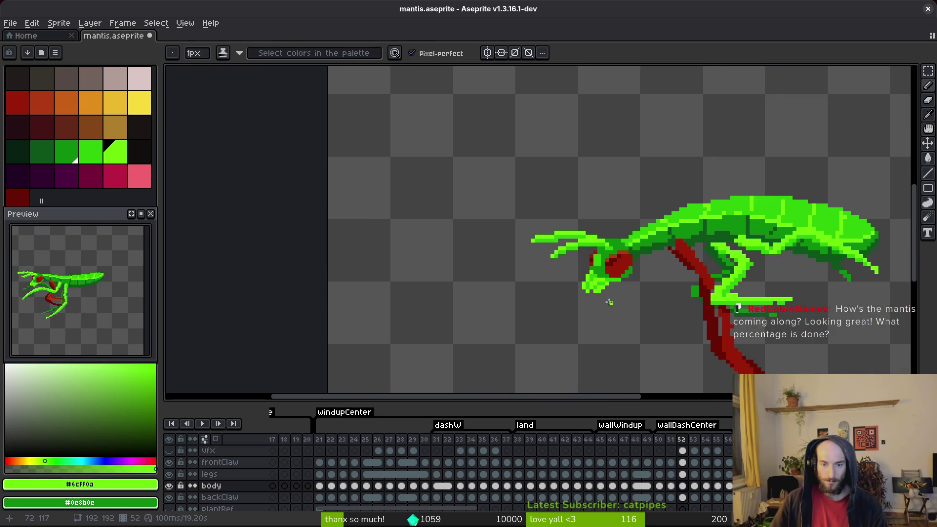
{"action": "scroll", "coordinate": [601, 299], "scroll_direction": "up", "scroll_amount": 3}
{"action": "left_click", "coordinate": [581, 259], "text": "alt"}
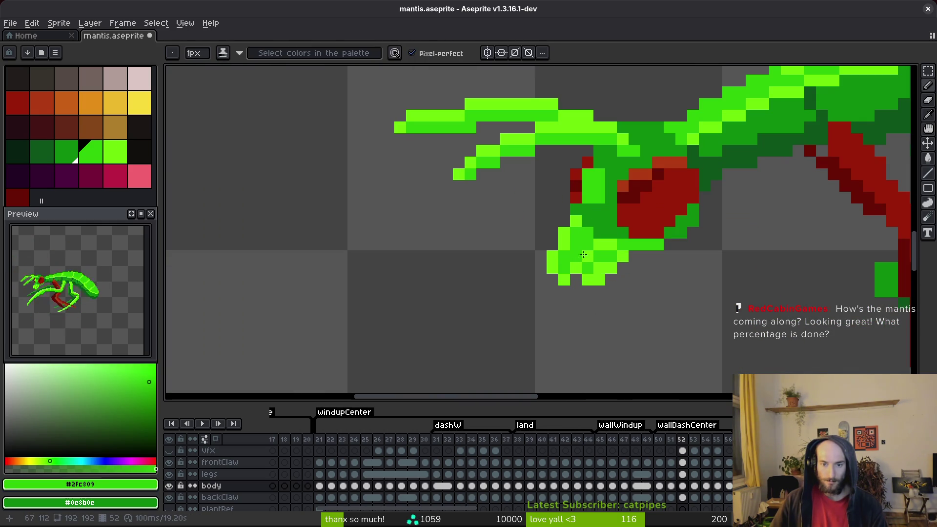
{"action": "scroll", "coordinate": [659, 278], "scroll_direction": "down", "scroll_amount": 3}
{"action": "key", "text": "ctrl+s"}
{"action": "scroll", "coordinate": [666, 278], "scroll_direction": "up", "scroll_amount": 4}
{"action": "key", "text": "e"}
{"action": "scroll", "coordinate": [667, 277], "scroll_direction": "up", "scroll_amount": 3}
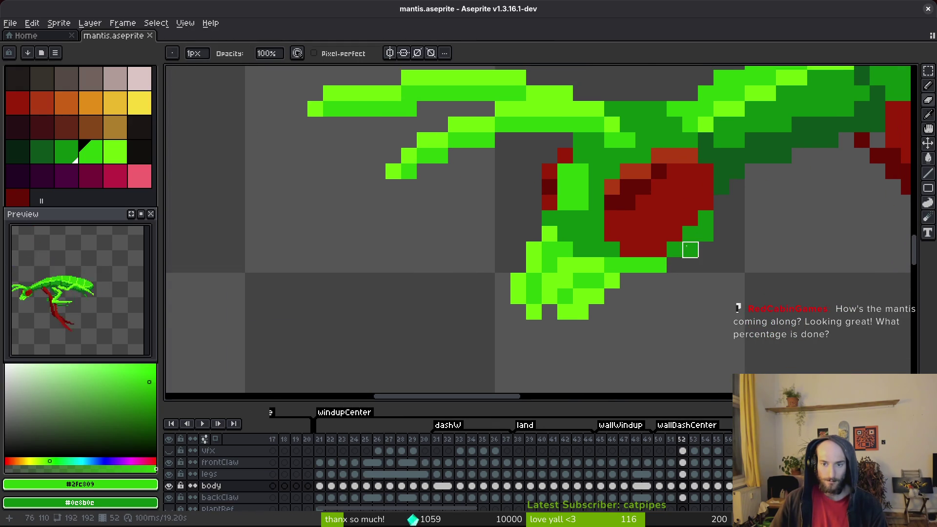
{"action": "key", "text": "0"}
{"action": "key", "text": "b"}
Recolour several more claw pixels in green and save mantis.aseprite.
{"action": "left_click", "coordinate": [559, 197]}
{"action": "left_click", "coordinate": [574, 259]}
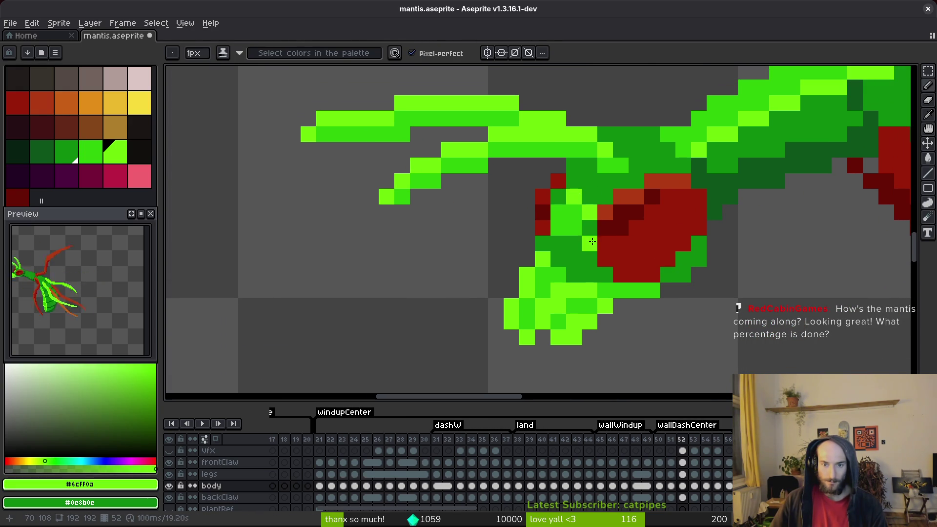
{"action": "left_click", "coordinate": [571, 232]}
{"action": "left_click", "coordinate": [592, 210], "text": "alt"}
{"action": "left_click", "coordinate": [634, 257]}
{"action": "scroll", "coordinate": [648, 288], "scroll_direction": "down", "scroll_amount": 3}
{"action": "key", "text": "ctrl+s"}
{"action": "scroll", "coordinate": [649, 289], "scroll_direction": "down", "scroll_amount": 1}
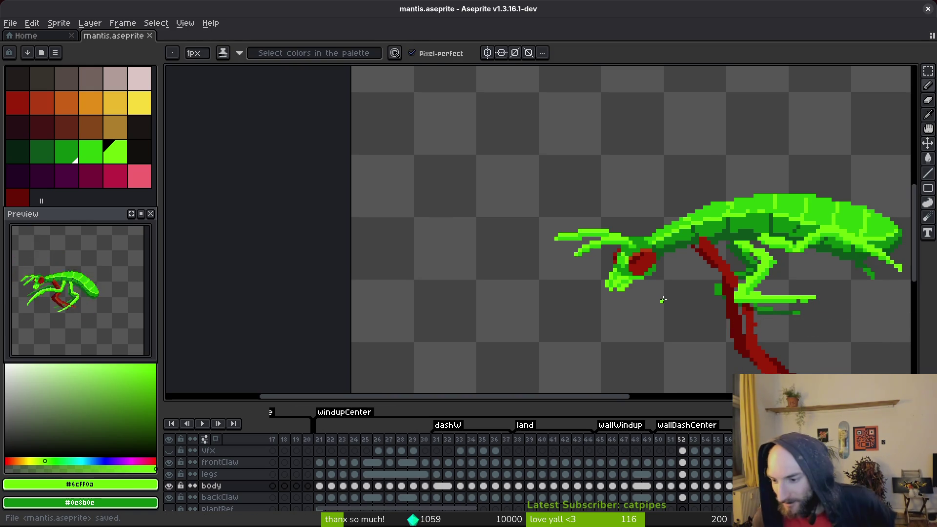
{"action": "scroll", "coordinate": [680, 289], "scroll_direction": "right", "scroll_amount": 5}
{"action": "scroll", "coordinate": [680, 288], "scroll_direction": "down", "scroll_amount": 2}
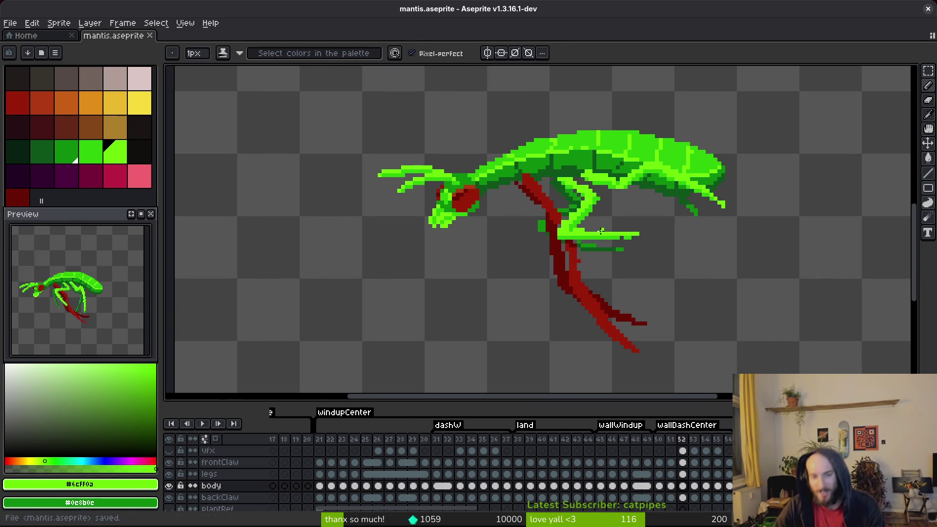
Switch to the Godot editor and launch the game with Run Project.
{"action": "key", "text": "i"}
{"action": "key", "text": "alt+Tab"}
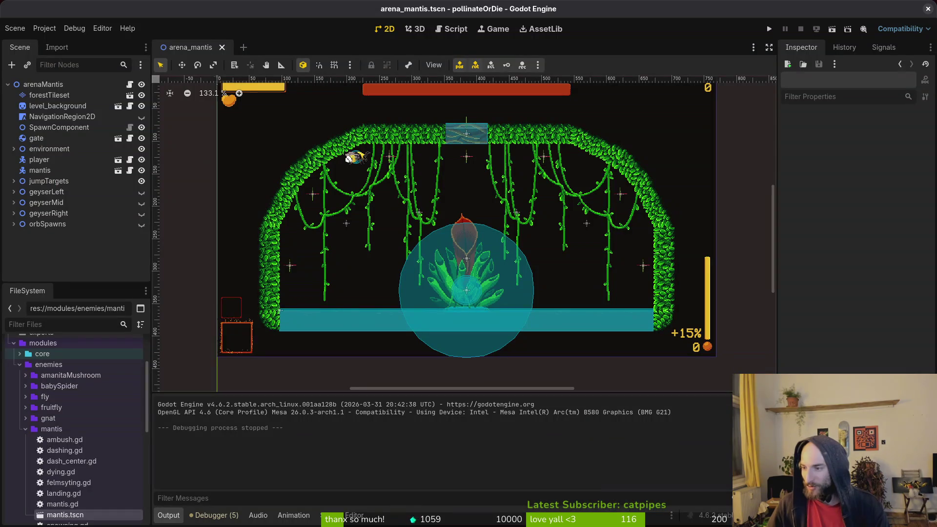
{"action": "left_click", "coordinate": [769, 28]}
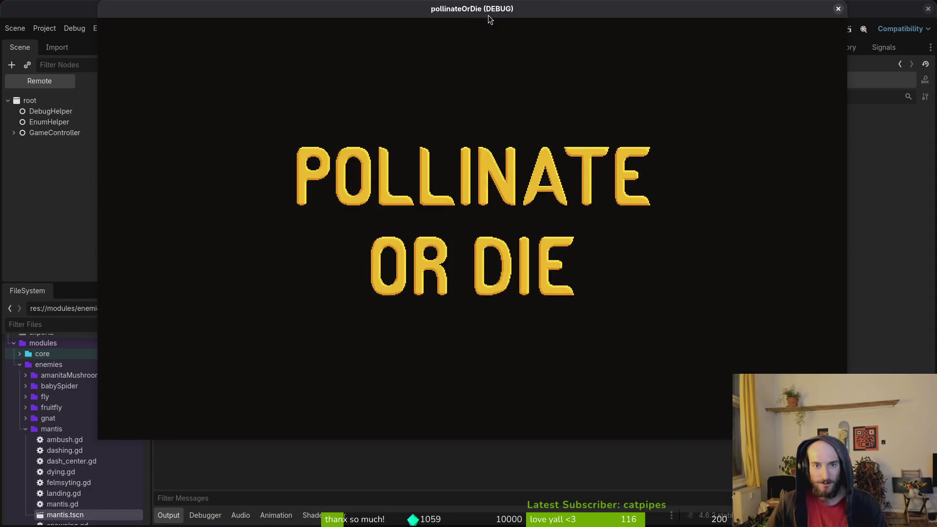
Skip the title, load the MANTIS boss arena from the debug level select, and move the bee.
{"action": "key", "text": "Return"}
{"action": "key", "text": "Tab"}
{"action": "key", "text": "Return"}
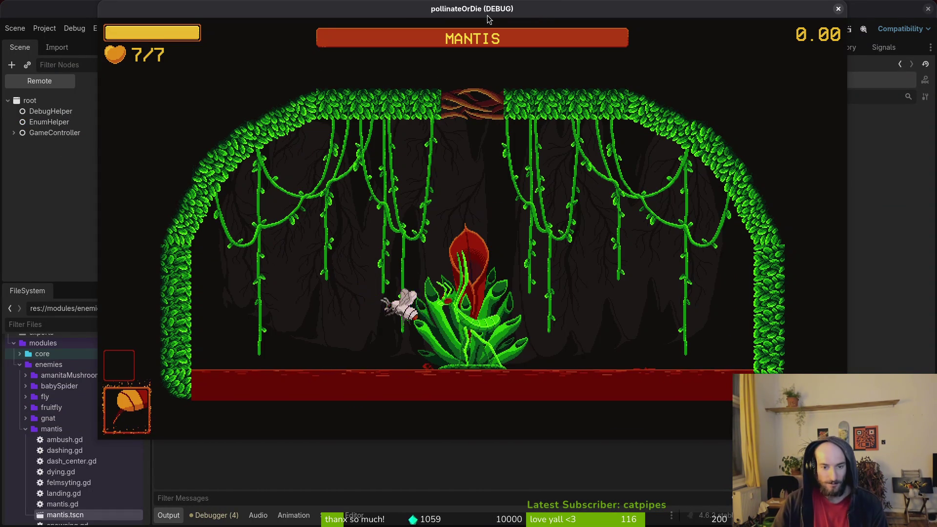
{"action": "key", "text": "d"}
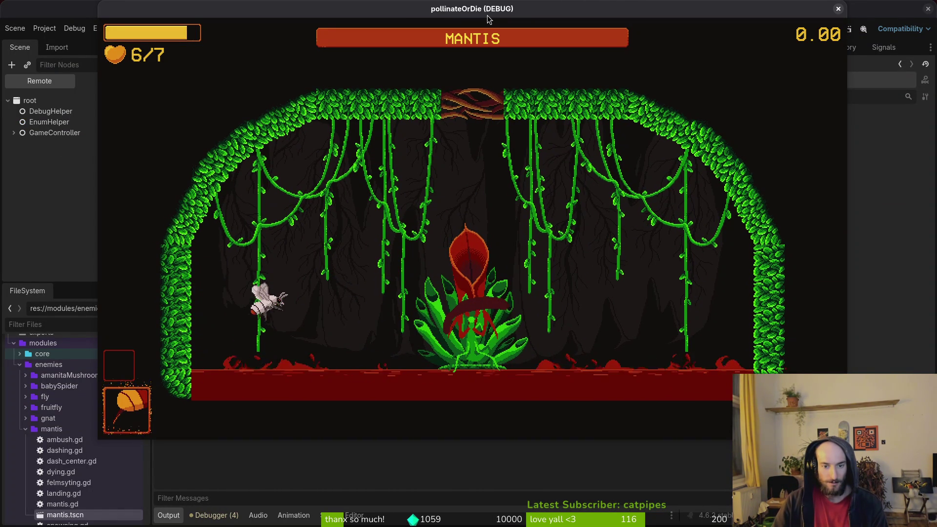
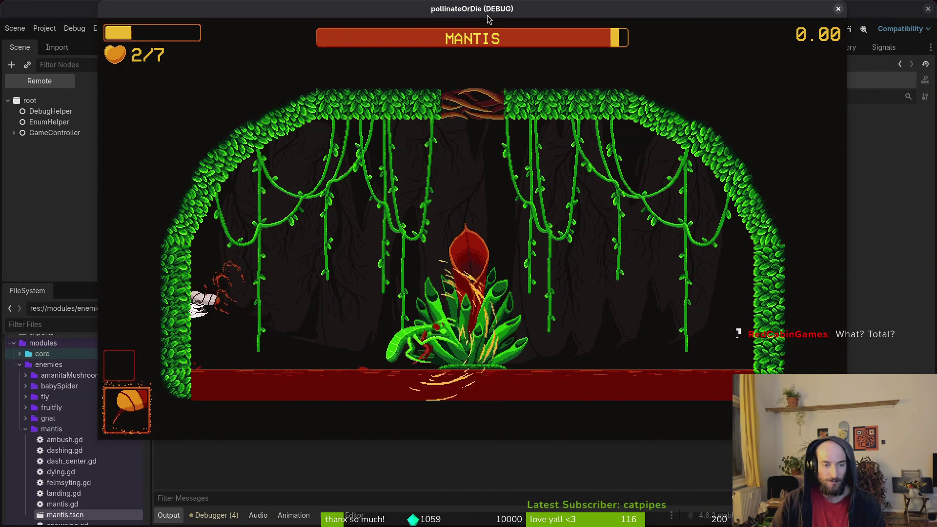
Switch from the running Godot mantis boss fight back to mantis.aseprite in Aseprite.
{"action": "key", "text": "alt+Tab"}
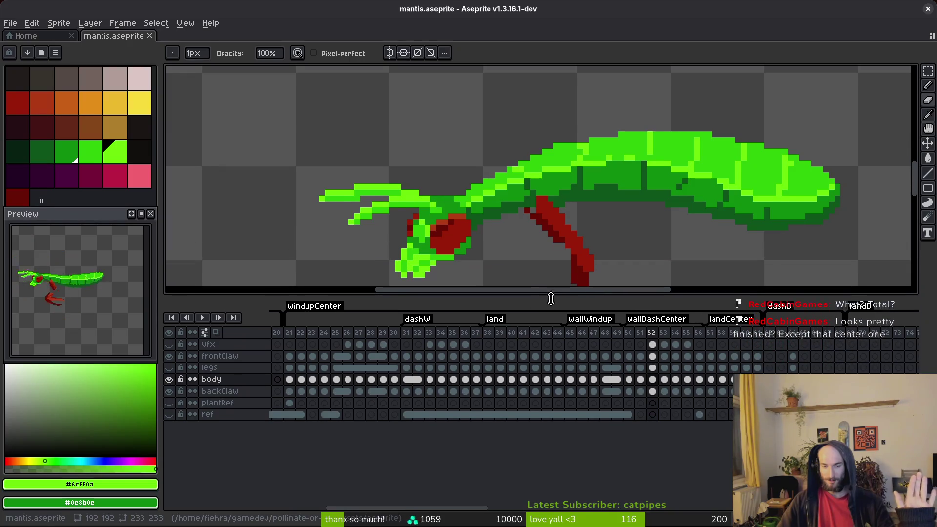
{"action": "scroll", "coordinate": [693, 385], "scroll_direction": "right", "scroll_amount": 8}
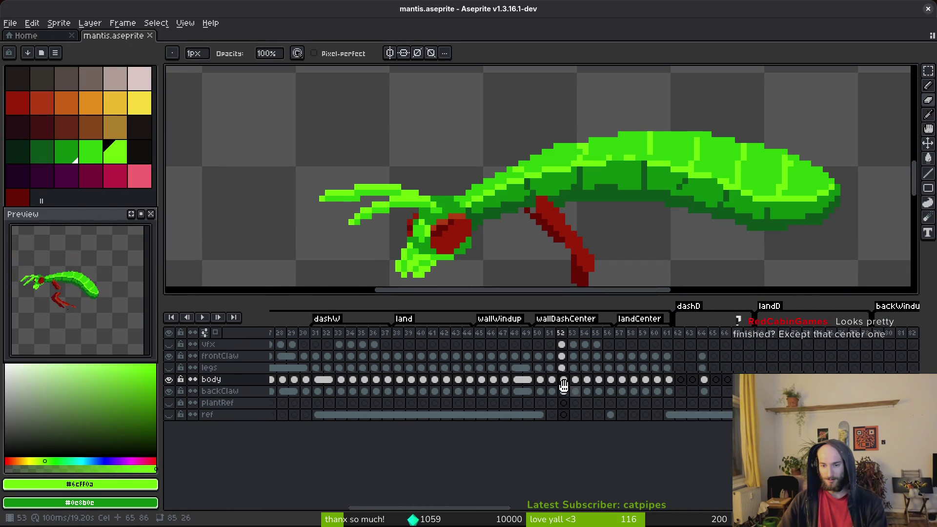
{"action": "left_click_drag", "start_coordinate": [707, 384], "coordinate": [586, 388]}
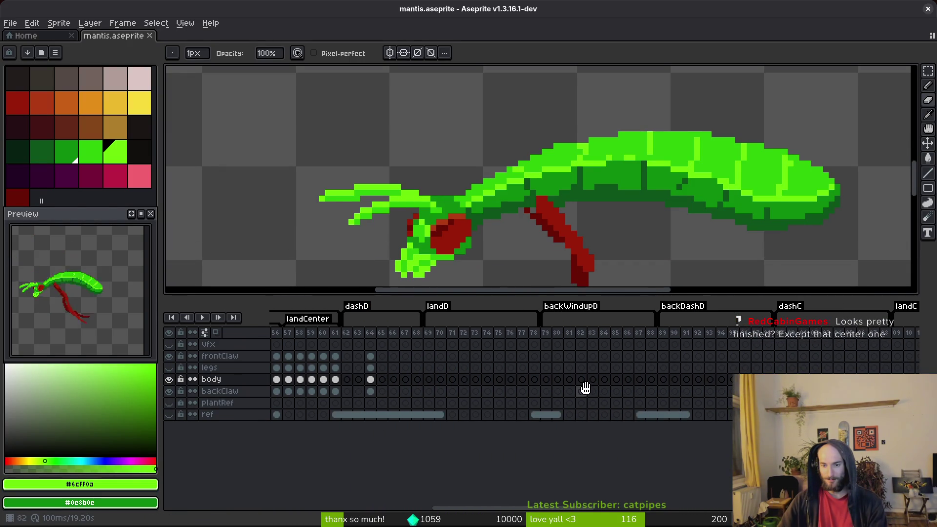
{"action": "scroll", "coordinate": [627, 395], "scroll_direction": "right", "scroll_amount": 6}
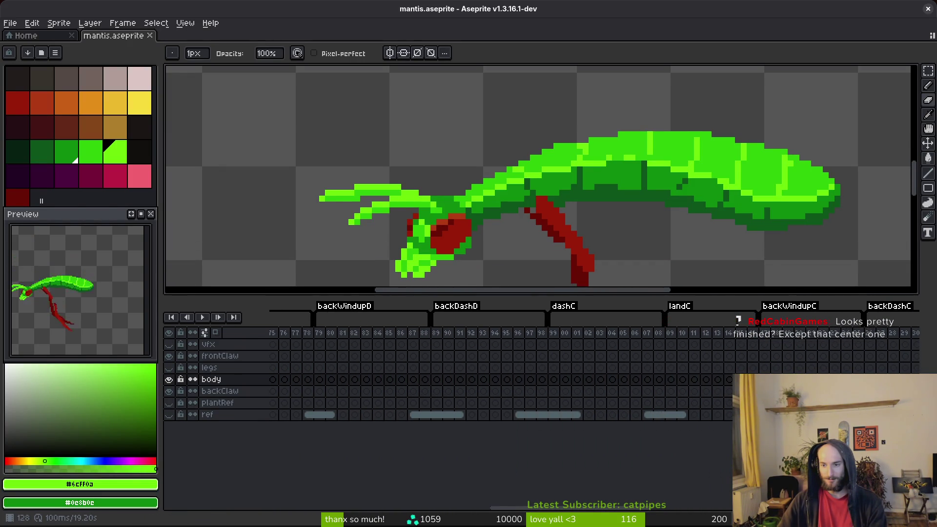
{"action": "scroll", "coordinate": [662, 402], "scroll_direction": "right", "scroll_amount": 6}
{"action": "scroll", "coordinate": [727, 397], "scroll_direction": "right", "scroll_amount": 9}
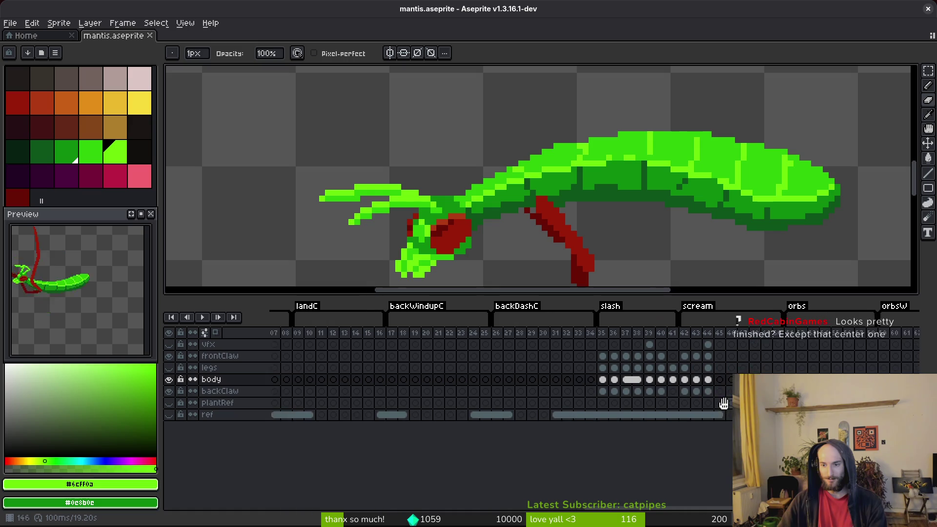
{"action": "scroll", "coordinate": [731, 395], "scroll_direction": "right", "scroll_amount": 6}
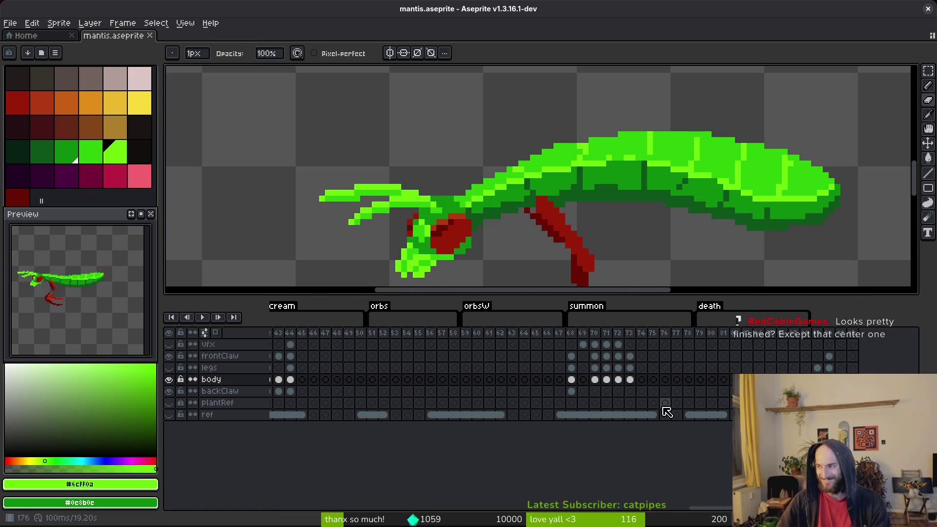
{"action": "scroll", "coordinate": [442, 380], "scroll_direction": "left", "scroll_amount": 20}
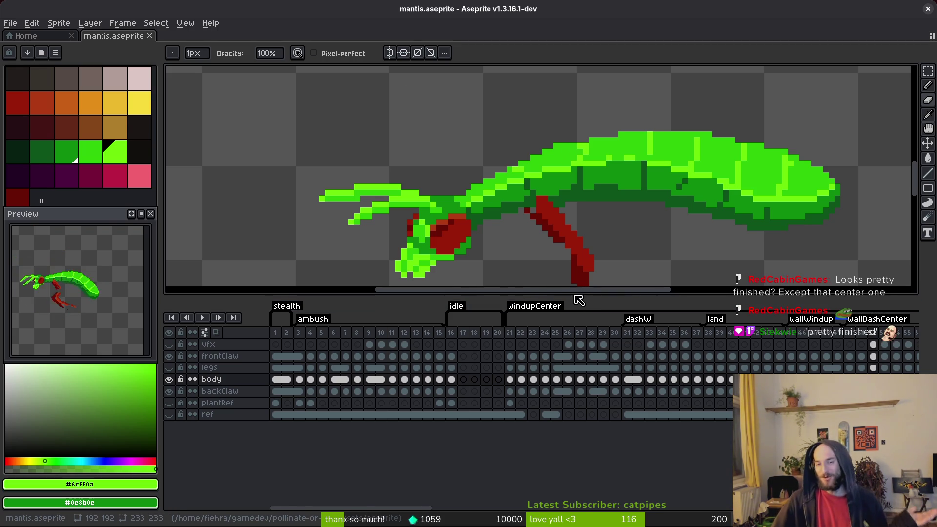
{"action": "left_click_drag", "start_coordinate": [569, 296], "coordinate": [590, 376]}
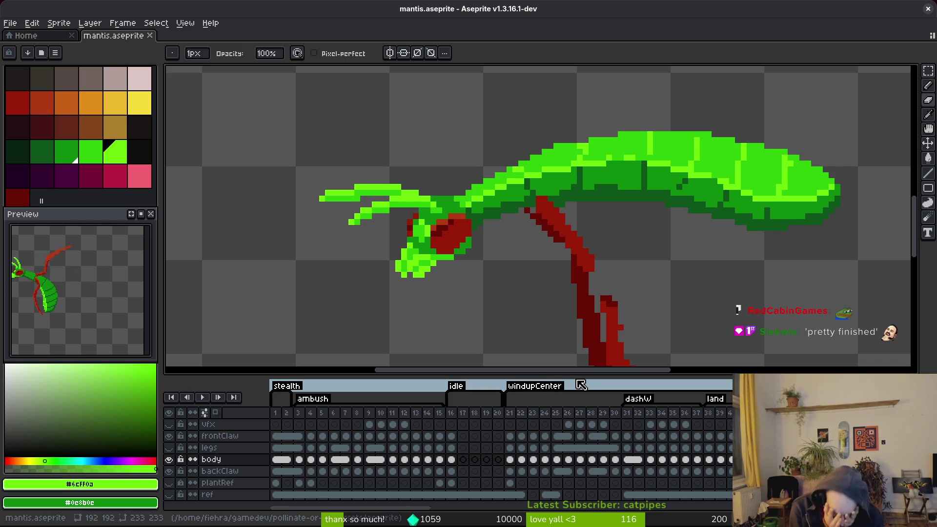
Save the sprite, zoom in, and sample the medium green from the mantis body.
{"action": "key", "text": "ctrl+s"}
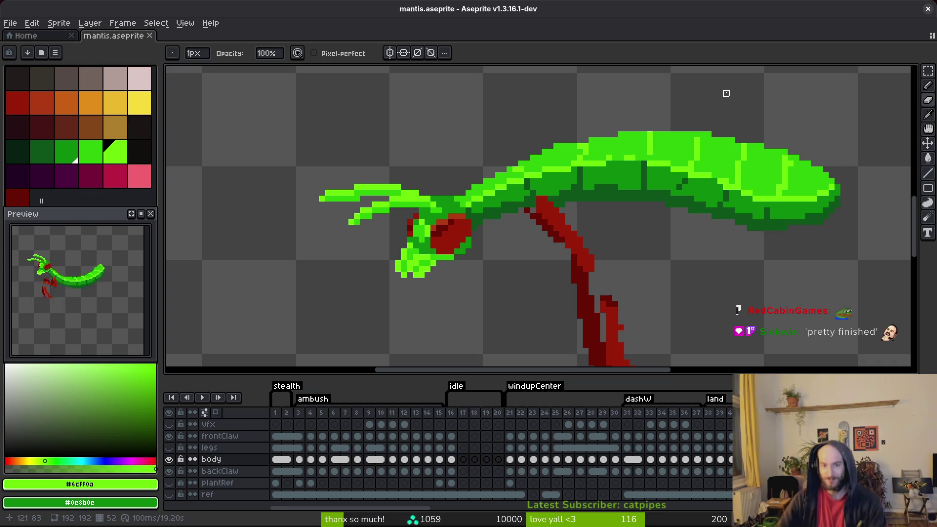
{"action": "scroll", "coordinate": [595, 178], "scroll_direction": "up", "scroll_amount": 2}
{"action": "scroll", "coordinate": [583, 172], "scroll_direction": "up", "scroll_amount": 1}
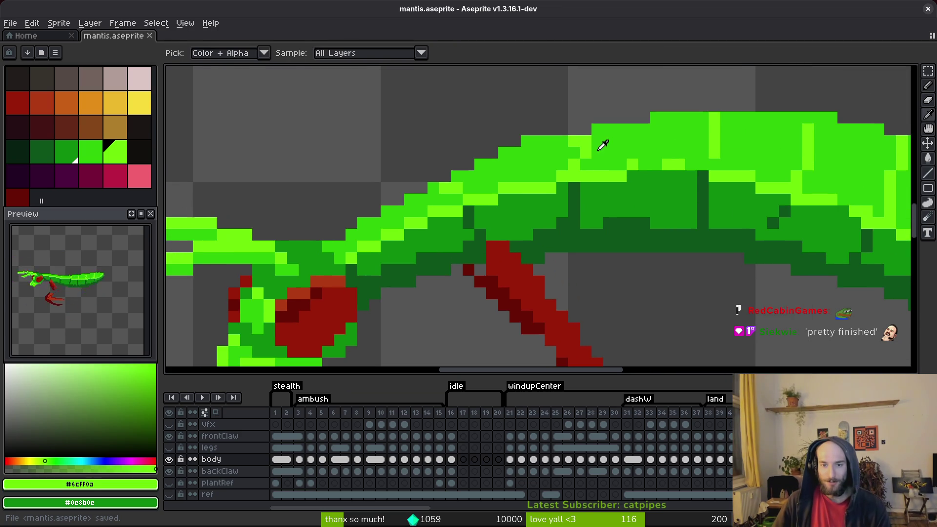
{"action": "left_click", "coordinate": [598, 146], "text": "alt"}
{"action": "key", "text": "e"}
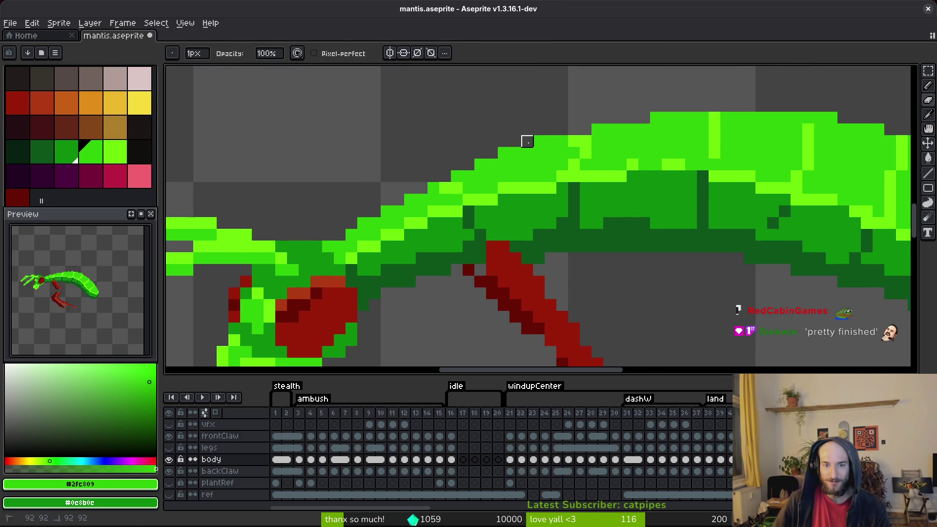
{"action": "key", "text": "b"}
{"action": "key", "text": "ctrl+s"}
{"action": "scroll", "coordinate": [542, 190], "scroll_direction": "down", "scroll_amount": 2}
Paint a light-green highlight along the top edge of the neck and save.
{"action": "scroll", "coordinate": [658, 182], "scroll_direction": "right", "scroll_amount": 5}
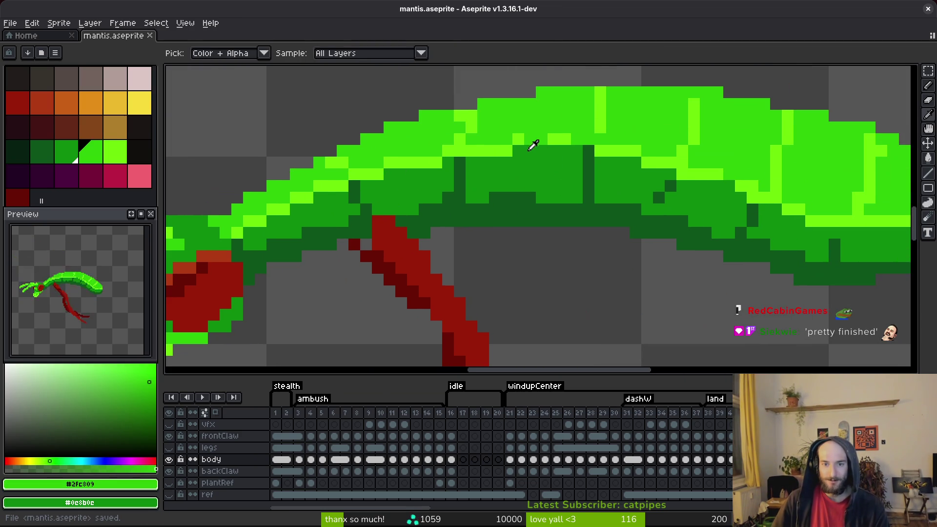
{"action": "left_click", "coordinate": [521, 139], "text": "alt"}
{"action": "left_click_drag", "start_coordinate": [530, 139], "coordinate": [588, 139]}
{"action": "scroll", "coordinate": [593, 152], "scroll_direction": "right", "scroll_amount": 4}
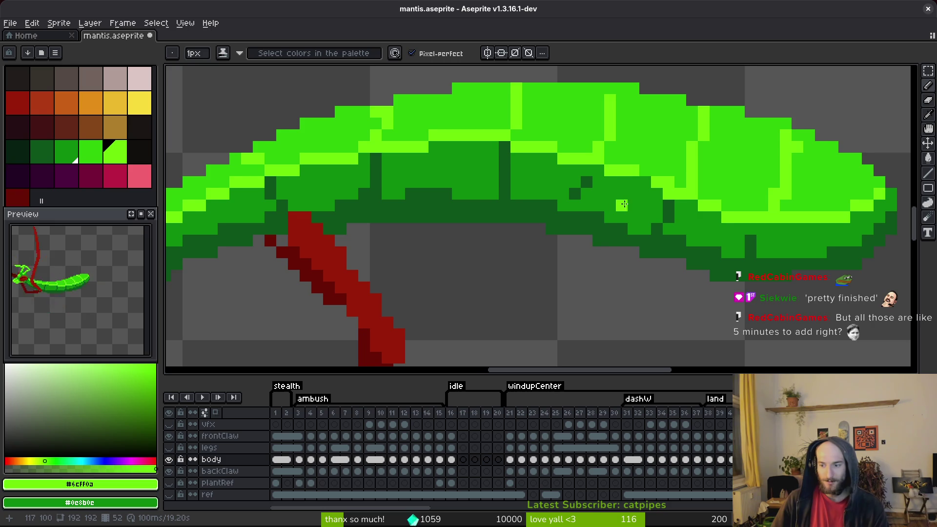
{"action": "key", "text": "ctrl+s"}
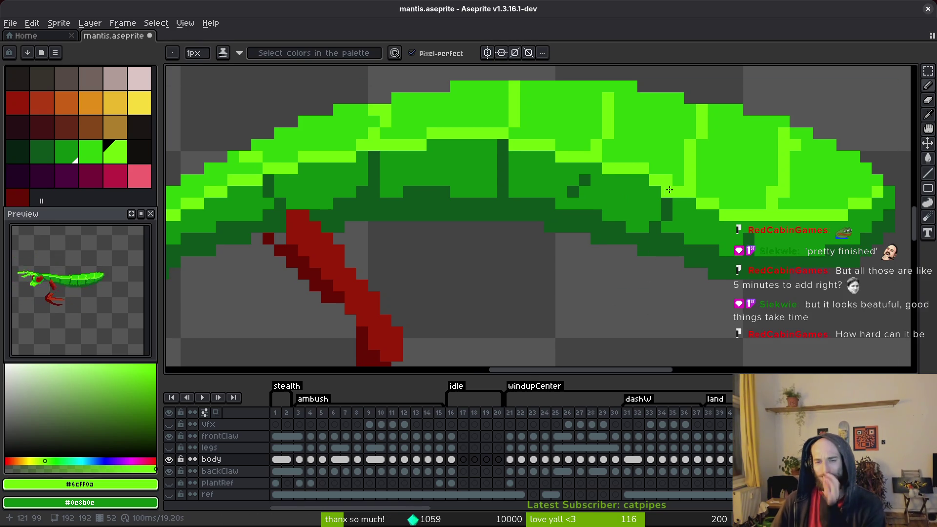
Add a light-green stroke along the abdomen's upper edge, save, and take medium green as second colour.
{"action": "left_click_drag", "start_coordinate": [648, 171], "coordinate": [731, 215]}
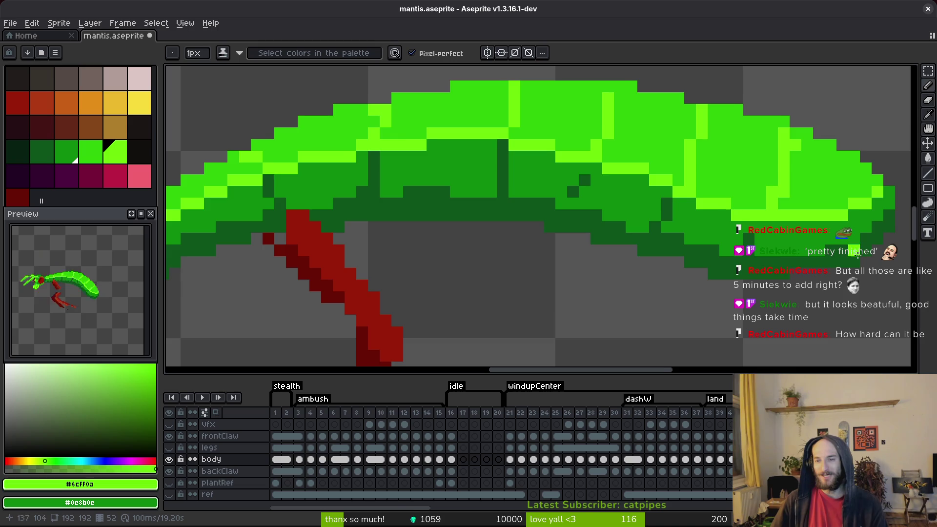
{"action": "scroll", "coordinate": [730, 215], "scroll_direction": "right", "scroll_amount": 2}
{"action": "key", "text": "ctrl+s"}
{"action": "right_click", "coordinate": [786, 176], "text": "alt"}
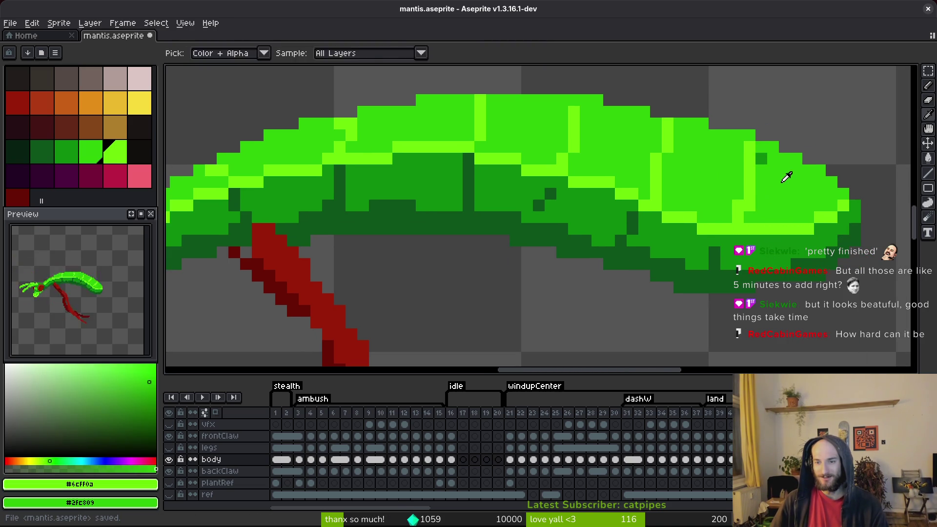
{"action": "scroll", "coordinate": [653, 198], "scroll_direction": "left", "scroll_amount": 3}
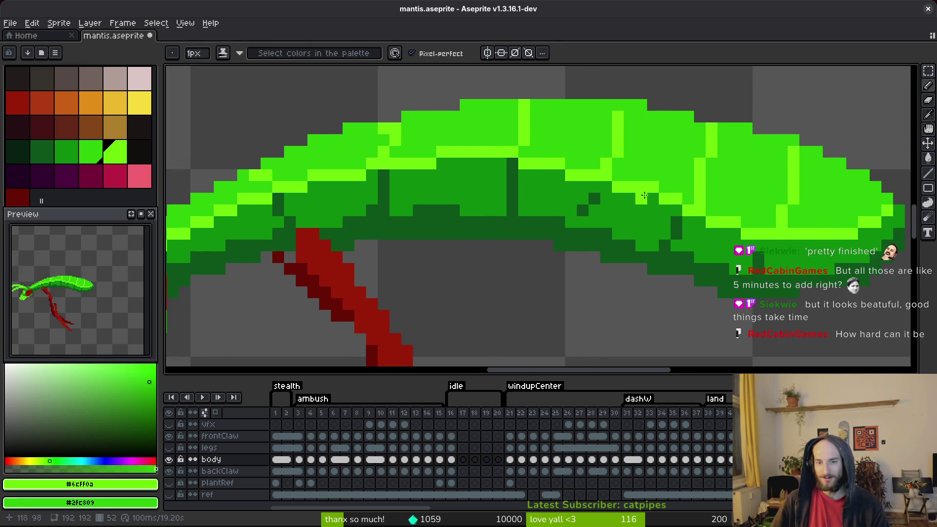
{"action": "scroll", "coordinate": [564, 124], "scroll_direction": "left", "scroll_amount": 3}
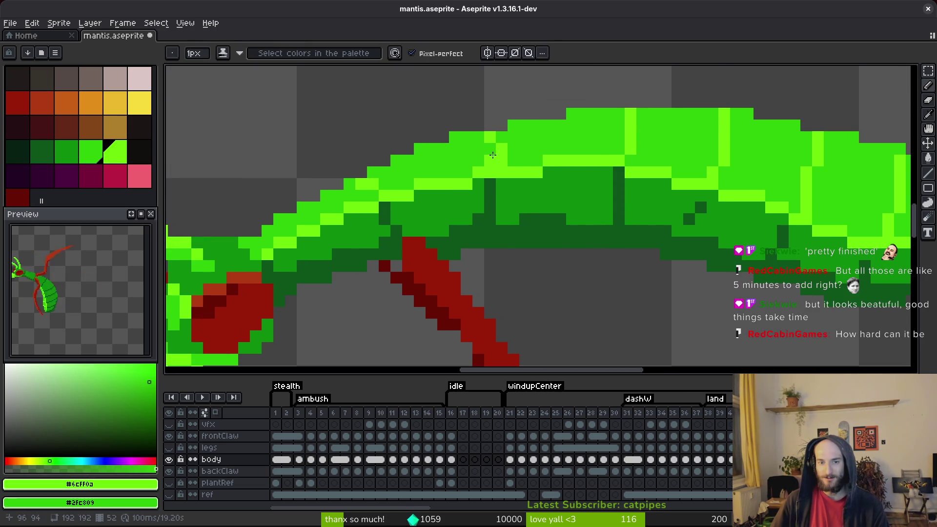
{"action": "scroll", "coordinate": [495, 151], "scroll_direction": "left", "scroll_amount": 6}
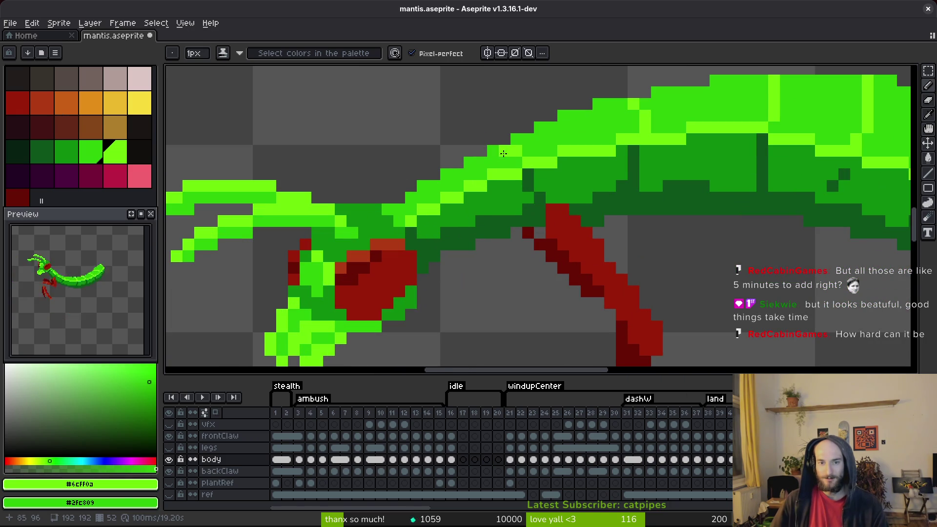
{"action": "scroll", "coordinate": [668, 209], "scroll_direction": "right", "scroll_amount": 3}
Repaint the dark stripe under the abdomen in medium green.
{"action": "left_click", "coordinate": [642, 172], "text": "alt"}
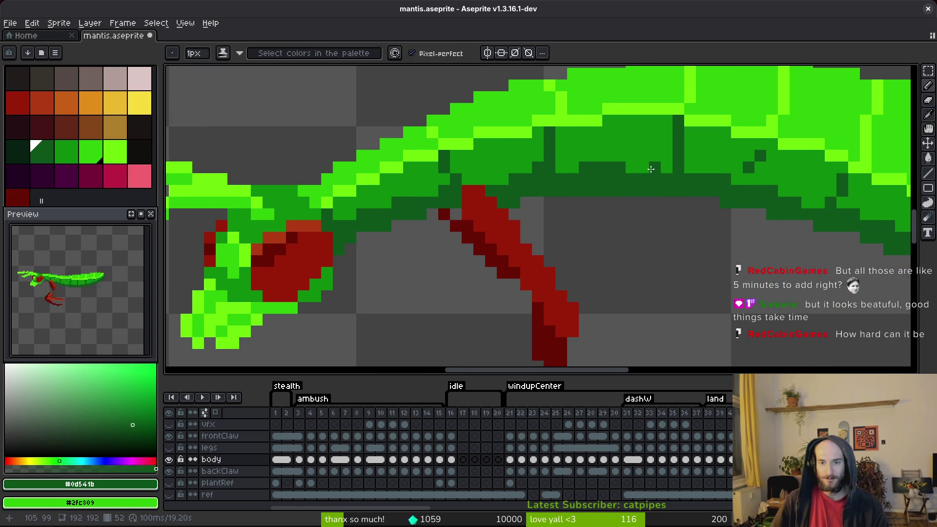
{"action": "left_click_drag", "start_coordinate": [652, 170], "coordinate": [590, 168]}
{"action": "right_click", "coordinate": [654, 166], "text": "alt"}
{"action": "left_click_drag", "start_coordinate": [650, 169], "coordinate": [550, 174]}
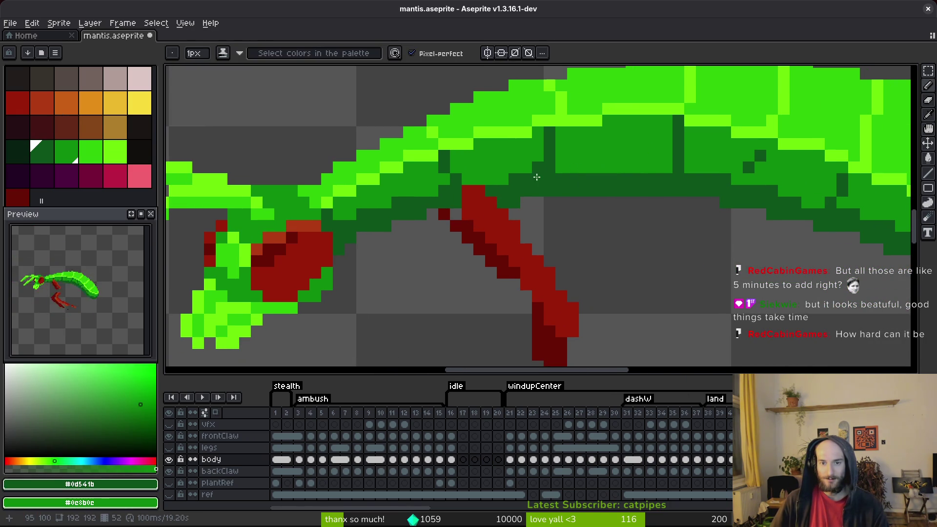
{"action": "scroll", "coordinate": [509, 178], "scroll_direction": "right", "scroll_amount": 10}
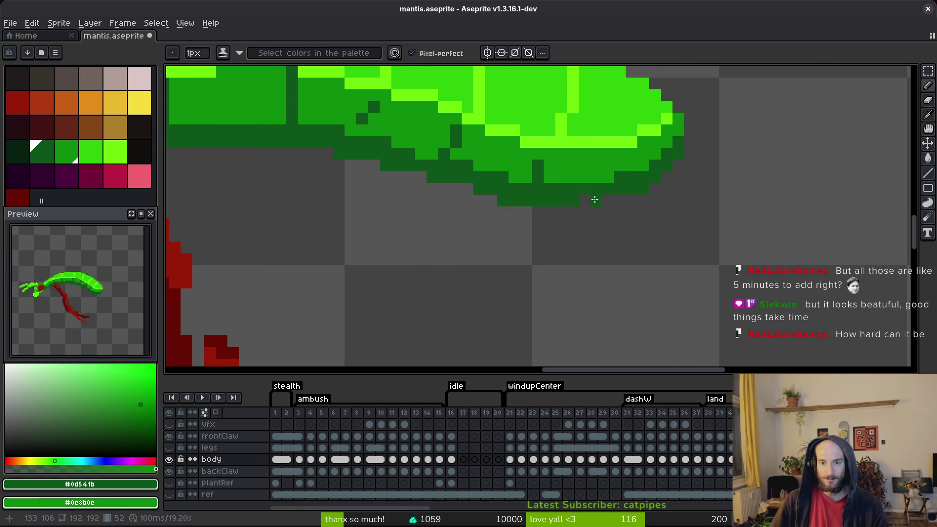
Add dark-green pixels along the abdomen's lower edge and save.
{"action": "key", "text": "e"}
{"action": "key", "text": "Left"}
{"action": "key", "text": "Left"}
{"action": "key", "text": "Left"}
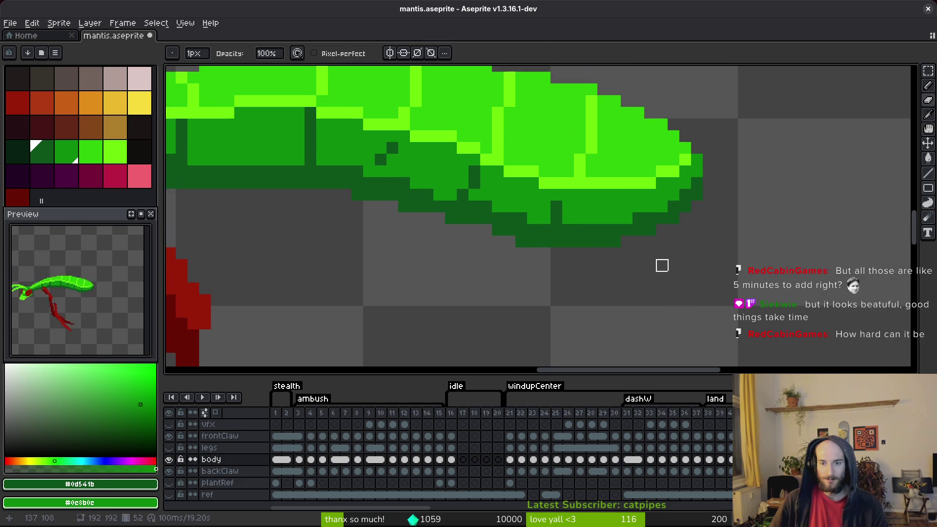
{"action": "key", "text": "b"}
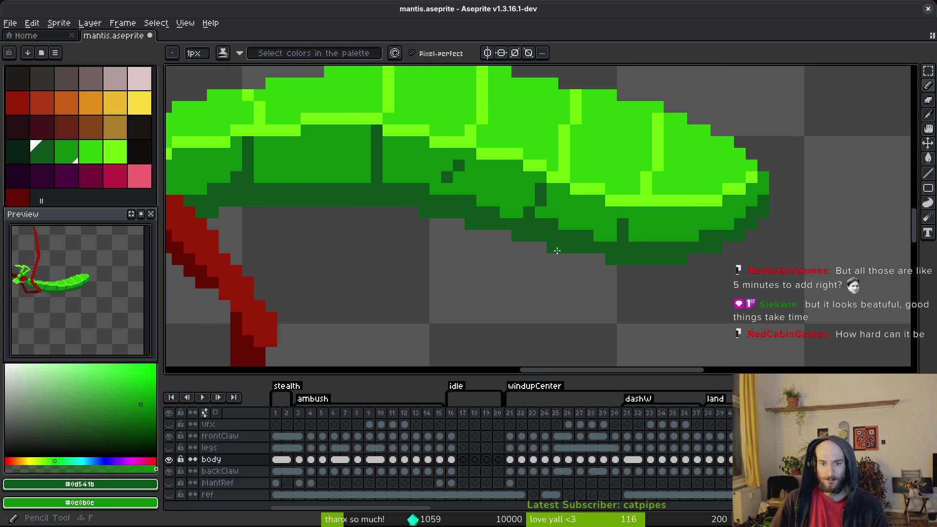
{"action": "scroll", "coordinate": [484, 212], "scroll_direction": "left", "scroll_amount": 5}
{"action": "scroll", "coordinate": [484, 213], "scroll_direction": "left", "scroll_amount": 5}
{"action": "left_click", "coordinate": [640, 190]}
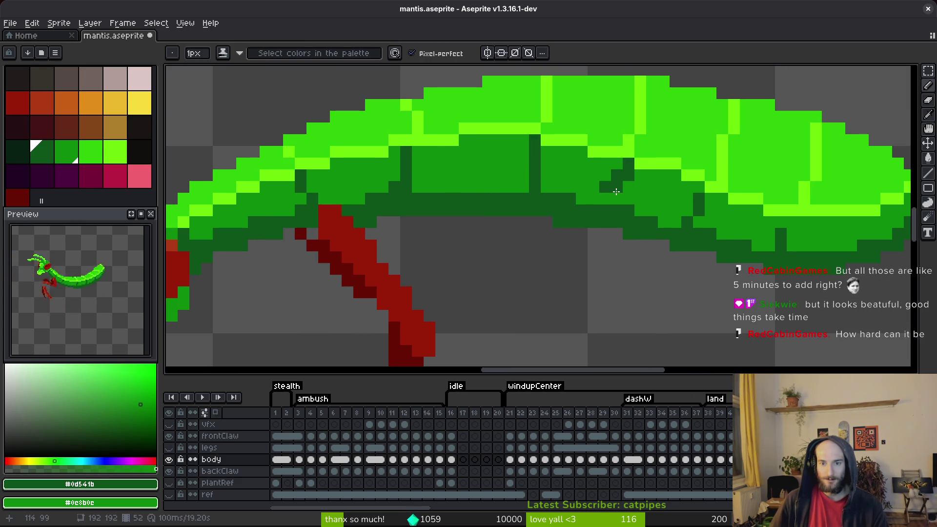
{"action": "left_click", "coordinate": [617, 187]}
{"action": "key", "text": "ctrl+s"}
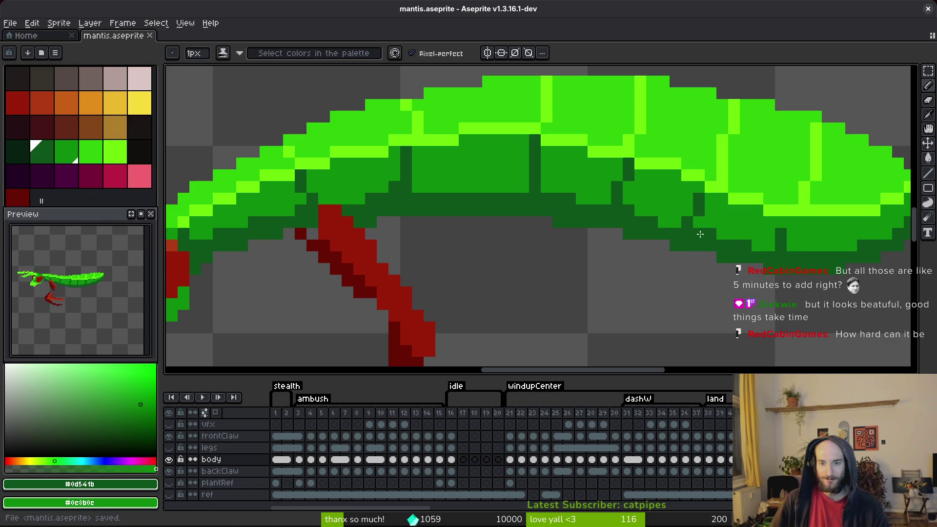
Fix a single pixel on the abdomen's underside and save.
{"action": "scroll", "coordinate": [814, 257], "scroll_direction": "up", "scroll_amount": 2}
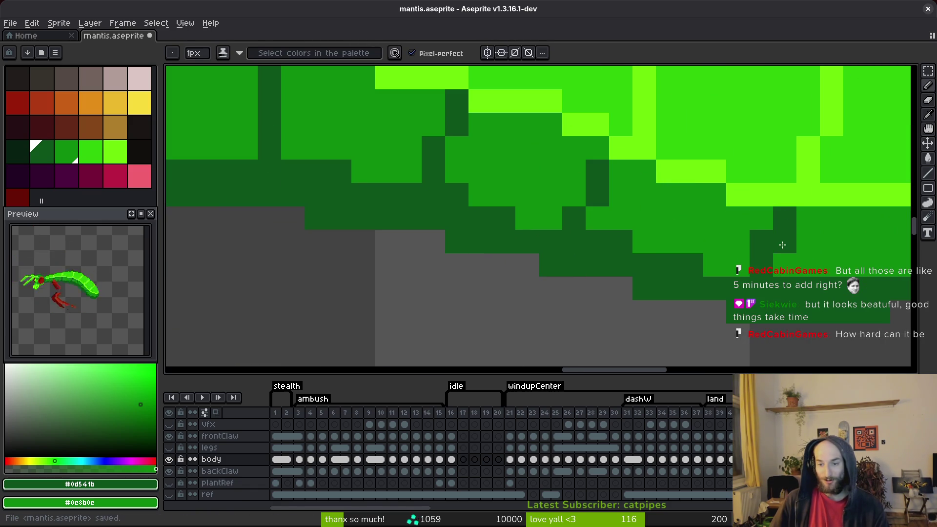
{"action": "left_click", "coordinate": [763, 243]}
{"action": "key", "text": "ctrl+s"}
{"action": "scroll", "coordinate": [800, 304], "scroll_direction": "down", "scroll_amount": 3}
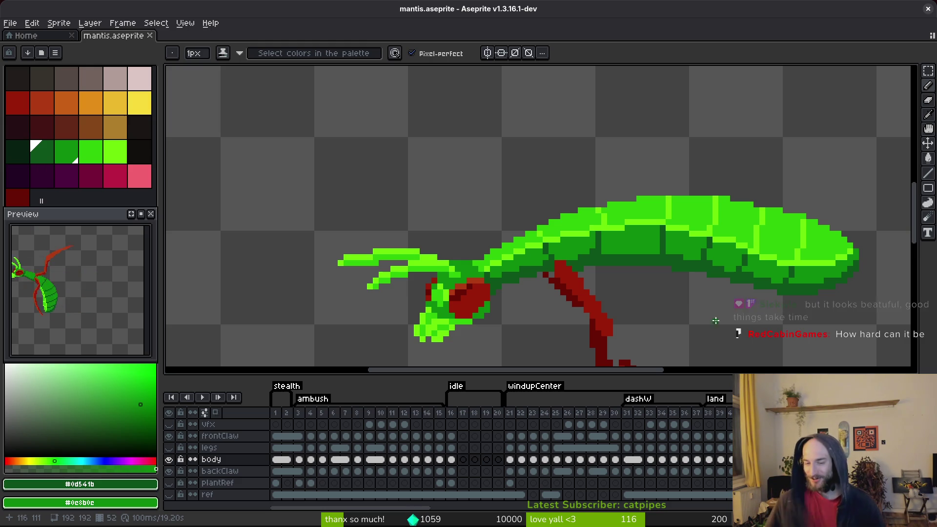
{"action": "scroll", "coordinate": [654, 266], "scroll_direction": "up", "scroll_amount": 3}
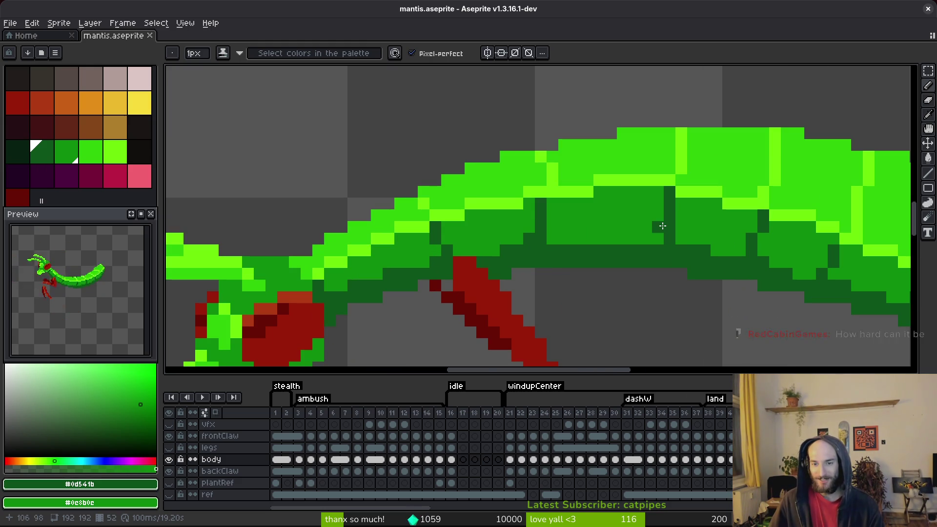
{"action": "key", "text": "ctrl+s"}
Paint dark-green pixels on and below the abdomen's underside and save.
{"action": "scroll", "coordinate": [703, 251], "scroll_direction": "down", "scroll_amount": 2}
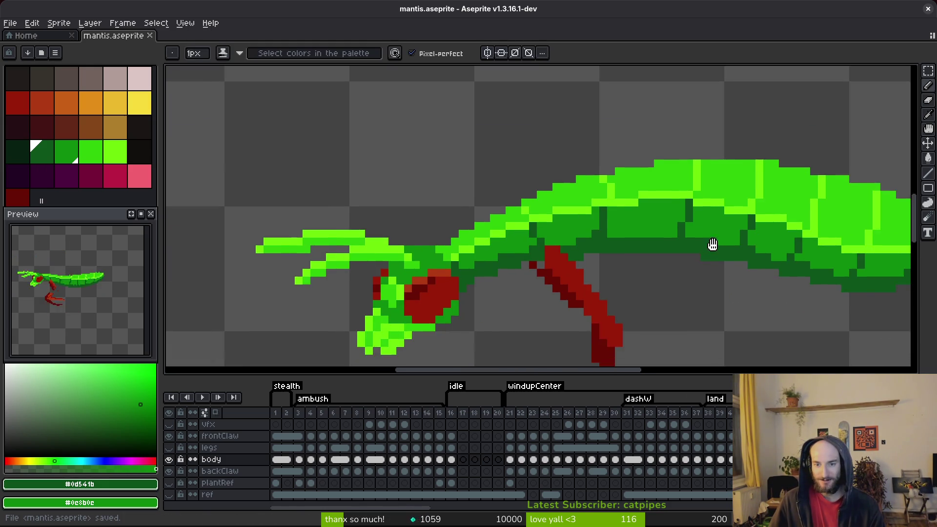
{"action": "scroll", "coordinate": [703, 251], "scroll_direction": "up", "scroll_amount": 1}
{"action": "scroll", "coordinate": [698, 227], "scroll_direction": "up", "scroll_amount": 1}
{"action": "left_click", "coordinate": [708, 208]}
{"action": "scroll", "coordinate": [695, 238], "scroll_direction": "up", "scroll_amount": 1}
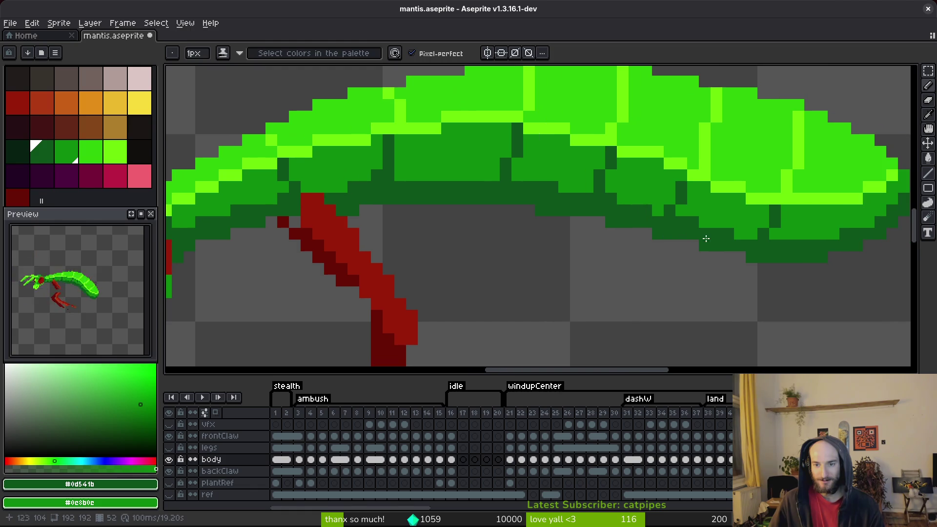
{"action": "left_click_drag", "start_coordinate": [598, 249], "coordinate": [645, 253]}
{"action": "left_click", "coordinate": [674, 264]}
{"action": "key", "text": "ctrl+s"}
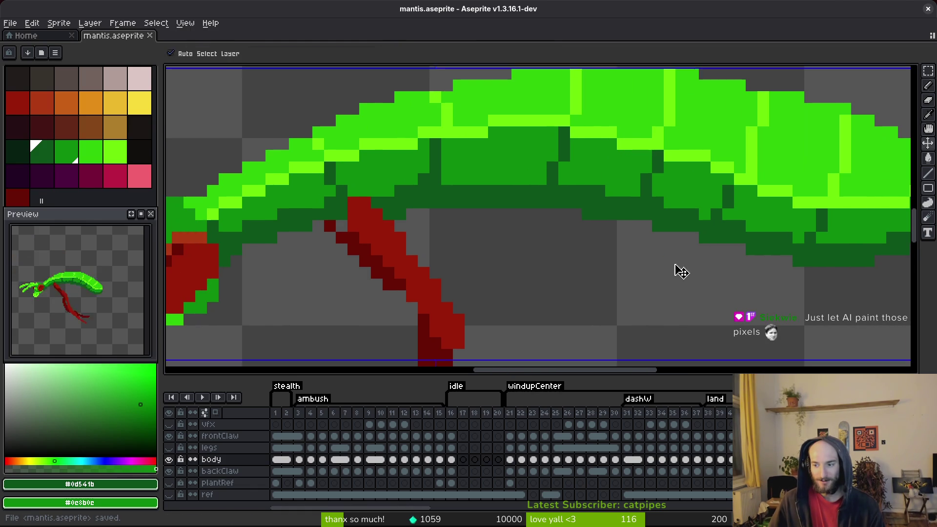
{"action": "scroll", "coordinate": [665, 220], "scroll_direction": "down", "scroll_amount": 2}
{"action": "scroll", "coordinate": [494, 208], "scroll_direction": "up", "scroll_amount": 2}
Rework the dark-green pixels where the leg meets the neck, then save.
{"action": "left_click", "coordinate": [381, 184]}
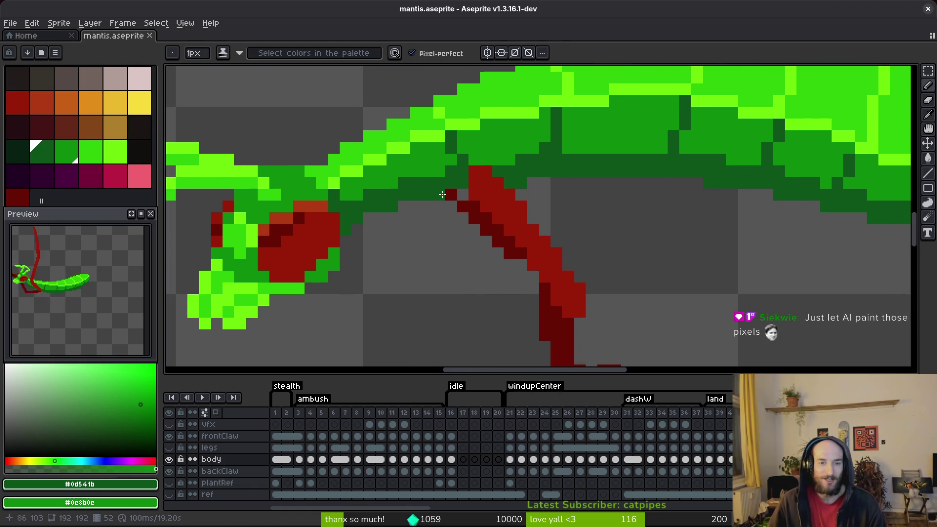
{"action": "key", "text": "ctrl+s"}
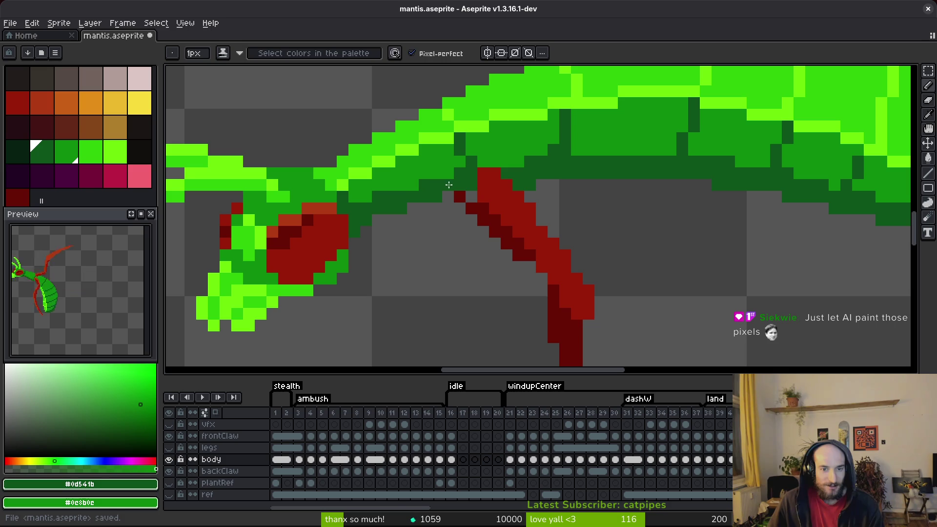
{"action": "key", "text": "ctrl+z"}
{"action": "key", "text": "ctrl+z"}
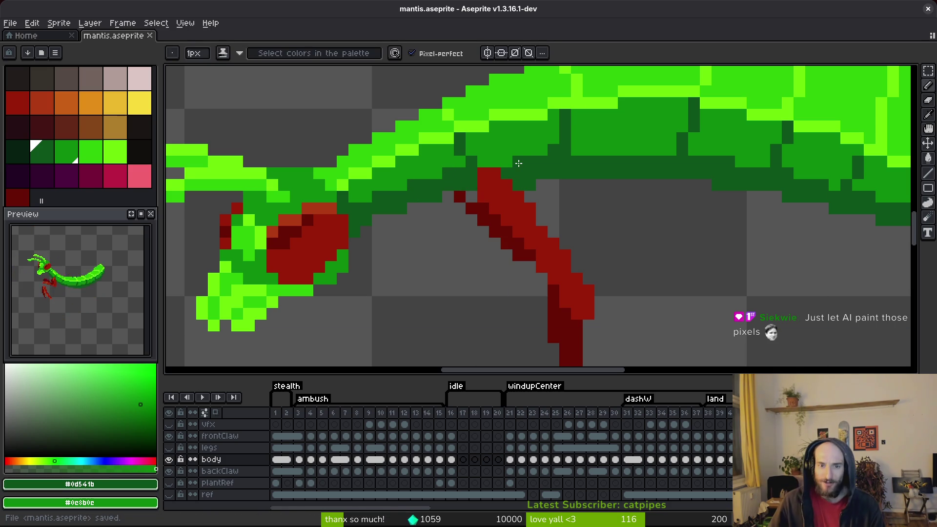
{"action": "key", "text": "e"}
{"action": "left_click", "coordinate": [530, 186]}
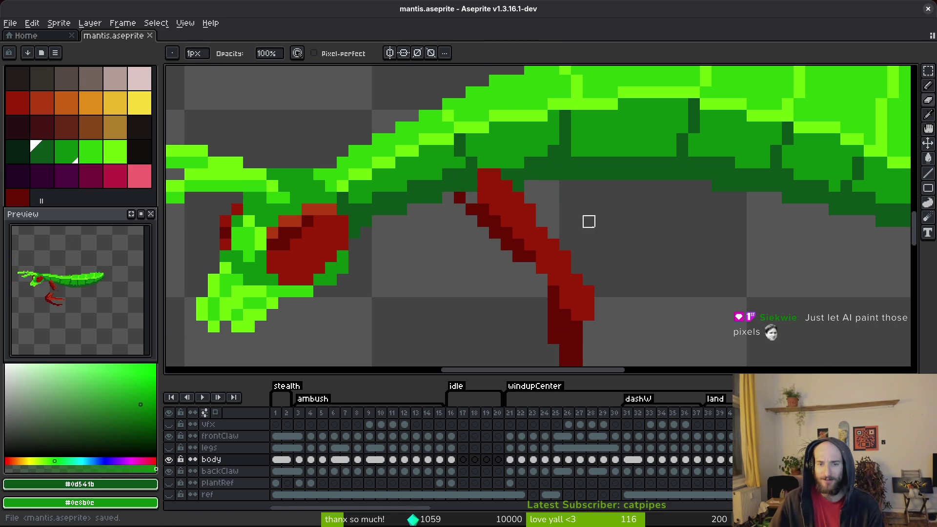
{"action": "key", "text": "b"}
{"action": "left_click", "coordinate": [527, 185]}
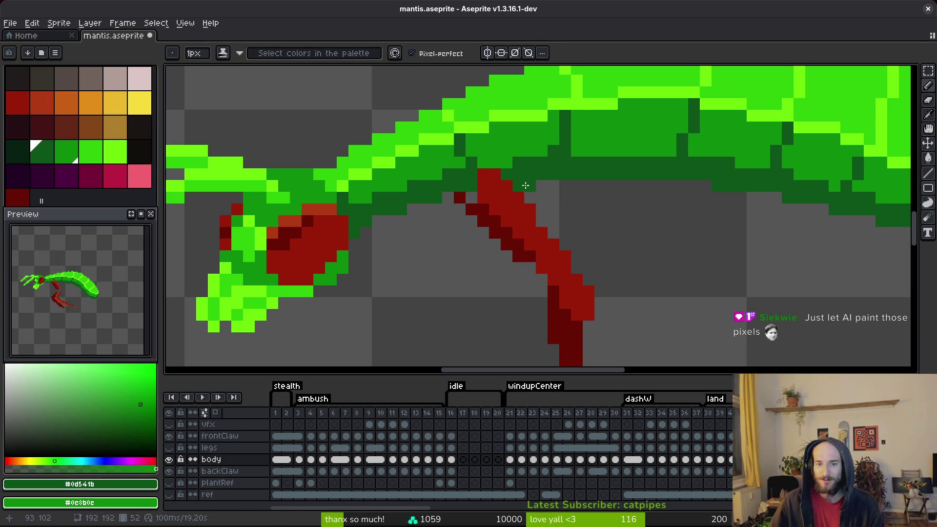
{"action": "key", "text": "e"}
{"action": "left_click", "coordinate": [529, 186]}
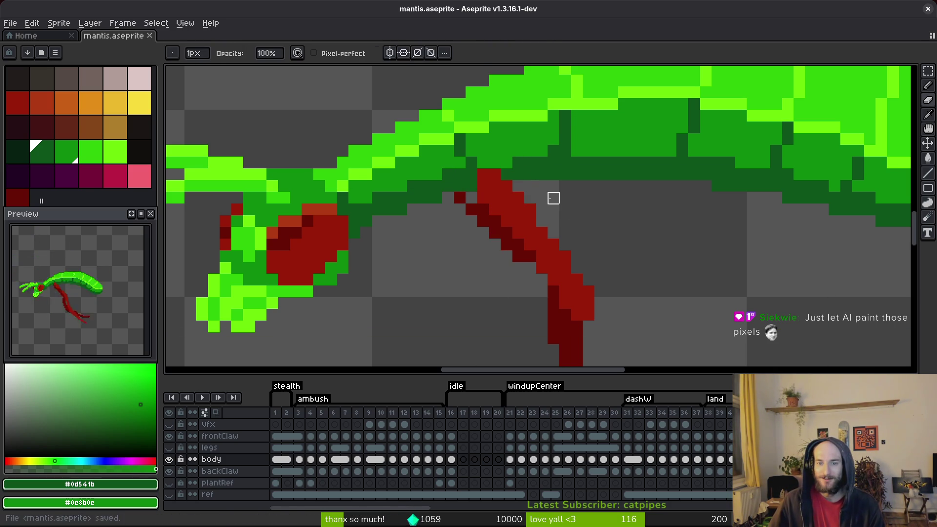
{"action": "key", "text": "b"}
{"action": "key", "text": "ctrl+s"}
Paint dark-green pixels beside the red leg and on the neck, saving.
{"action": "left_click", "coordinate": [531, 194]}
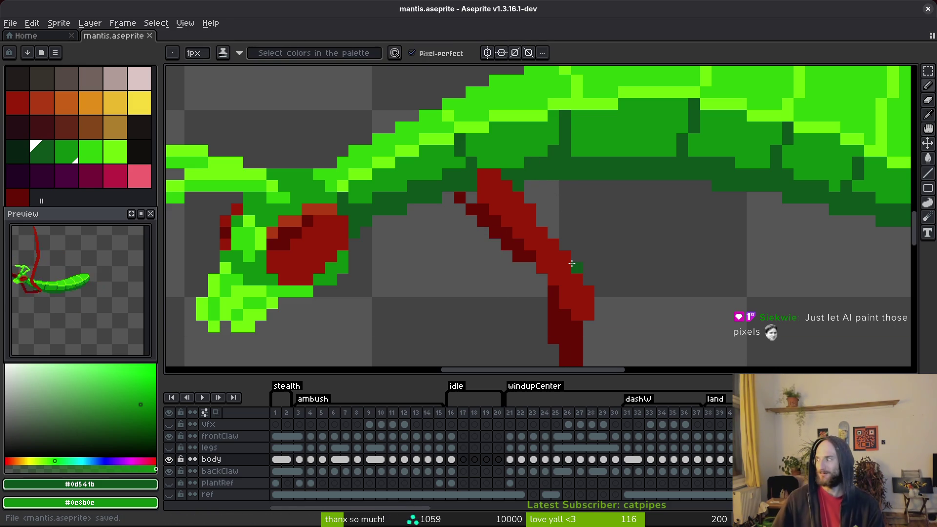
{"action": "key", "text": "ctrl+s"}
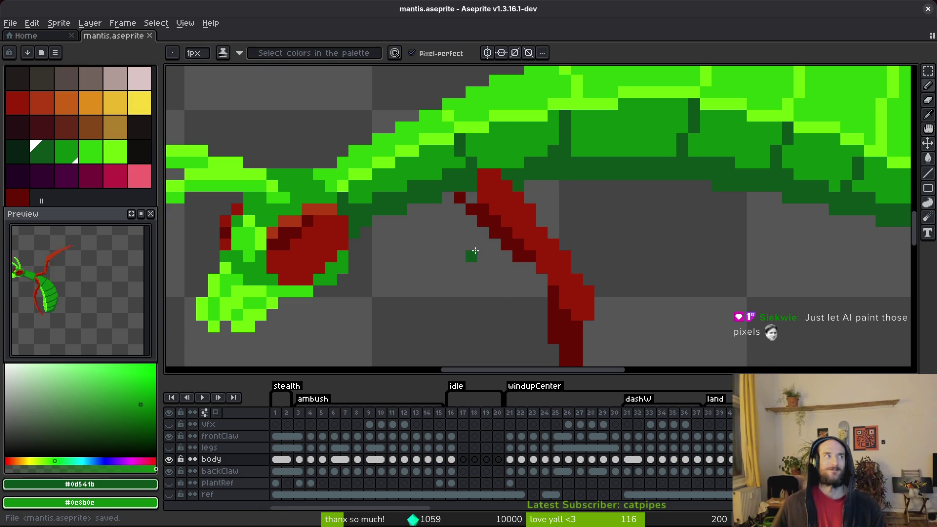
{"action": "left_click_drag", "start_coordinate": [472, 239], "coordinate": [505, 230]}
{"action": "left_click", "coordinate": [342, 165]}
Pick dark green #0c8b0c and paint a green pixel near the eye.
{"action": "mouse_move", "coordinate": [339, 166]}
{"action": "left_mouse_down"}
{"action": "mouse_move", "coordinate": [456, 183]}
{"action": "mouse_move", "coordinate": [498, 202]}
{"action": "mouse_move", "coordinate": [508, 237]}
{"action": "left_mouse_up"}
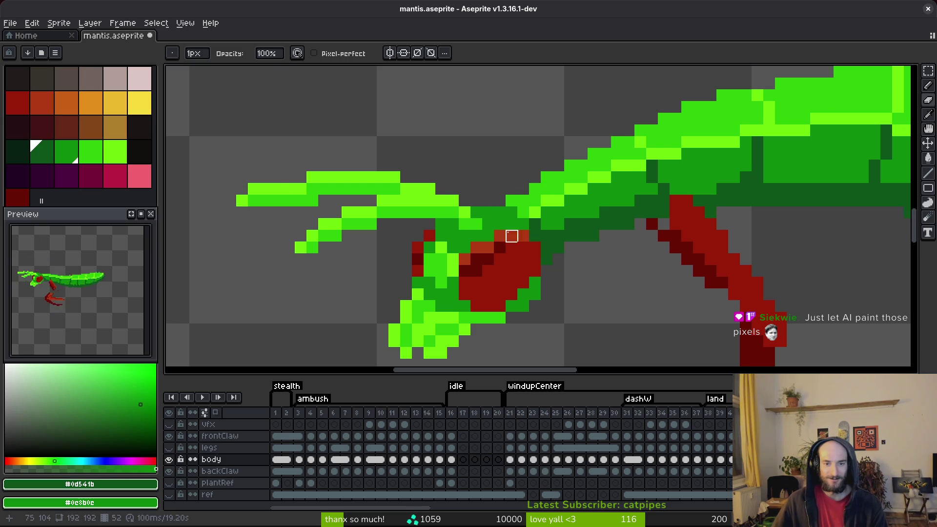
{"action": "left_click", "coordinate": [500, 209], "text": "alt"}
{"action": "left_click", "coordinate": [555, 245]}
{"action": "scroll", "coordinate": [555, 244], "scroll_direction": "down", "scroll_amount": 2}
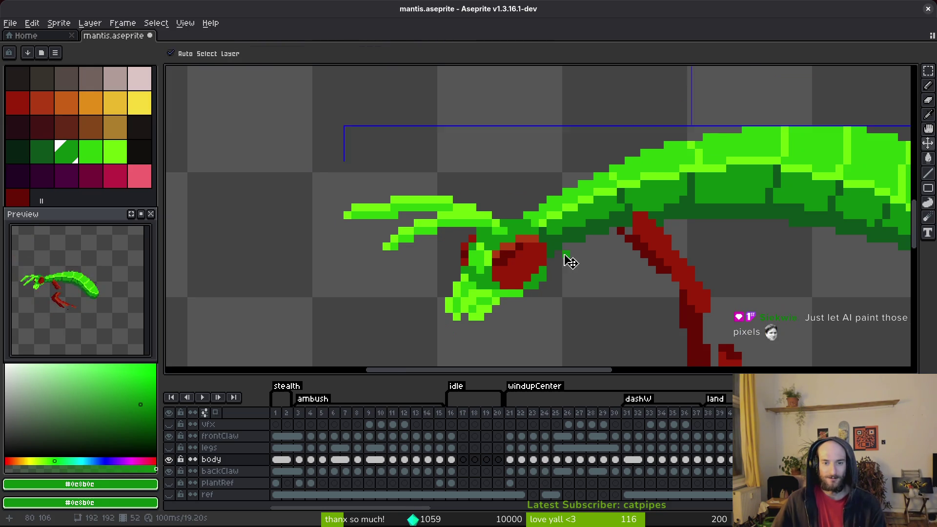
{"action": "scroll", "coordinate": [508, 246], "scroll_direction": "up", "scroll_amount": 4}
{"action": "key", "text": "e"}
{"action": "scroll", "coordinate": [586, 229], "scroll_direction": "down", "scroll_amount": 3}
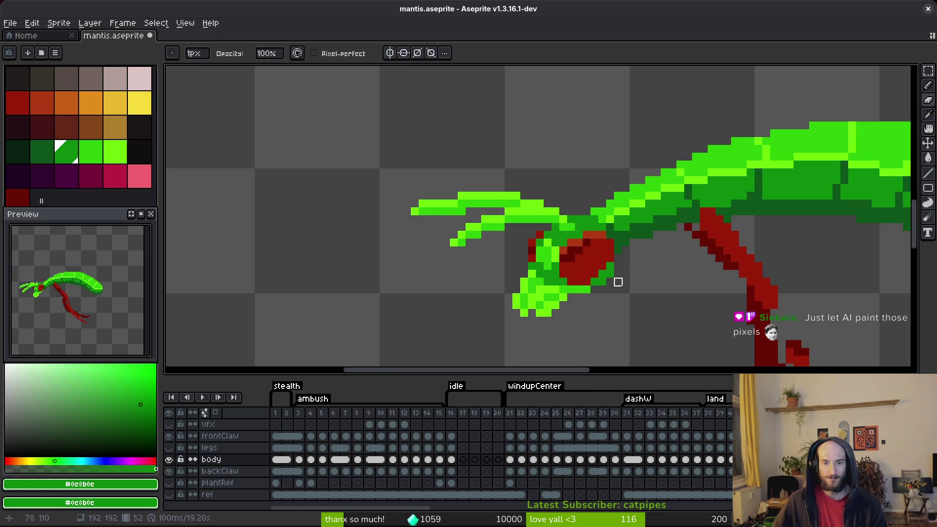
{"action": "scroll", "coordinate": [610, 282], "scroll_direction": "up", "scroll_amount": 2}
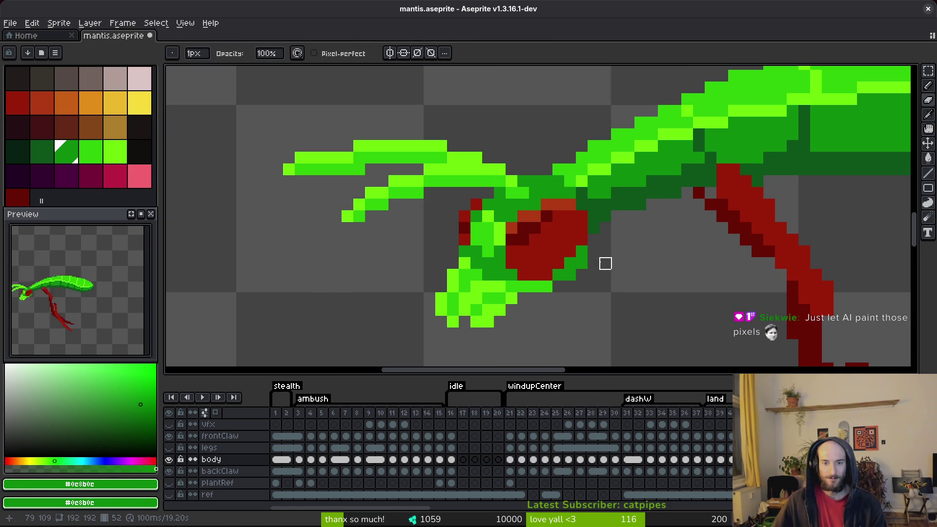
{"action": "key", "text": "b"}
Darken two pixels on the claw's lower edge and save.
{"action": "left_click_drag", "start_coordinate": [547, 288], "coordinate": [539, 287]}
{"action": "scroll", "coordinate": [539, 286], "scroll_direction": "down", "scroll_amount": 2}
{"action": "key", "text": "ctrl+s"}
{"action": "scroll", "coordinate": [540, 286], "scroll_direction": "up", "scroll_amount": 2}
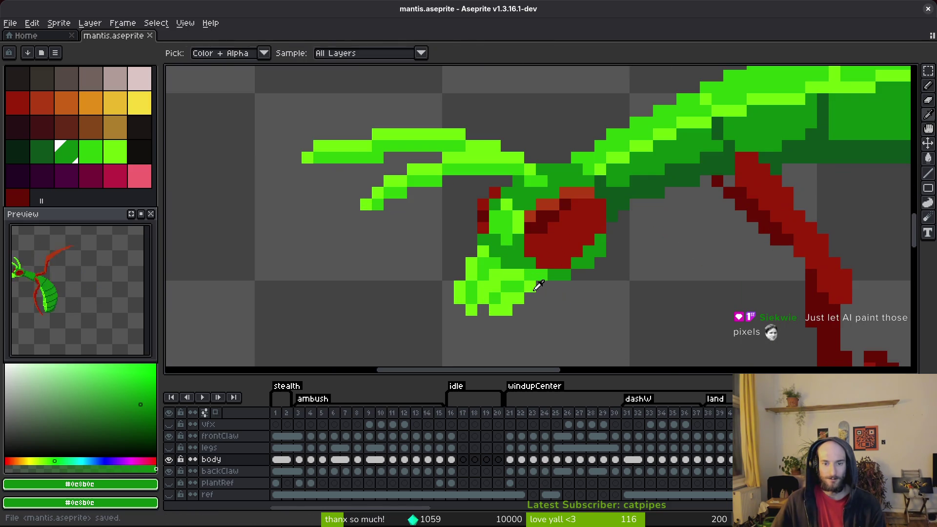
{"action": "left_click", "coordinate": [547, 283], "text": "alt"}
{"action": "left_click", "coordinate": [557, 273], "text": "alt"}
{"action": "scroll", "coordinate": [597, 303], "scroll_direction": "down", "scroll_amount": 3}
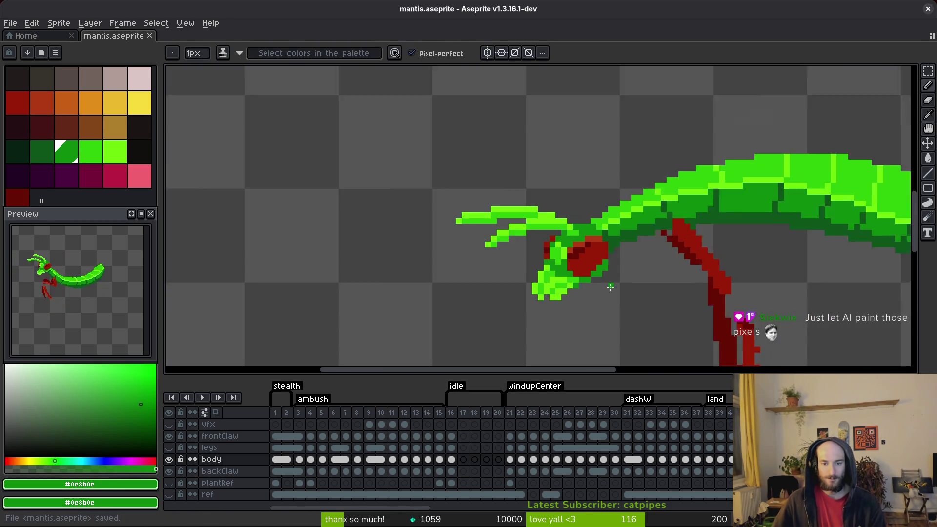
{"action": "scroll", "coordinate": [576, 296], "scroll_direction": "up", "scroll_amount": 3}
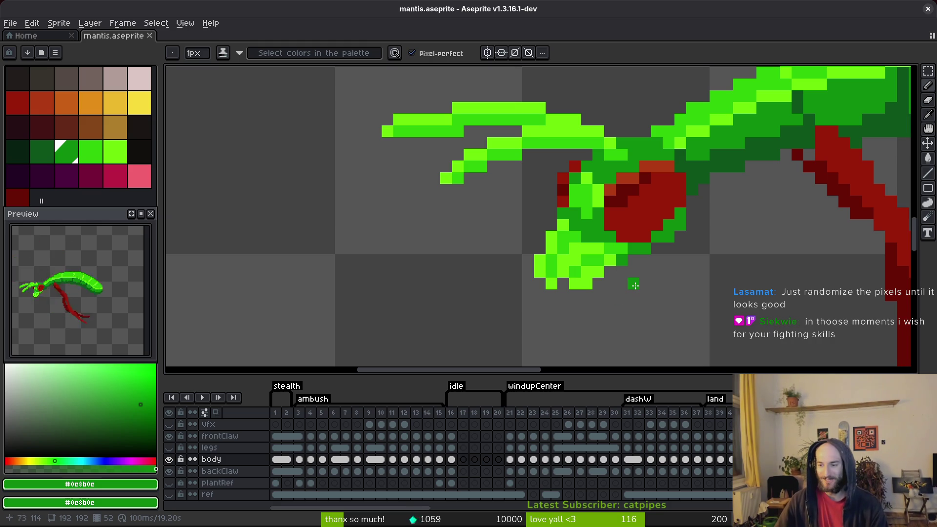
{"action": "scroll", "coordinate": [581, 317], "scroll_direction": "right", "scroll_amount": 2}
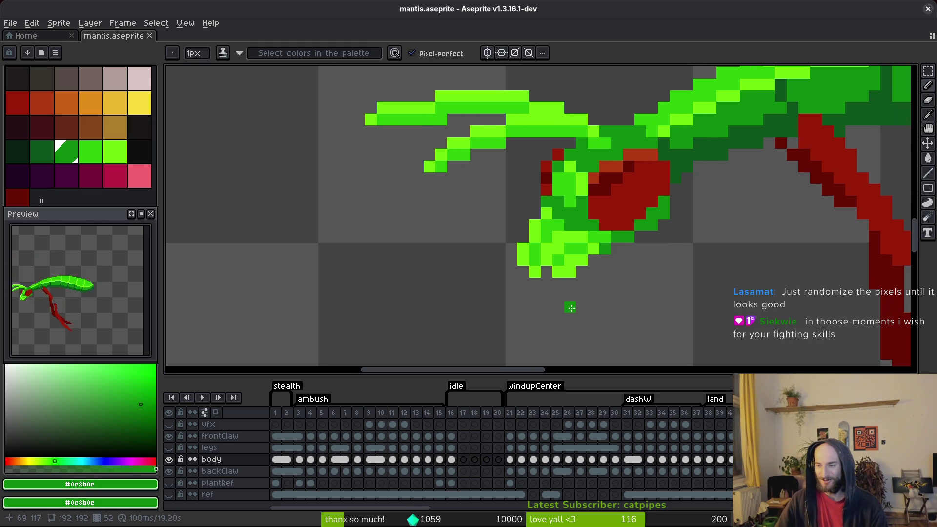
{"action": "key", "text": "m"}
{"action": "scroll", "coordinate": [549, 261], "scroll_direction": "up", "scroll_amount": 1}
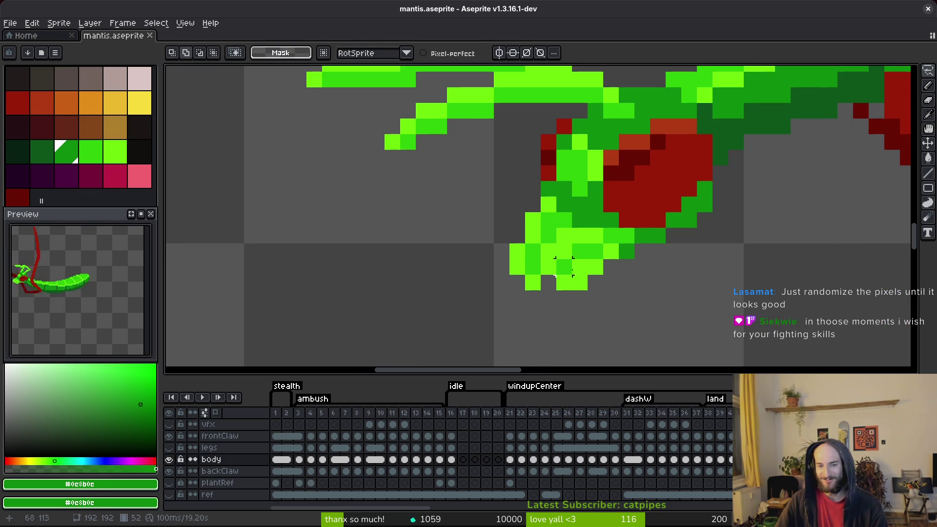
Move a selected block of claw-tip pixels down and outward and commit it.
{"action": "mouse_move", "coordinate": [596, 282]}
{"action": "left_mouse_down"}
{"action": "mouse_move", "coordinate": [522, 224]}
{"action": "mouse_move", "coordinate": [498, 244]}
{"action": "mouse_move", "coordinate": [495, 319]}
{"action": "left_mouse_up"}
{"action": "key", "text": "b"}
{"action": "mouse_move", "coordinate": [610, 281]}
{"action": "left_mouse_down"}
{"action": "mouse_move", "coordinate": [561, 237]}
{"action": "mouse_move", "coordinate": [510, 244]}
{"action": "mouse_move", "coordinate": [612, 298]}
{"action": "mouse_move", "coordinate": [575, 285]}
{"action": "left_mouse_up"}
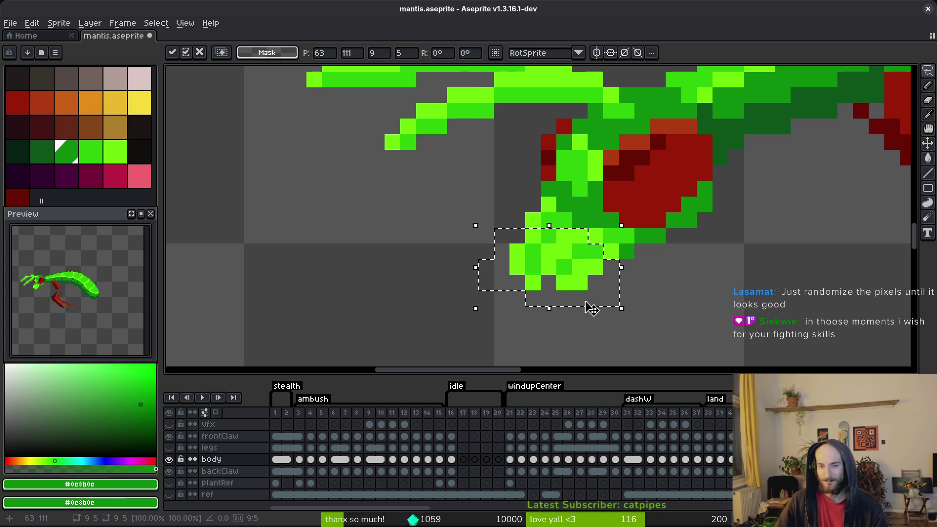
{"action": "key", "text": "Return"}
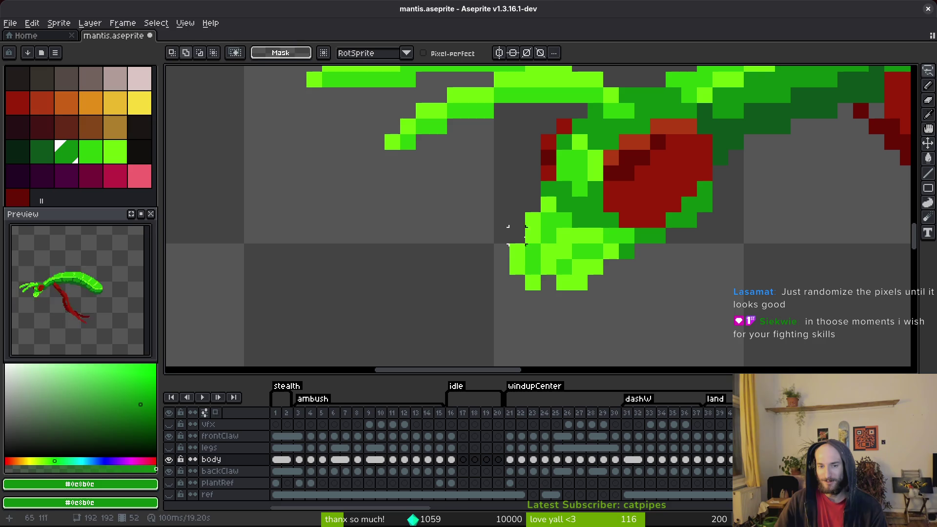
{"action": "key", "text": "b"}
{"action": "key", "text": "bracketright"}
{"action": "key", "text": "bracketright"}
{"action": "scroll", "coordinate": [610, 288], "scroll_direction": "down", "scroll_amount": 2}
{"action": "key", "text": "m"}
{"action": "scroll", "coordinate": [596, 305], "scroll_direction": "up", "scroll_amount": 2}
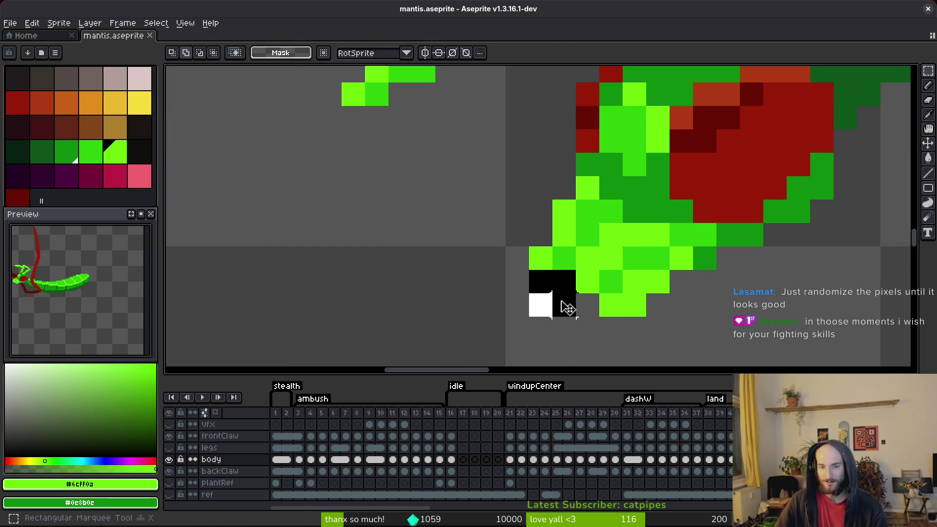
{"action": "scroll", "coordinate": [569, 274], "scroll_direction": "down", "scroll_amount": 4}
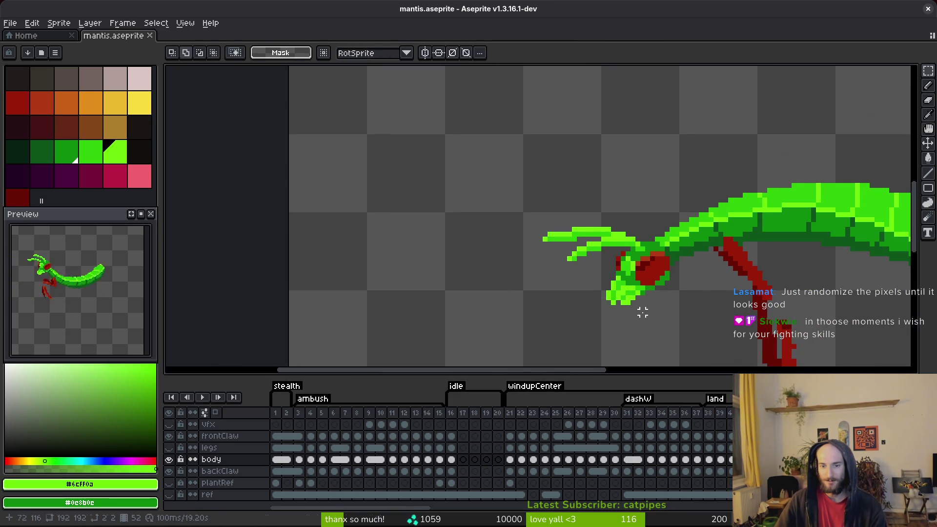
Save, then try a #2fc809 green pixel near the claw tip and undo it.
{"action": "key", "text": "ctrl+s"}
{"action": "scroll", "coordinate": [630, 312], "scroll_direction": "up", "scroll_amount": 3}
{"action": "key", "text": "b"}
{"action": "left_click", "coordinate": [596, 279], "text": "alt"}
{"action": "scroll", "coordinate": [596, 278], "scroll_direction": "down", "scroll_amount": 3}
{"action": "scroll", "coordinate": [649, 310], "scroll_direction": "up", "scroll_amount": 2}
{"action": "left_click", "coordinate": [649, 311]}
{"action": "key", "text": "ctrl+z"}
{"action": "scroll", "coordinate": [649, 311], "scroll_direction": "up", "scroll_amount": 1}
Add two lime #6cff0a pixels below the claw tip, undo the last stroke, and save.
{"action": "left_click", "coordinate": [588, 273], "text": "alt"}
{"action": "left_click", "coordinate": [576, 293]}
{"action": "left_click", "coordinate": [591, 295]}
{"action": "left_click", "coordinate": [576, 271], "text": "alt"}
{"action": "scroll", "coordinate": [627, 306], "scroll_direction": "down", "scroll_amount": 3}
{"action": "key", "text": "ctrl+z"}
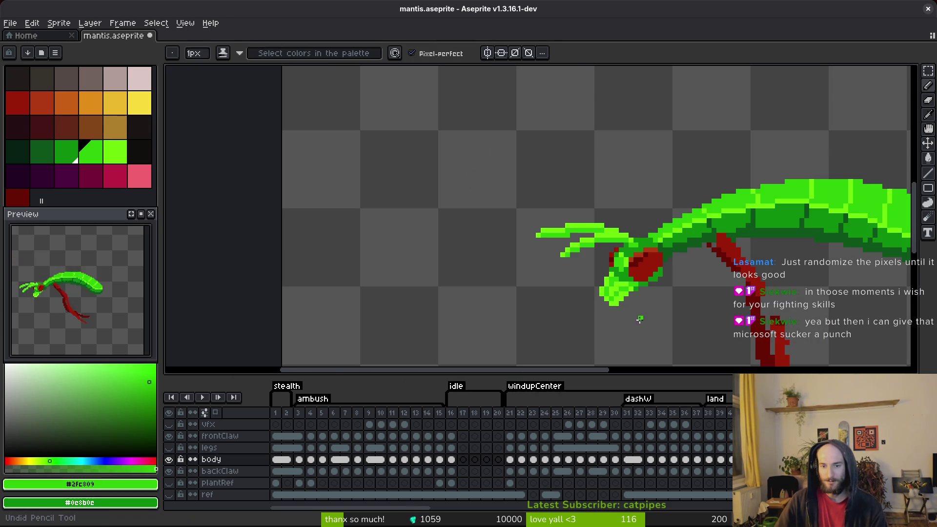
{"action": "key", "text": "ctrl+s"}
Erase a stray pixel near the claw, save, and paint a replacement pixel.
{"action": "scroll", "coordinate": [635, 315], "scroll_direction": "down", "scroll_amount": 1}
{"action": "scroll", "coordinate": [630, 312], "scroll_direction": "up", "scroll_amount": 1}
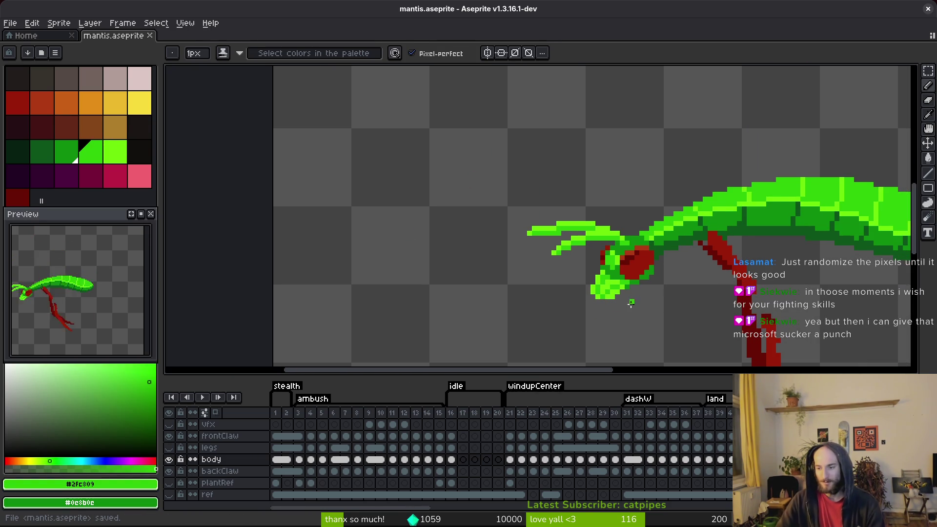
{"action": "scroll", "coordinate": [628, 311], "scroll_direction": "up", "scroll_amount": 1}
{"action": "key", "text": "e"}
{"action": "left_click", "coordinate": [596, 280]}
{"action": "scroll", "coordinate": [625, 313], "scroll_direction": "down", "scroll_amount": 3}
{"action": "key", "text": "ctrl+s"}
{"action": "scroll", "coordinate": [632, 310], "scroll_direction": "up", "scroll_amount": 3}
{"action": "key", "text": "i"}
{"action": "key", "text": "b"}
{"action": "left_click", "coordinate": [586, 268]}
Add a lime #6cff0a pixel below the claw and save mantis.aseprite.
{"action": "scroll", "coordinate": [631, 308], "scroll_direction": "down", "scroll_amount": 3}
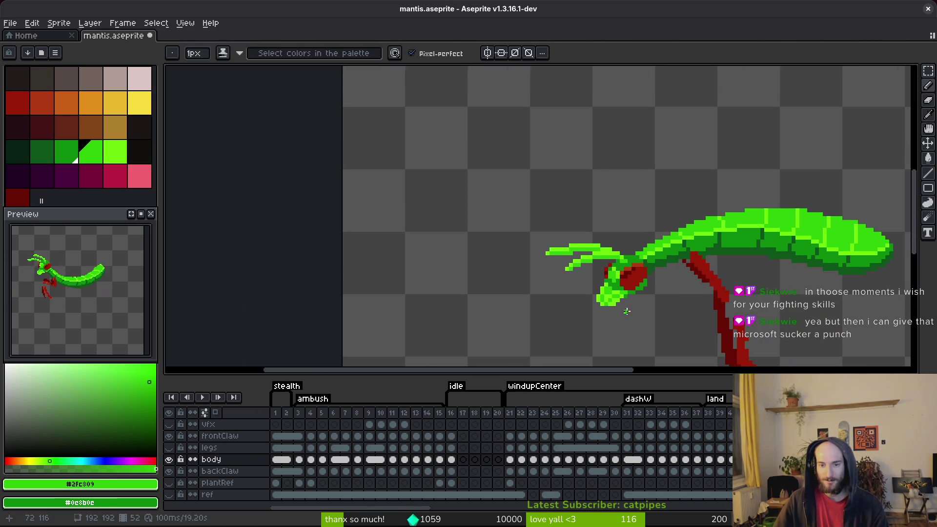
{"action": "scroll", "coordinate": [629, 311], "scroll_direction": "up", "scroll_amount": 3}
{"action": "scroll", "coordinate": [616, 299], "scroll_direction": "down", "scroll_amount": 3}
{"action": "scroll", "coordinate": [593, 290], "scroll_direction": "up", "scroll_amount": 3}
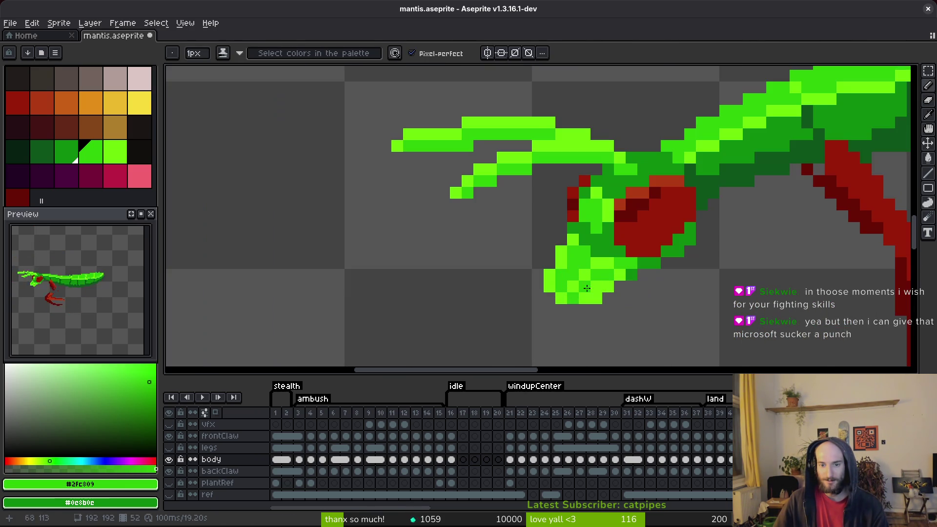
{"action": "left_click", "coordinate": [565, 262], "text": "alt"}
{"action": "scroll", "coordinate": [616, 305], "scroll_direction": "down", "scroll_amount": 3}
{"action": "left_click", "coordinate": [627, 308]}
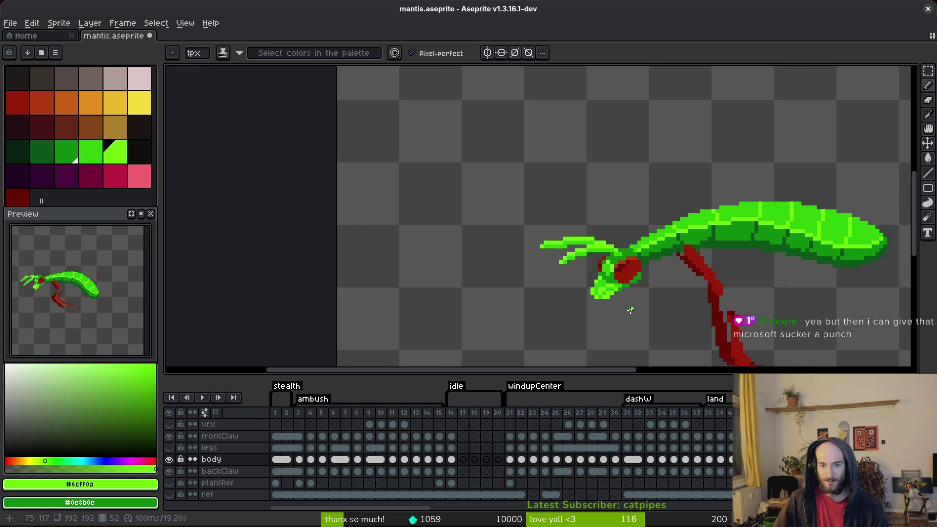
{"action": "scroll", "coordinate": [602, 298], "scroll_direction": "up", "scroll_amount": 3}
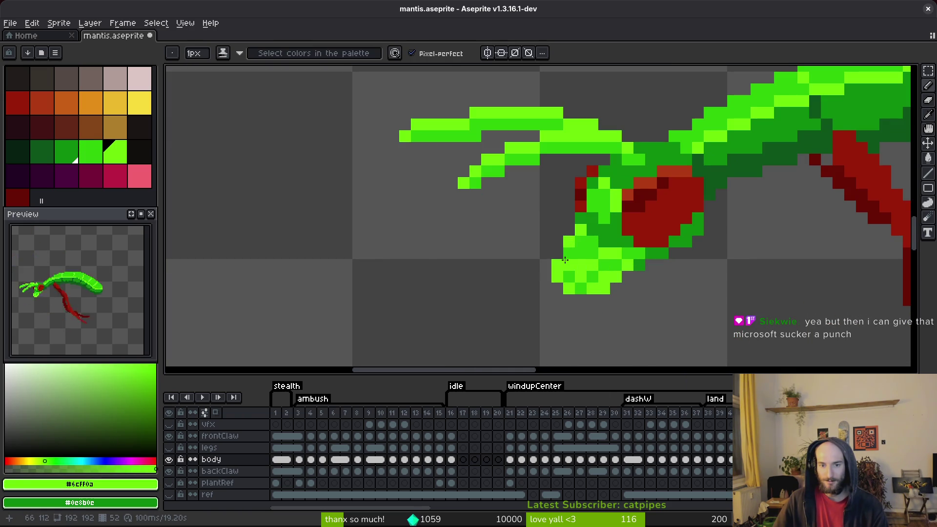
{"action": "scroll", "coordinate": [634, 300], "scroll_direction": "down", "scroll_amount": 3}
{"action": "scroll", "coordinate": [641, 305], "scroll_direction": "down", "scroll_amount": 1}
{"action": "key", "text": "ctrl+s"}
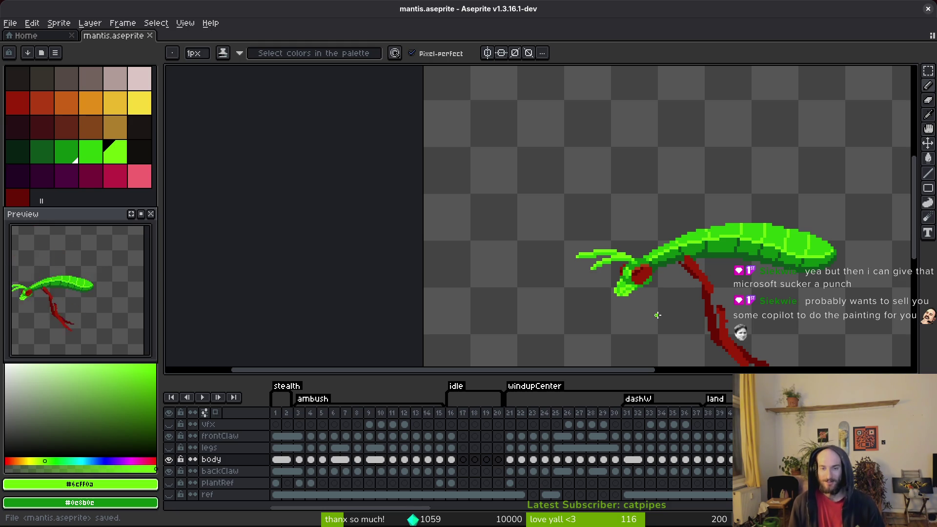
{"action": "scroll", "coordinate": [628, 293], "scroll_direction": "up", "scroll_amount": 2}
{"action": "key", "text": "ctrl+s"}
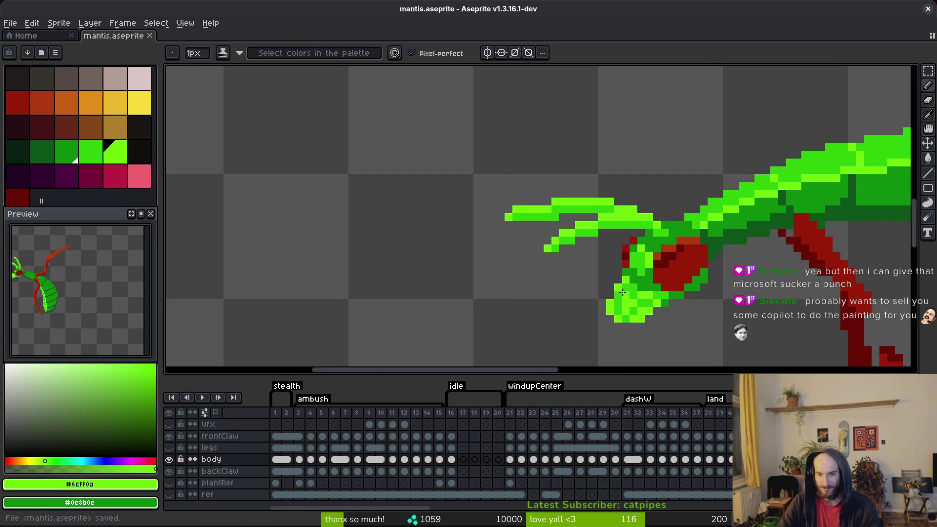
{"action": "scroll", "coordinate": [614, 295], "scroll_direction": "up", "scroll_amount": 3}
{"action": "scroll", "coordinate": [615, 240], "scroll_direction": "right", "scroll_amount": 3}
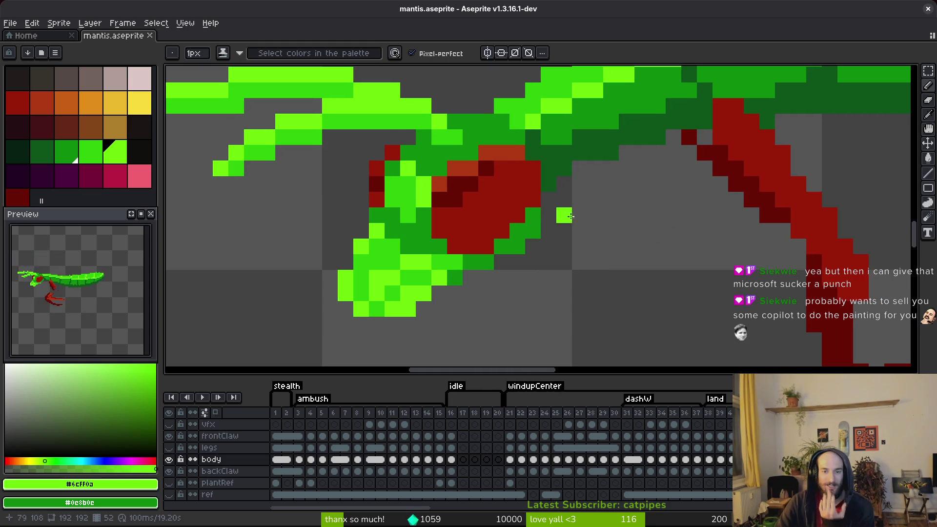
Add a dark-green neck pixel under the mantis head on frame 52 and save.
{"action": "scroll", "coordinate": [586, 234], "scroll_direction": "right", "scroll_amount": 2}
{"action": "scroll", "coordinate": [586, 234], "scroll_direction": "up", "scroll_amount": 1}
{"action": "scroll", "coordinate": [599, 246], "scroll_direction": "right", "scroll_amount": 1}
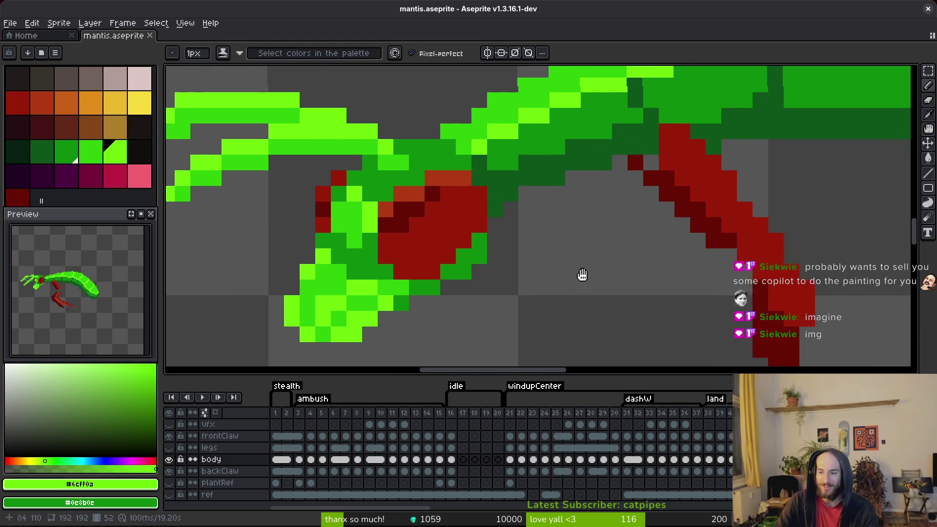
{"action": "scroll", "coordinate": [561, 220], "scroll_direction": "up", "scroll_amount": 1}
{"action": "left_click", "coordinate": [532, 195], "text": "alt"}
{"action": "left_click", "coordinate": [516, 208]}
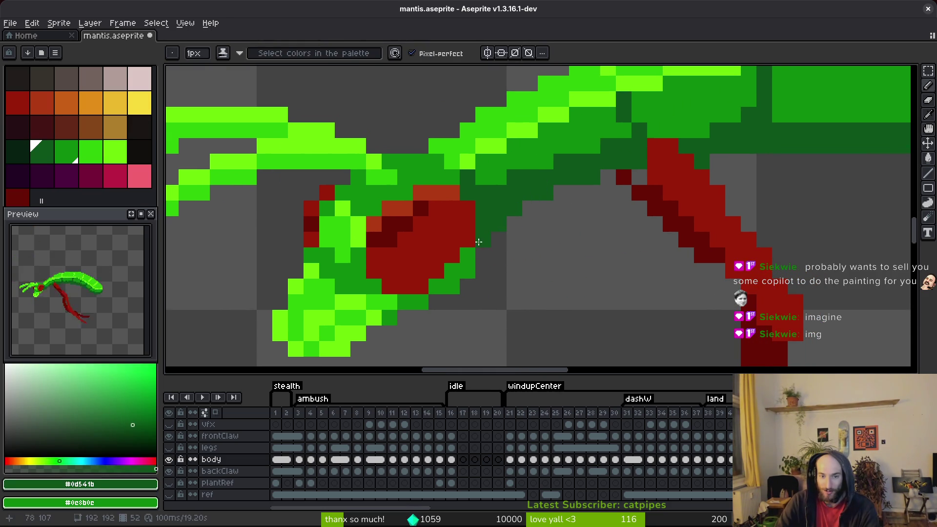
{"action": "key", "text": "ctrl+s"}
Paint a short mid-green stroke along the neck and save.
{"action": "scroll", "coordinate": [561, 240], "scroll_direction": "down", "scroll_amount": 2}
{"action": "scroll", "coordinate": [540, 255], "scroll_direction": "up", "scroll_amount": 1}
{"action": "scroll", "coordinate": [540, 255], "scroll_direction": "up", "scroll_amount": 1}
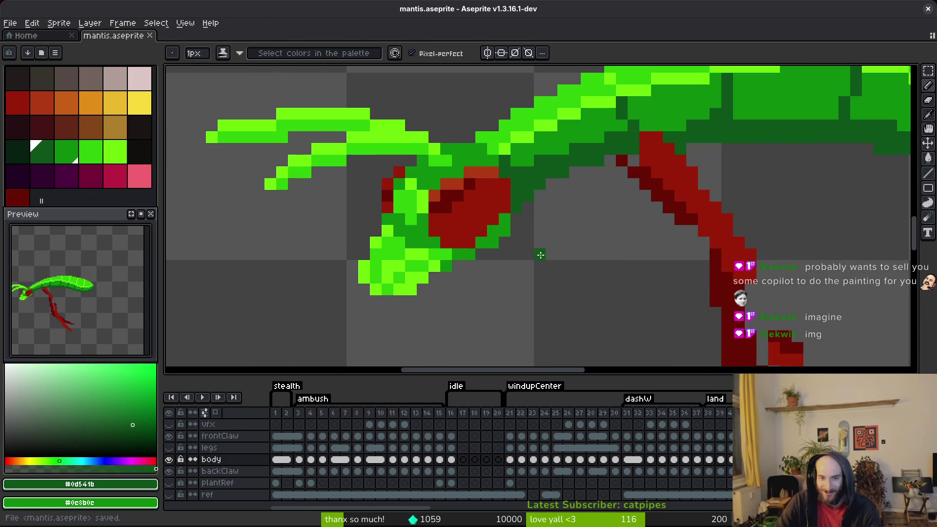
{"action": "left_click", "coordinate": [511, 176], "text": "alt"}
{"action": "left_click_drag", "start_coordinate": [503, 174], "coordinate": [479, 177]}
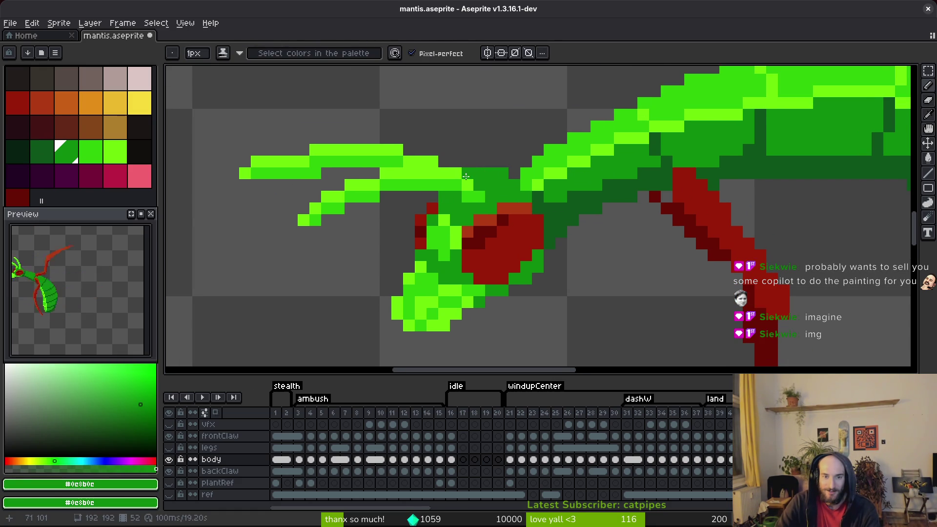
{"action": "key", "text": "ctrl+s"}
Touch up more green pixels near the neck and front claw, saving after each change.
{"action": "scroll", "coordinate": [537, 229], "scroll_direction": "down", "scroll_amount": 3}
{"action": "left_click", "coordinate": [559, 248]}
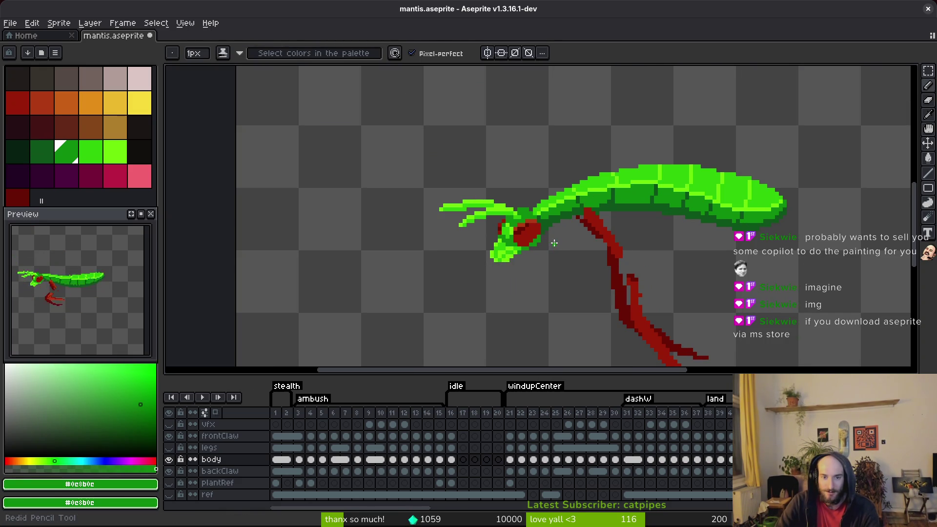
{"action": "key", "text": "ctrl+s"}
{"action": "scroll", "coordinate": [554, 243], "scroll_direction": "down", "scroll_amount": 1}
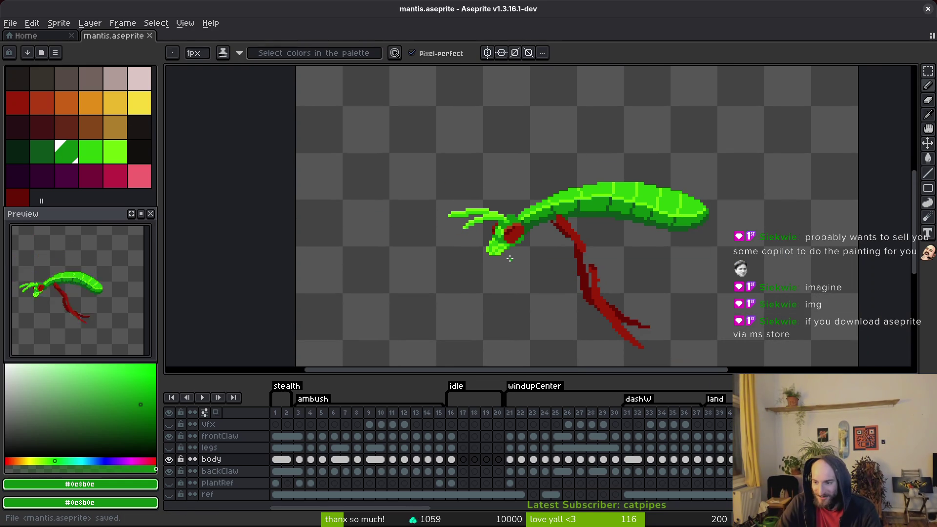
{"action": "left_click_drag", "start_coordinate": [510, 258], "coordinate": [461, 228]}
{"action": "key", "text": "ctrl+s"}
Add a dark-green pixel below the neck, save, and play the animation to check it.
{"action": "scroll", "coordinate": [550, 208], "scroll_direction": "up", "scroll_amount": 3}
{"action": "scroll", "coordinate": [556, 261], "scroll_direction": "down", "scroll_amount": 2}
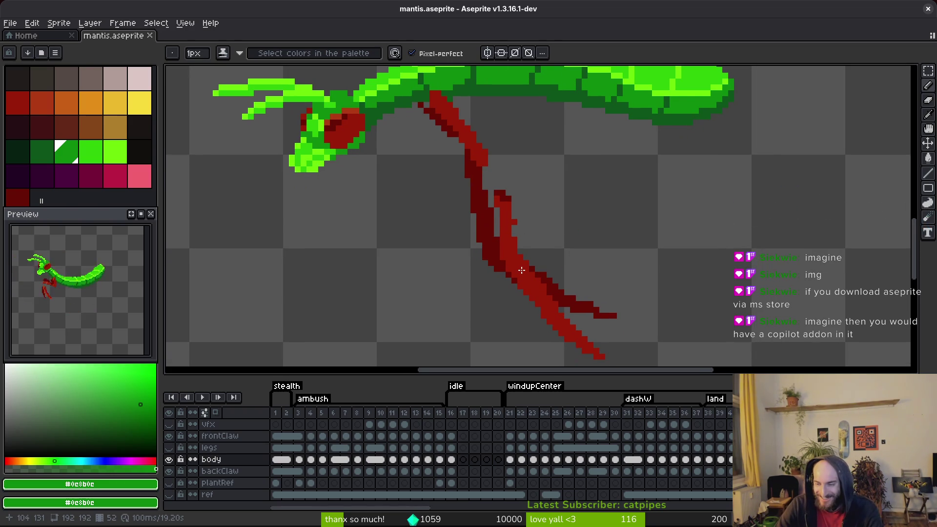
{"action": "scroll", "coordinate": [498, 286], "scroll_direction": "left", "scroll_amount": 1}
{"action": "scroll", "coordinate": [420, 195], "scroll_direction": "left", "scroll_amount": 2}
{"action": "key", "text": "ctrl+s"}
{"action": "scroll", "coordinate": [443, 172], "scroll_direction": "up", "scroll_amount": 4}
{"action": "left_click_drag", "start_coordinate": [477, 129], "coordinate": [472, 147]}
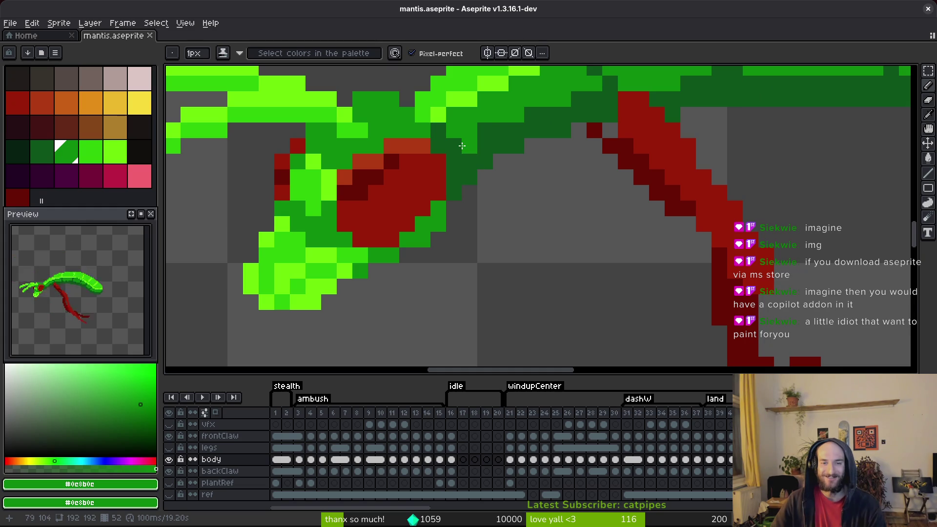
{"action": "left_click", "coordinate": [562, 197]}
{"action": "key", "text": "ctrl+s"}
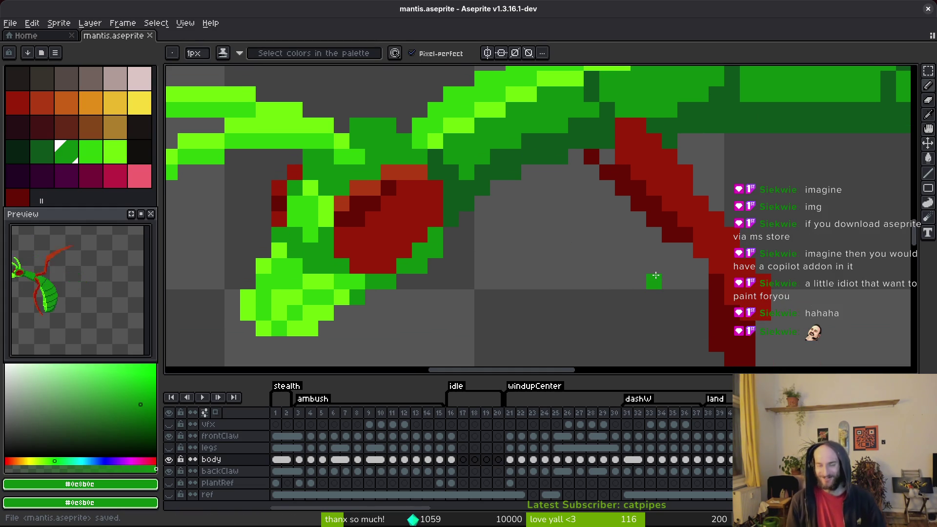
{"action": "key", "text": "Return"}
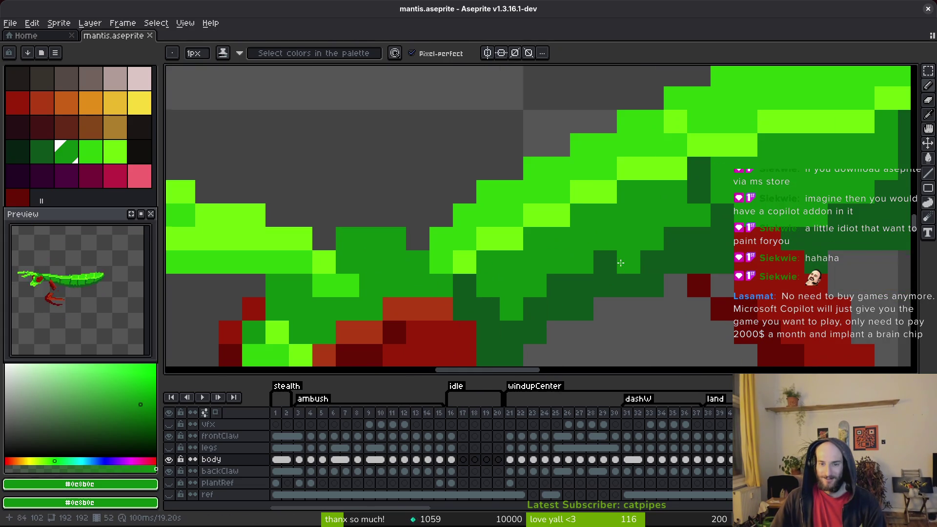
Stop playback, draw a light-green neck line, overlay mid-green pixels, and save the sprite.
{"action": "left_click", "coordinate": [607, 153], "text": "alt"}
{"action": "left_click", "coordinate": [625, 188], "text": "alt"}
{"action": "mouse_move", "coordinate": [602, 201]}
{"action": "left_mouse_down"}
{"action": "mouse_move", "coordinate": [488, 262]}
{"action": "mouse_move", "coordinate": [493, 236]}
{"action": "mouse_move", "coordinate": [595, 180]}
{"action": "left_mouse_up"}
{"action": "right_click", "coordinate": [477, 233], "text": "alt"}
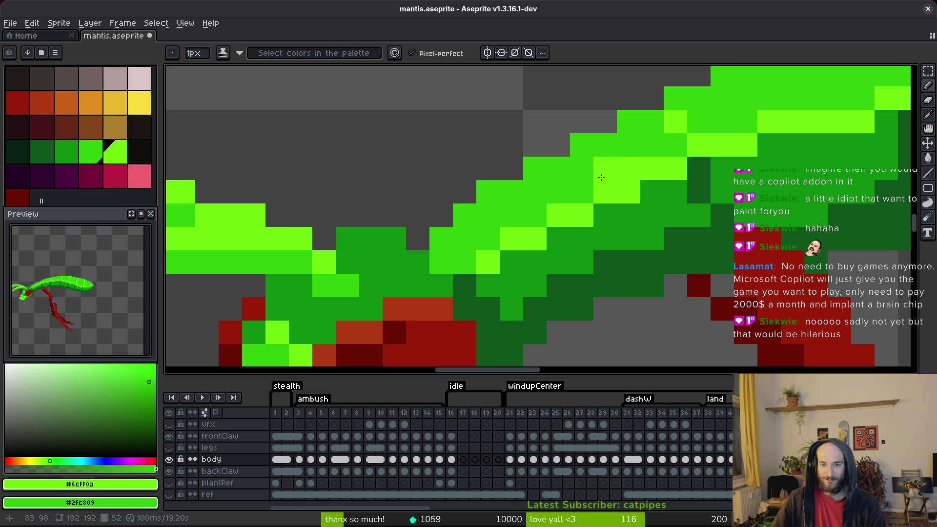
{"action": "scroll", "coordinate": [724, 313], "scroll_direction": "down", "scroll_amount": 7}
{"action": "key", "text": "ctrl+s"}
{"action": "scroll", "coordinate": [693, 291], "scroll_direction": "down", "scroll_amount": 2}
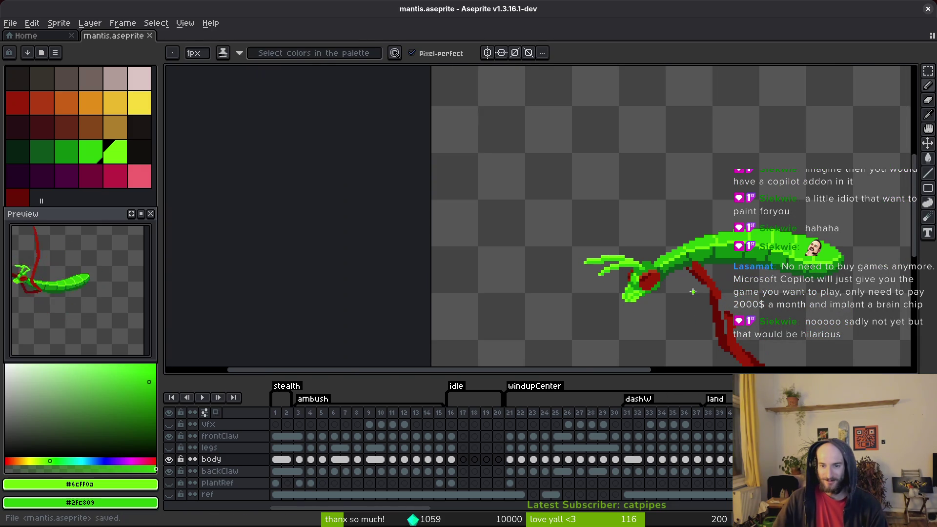
{"action": "scroll", "coordinate": [677, 263], "scroll_direction": "up", "scroll_amount": 3}
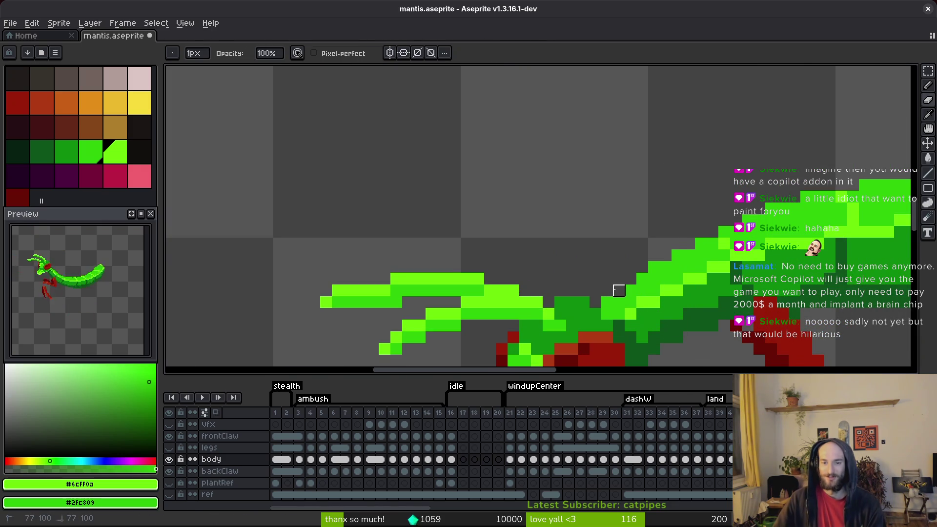
{"action": "scroll", "coordinate": [607, 302], "scroll_direction": "down", "scroll_amount": 3}
{"action": "key", "text": "ctrl+s"}
{"action": "scroll", "coordinate": [701, 296], "scroll_direction": "down", "scroll_amount": 2}
{"action": "key", "text": "ctrl+s"}
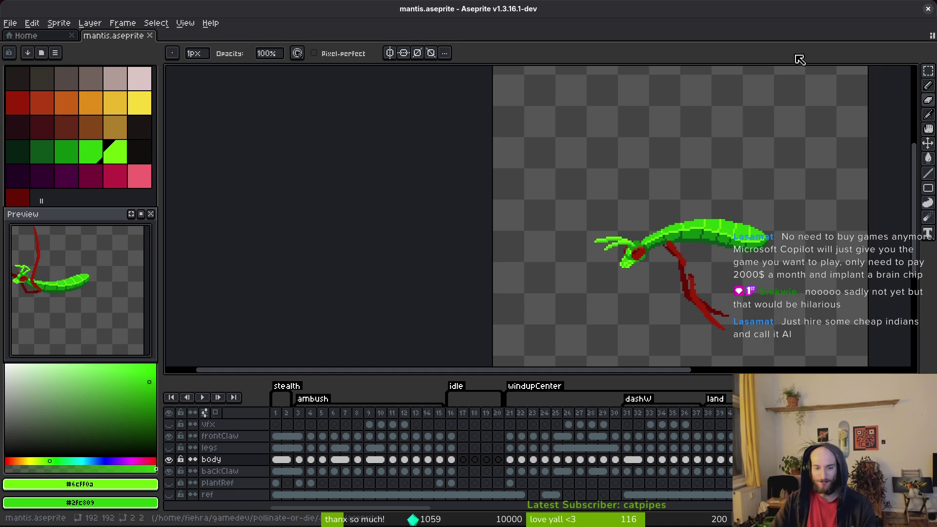
Compare poses across frames 52, 53 and 54, then stay on frame 53 zoomed on the head.
{"action": "key", "text": "i"}
{"action": "key", "text": "Right"}
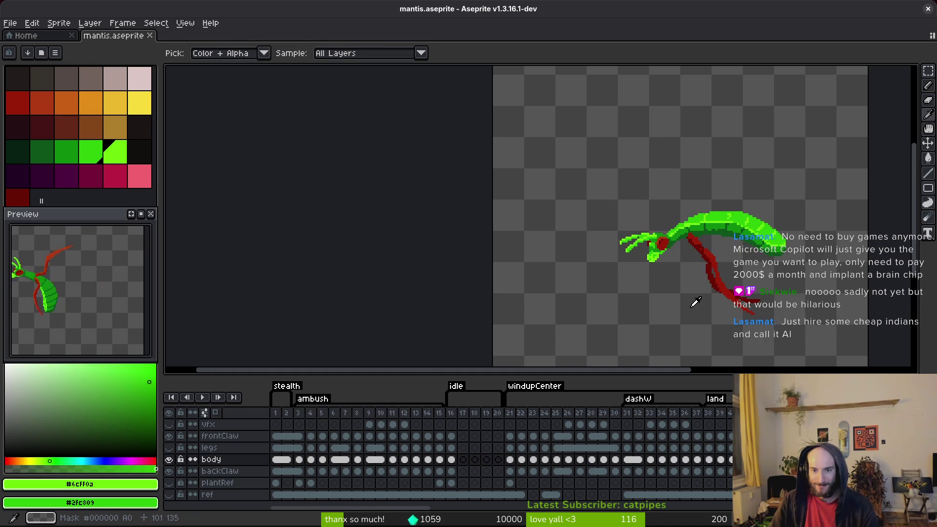
{"action": "key", "text": "Right"}
{"action": "key", "text": "Right"}
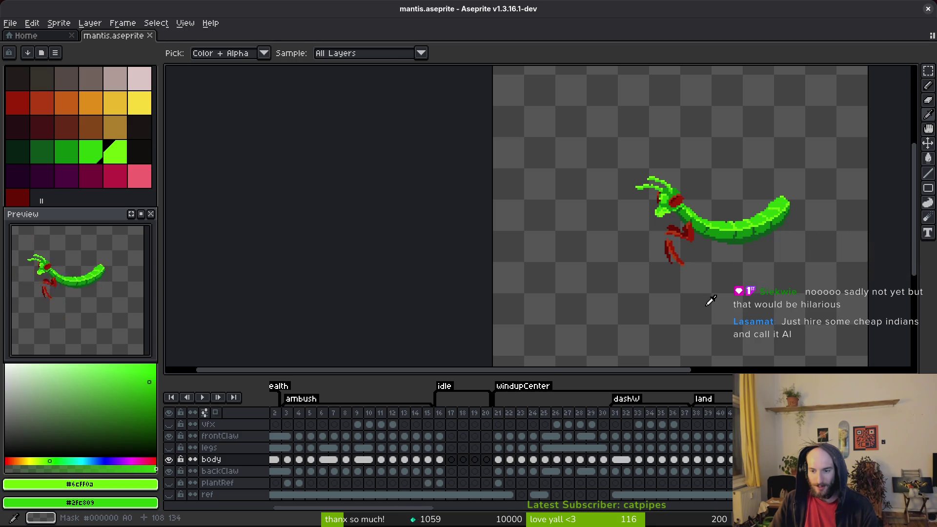
{"action": "key", "text": "b"}
{"action": "mouse_move", "coordinate": [708, 298]}
{"action": "left_mouse_down"}
{"action": "mouse_move", "coordinate": [524, 306]}
{"action": "mouse_move", "coordinate": [579, 291]}
{"action": "left_mouse_up"}
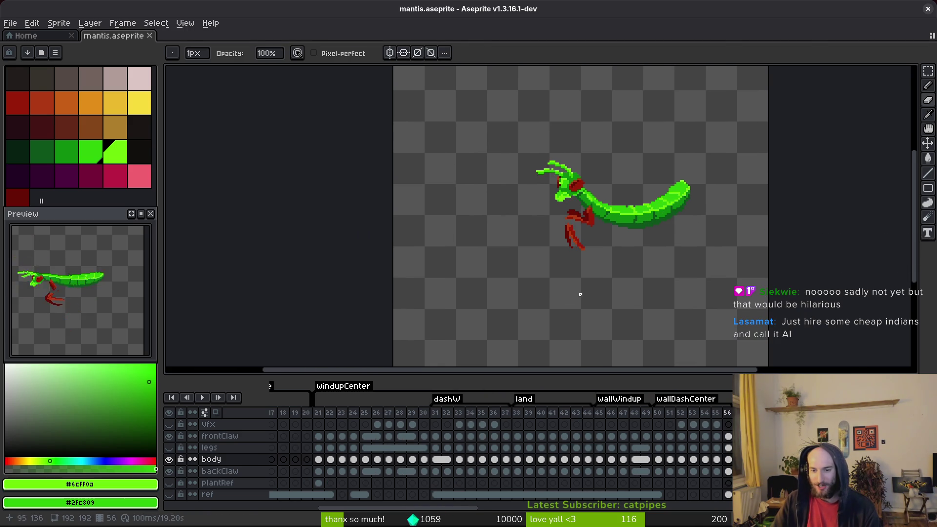
{"action": "key", "text": "i"}
{"action": "key", "text": "Return"}
{"action": "key", "text": "Left"}
{"action": "key", "text": "Right"}
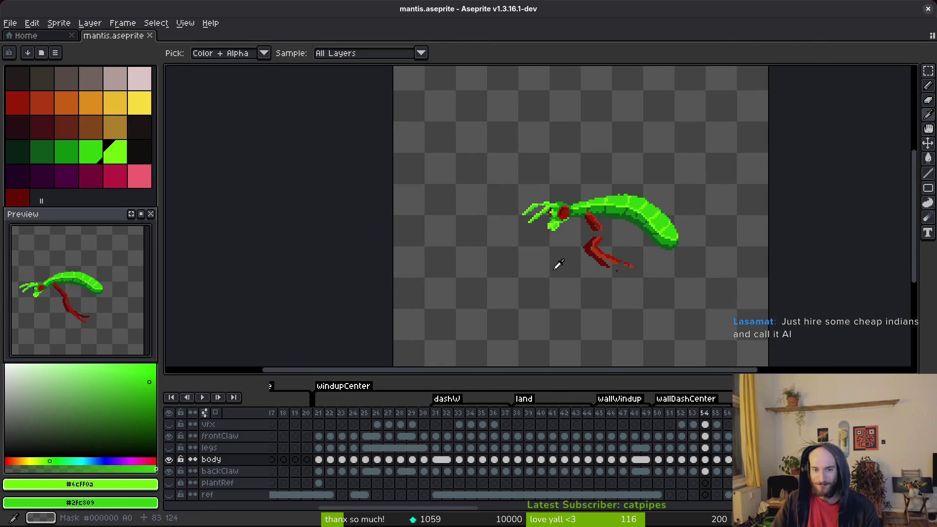
{"action": "key", "text": "Left"}
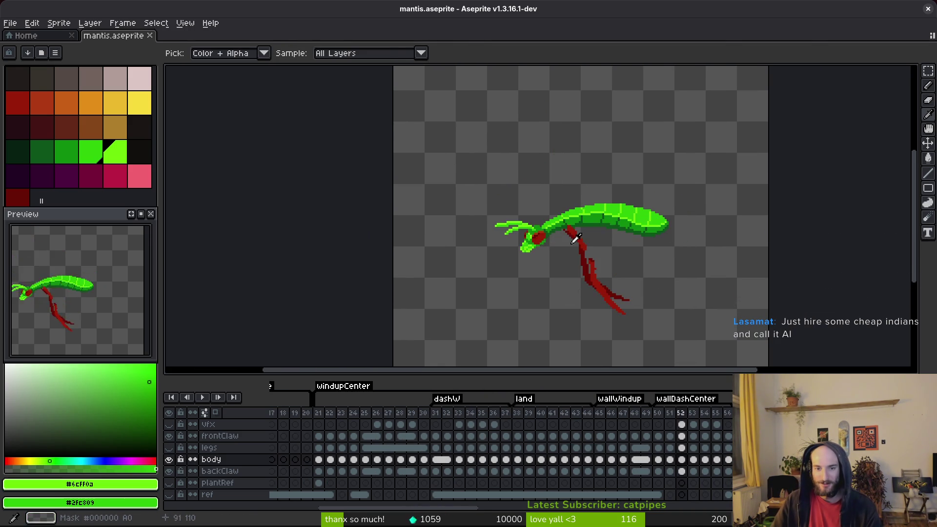
{"action": "key", "text": "b"}
{"action": "scroll", "coordinate": [547, 228], "scroll_direction": "up", "scroll_amount": 6}
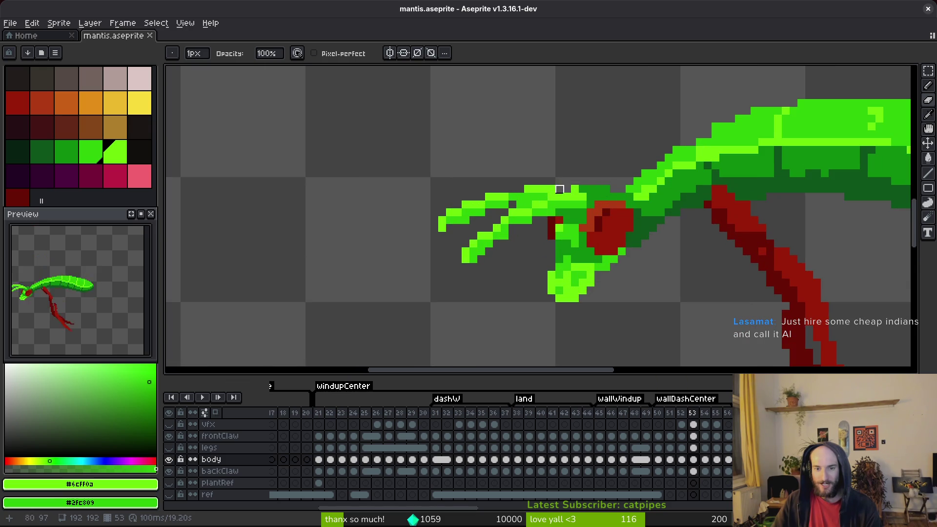
Add light-green pixels to the top and tip of the claw on frame 53 and save.
{"action": "left_click", "coordinate": [575, 190]}
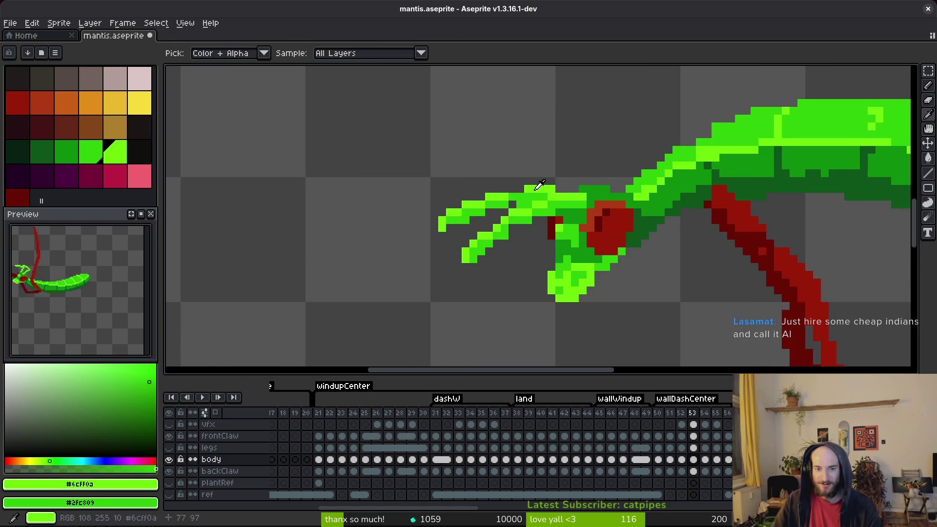
{"action": "left_click", "coordinate": [513, 189]}
{"action": "left_click", "coordinate": [443, 227], "text": "alt"}
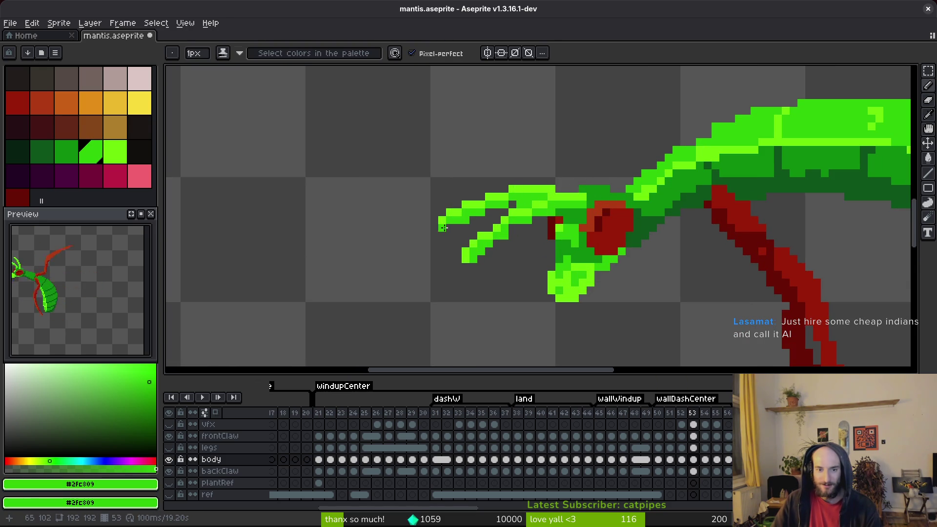
{"action": "scroll", "coordinate": [467, 224], "scroll_direction": "up", "scroll_amount": 5}
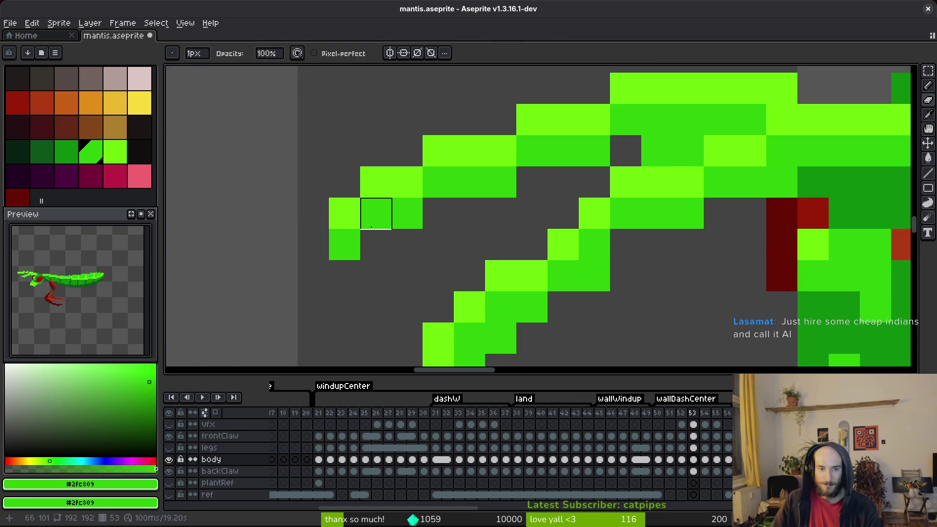
{"action": "left_click", "coordinate": [347, 222], "text": "alt"}
{"action": "left_click", "coordinate": [343, 213]}
{"action": "left_click", "coordinate": [313, 244]}
{"action": "scroll", "coordinate": [412, 237], "scroll_direction": "down", "scroll_amount": 2}
{"action": "left_click", "coordinate": [558, 262]}
{"action": "key", "text": "ctrl+s"}
Erase stray claw pixels, repaint others in mid and light green, undo one wrong erase, and save.
{"action": "right_click", "coordinate": [558, 261]}
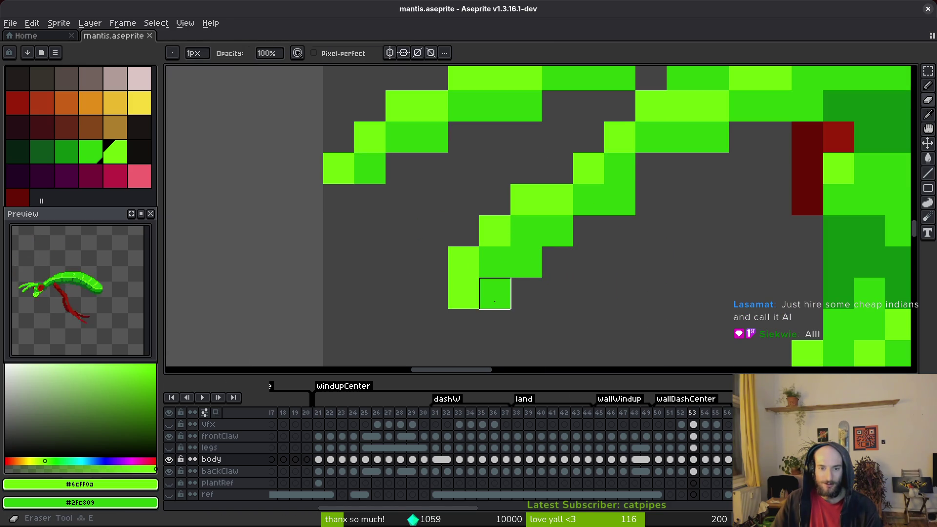
{"action": "right_click", "coordinate": [495, 293]}
{"action": "left_click", "coordinate": [519, 268], "text": "alt"}
{"action": "left_click", "coordinate": [472, 284]}
{"action": "left_click", "coordinate": [463, 264], "text": "alt"}
{"action": "left_click", "coordinate": [432, 293]}
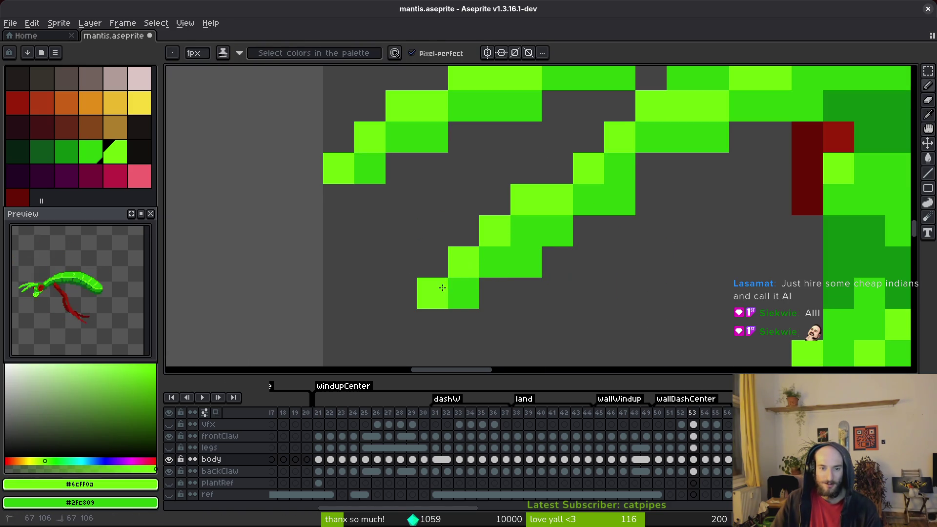
{"action": "right_click", "coordinate": [525, 262]}
{"action": "right_click", "coordinate": [558, 231]}
{"action": "key", "text": "ctrl+z"}
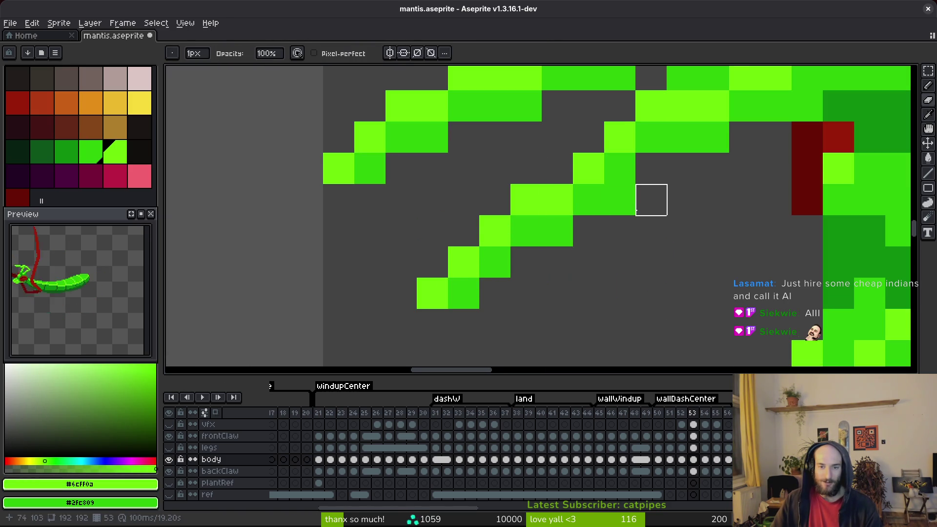
{"action": "scroll", "coordinate": [629, 268], "scroll_direction": "down", "scroll_amount": 5}
{"action": "key", "text": "ctrl+s"}
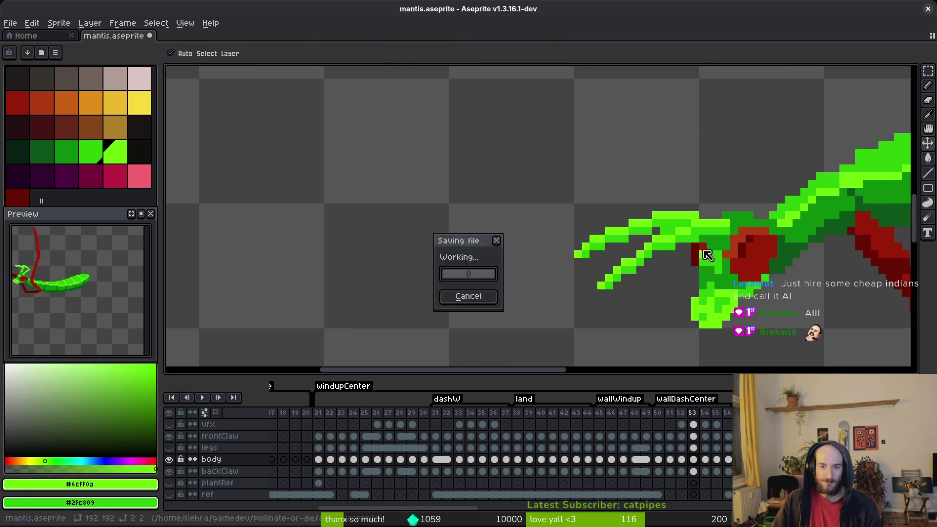
Erase one more stray claw pixel and paint a dark-red pixel on the lower claw, saving.
{"action": "scroll", "coordinate": [690, 242], "scroll_direction": "up", "scroll_amount": 2}
{"action": "right_click", "coordinate": [638, 220]}
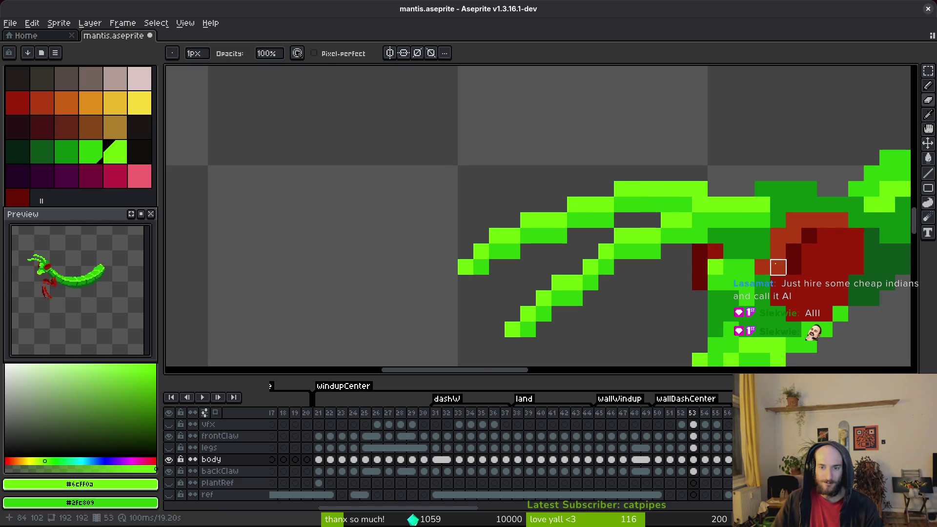
{"action": "key", "text": "ctrl+s"}
{"action": "scroll", "coordinate": [588, 252], "scroll_direction": "down", "scroll_amount": 3}
{"action": "scroll", "coordinate": [589, 252], "scroll_direction": "up", "scroll_amount": 2}
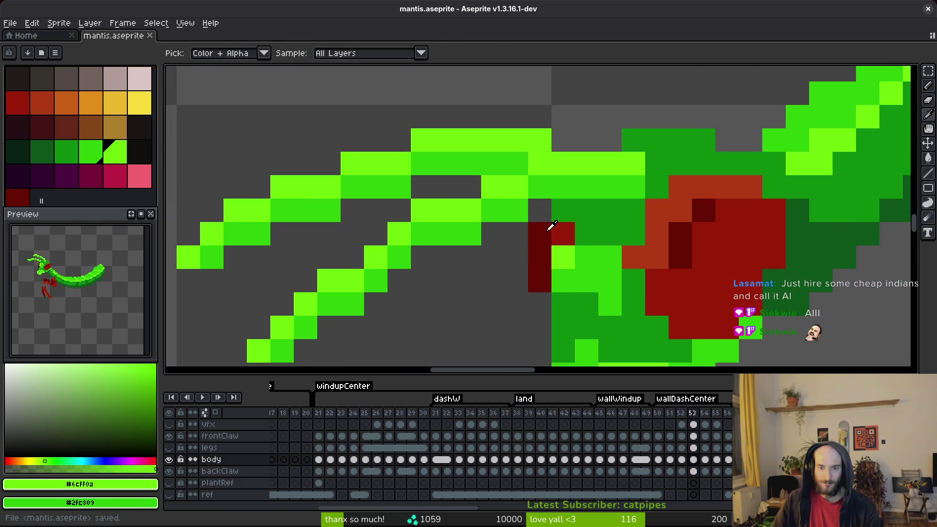
{"action": "left_click", "coordinate": [540, 224], "text": "alt"}
{"action": "left_click", "coordinate": [608, 256]}
{"action": "scroll", "coordinate": [625, 288], "scroll_direction": "down", "scroll_amount": 3}
{"action": "key", "text": "ctrl+s"}
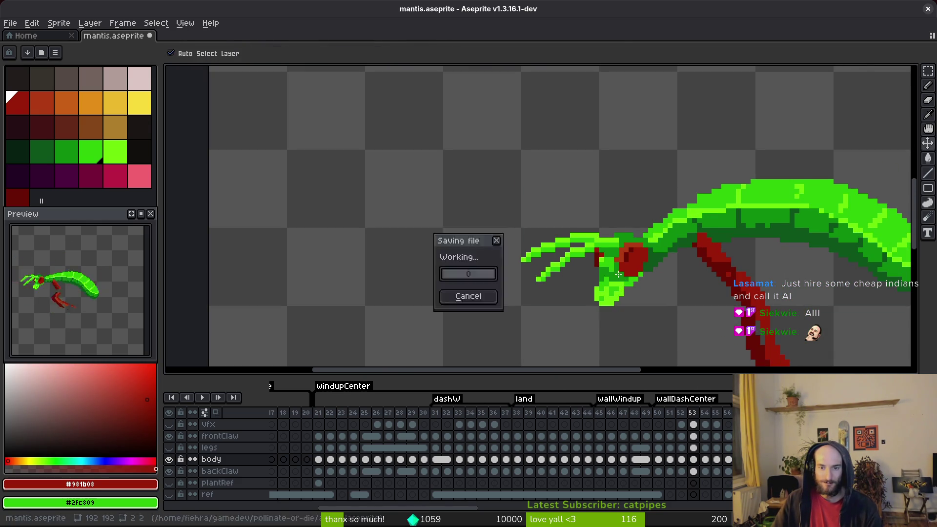
Repaint several claw pixels and one above the red joint in dark green, then save.
{"action": "scroll", "coordinate": [622, 278], "scroll_direction": "up", "scroll_amount": 4}
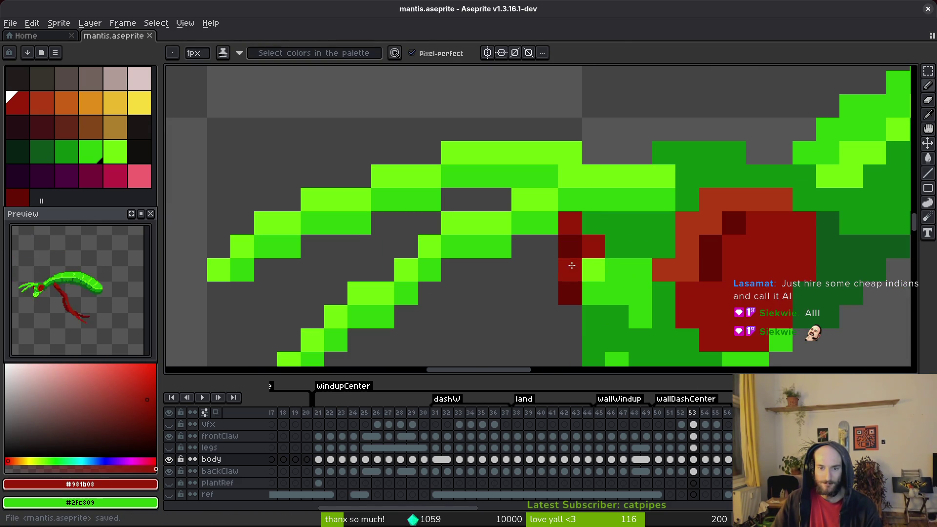
{"action": "left_click", "coordinate": [664, 270]}
{"action": "left_click", "coordinate": [669, 244], "text": "alt"}
{"action": "left_click", "coordinate": [663, 270]}
{"action": "left_click", "coordinate": [707, 230]}
{"action": "left_click_drag", "start_coordinate": [707, 232], "coordinate": [519, 205]}
{"action": "left_click", "coordinate": [543, 182]}
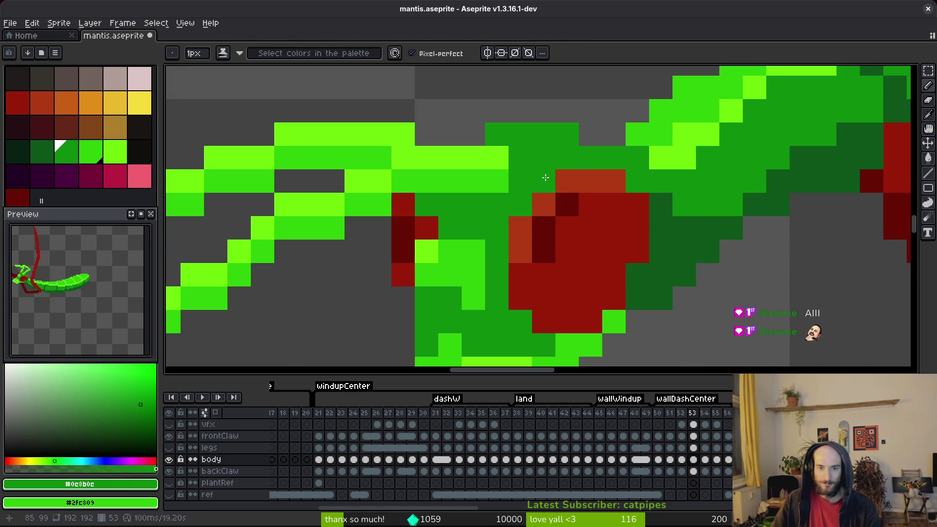
{"action": "scroll", "coordinate": [657, 305], "scroll_direction": "down", "scroll_amount": 4}
{"action": "scroll", "coordinate": [620, 298], "scroll_direction": "up", "scroll_amount": 4}
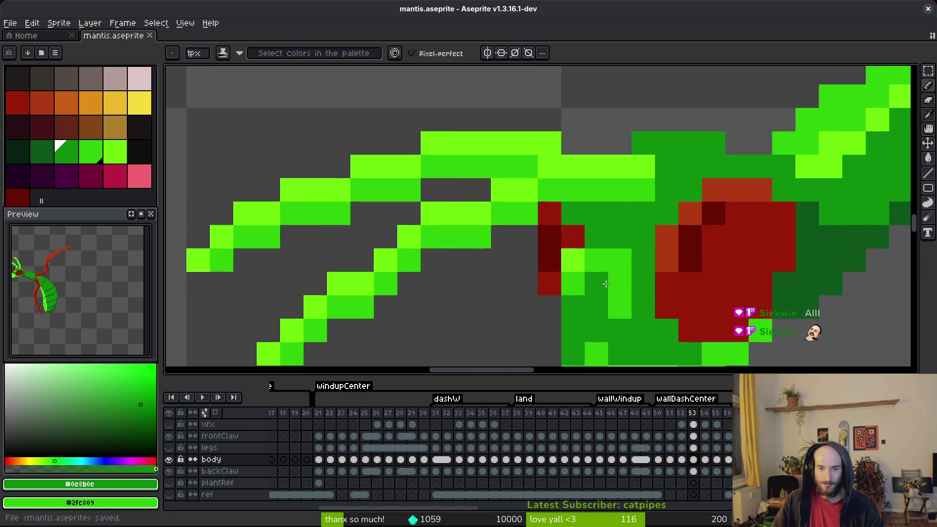
{"action": "key", "text": "ctrl+s"}
Paint one body pixel lime green #6cff0a, sample mid green #2fc809, and save.
{"action": "left_click", "coordinate": [624, 166], "text": "alt"}
{"action": "left_click", "coordinate": [600, 251]}
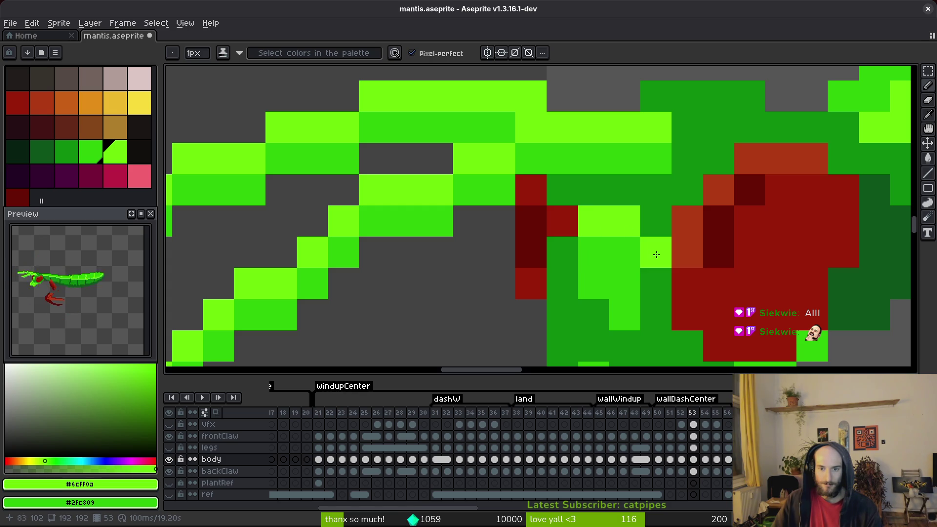
{"action": "left_click", "coordinate": [622, 259], "text": "alt"}
{"action": "scroll", "coordinate": [699, 324], "scroll_direction": "down", "scroll_amount": 4}
{"action": "scroll", "coordinate": [674, 300], "scroll_direction": "up", "scroll_amount": 3}
{"action": "key", "text": "ctrl+s"}
Paint a mid-green pixel near the claw joint, darken two light pixels with #0e8b0e, and save.
{"action": "left_click", "coordinate": [616, 324]}
{"action": "scroll", "coordinate": [615, 313], "scroll_direction": "down", "scroll_amount": 4}
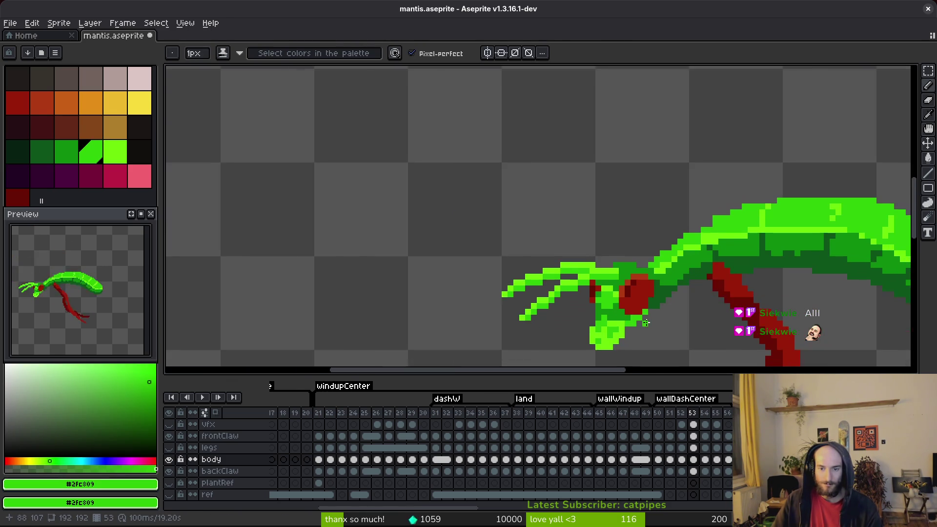
{"action": "scroll", "coordinate": [613, 308], "scroll_direction": "up", "scroll_amount": 1}
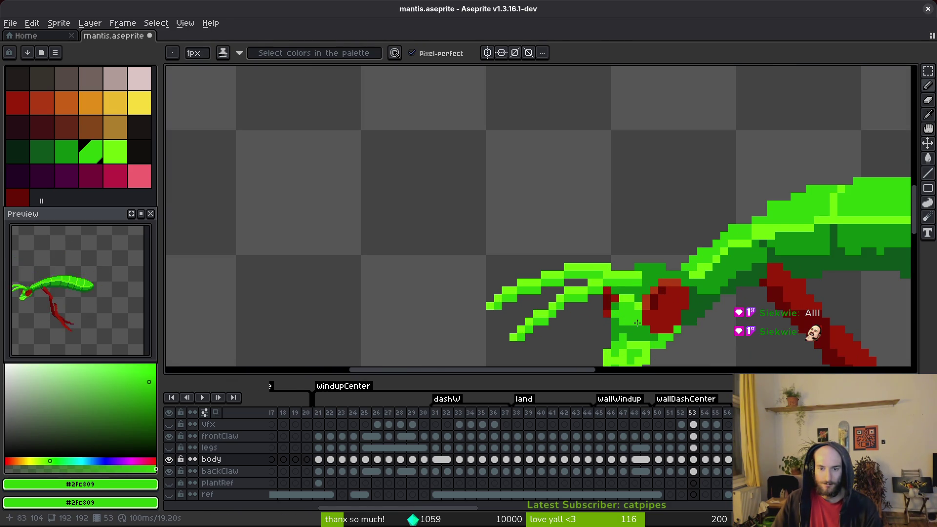
{"action": "scroll", "coordinate": [630, 293], "scroll_direction": "up", "scroll_amount": 1}
{"action": "left_click", "coordinate": [634, 292], "text": "alt"}
{"action": "left_click", "coordinate": [608, 338]}
{"action": "left_click", "coordinate": [639, 308]}
{"action": "scroll", "coordinate": [662, 291], "scroll_direction": "down", "scroll_amount": 4}
{"action": "scroll", "coordinate": [662, 291], "scroll_direction": "up", "scroll_amount": 2}
{"action": "left_click", "coordinate": [664, 287], "text": "alt"}
{"action": "key", "text": "ctrl+s"}
{"action": "scroll", "coordinate": [676, 313], "scroll_direction": "down", "scroll_amount": 6}
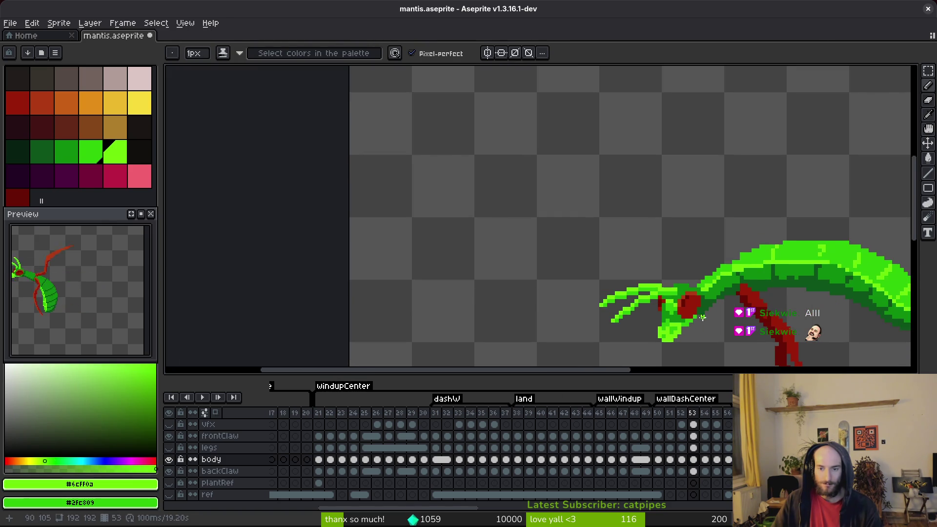
{"action": "scroll", "coordinate": [676, 309], "scroll_direction": "up", "scroll_amount": 5}
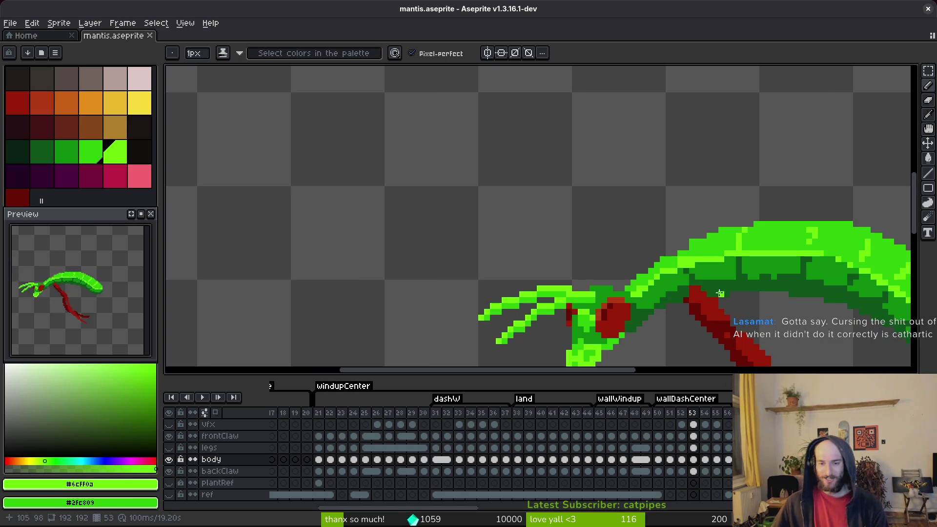
{"action": "scroll", "coordinate": [732, 273], "scroll_direction": "up", "scroll_amount": 1}
Paint a neck pixel in mid green #2fc809 and save the sprite.
{"action": "scroll", "coordinate": [634, 278], "scroll_direction": "up", "scroll_amount": 1}
{"action": "left_click", "coordinate": [657, 272], "text": "alt"}
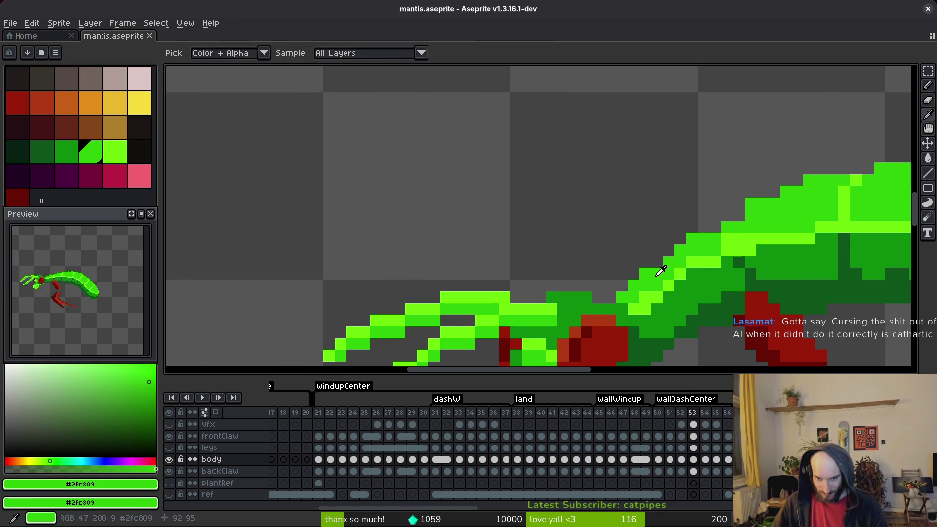
{"action": "left_click", "coordinate": [612, 298]}
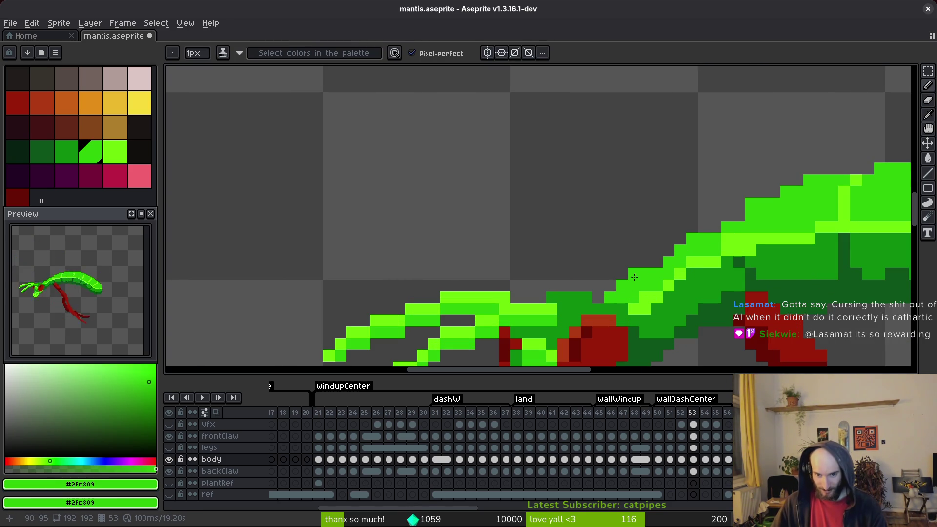
{"action": "mouse_move", "coordinate": [714, 228]}
{"action": "left_mouse_down"}
{"action": "mouse_move", "coordinate": [686, 249]}
{"action": "mouse_move", "coordinate": [663, 248]}
{"action": "left_mouse_up"}
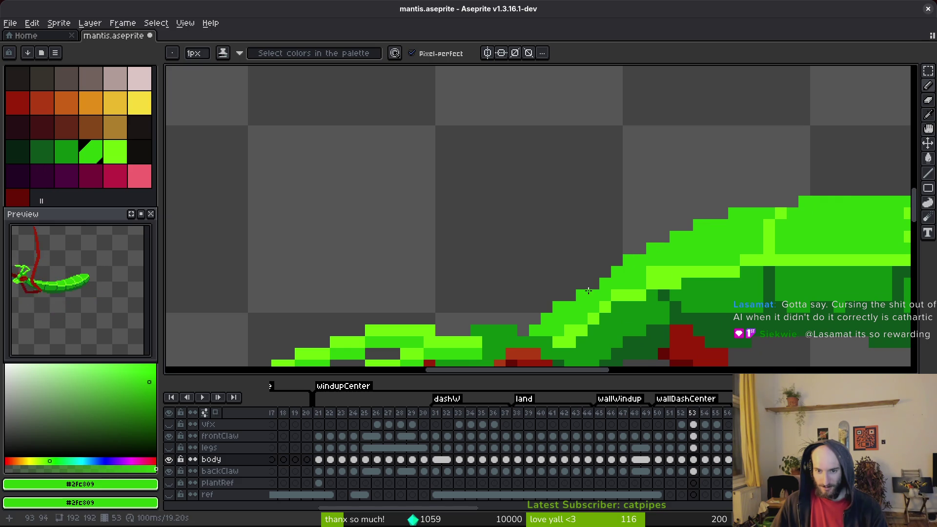
{"action": "key", "text": "ctrl+s"}
Switch to the eraser, pan over to the abdomen and undo the last change.
{"action": "scroll", "coordinate": [701, 284], "scroll_direction": "down", "scroll_amount": 4}
{"action": "scroll", "coordinate": [702, 284], "scroll_direction": "up", "scroll_amount": 3}
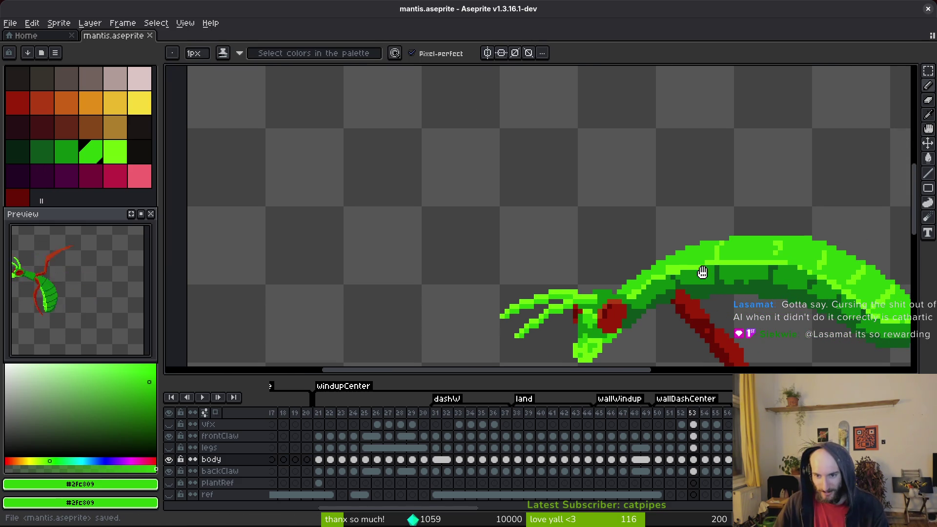
{"action": "key", "text": "e"}
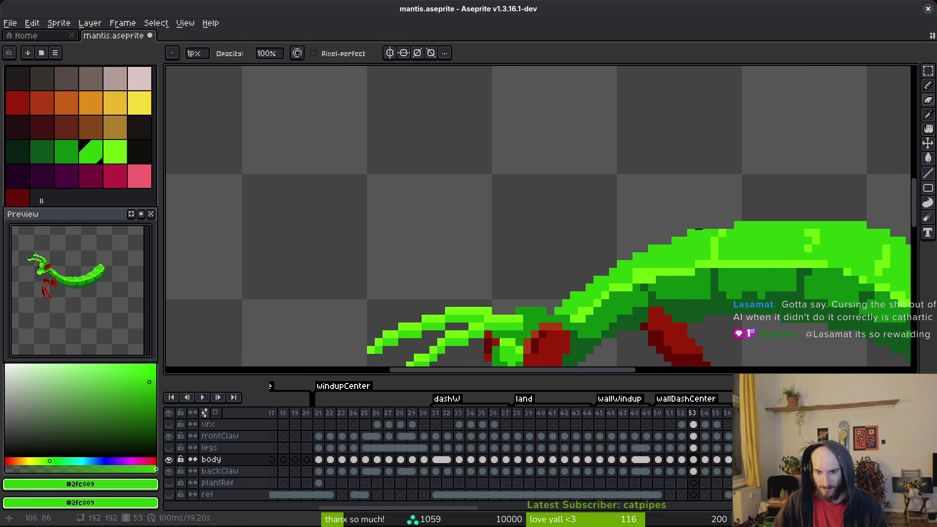
{"action": "key", "text": "ctrl+s"}
{"action": "left_click_drag", "start_coordinate": [840, 280], "coordinate": [639, 246]}
{"action": "key", "text": "ctrl+z"}
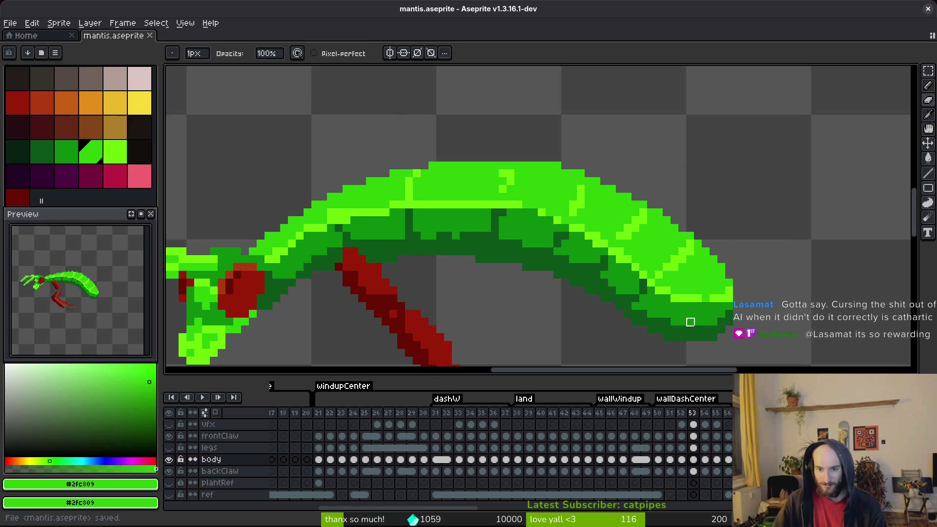
Paint a light green highlight along the abdomen, darken one pixel to #2fc809, and save.
{"action": "scroll", "coordinate": [736, 226], "scroll_direction": "up", "scroll_amount": 4}
{"action": "key", "text": "f"}
{"action": "left_click", "coordinate": [800, 227]}
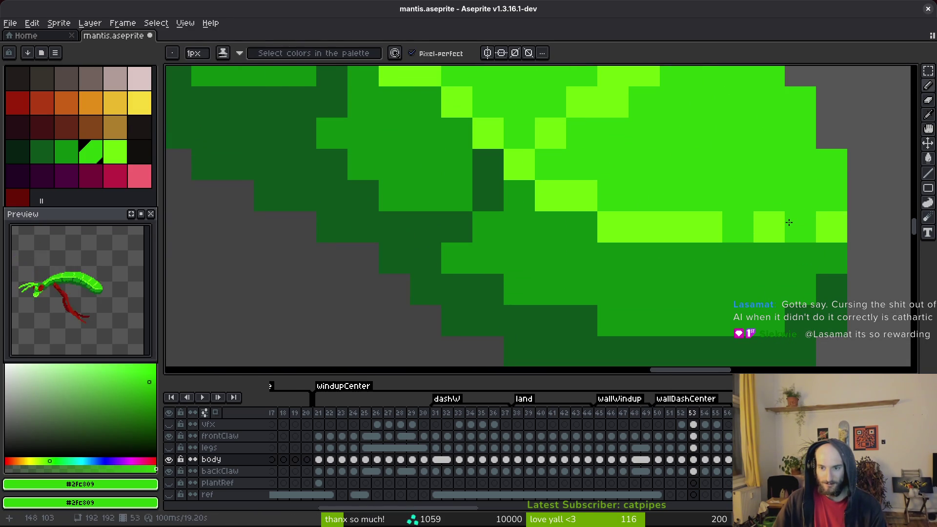
{"action": "left_click", "coordinate": [830, 220], "text": "alt"}
{"action": "left_click_drag", "start_coordinate": [800, 258], "coordinate": [713, 249]}
{"action": "key", "text": "alt"}
{"action": "left_click", "coordinate": [706, 180], "text": "alt"}
{"action": "left_click", "coordinate": [769, 227]}
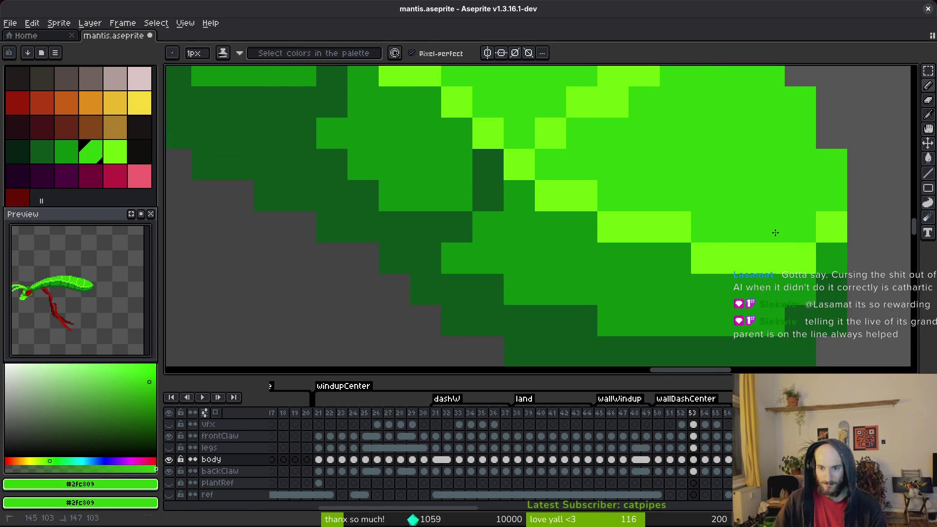
{"action": "scroll", "coordinate": [769, 229], "scroll_direction": "down", "scroll_amount": 4}
{"action": "key", "text": "ctrl+s"}
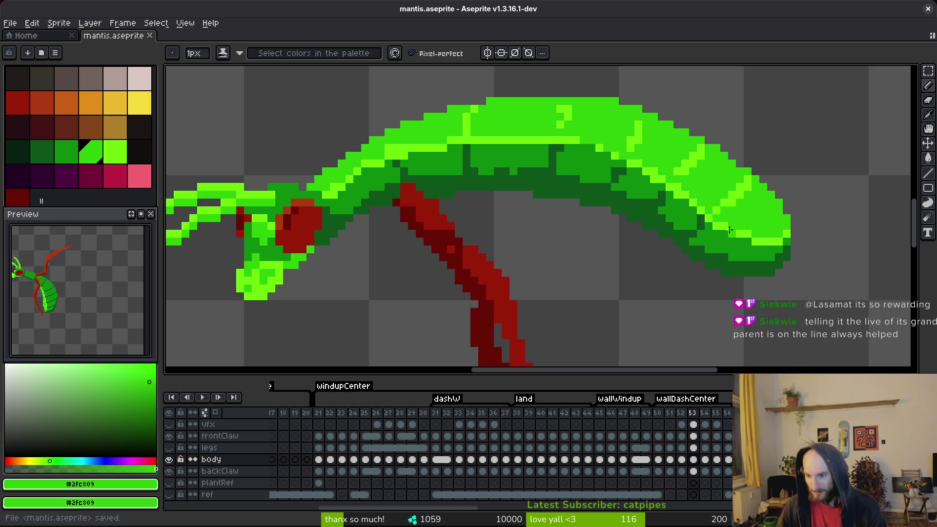
Paint an abdomen pixel and darken another with the abdomen's medium green, then save.
{"action": "left_click", "coordinate": [709, 224]}
{"action": "scroll", "coordinate": [709, 224], "scroll_direction": "up", "scroll_amount": 2}
{"action": "left_click", "coordinate": [623, 161], "text": "alt"}
{"action": "left_click", "coordinate": [660, 181]}
{"action": "key", "text": "ctrl+s"}
Add several lime #6cff0a highlight pixels to the abdomen and save.
{"action": "scroll", "coordinate": [655, 209], "scroll_direction": "up", "scroll_amount": 5}
{"action": "left_click", "coordinate": [746, 232], "text": "alt"}
{"action": "left_click", "coordinate": [695, 214]}
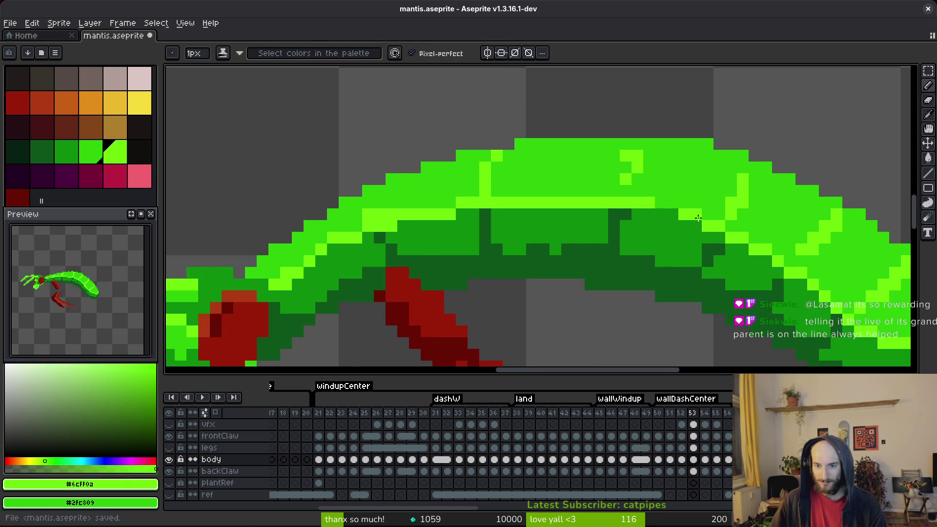
{"action": "left_click", "coordinate": [661, 202]}
{"action": "left_click", "coordinate": [674, 201], "text": "alt"}
{"action": "left_click", "coordinate": [690, 211], "text": "alt"}
{"action": "left_click", "coordinate": [673, 203]}
{"action": "key", "text": "ctrl+s"}
Add another lime highlight pixel and turn two pixels mid green #2fc809, then save.
{"action": "left_click", "coordinate": [673, 214]}
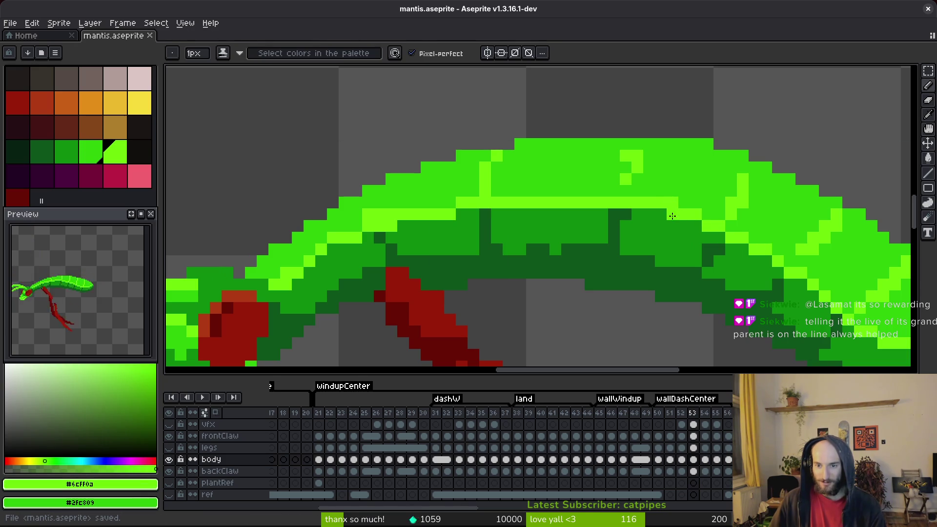
{"action": "right_click", "coordinate": [673, 202]}
{"action": "left_click", "coordinate": [690, 188], "text": "alt"}
{"action": "key", "text": "ctrl+s"}
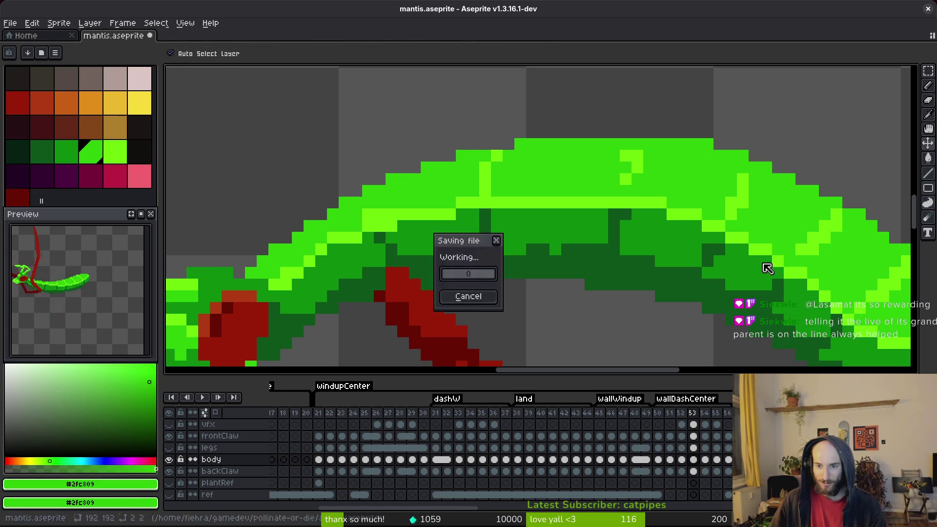
Turn an abdomen pixel mid green and refine the light green highlight edge, then save.
{"action": "left_click", "coordinate": [743, 179]}
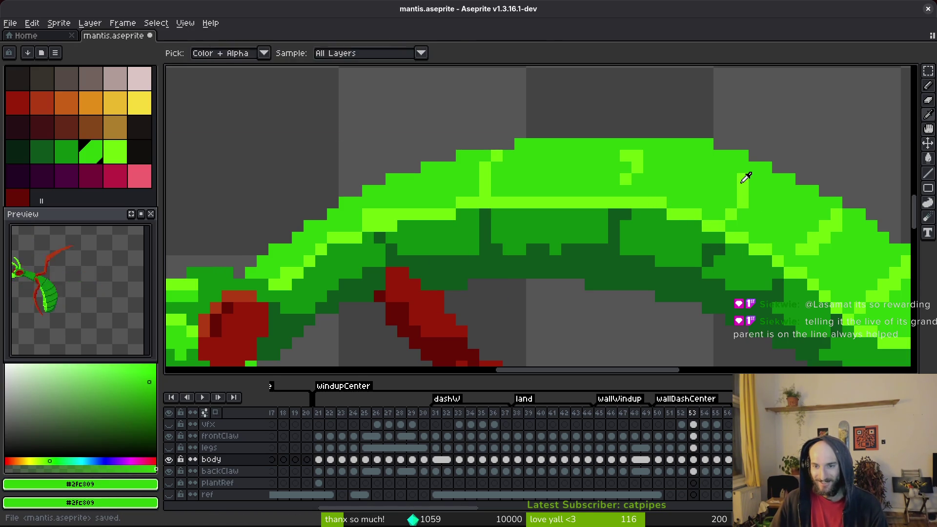
{"action": "left_click", "coordinate": [743, 191], "text": "alt"}
{"action": "left_click", "coordinate": [755, 167]}
{"action": "left_click", "coordinate": [754, 179]}
{"action": "left_click", "coordinate": [741, 178], "text": "alt"}
{"action": "key", "text": "ctrl+s"}
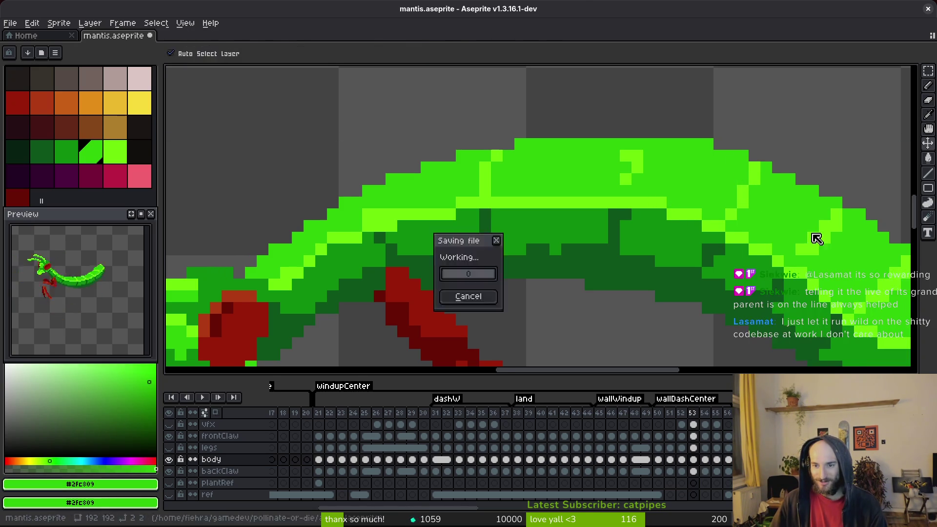
Add a lime #6CFF0A pixel to the abdomen highlight and sample the body greens, then save.
{"action": "scroll", "coordinate": [750, 252], "scroll_direction": "right", "scroll_amount": 2}
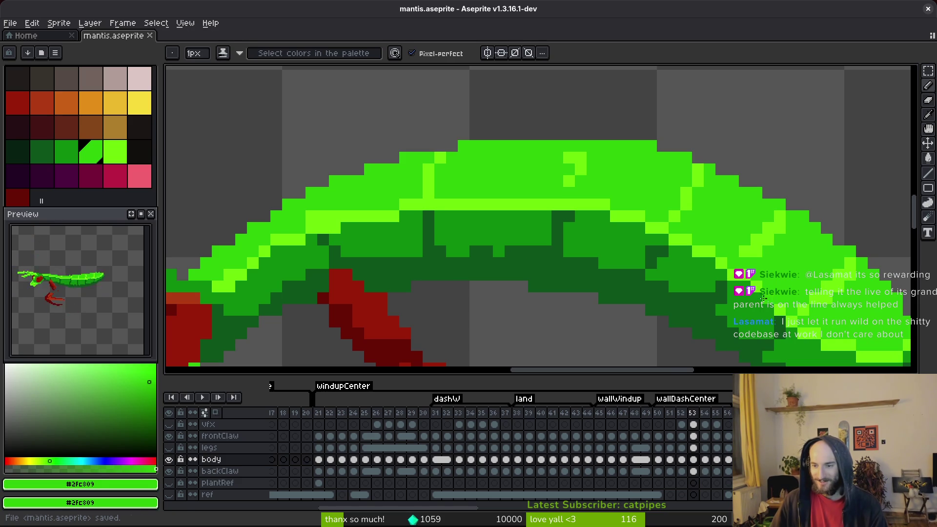
{"action": "left_click", "coordinate": [744, 250], "text": "alt"}
{"action": "left_click", "coordinate": [747, 264]}
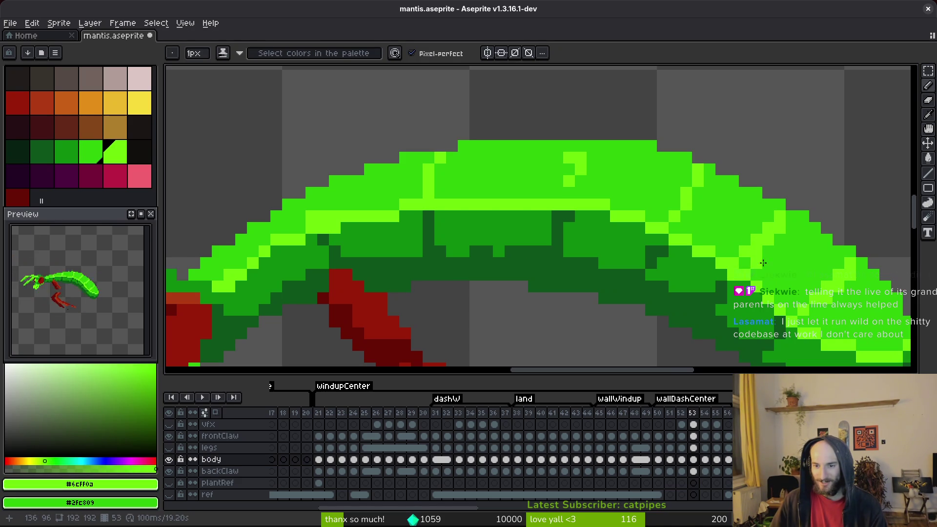
{"action": "left_click", "coordinate": [733, 286], "text": "alt"}
{"action": "left_click_drag", "start_coordinate": [814, 276], "coordinate": [724, 265]}
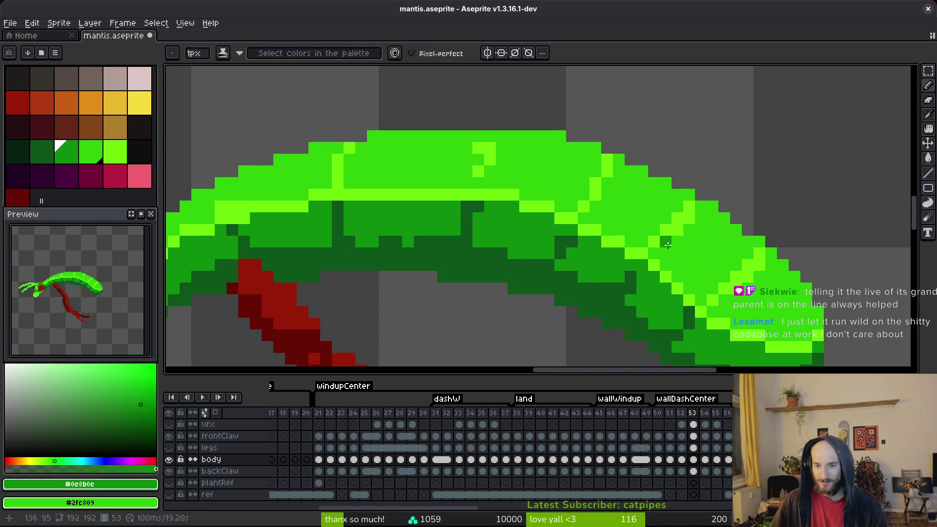
{"action": "left_click", "coordinate": [666, 240], "text": "alt"}
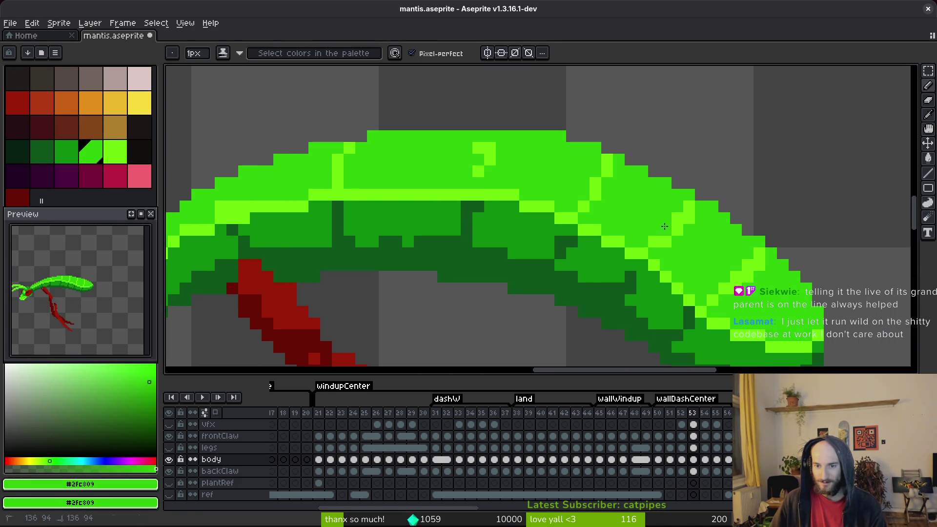
{"action": "left_click", "coordinate": [702, 208], "text": "alt"}
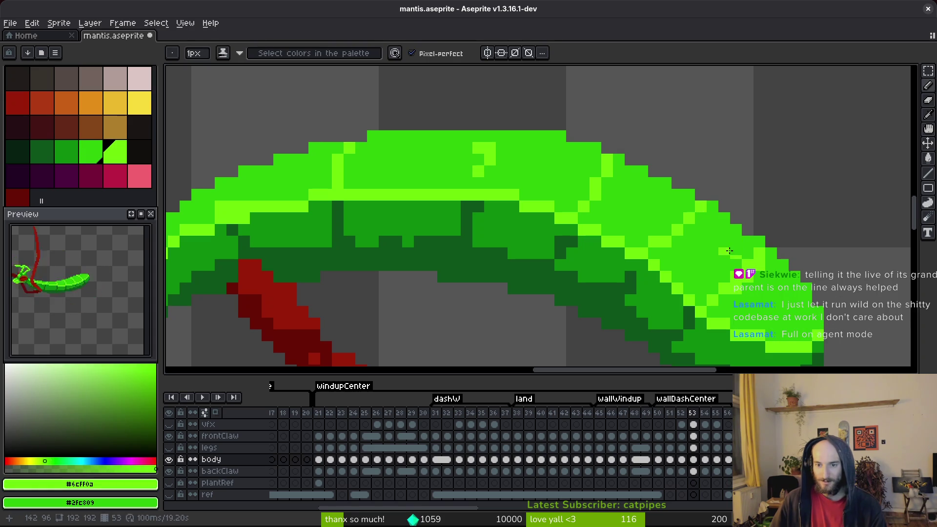
{"action": "key", "text": "ctrl+s"}
Place a single lime pixel at the abdomen tip and save the sprite.
{"action": "scroll", "coordinate": [741, 269], "scroll_direction": "down", "scroll_amount": 3}
{"action": "scroll", "coordinate": [727, 269], "scroll_direction": "up", "scroll_amount": 3}
{"action": "scroll", "coordinate": [726, 269], "scroll_direction": "up", "scroll_amount": 2}
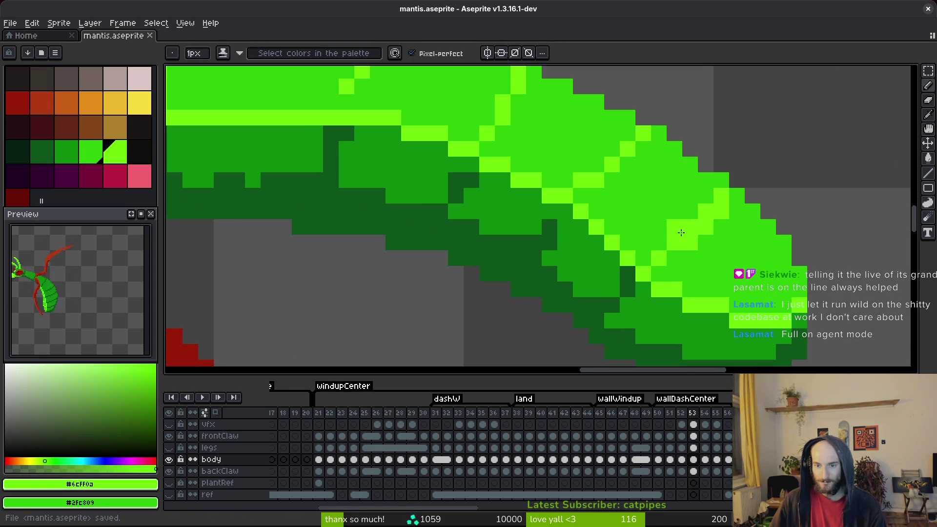
{"action": "left_click", "coordinate": [762, 227]}
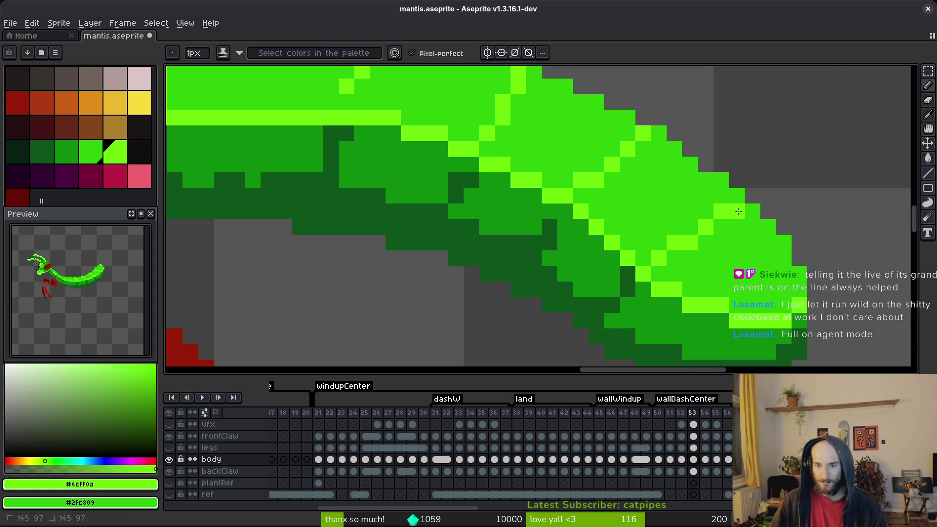
{"action": "scroll", "coordinate": [737, 288], "scroll_direction": "down", "scroll_amount": 3}
{"action": "key", "text": "ctrl+s"}
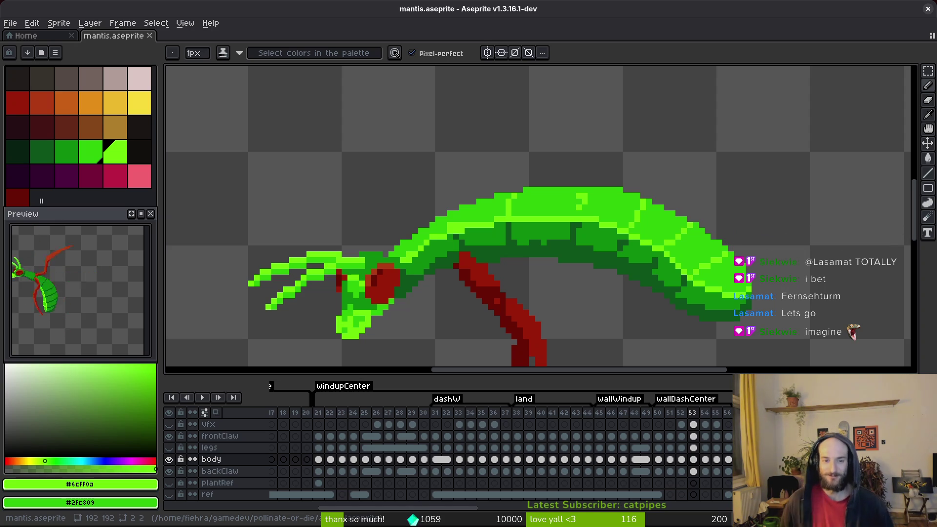
Repaint the stray lime pixels on the body and back with the darker secondary green, then save.
{"action": "scroll", "coordinate": [454, 227], "scroll_direction": "up", "scroll_amount": 5}
{"action": "left_click", "coordinate": [454, 228]}
{"action": "right_click", "coordinate": [437, 226]}
{"action": "left_click_drag", "start_coordinate": [515, 195], "coordinate": [448, 197]}
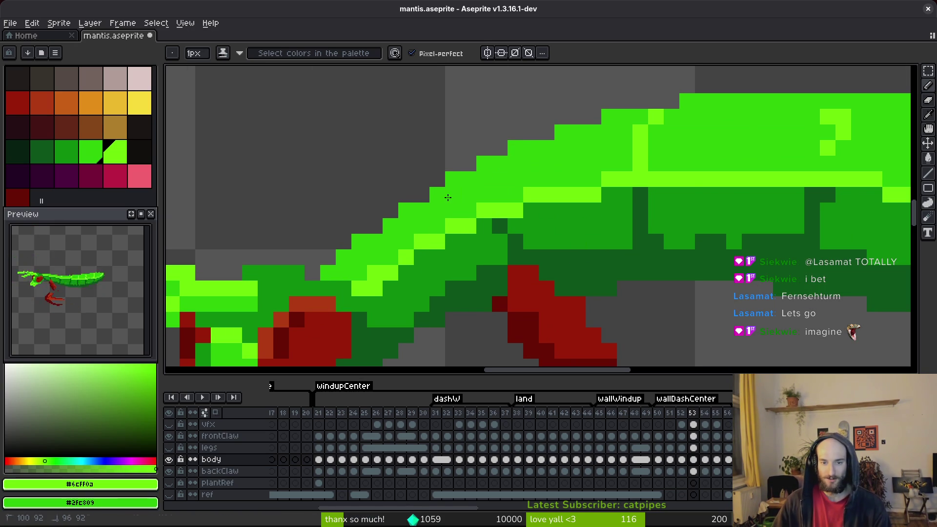
{"action": "scroll", "coordinate": [601, 189], "scroll_direction": "right", "scroll_amount": 3}
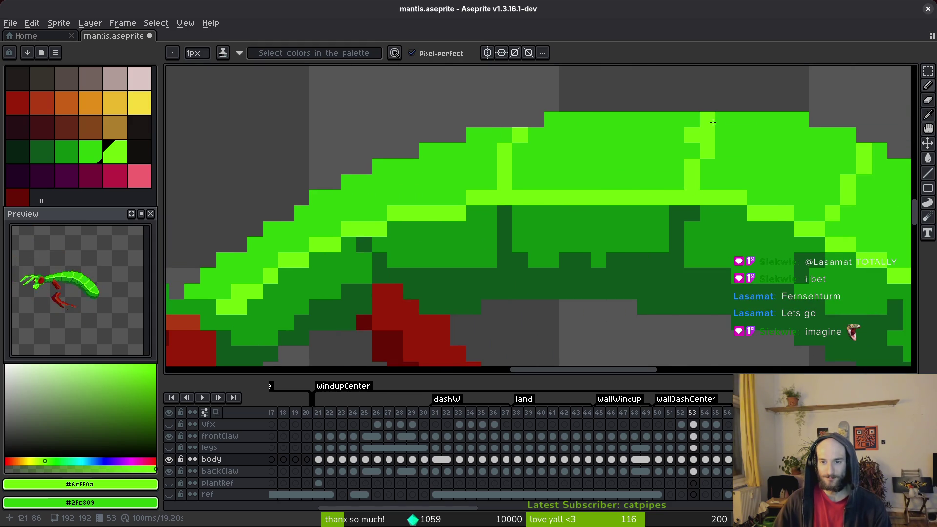
{"action": "right_click", "coordinate": [692, 136]}
{"action": "scroll", "coordinate": [640, 178], "scroll_direction": "right", "scroll_amount": 2}
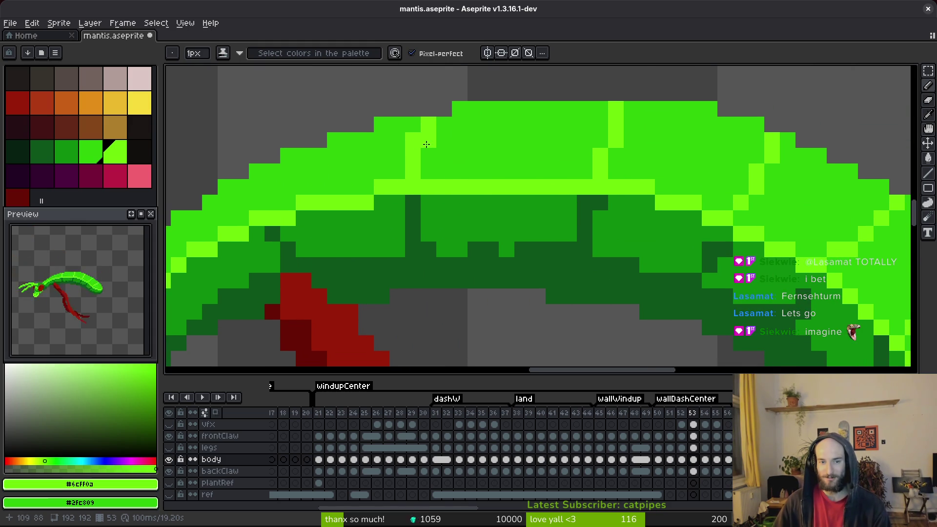
{"action": "scroll", "coordinate": [475, 172], "scroll_direction": "down", "scroll_amount": 3}
{"action": "scroll", "coordinate": [618, 278], "scroll_direction": "up", "scroll_amount": 3}
{"action": "key", "text": "ctrl+s"}
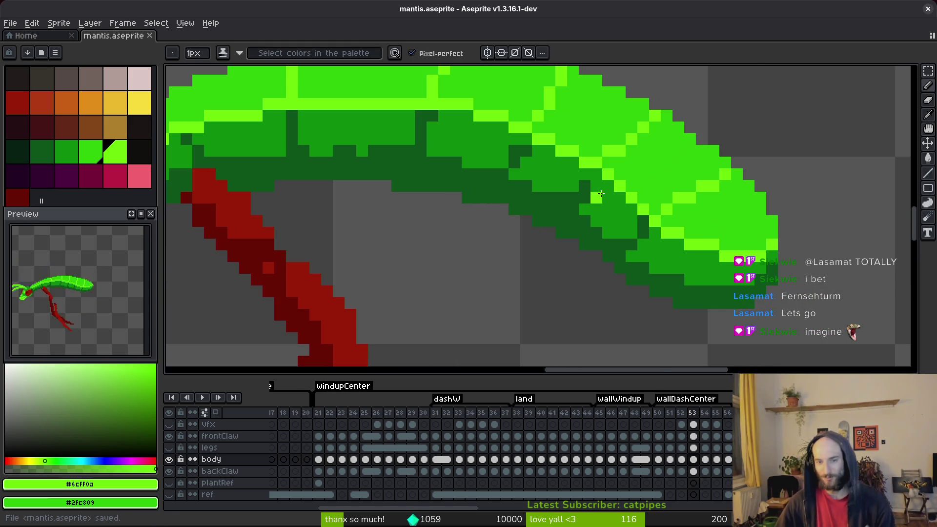
Dot dark green #0d541b shading on the abdomen and underside, reverting one pixel to #0c8b0c.
{"action": "left_click", "coordinate": [588, 185], "text": "alt"}
{"action": "left_click", "coordinate": [597, 175]}
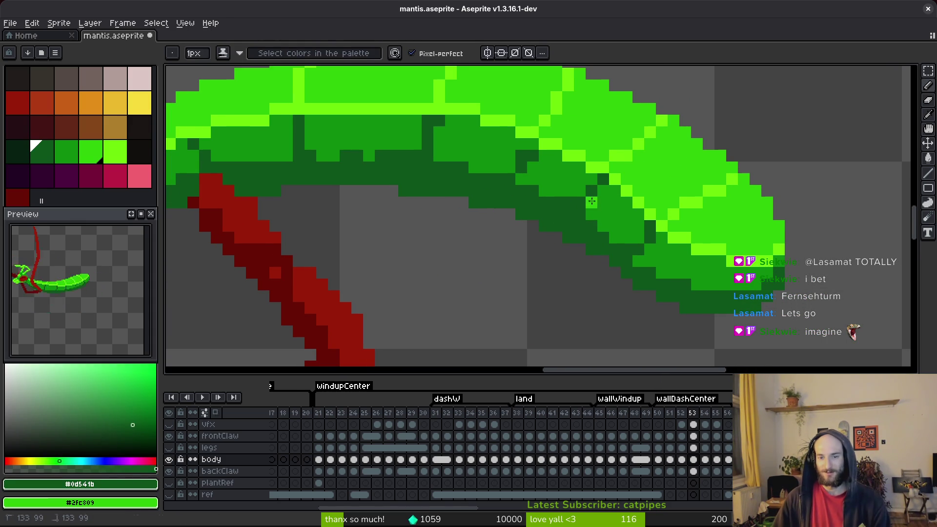
{"action": "right_click", "coordinate": [591, 210], "text": "alt"}
{"action": "right_click", "coordinate": [627, 226]}
{"action": "left_click", "coordinate": [639, 262]}
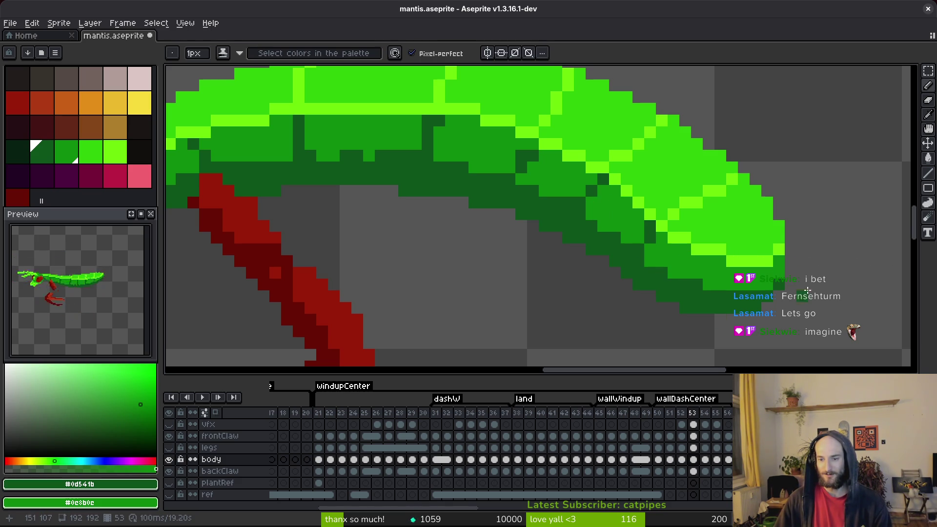
Add a row of darker shading pixels along the body underside and save.
{"action": "left_click_drag", "start_coordinate": [697, 287], "coordinate": [739, 300]}
{"action": "left_click_drag", "start_coordinate": [613, 262], "coordinate": [654, 287]}
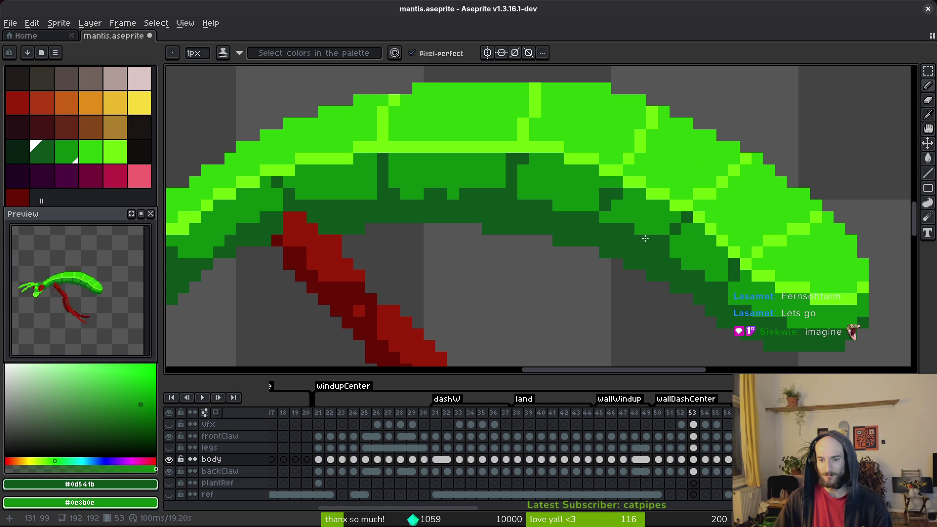
{"action": "scroll", "coordinate": [603, 237], "scroll_direction": "left", "scroll_amount": 1}
{"action": "scroll", "coordinate": [486, 212], "scroll_direction": "left", "scroll_amount": 4}
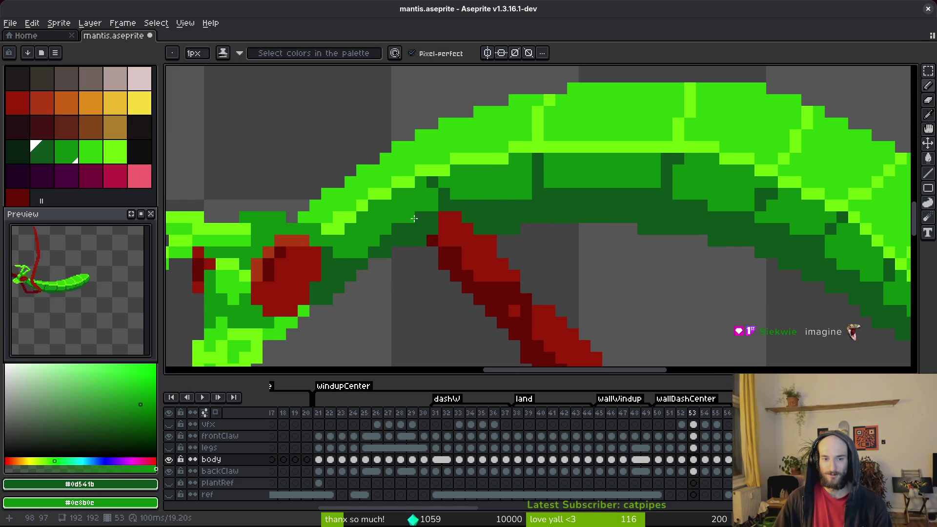
{"action": "left_click_drag", "start_coordinate": [444, 200], "coordinate": [481, 205]}
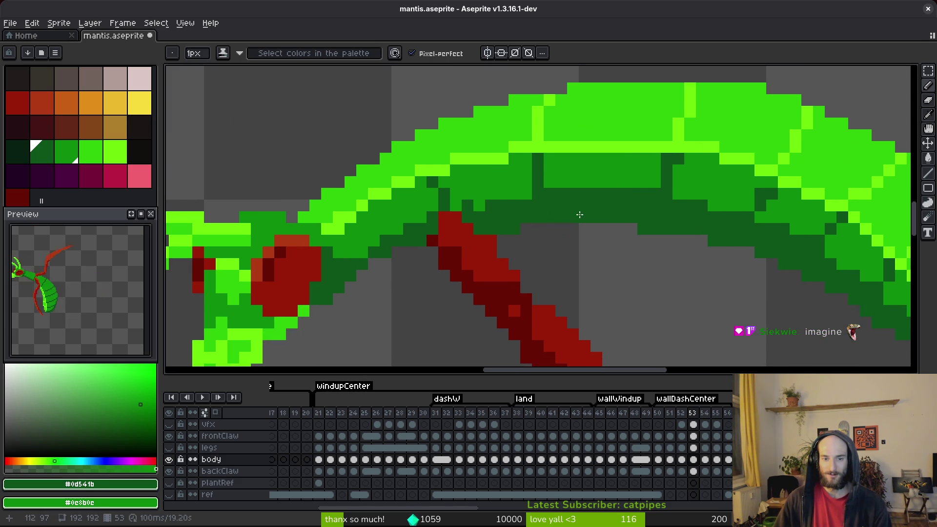
{"action": "scroll", "coordinate": [679, 267], "scroll_direction": "down", "scroll_amount": 5}
{"action": "key", "text": "ctrl+s"}
Draw two more dark-green pixels on the body and save.
{"action": "scroll", "coordinate": [635, 239], "scroll_direction": "up", "scroll_amount": 2}
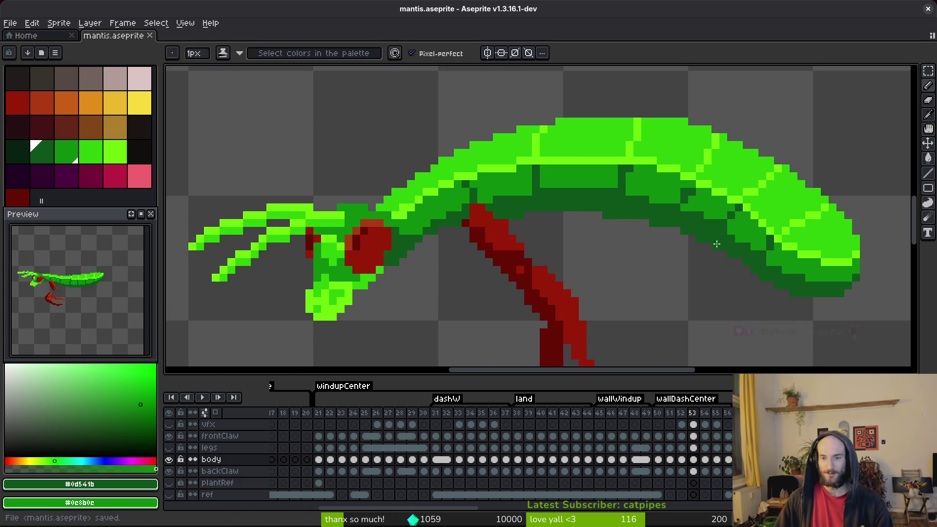
{"action": "scroll", "coordinate": [733, 260], "scroll_direction": "up", "scroll_amount": 1}
{"action": "left_click", "coordinate": [749, 214]}
{"action": "scroll", "coordinate": [796, 263], "scroll_direction": "down", "scroll_amount": 2}
{"action": "scroll", "coordinate": [766, 269], "scroll_direction": "up", "scroll_amount": 2}
{"action": "left_click", "coordinate": [774, 247]}
{"action": "scroll", "coordinate": [762, 249], "scroll_direction": "down", "scroll_amount": 2}
{"action": "key", "text": "ctrl+s"}
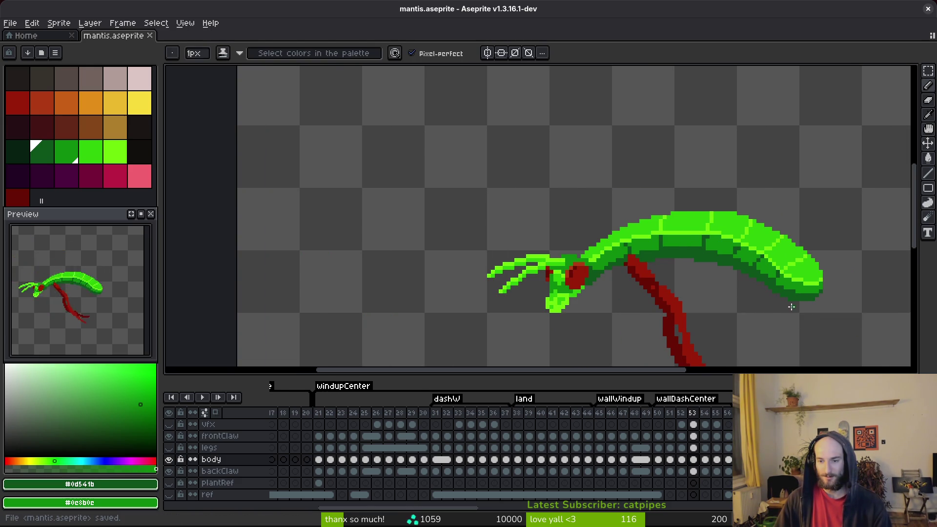
Bring the red leg into view, switch to the eraser and save.
{"action": "scroll", "coordinate": [708, 301], "scroll_direction": "down", "scroll_amount": 1}
{"action": "scroll", "coordinate": [681, 299], "scroll_direction": "up", "scroll_amount": 1}
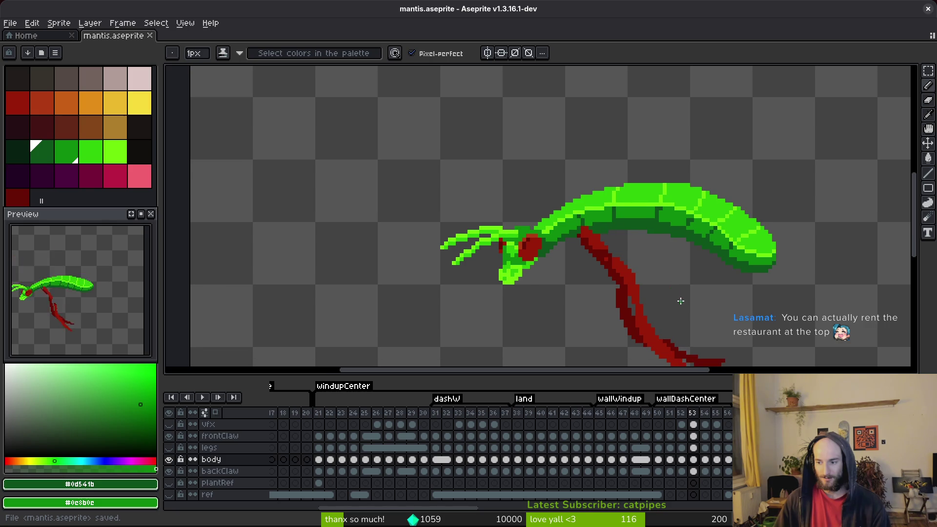
{"action": "left_click_drag", "start_coordinate": [680, 299], "coordinate": [663, 289]}
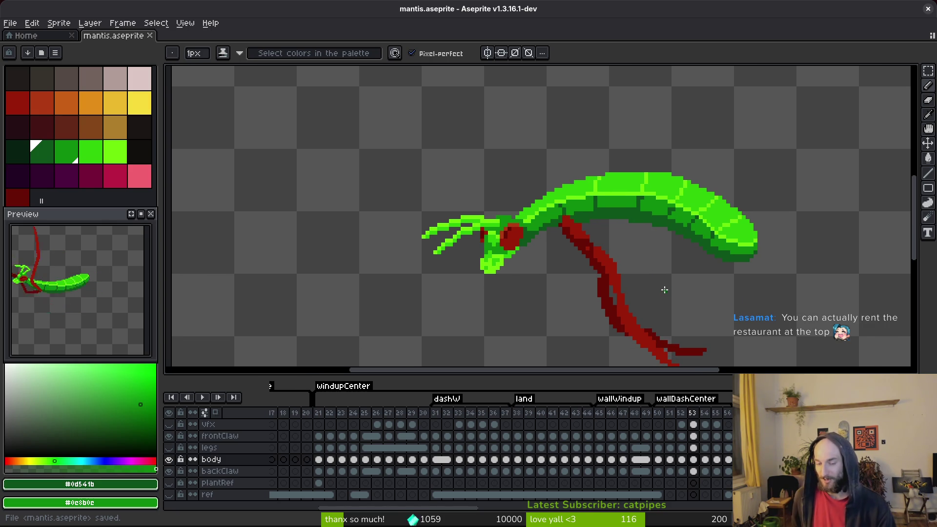
{"action": "key", "text": "e"}
{"action": "scroll", "coordinate": [629, 249], "scroll_direction": "up", "scroll_amount": 2}
{"action": "key", "text": "ctrl+s"}
{"action": "scroll", "coordinate": [696, 222], "scroll_direction": "right", "scroll_amount": 2}
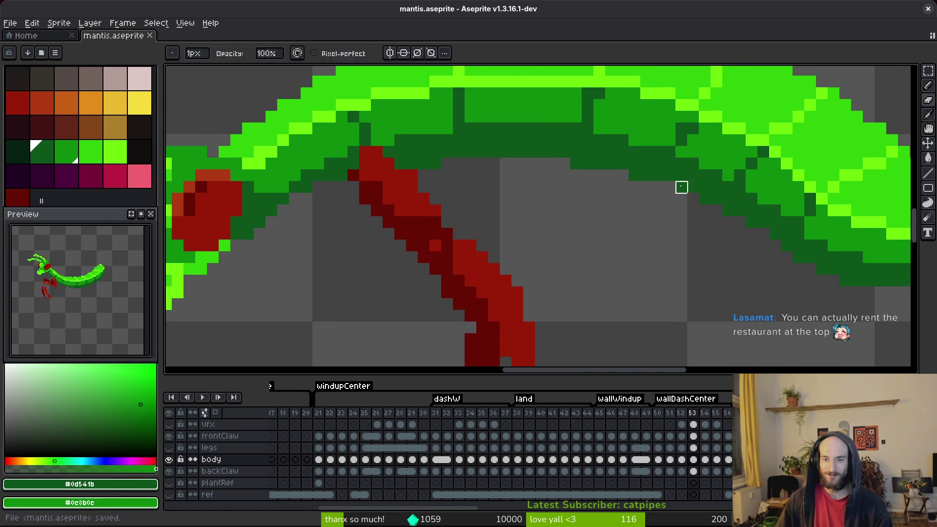
Return to the pencil and paint an abdomen pixel in mid-green #0c8b0c, then save.
{"action": "key", "text": "b"}
{"action": "left_click_drag", "start_coordinate": [737, 278], "coordinate": [660, 268]}
{"action": "scroll", "coordinate": [660, 267], "scroll_direction": "down", "scroll_amount": 4}
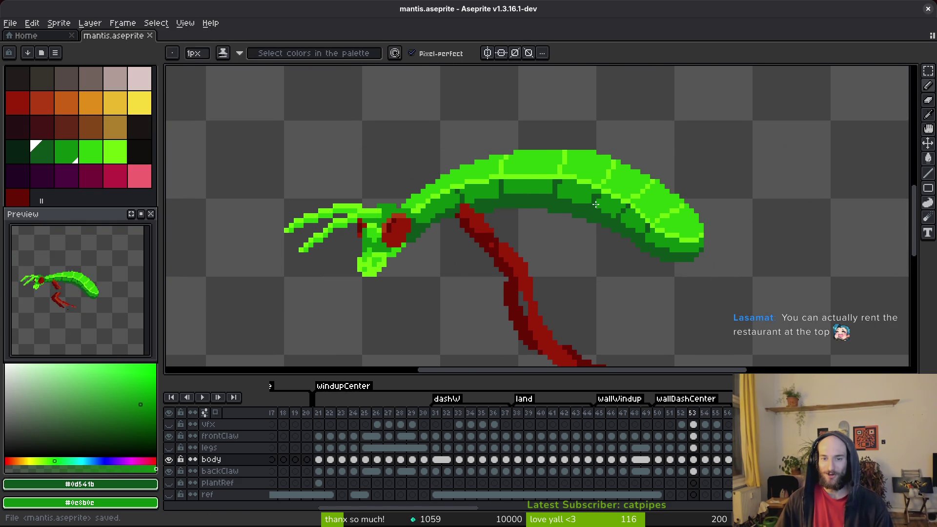
{"action": "scroll", "coordinate": [596, 205], "scroll_direction": "up", "scroll_amount": 3}
{"action": "left_click", "coordinate": [602, 175]}
{"action": "left_click", "coordinate": [617, 192], "text": "alt"}
{"action": "key", "text": "ctrl+s"}
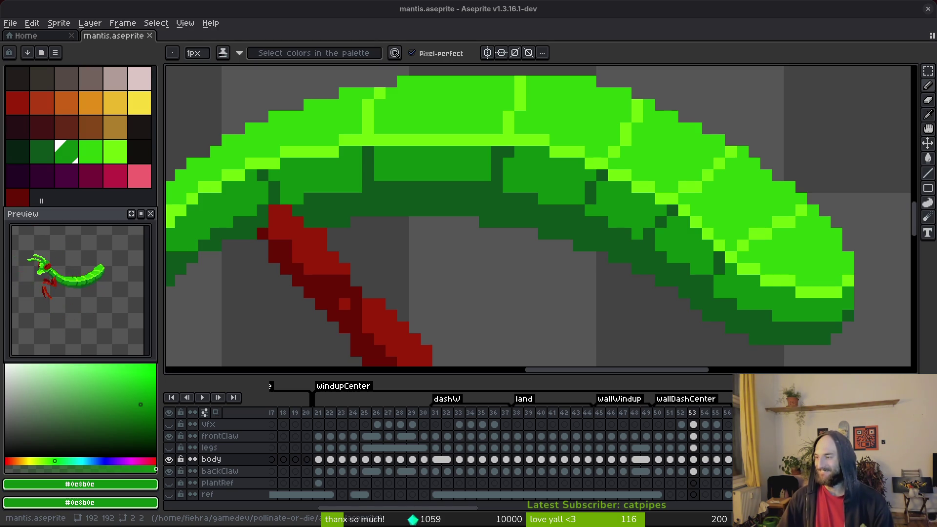
Bring up the window overview with the Super key to reach the city-view video clip.
{"action": "key", "text": "super"}
{"action": "key", "text": "super"}
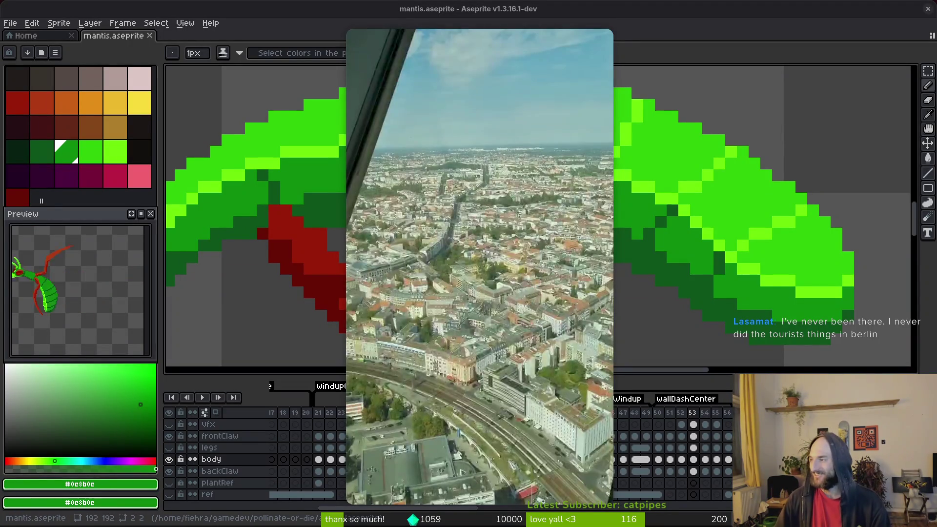
Move the player aside, play the city clip twice, then close the player.
{"action": "left_click_drag", "start_coordinate": [440, 39], "coordinate": [413, 18]}
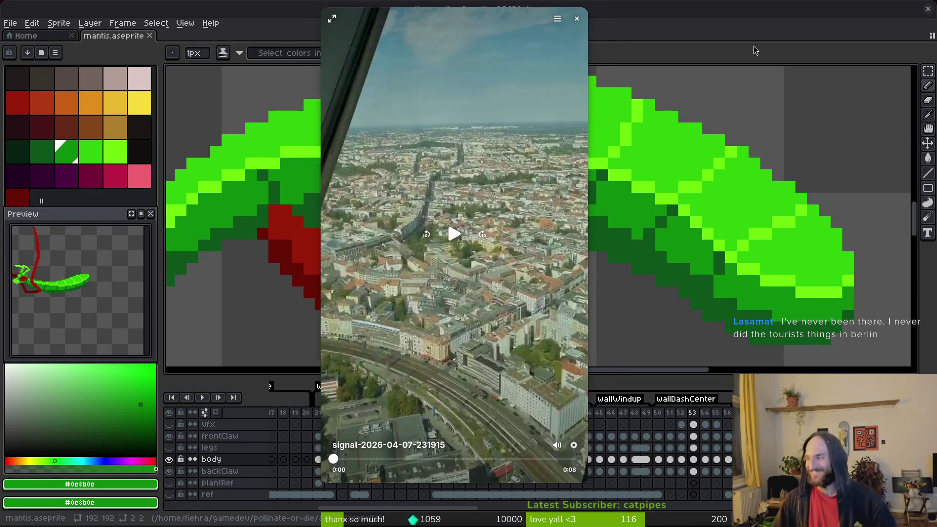
{"action": "left_click", "coordinate": [458, 235]}
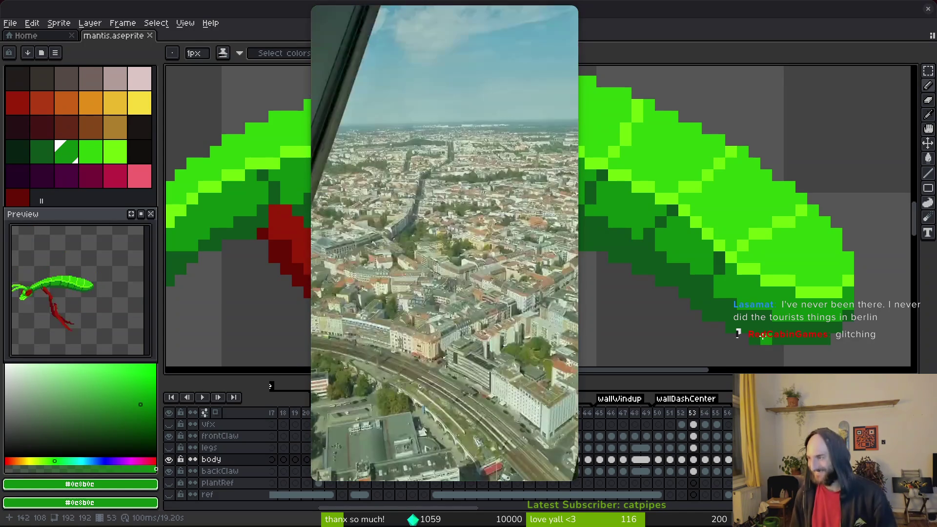
{"action": "mouse_move", "coordinate": [437, 218]}
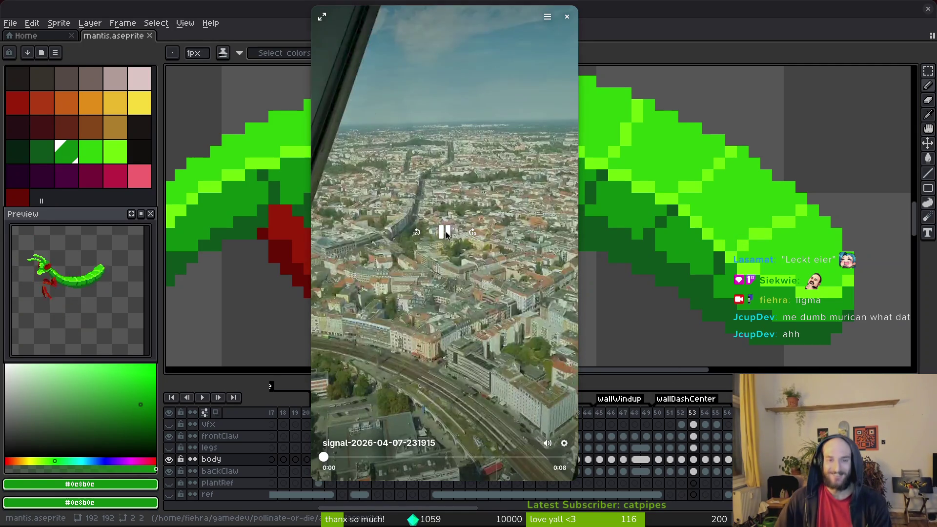
{"action": "left_click", "coordinate": [447, 232]}
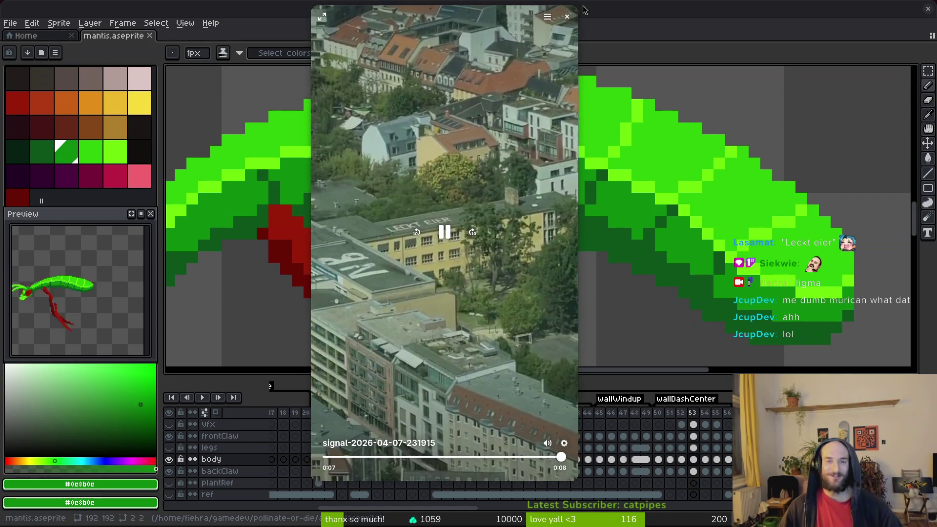
{"action": "left_click", "coordinate": [568, 17]}
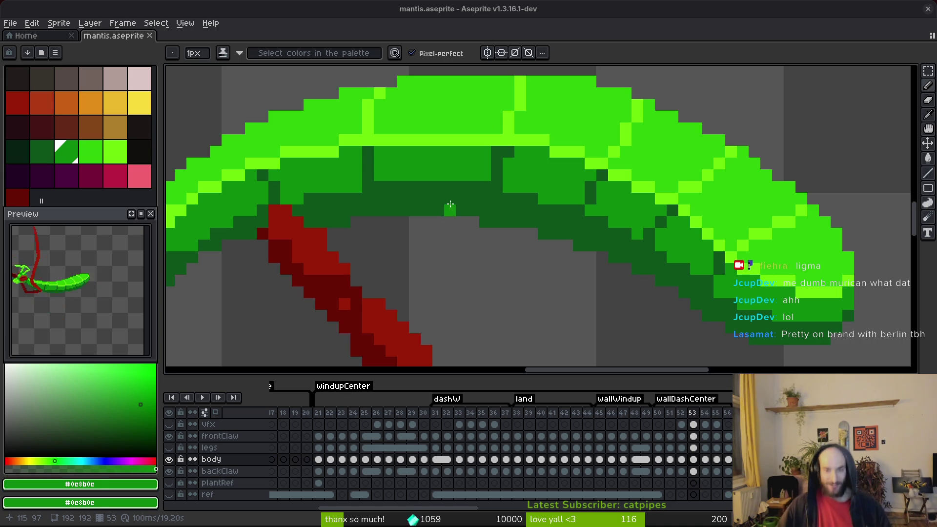
Pick the dark green #0d541b as the drawing colour and save the sprite.
{"action": "scroll", "coordinate": [398, 255], "scroll_direction": "left", "scroll_amount": 3}
{"action": "scroll", "coordinate": [398, 255], "scroll_direction": "down", "scroll_amount": 1}
{"action": "left_click", "coordinate": [324, 193], "text": "alt"}
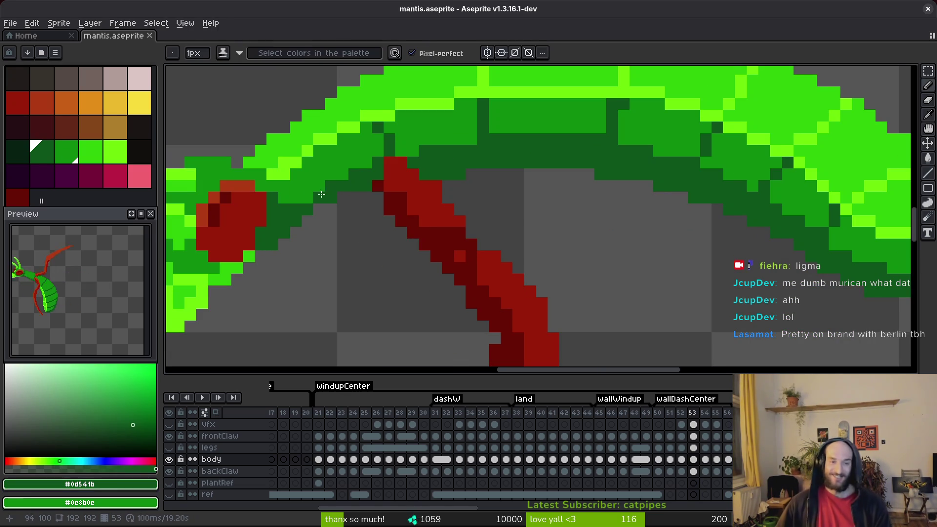
{"action": "key", "text": "ctrl+s"}
Switch the drawing colour to bright green #2fc809 and save again.
{"action": "scroll", "coordinate": [328, 210], "scroll_direction": "up", "scroll_amount": 2}
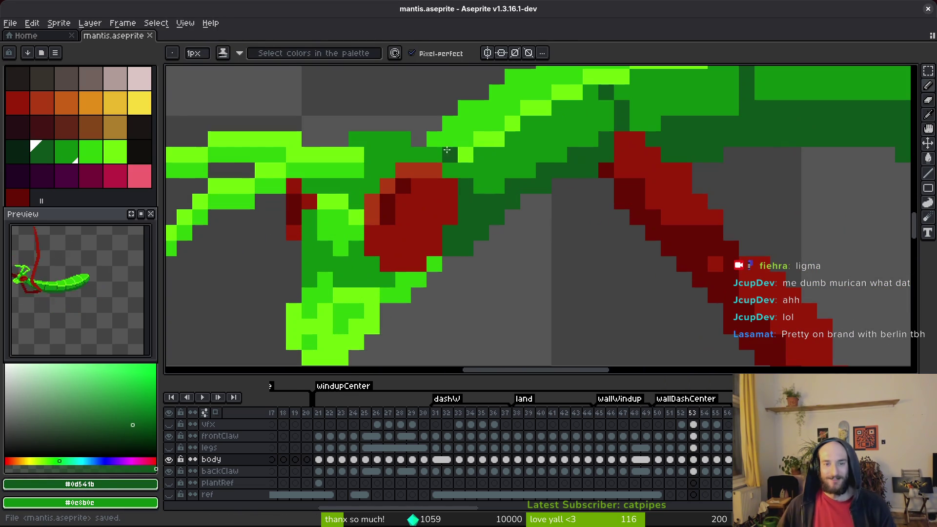
{"action": "left_click", "coordinate": [441, 143], "text": "alt"}
{"action": "key", "text": "ctrl+s"}
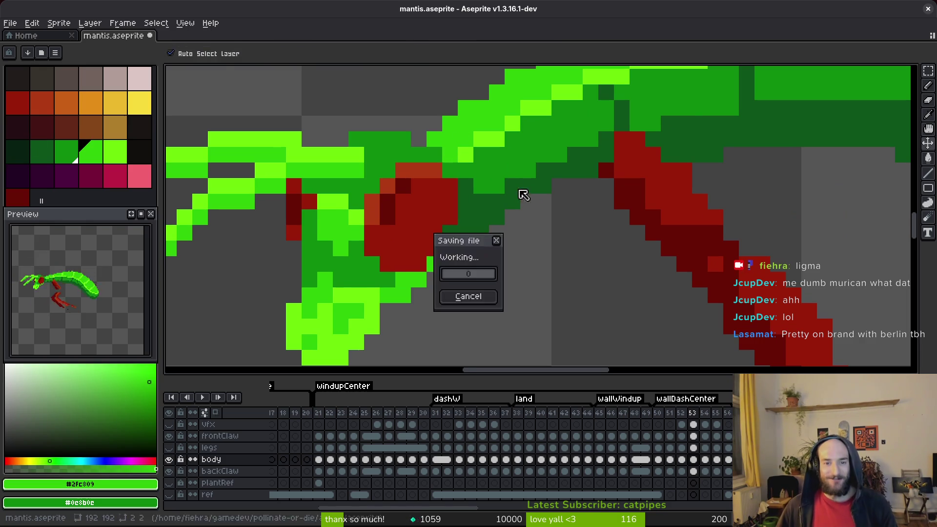
{"action": "scroll", "coordinate": [513, 201], "scroll_direction": "down", "scroll_amount": 3}
{"action": "key", "text": "ctrl+s"}
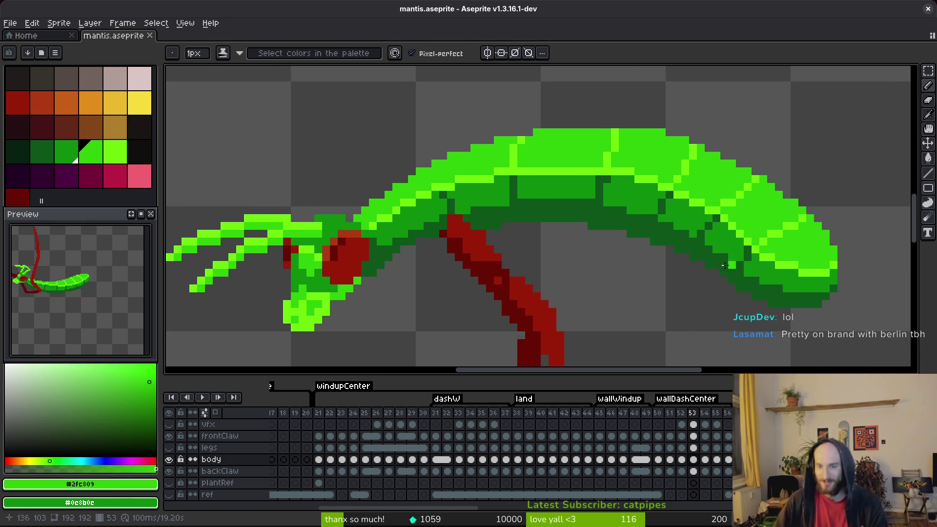
Sample mid-green #0c8b0c from the mantis and paint a claw pixel with it.
{"action": "scroll", "coordinate": [597, 198], "scroll_direction": "up", "scroll_amount": 2}
{"action": "left_click", "coordinate": [585, 184], "text": "alt"}
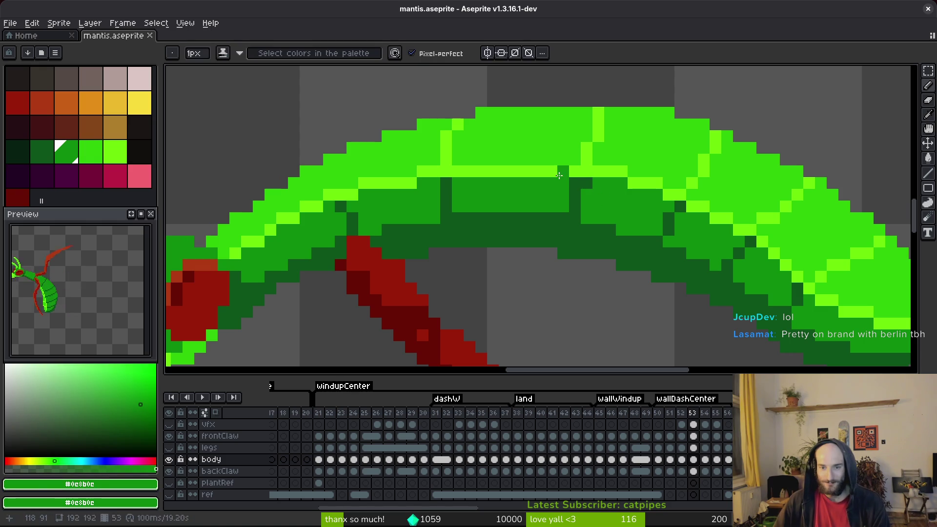
{"action": "key", "text": "ctrl+s"}
{"action": "scroll", "coordinate": [573, 205], "scroll_direction": "down", "scroll_amount": 2}
{"action": "scroll", "coordinate": [578, 235], "scroll_direction": "up", "scroll_amount": 1}
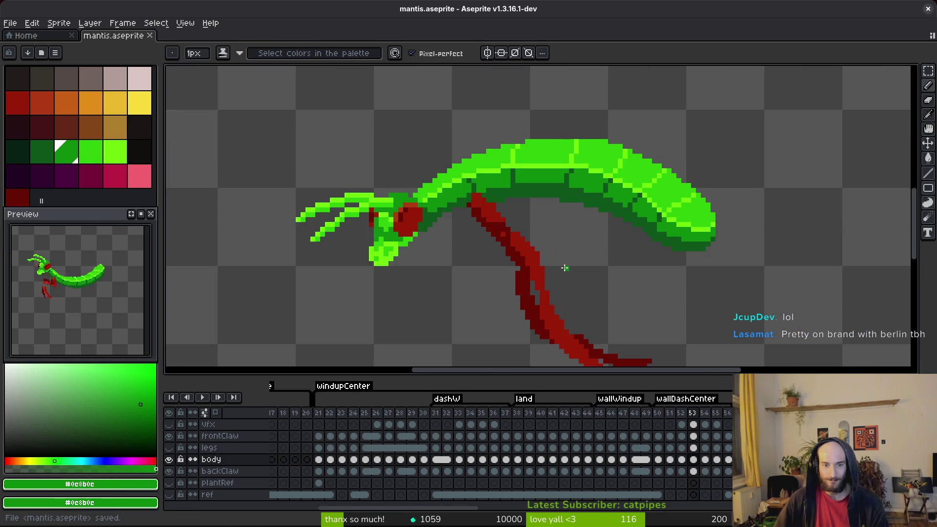
{"action": "scroll", "coordinate": [437, 210], "scroll_direction": "up", "scroll_amount": 4}
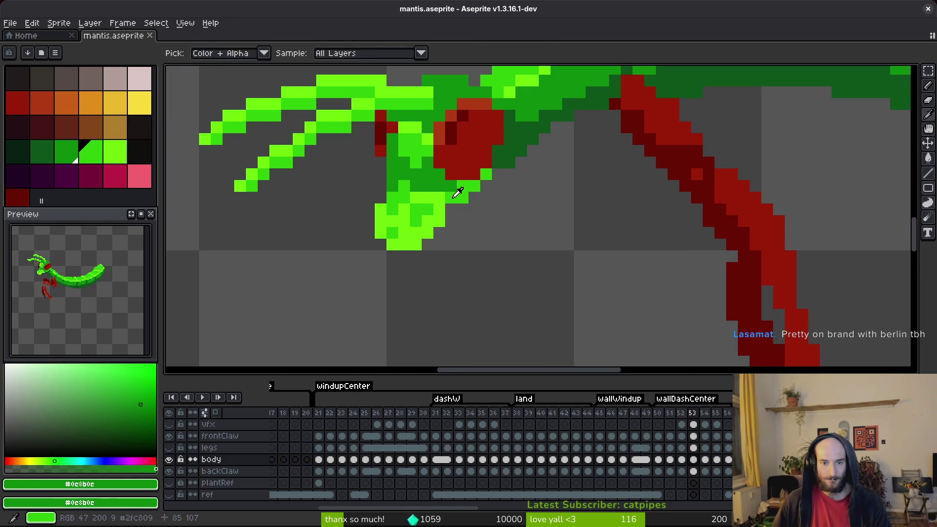
{"action": "left_click", "coordinate": [455, 194], "text": "alt"}
{"action": "left_click", "coordinate": [483, 210]}
Paint a bright green pixel on the mantis head and save.
{"action": "scroll", "coordinate": [481, 206], "scroll_direction": "down", "scroll_amount": 3}
{"action": "scroll", "coordinate": [473, 216], "scroll_direction": "up", "scroll_amount": 1}
{"action": "scroll", "coordinate": [473, 216], "scroll_direction": "up", "scroll_amount": 1}
{"action": "left_click", "coordinate": [471, 215], "text": "alt"}
{"action": "left_click", "coordinate": [511, 226]}
{"action": "key", "text": "ctrl+s"}
Repaint two head pixels in dark green sampled from the body.
{"action": "scroll", "coordinate": [461, 177], "scroll_direction": "up", "scroll_amount": 2}
{"action": "left_click", "coordinate": [461, 178], "text": "alt"}
{"action": "left_click", "coordinate": [461, 198]}
{"action": "left_click", "coordinate": [450, 200]}
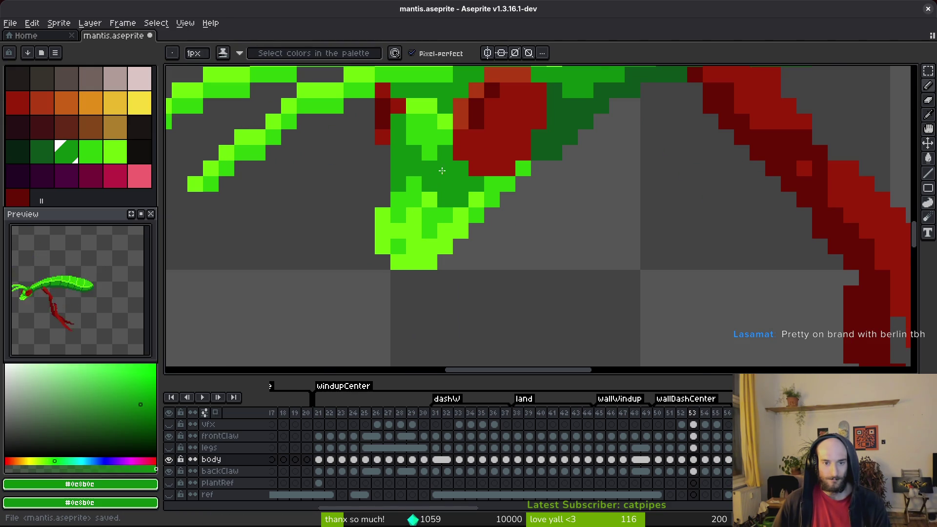
{"action": "scroll", "coordinate": [488, 215], "scroll_direction": "down", "scroll_amount": 3}
Save mantis.aseprite and flip between frames 52 and 53 to compare poses.
{"action": "key", "text": "v"}
{"action": "scroll", "coordinate": [508, 231], "scroll_direction": "down", "scroll_amount": 2}
{"action": "key", "text": "i"}
{"action": "key", "text": "ctrl+s"}
{"action": "key", "text": "comma"}
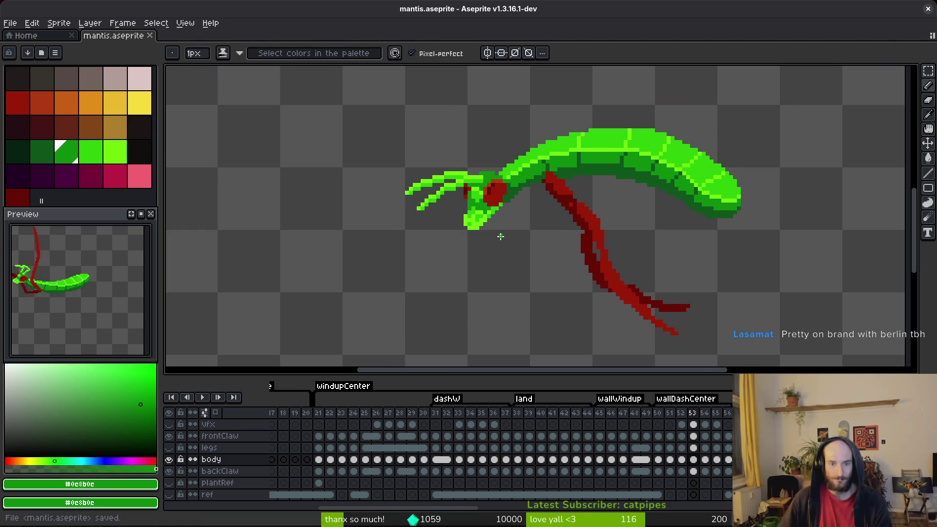
{"action": "scroll", "coordinate": [506, 232], "scroll_direction": "up", "scroll_amount": 1}
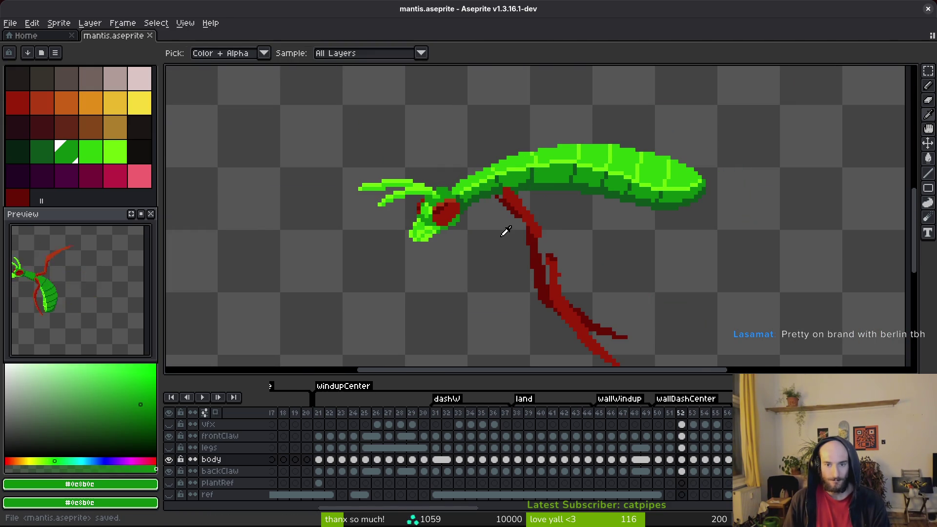
{"action": "key", "text": "period"}
{"action": "key", "text": "period"}
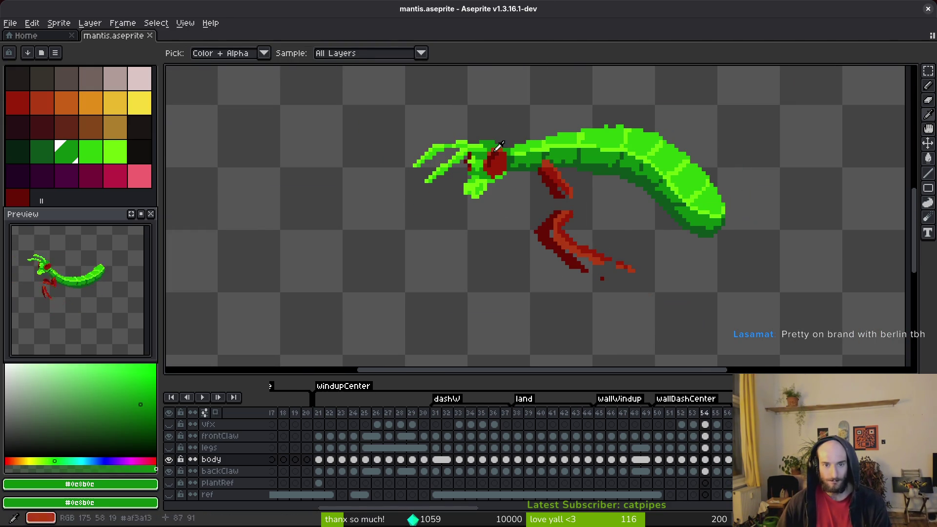
On frame 54, erase the stray pixel at the claw tip.
{"action": "key", "text": "b"}
{"action": "scroll", "coordinate": [462, 142], "scroll_direction": "up", "scroll_amount": 3}
{"action": "scroll", "coordinate": [461, 142], "scroll_direction": "up", "scroll_amount": 2}
{"action": "left_click", "coordinate": [414, 143], "text": "alt"}
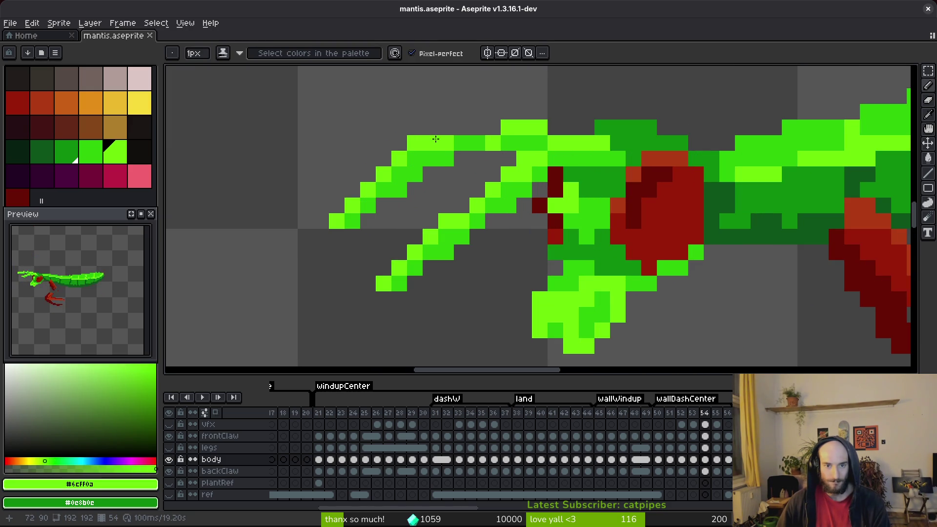
{"action": "key", "text": "e"}
{"action": "left_click", "coordinate": [415, 143]}
{"action": "key", "text": "b"}
Add bright-green edge pixels along the claw top, tidy the lower claw, and save.
{"action": "left_click", "coordinate": [462, 127]}
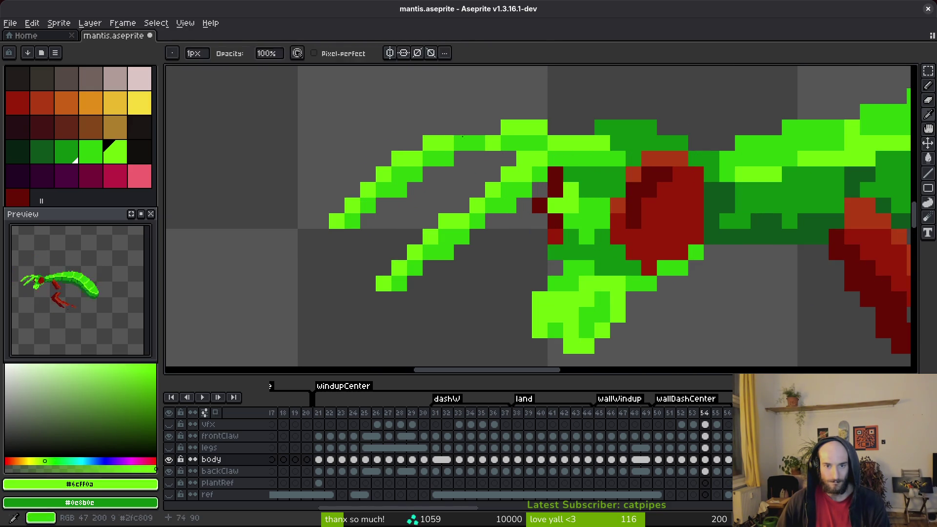
{"action": "left_click_drag", "start_coordinate": [478, 128], "coordinate": [493, 127]}
{"action": "left_click", "coordinate": [503, 139], "text": "alt"}
{"action": "key", "text": "ctrl+s"}
{"action": "left_click", "coordinate": [522, 174]}
{"action": "key", "text": "e"}
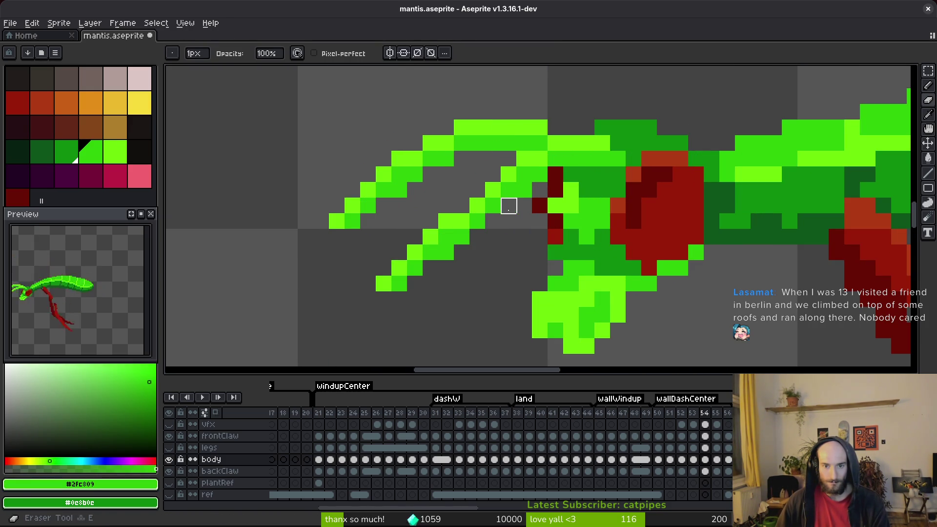
{"action": "left_click", "coordinate": [446, 252]}
{"action": "key", "text": "ctrl+s"}
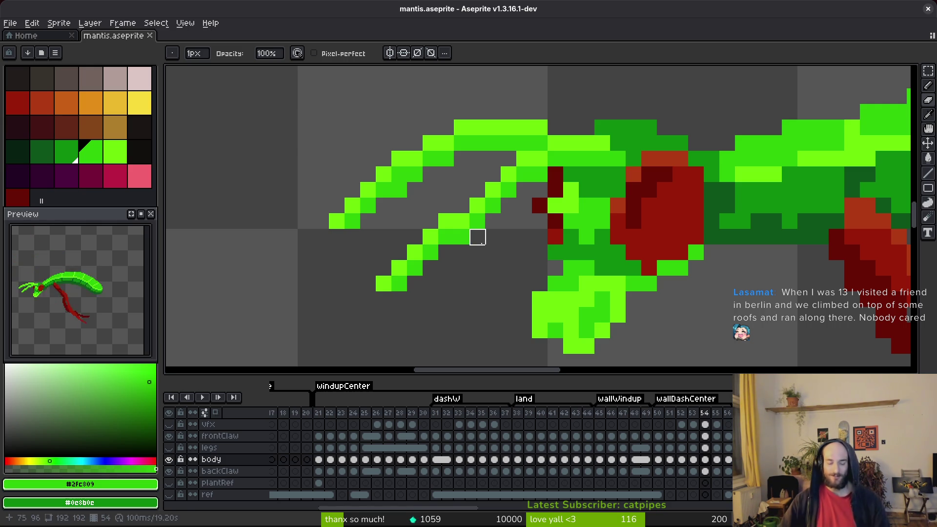
Lasso the lower inner claw segment, shift it right, deselect, and save.
{"action": "key", "text": "shift+w"}
{"action": "mouse_move", "coordinate": [446, 200]}
{"action": "left_mouse_down"}
{"action": "mouse_move", "coordinate": [449, 263]}
{"action": "mouse_move", "coordinate": [430, 293]}
{"action": "mouse_move", "coordinate": [431, 271]}
{"action": "left_mouse_up"}
{"action": "key", "text": "Return"}
{"action": "key", "text": "ctrl+s"}
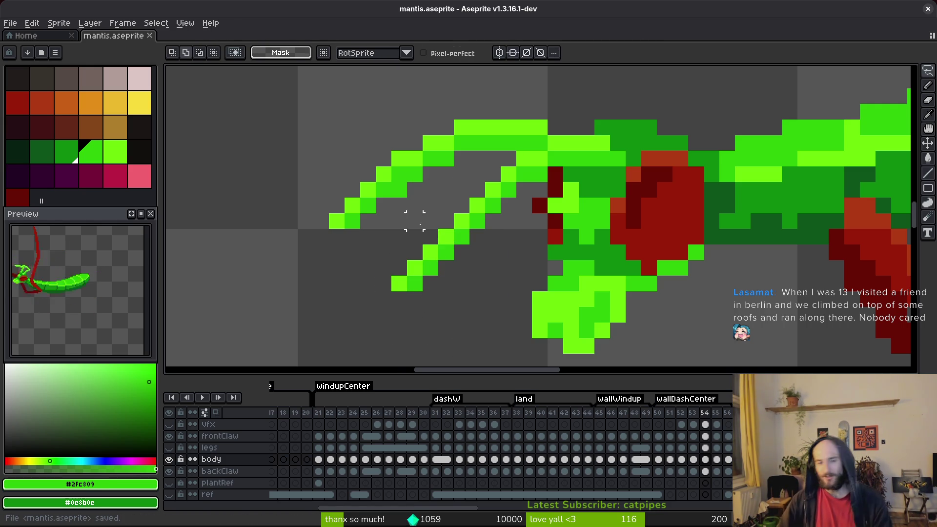
{"action": "mouse_move", "coordinate": [444, 238]}
{"action": "left_mouse_down"}
{"action": "mouse_move", "coordinate": [351, 337]}
{"action": "mouse_move", "coordinate": [456, 222]}
{"action": "mouse_move", "coordinate": [381, 293]}
{"action": "mouse_move", "coordinate": [429, 215]}
{"action": "left_mouse_up"}
{"action": "key", "text": "ctrl+d"}
{"action": "left_click_drag", "start_coordinate": [415, 263], "coordinate": [431, 264]}
{"action": "key", "text": "ctrl+d"}
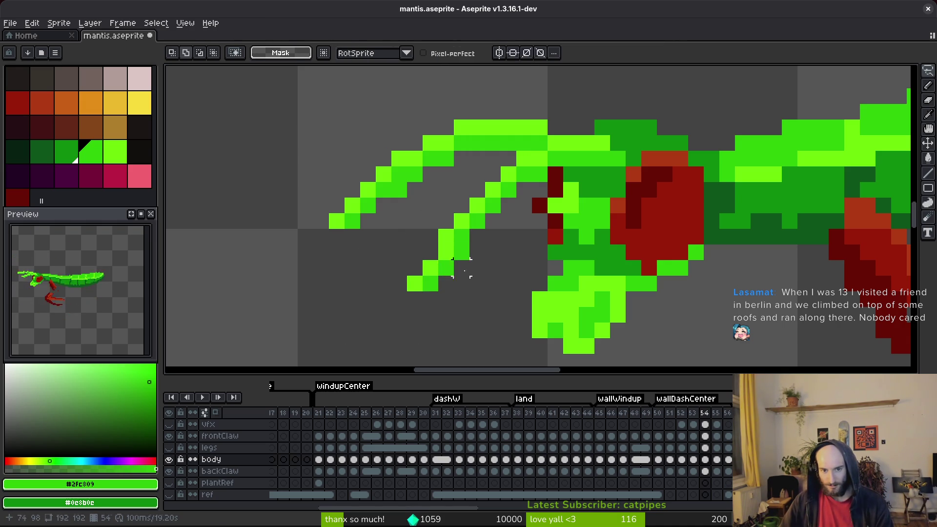
{"action": "scroll", "coordinate": [477, 268], "scroll_direction": "down", "scroll_amount": 1}
{"action": "key", "text": "ctrl+s"}
Play the animation preview to review the reshaped claw, then stop it.
{"action": "scroll", "coordinate": [469, 273], "scroll_direction": "up", "scroll_amount": 1}
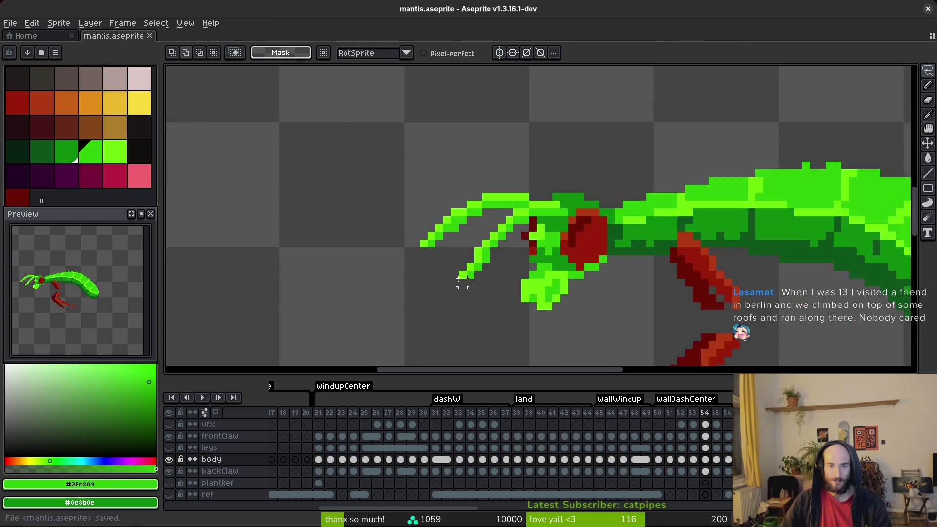
{"action": "scroll", "coordinate": [464, 270], "scroll_direction": "down", "scroll_amount": 1}
{"action": "key", "text": "0"}
{"action": "key", "text": "b"}
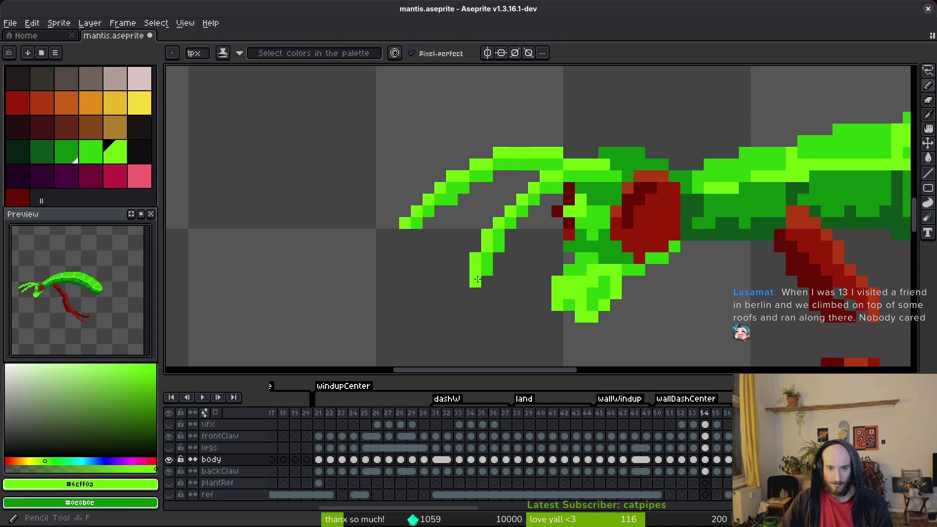
{"action": "scroll", "coordinate": [515, 270], "scroll_direction": "down", "scroll_amount": 3}
{"action": "key", "text": "i"}
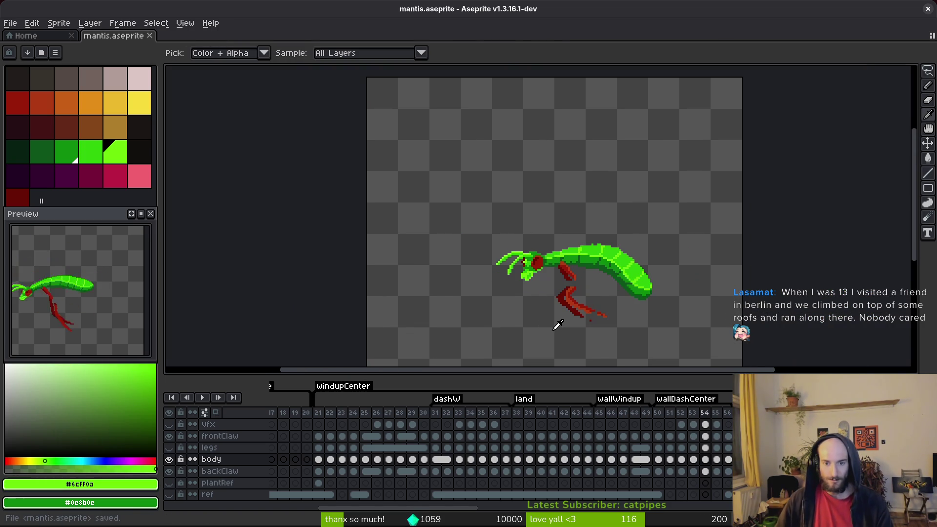
{"action": "key", "text": "Return"}
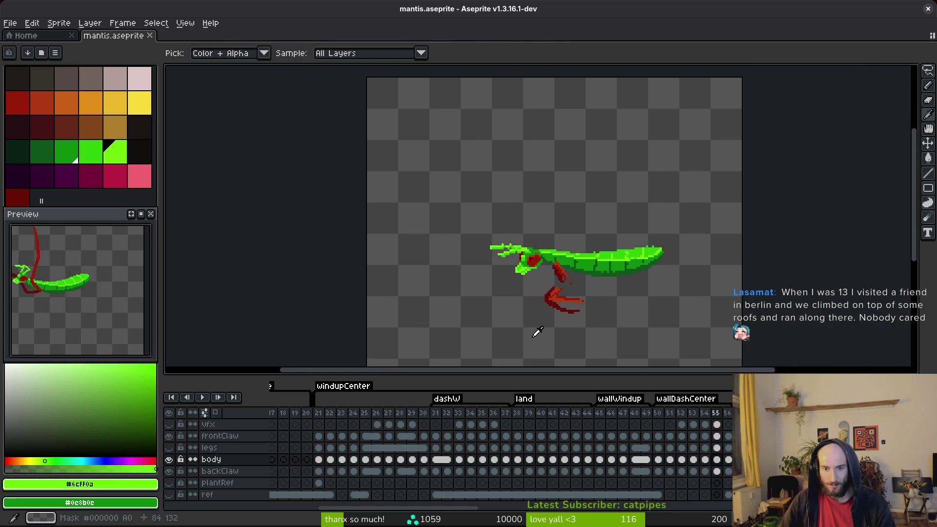
{"action": "key", "text": "b"}
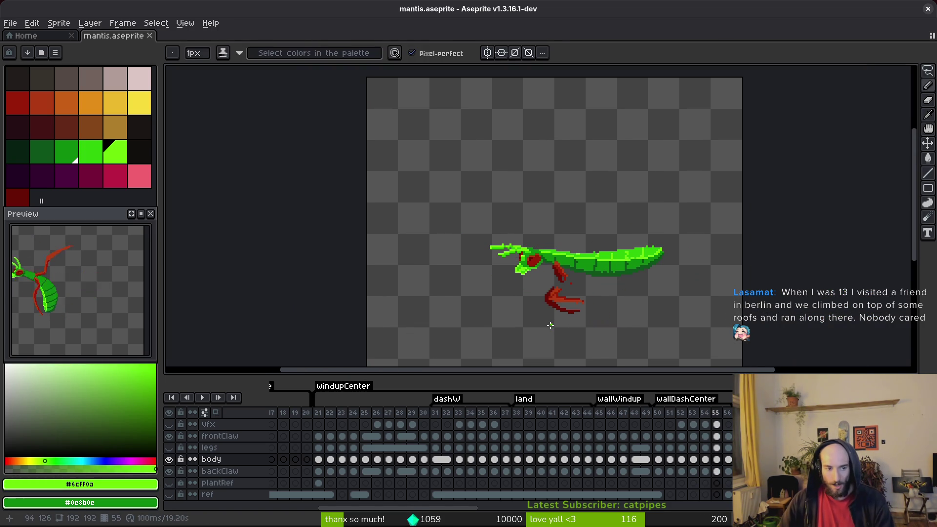
{"action": "scroll", "coordinate": [548, 263], "scroll_direction": "up", "scroll_amount": 9}
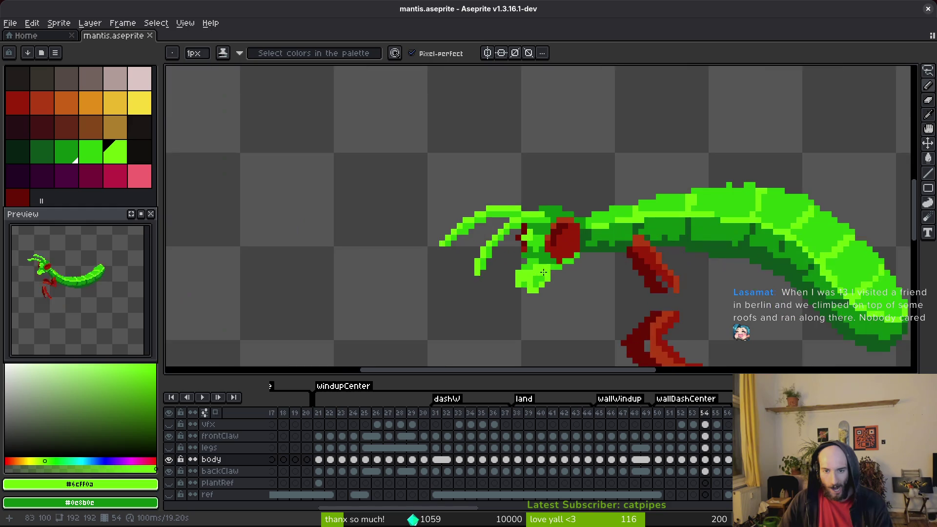
Paint a dark red pixel beside the claw and select the brighter red swatch.
{"action": "left_click", "coordinate": [480, 201], "text": "alt"}
{"action": "left_click", "coordinate": [487, 205]}
{"action": "left_click", "coordinate": [487, 237], "text": "alt"}
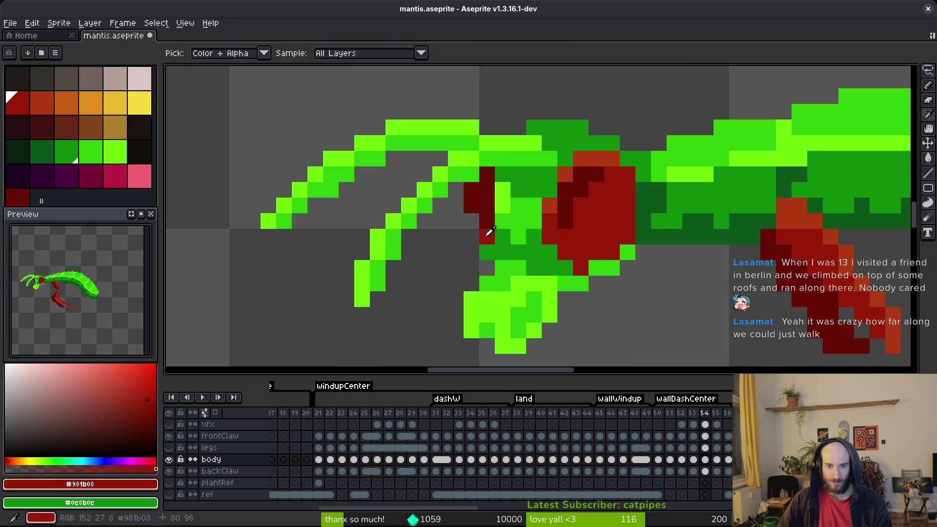
{"action": "scroll", "coordinate": [503, 223], "scroll_direction": "down", "scroll_amount": 3}
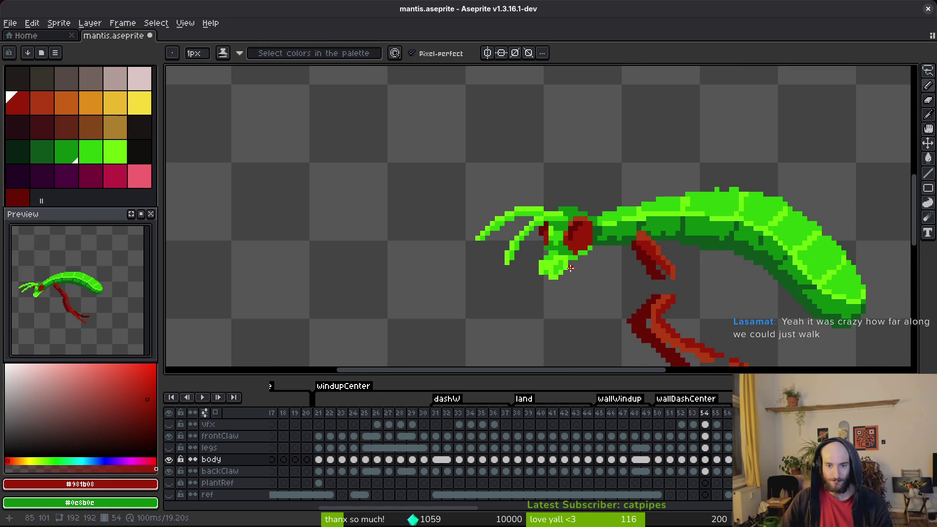
{"action": "scroll", "coordinate": [539, 239], "scroll_direction": "up", "scroll_amount": 3}
Add orange-red highlight pixels along the neck edge and save.
{"action": "left_click", "coordinate": [636, 185], "text": "alt"}
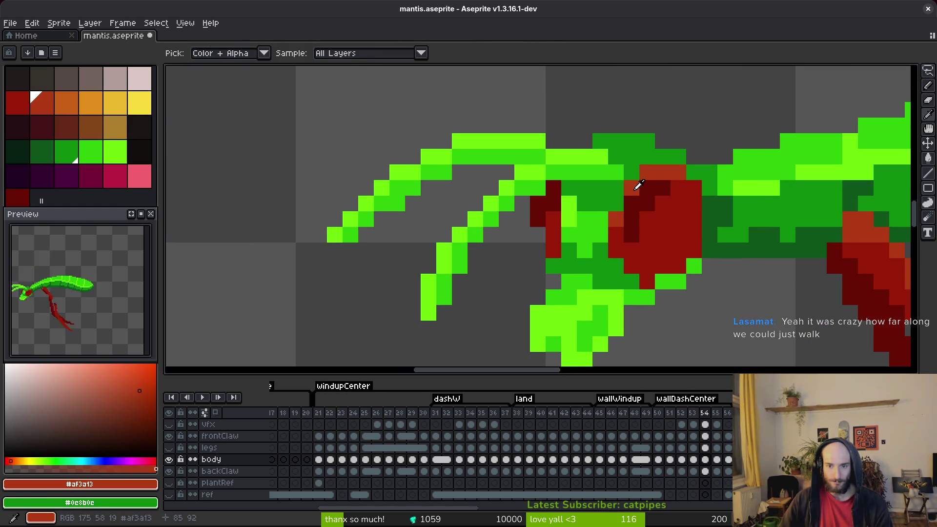
{"action": "left_click", "coordinate": [553, 187]}
{"action": "left_click", "coordinate": [548, 203], "text": "alt"}
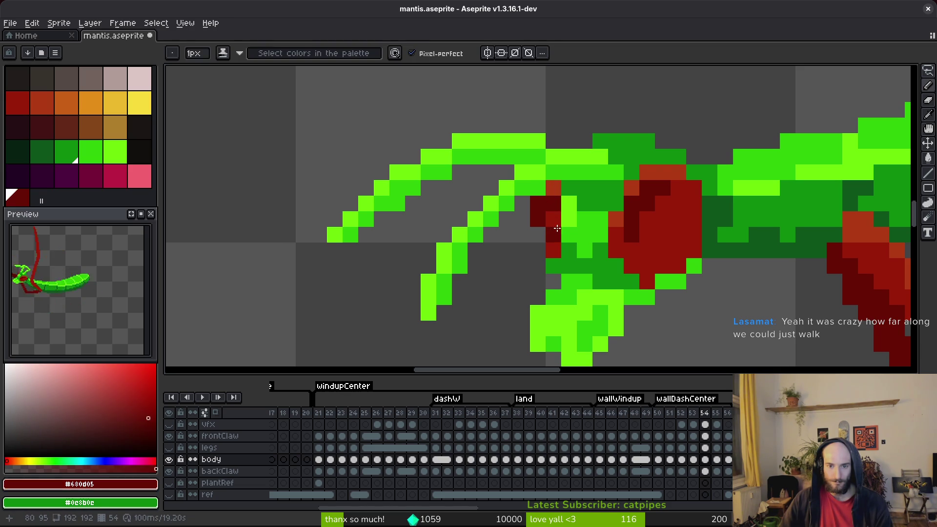
{"action": "left_click", "coordinate": [537, 205], "text": "alt"}
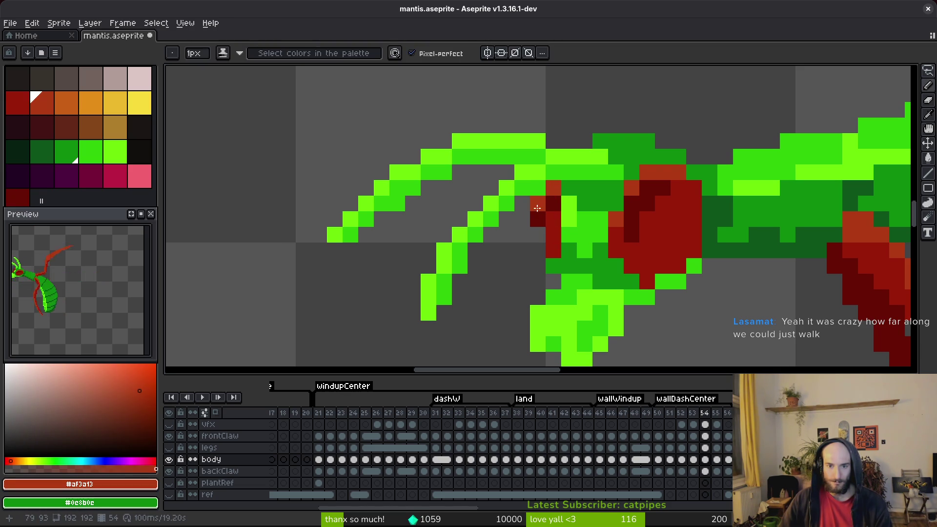
{"action": "left_click", "coordinate": [560, 221], "text": "alt"}
{"action": "left_click", "coordinate": [561, 203], "text": "alt"}
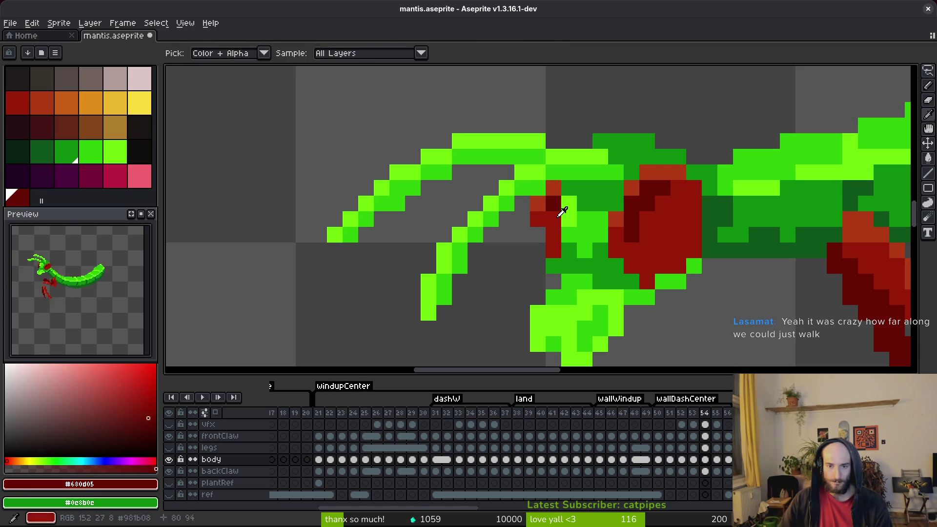
{"action": "scroll", "coordinate": [554, 235], "scroll_direction": "down", "scroll_amount": 3}
{"action": "key", "text": "ctrl+s"}
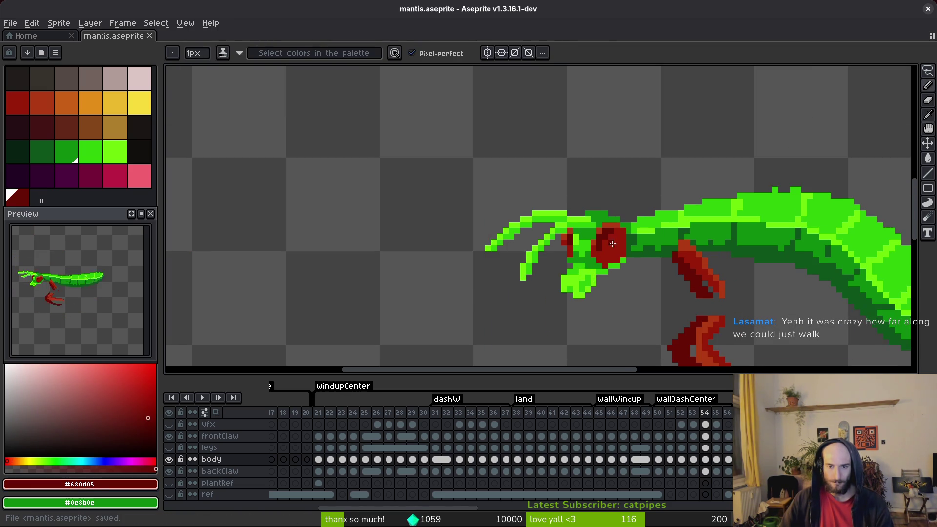
Repaint the dark eye pixels in middle red and orange-red, then save.
{"action": "scroll", "coordinate": [576, 222], "scroll_direction": "up", "scroll_amount": 3}
{"action": "left_click", "coordinate": [594, 244], "text": "alt"}
{"action": "left_click", "coordinate": [577, 230]}
{"action": "left_click", "coordinate": [593, 214]}
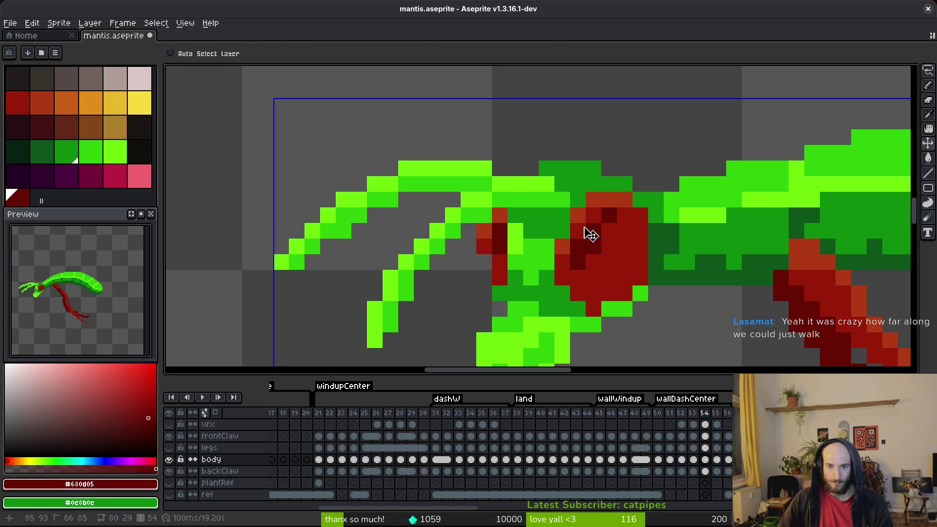
{"action": "key", "text": "ctrl+s"}
{"action": "left_click", "coordinate": [581, 212], "text": "alt"}
{"action": "left_click", "coordinate": [584, 210]}
{"action": "left_click", "coordinate": [578, 231]}
{"action": "scroll", "coordinate": [583, 240], "scroll_direction": "down", "scroll_amount": 2}
{"action": "key", "text": "ctrl+s"}
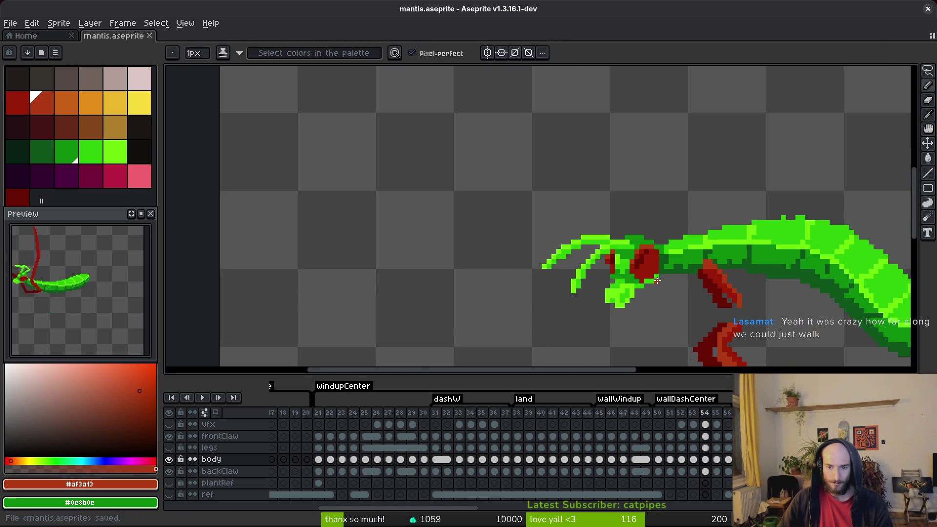
Add a middle-red pixel to the eye edge and save.
{"action": "scroll", "coordinate": [609, 285], "scroll_direction": "up", "scroll_amount": 2}
{"action": "left_click", "coordinate": [655, 256], "text": "alt"}
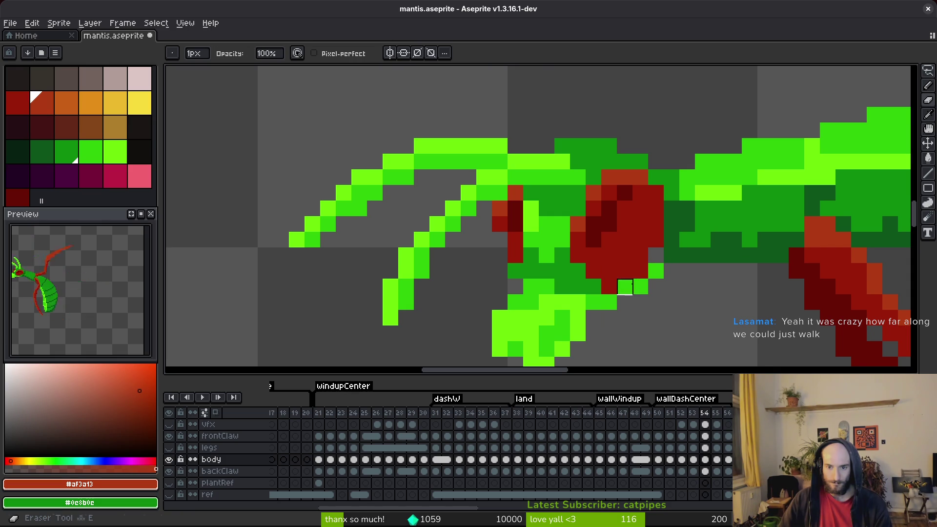
{"action": "left_click", "coordinate": [624, 283]}
{"action": "key", "text": "ctrl+s"}
{"action": "scroll", "coordinate": [684, 283], "scroll_direction": "down", "scroll_amount": 2}
{"action": "scroll", "coordinate": [669, 291], "scroll_direction": "up", "scroll_amount": 2}
Erase the pixels under the head and repaint them dark green.
{"action": "mouse_move", "coordinate": [614, 289]}
{"action": "left_mouse_down"}
{"action": "mouse_move", "coordinate": [619, 272]}
{"action": "mouse_move", "coordinate": [669, 228]}
{"action": "mouse_move", "coordinate": [620, 261]}
{"action": "left_mouse_up"}
{"action": "scroll", "coordinate": [693, 261], "scroll_direction": "up", "scroll_amount": 1}
{"action": "left_click", "coordinate": [657, 215], "text": "alt"}
{"action": "key", "text": "b"}
Fill the head's underside with medium green.
{"action": "left_click", "coordinate": [537, 286], "text": "alt"}
{"action": "left_click", "coordinate": [611, 263]}
{"action": "mouse_move", "coordinate": [564, 287]}
{"action": "left_mouse_down"}
{"action": "mouse_move", "coordinate": [624, 268]}
{"action": "mouse_move", "coordinate": [573, 316]}
{"action": "left_mouse_up"}
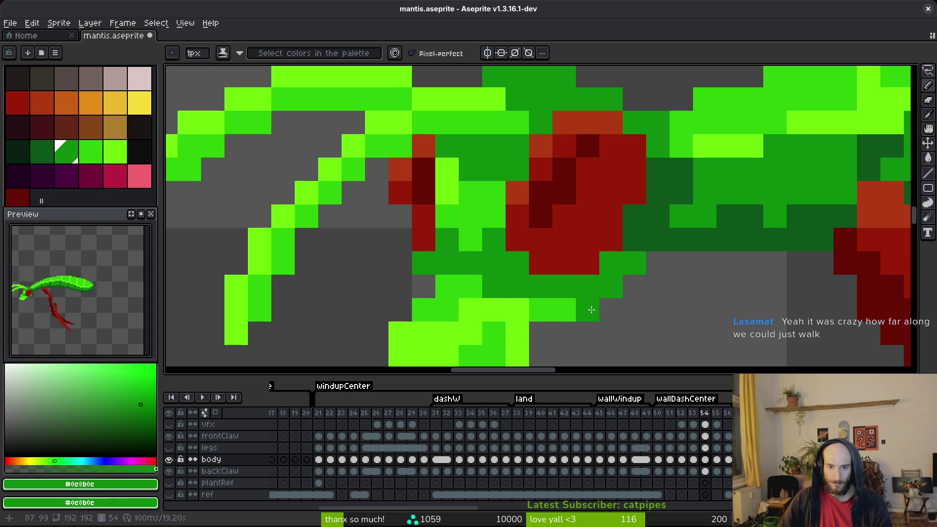
{"action": "scroll", "coordinate": [575, 311], "scroll_direction": "down", "scroll_amount": 1}
{"action": "scroll", "coordinate": [573, 247], "scroll_direction": "up", "scroll_amount": 1}
Add bright green pixels to the jaw, head and claw.
{"action": "left_click", "coordinate": [537, 249], "text": "alt"}
{"action": "left_click", "coordinate": [573, 247]}
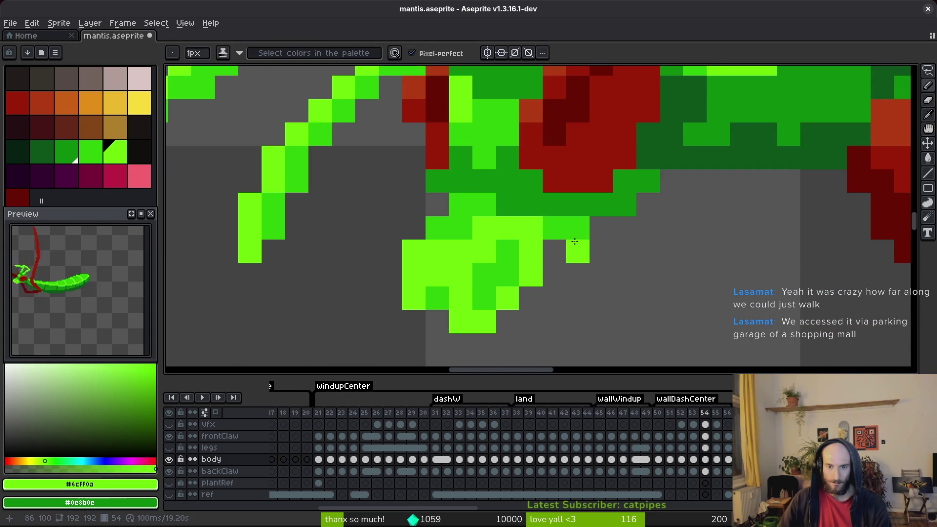
{"action": "left_click_drag", "start_coordinate": [577, 229], "coordinate": [555, 252]}
{"action": "left_click", "coordinate": [437, 205]}
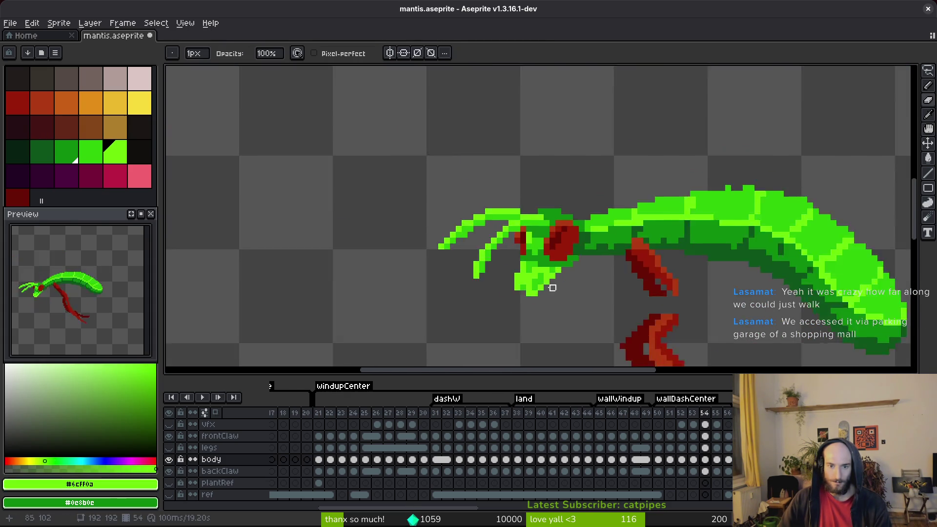
{"action": "scroll", "coordinate": [412, 272], "scroll_direction": "down", "scroll_amount": 3}
{"action": "scroll", "coordinate": [489, 215], "scroll_direction": "up", "scroll_amount": 3}
Paint the claw edge bright green #6cff0a and fill claw and head spots medium green.
{"action": "left_click", "coordinate": [504, 203], "text": "alt"}
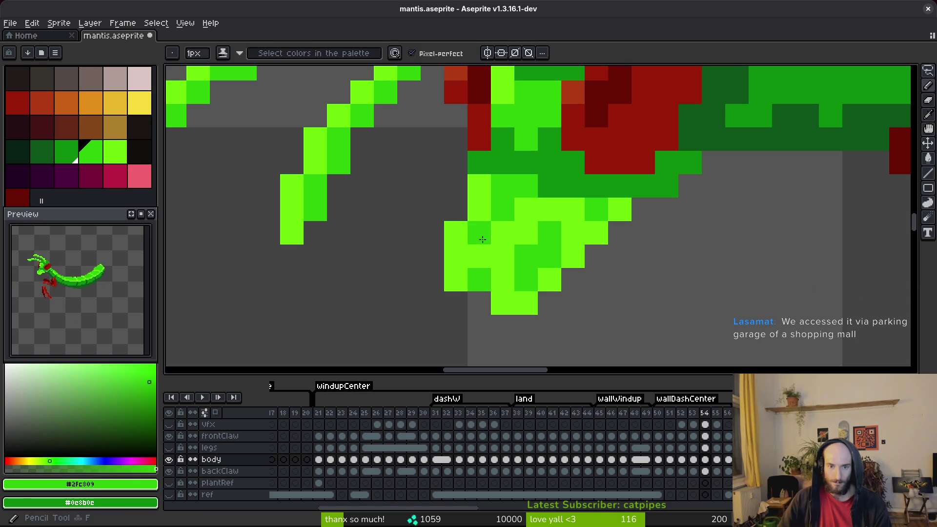
{"action": "left_click", "coordinate": [480, 257]}
{"action": "left_click", "coordinate": [503, 256], "text": "alt"}
{"action": "left_click_drag", "start_coordinate": [480, 303], "coordinate": [481, 275]}
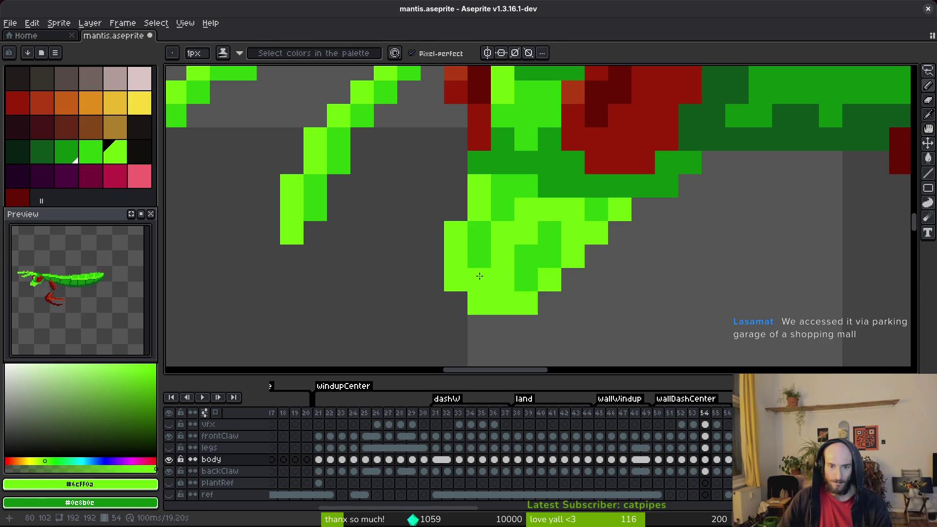
{"action": "left_click", "coordinate": [484, 264], "text": "alt"}
{"action": "left_click", "coordinate": [504, 278]}
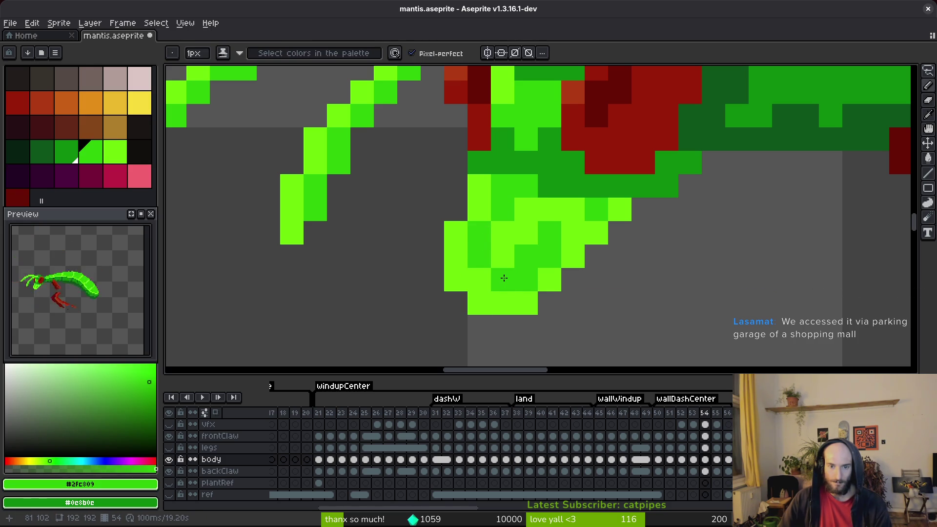
{"action": "scroll", "coordinate": [530, 285], "scroll_direction": "down", "scroll_amount": 3}
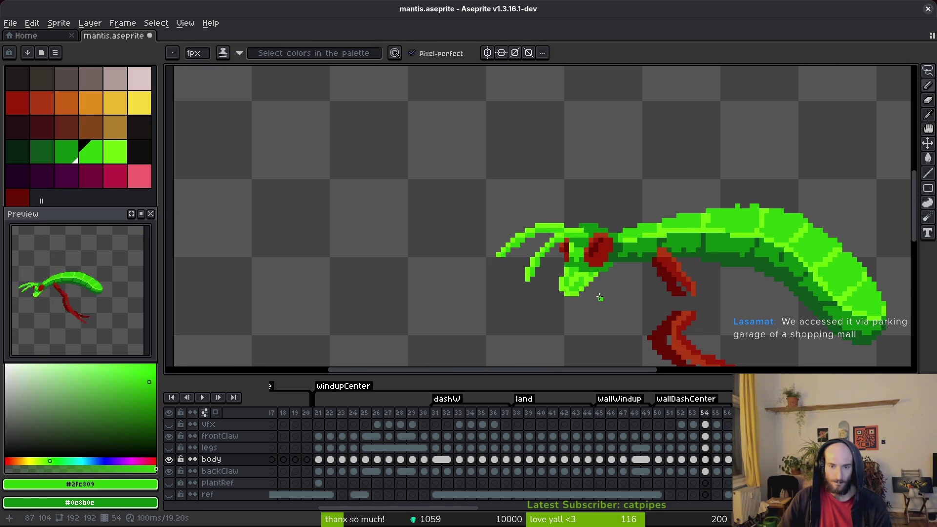
{"action": "scroll", "coordinate": [592, 220], "scroll_direction": "up", "scroll_amount": 3}
{"action": "left_click", "coordinate": [592, 220]}
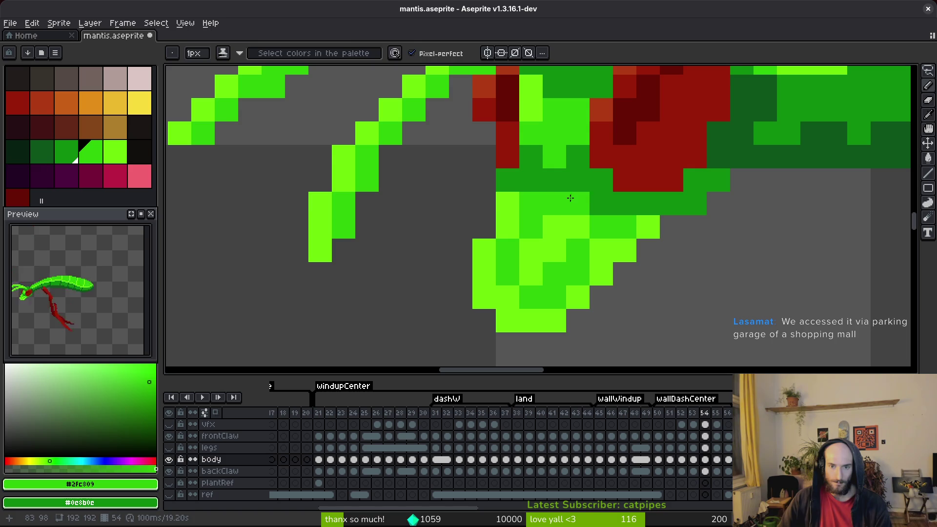
Try bright-green pixels beside the eye and red eye pixels, then undo the mistake.
{"action": "scroll", "coordinate": [566, 195], "scroll_direction": "up", "scroll_amount": 2}
{"action": "left_click", "coordinate": [529, 146], "text": "alt"}
{"action": "mouse_move", "coordinate": [576, 144]}
{"action": "left_mouse_down"}
{"action": "mouse_move", "coordinate": [590, 170]}
{"action": "mouse_move", "coordinate": [605, 137]}
{"action": "left_mouse_up"}
{"action": "left_click", "coordinate": [576, 167]}
{"action": "left_click", "coordinate": [600, 144]}
{"action": "left_click", "coordinate": [606, 185], "text": "alt"}
{"action": "key", "text": "ctrl+z"}
{"action": "key", "text": "ctrl+z"}
{"action": "key", "text": "ctrl+z"}
Paint a #2fc809 green pixel on the neck and save mantis.aseprite.
{"action": "left_click", "coordinate": [553, 191], "text": "alt"}
{"action": "left_click", "coordinate": [552, 191]}
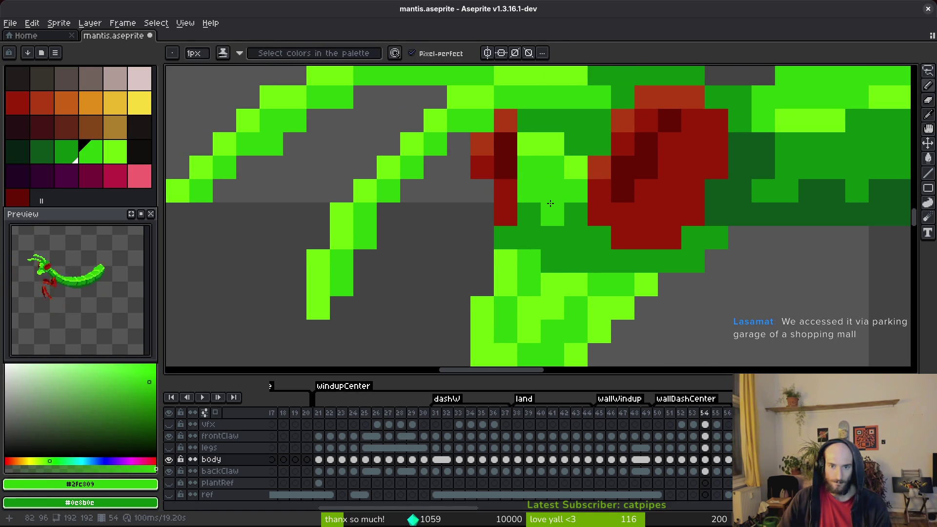
{"action": "scroll", "coordinate": [562, 200], "scroll_direction": "down", "scroll_amount": 5}
{"action": "key", "text": "ctrl+s"}
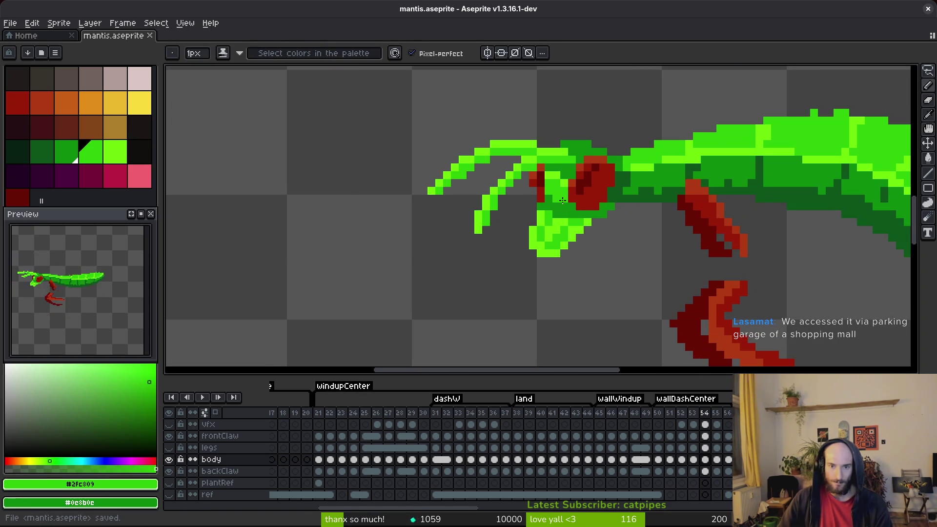
{"action": "scroll", "coordinate": [563, 200], "scroll_direction": "down", "scroll_amount": 2}
{"action": "scroll", "coordinate": [557, 212], "scroll_direction": "up", "scroll_amount": 2}
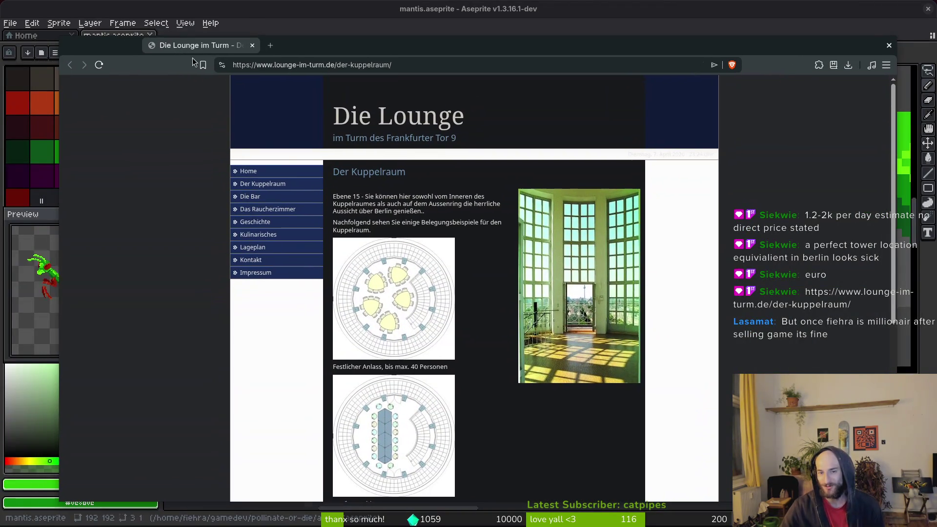
Scroll through the Kuppelraum seating floor-plan images on the Die Lounge im Turm page.
{"action": "scroll", "coordinate": [454, 328], "scroll_direction": "down", "scroll_amount": 5}
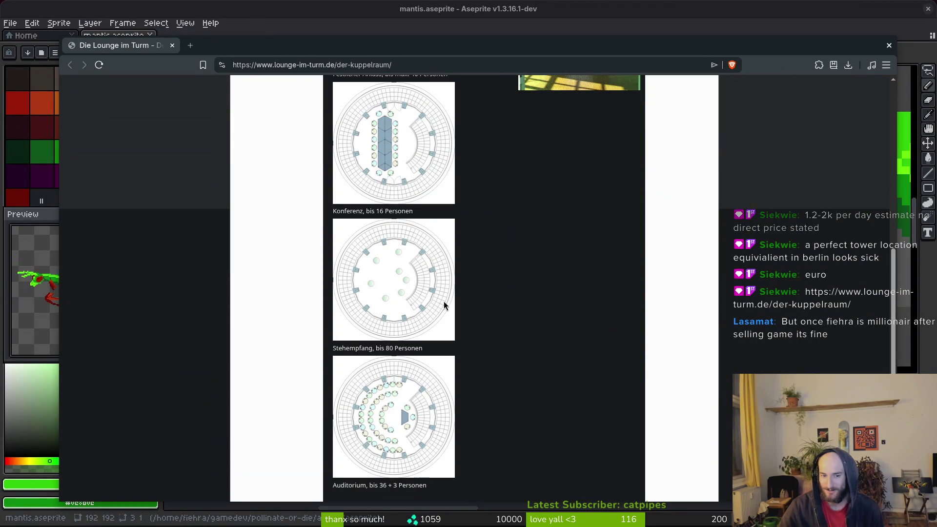
{"action": "scroll", "coordinate": [517, 344], "scroll_direction": "up", "scroll_amount": 5}
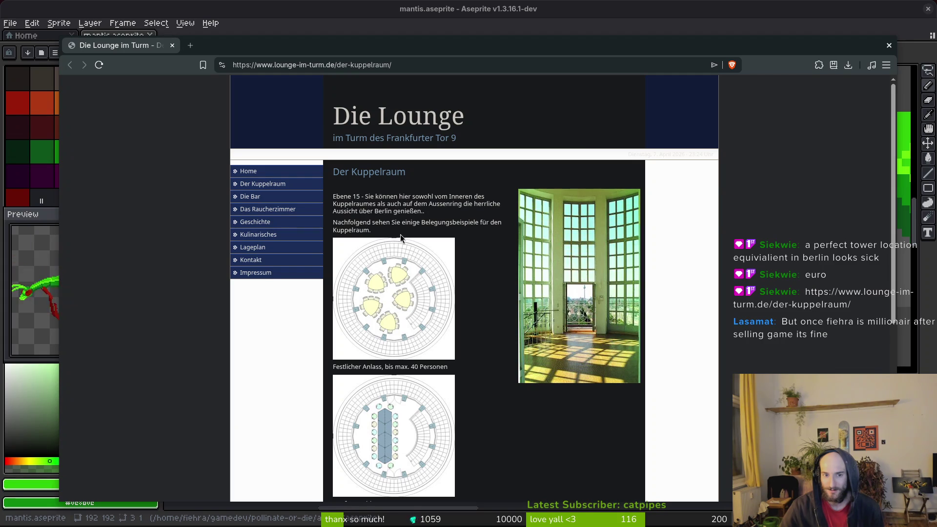
{"action": "scroll", "coordinate": [496, 310], "scroll_direction": "down", "scroll_amount": 4}
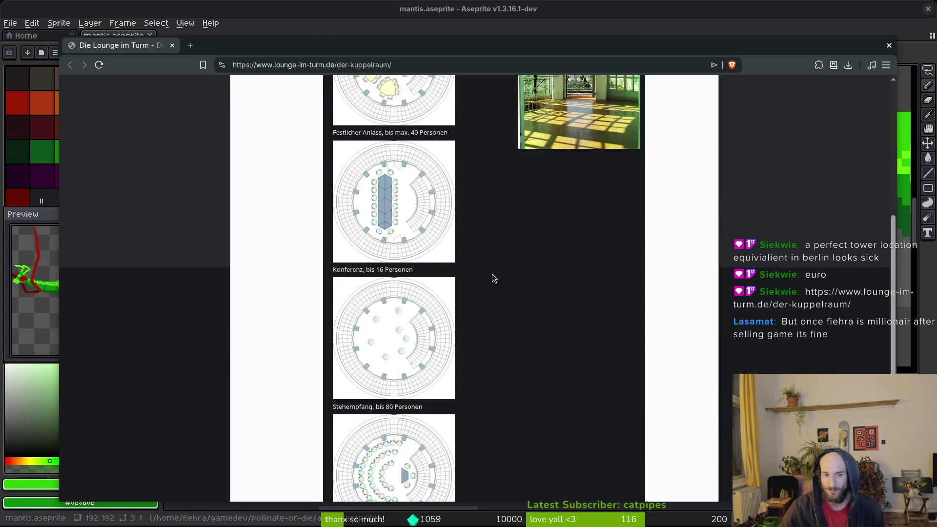
{"action": "scroll", "coordinate": [463, 379], "scroll_direction": "down", "scroll_amount": 1}
{"action": "scroll", "coordinate": [464, 379], "scroll_direction": "up", "scroll_amount": 5}
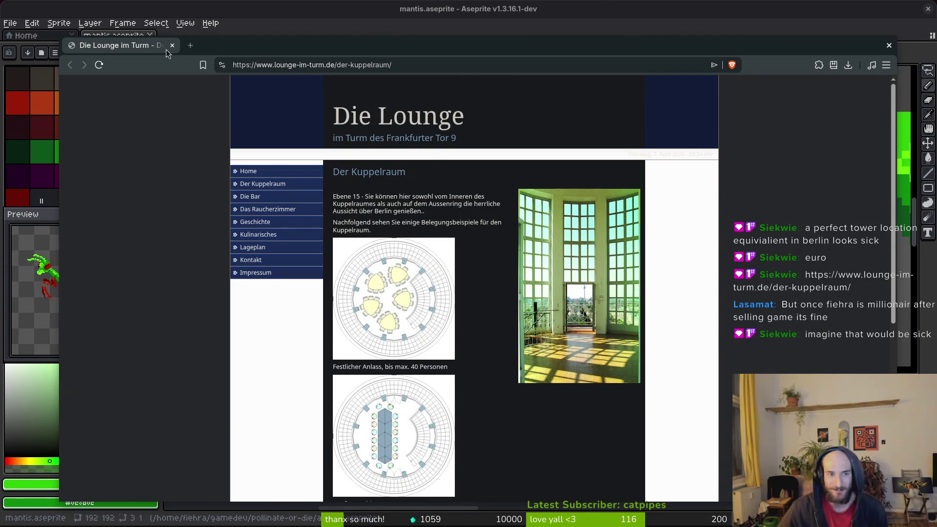
{"action": "left_click", "coordinate": [191, 46]}
Close the lounge tab and search Brave Images for 'frankfurter tor'.
{"action": "left_click", "coordinate": [171, 45]}
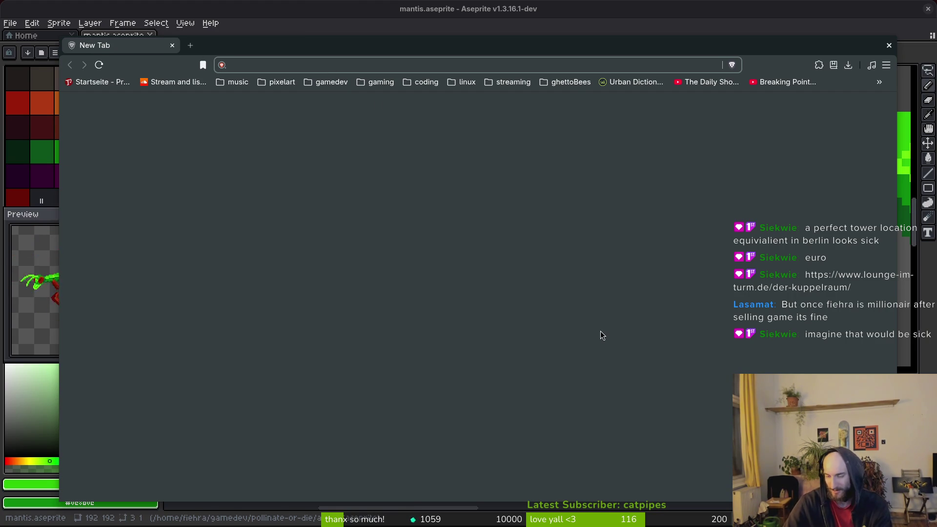
{"action": "type", "text": "frankfurter tor"}
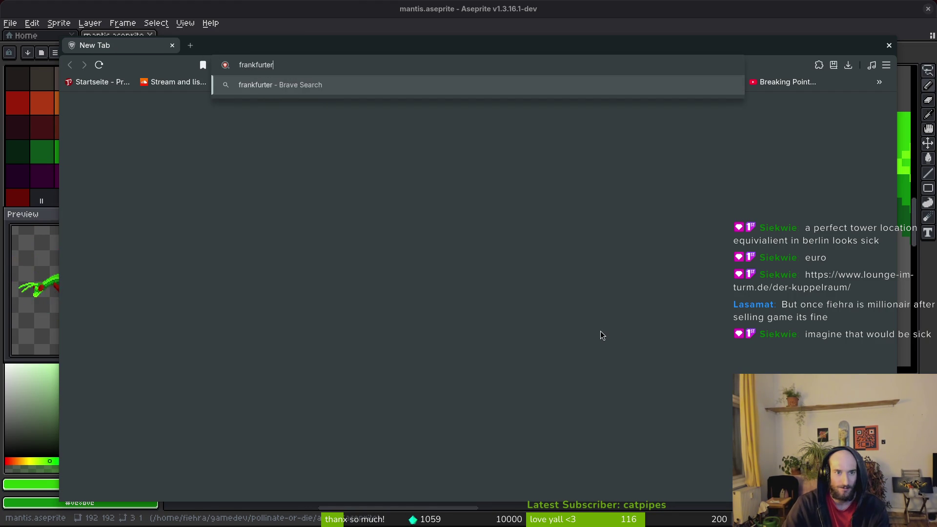
{"action": "key", "text": "Return"}
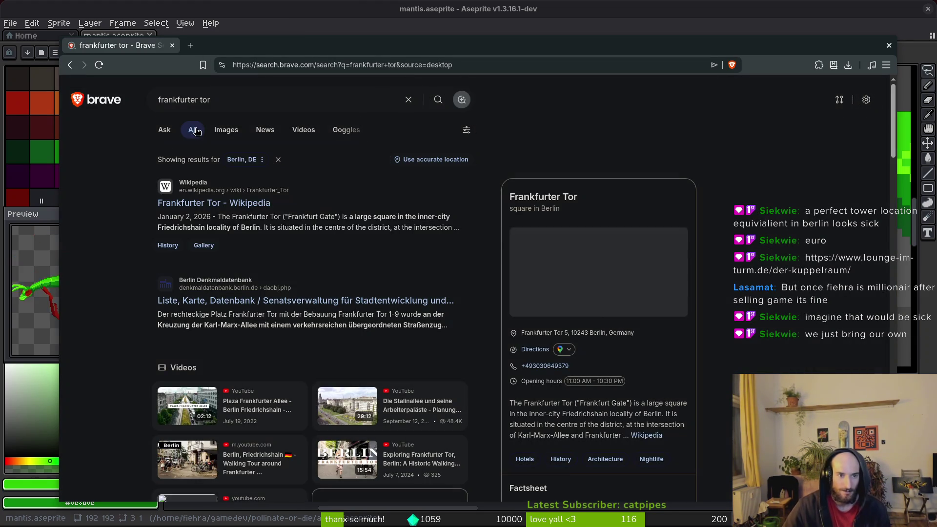
{"action": "left_click", "coordinate": [221, 136]}
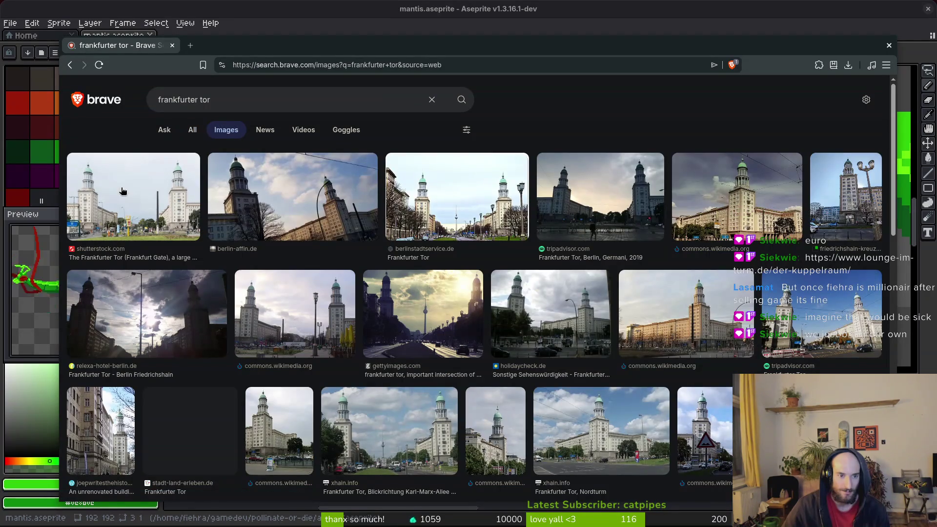
Preview the shutterstock, wikimedia, berlinstadtservice.de and xhain.info Frankfurter Tor images.
{"action": "left_click", "coordinate": [159, 233]}
{"action": "left_click", "coordinate": [672, 296]}
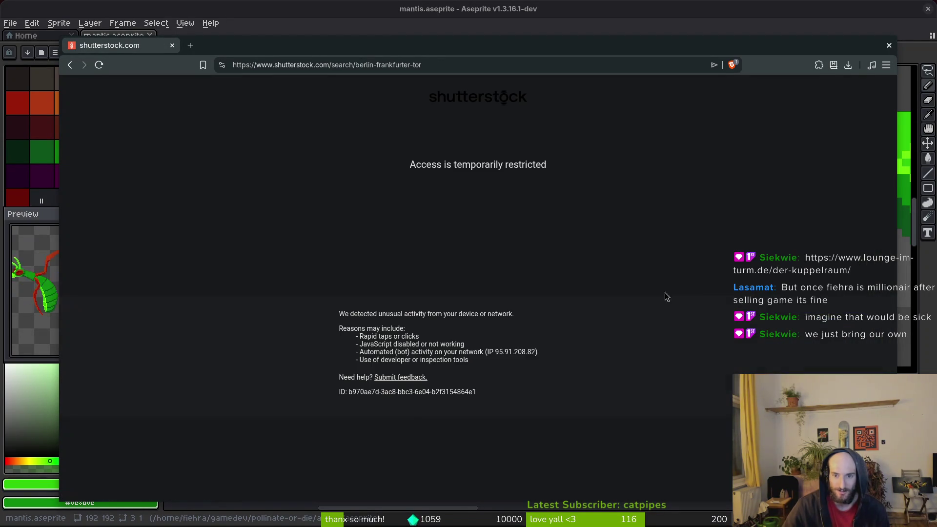
{"action": "key", "text": "alt+Left"}
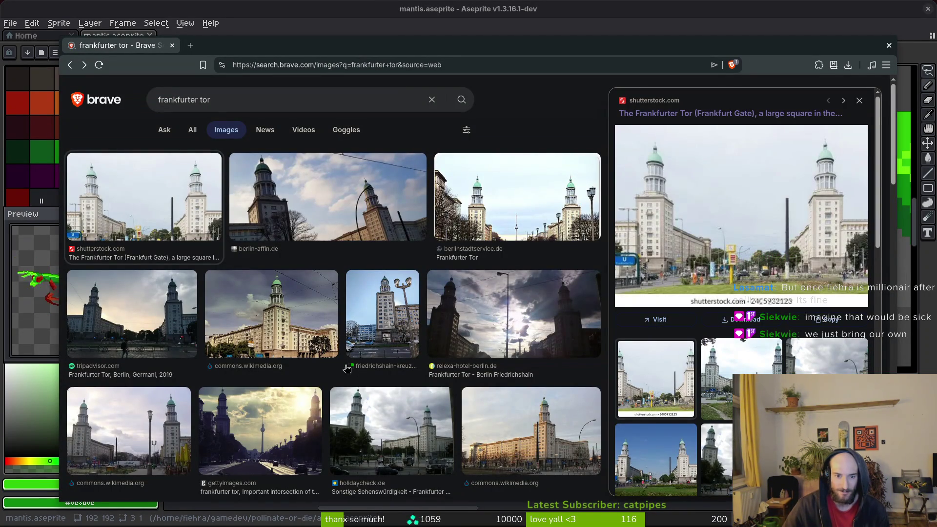
{"action": "scroll", "coordinate": [287, 330], "scroll_direction": "down", "scroll_amount": 2}
{"action": "left_click", "coordinate": [141, 386]}
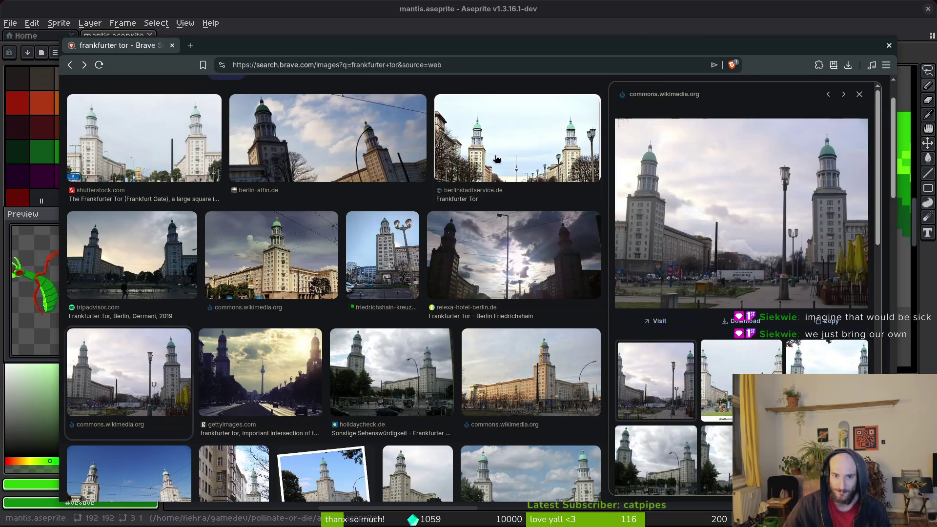
{"action": "left_click", "coordinate": [458, 171]}
{"action": "scroll", "coordinate": [458, 336], "scroll_direction": "down", "scroll_amount": 5}
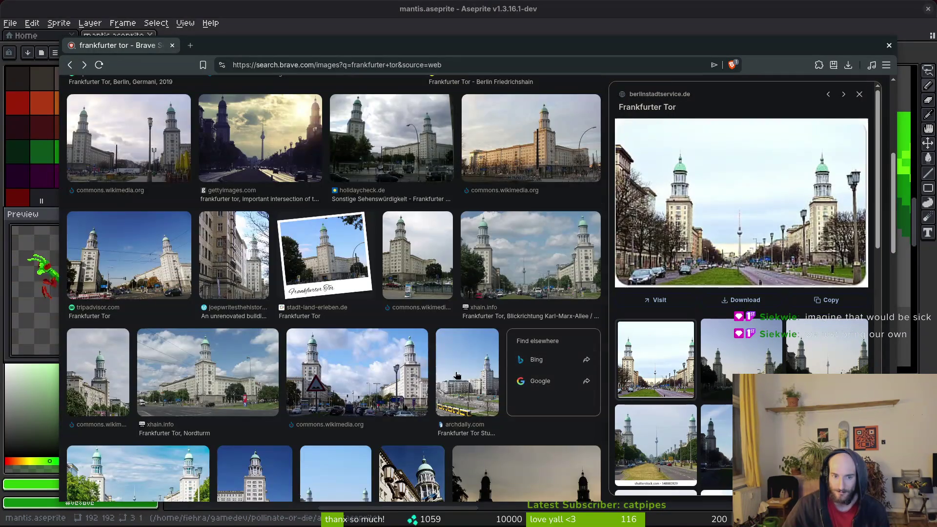
{"action": "left_click", "coordinate": [205, 390]}
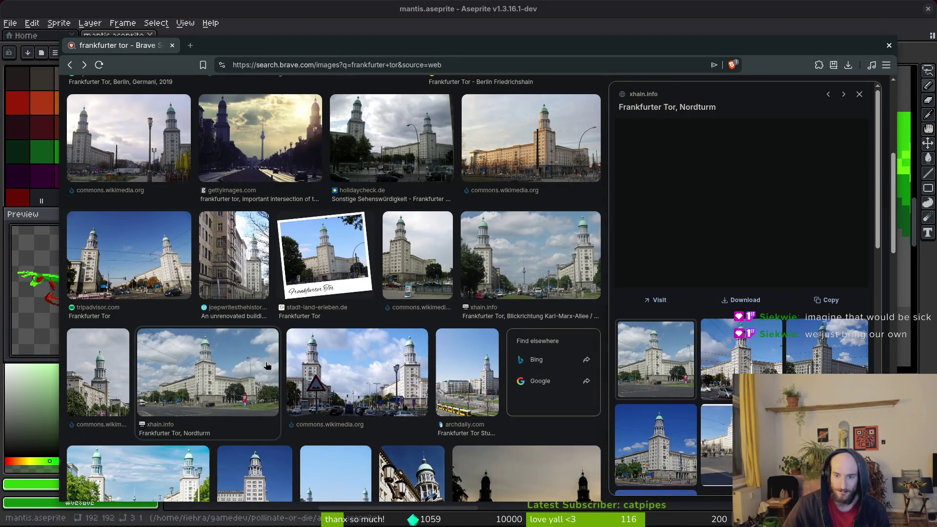
{"action": "scroll", "coordinate": [344, 323], "scroll_direction": "down", "scroll_amount": 5}
{"action": "left_click", "coordinate": [389, 378]}
Preview the stock.adobe and gettyimages tower photos, then open the Getty Images Nordturm photo.
{"action": "scroll", "coordinate": [415, 376], "scroll_direction": "down", "scroll_amount": 5}
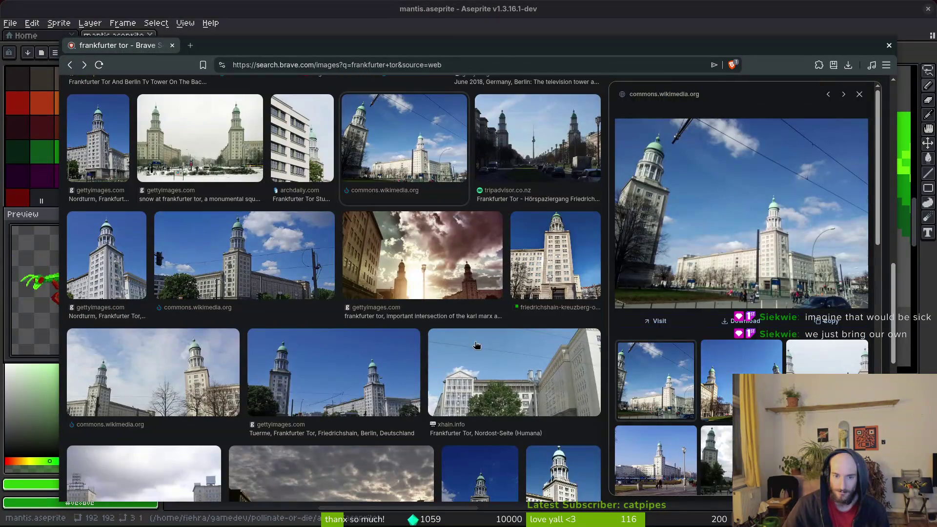
{"action": "scroll", "coordinate": [356, 370], "scroll_direction": "down", "scroll_amount": 5}
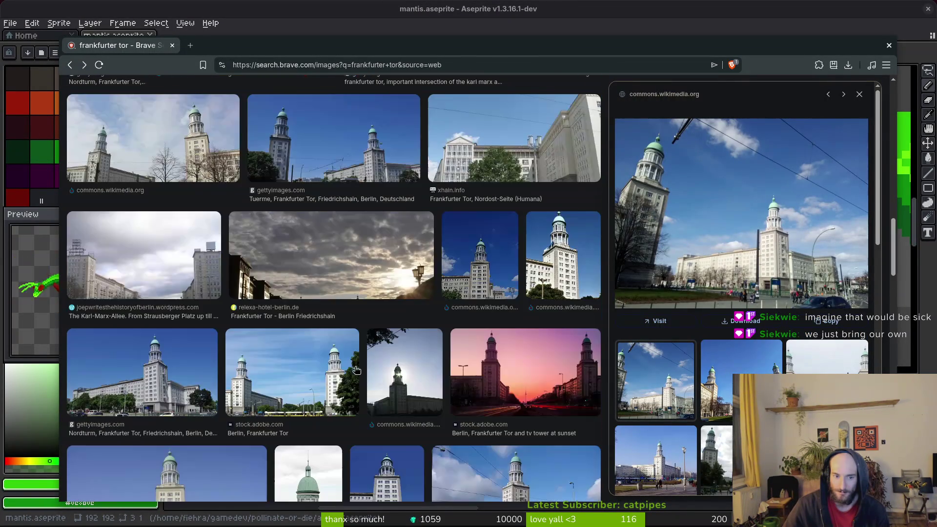
{"action": "scroll", "coordinate": [581, 382], "scroll_direction": "down", "scroll_amount": 5}
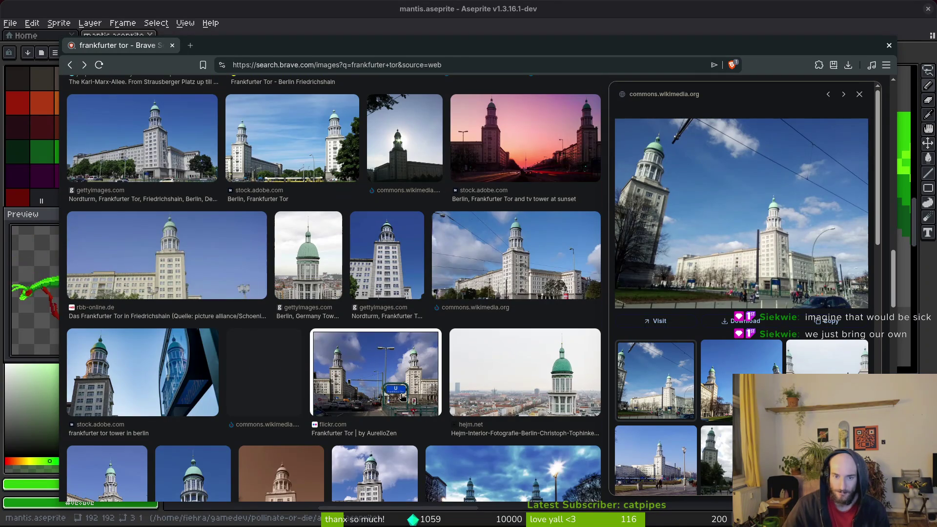
{"action": "scroll", "coordinate": [395, 386], "scroll_direction": "down", "scroll_amount": 4}
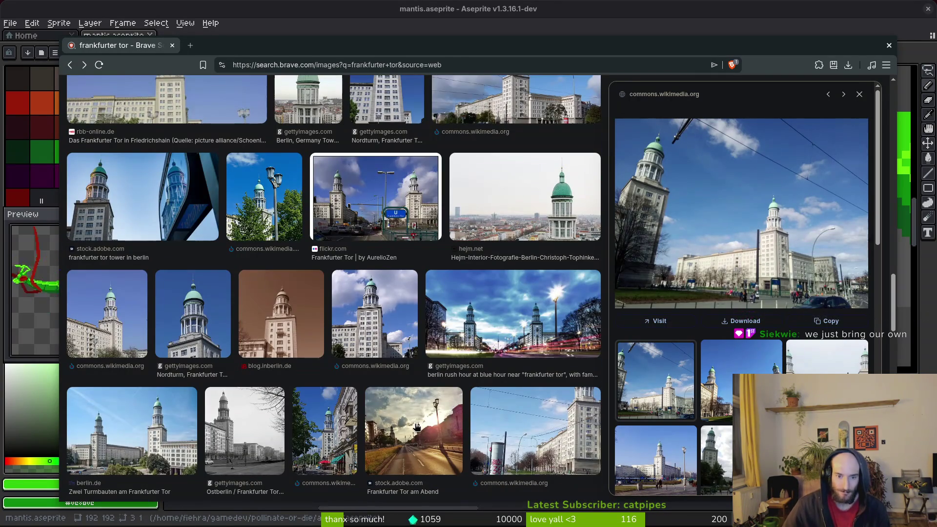
{"action": "scroll", "coordinate": [162, 347], "scroll_direction": "down", "scroll_amount": 5}
{"action": "scroll", "coordinate": [539, 370], "scroll_direction": "down", "scroll_amount": 5}
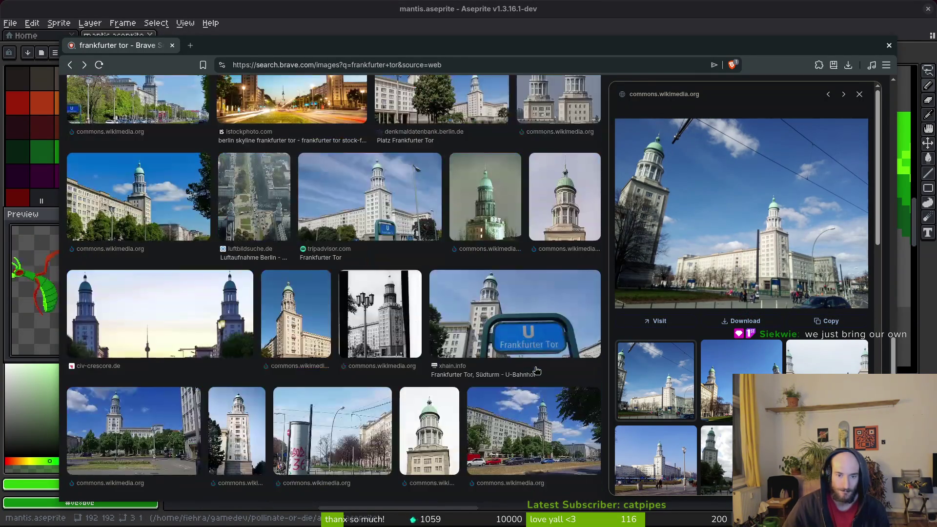
{"action": "scroll", "coordinate": [322, 326], "scroll_direction": "down", "scroll_amount": 5}
{"action": "left_click", "coordinate": [229, 337]}
{"action": "left_click", "coordinate": [338, 345]}
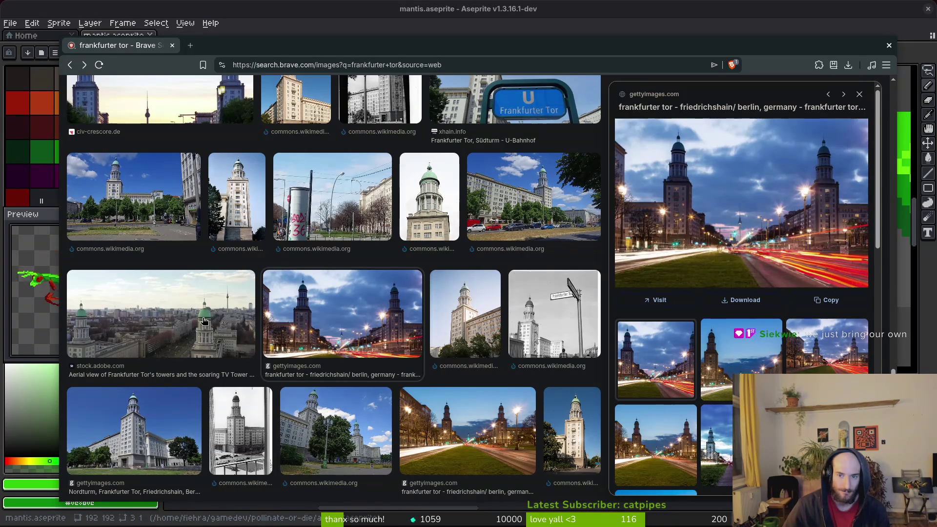
{"action": "left_click", "coordinate": [204, 321]}
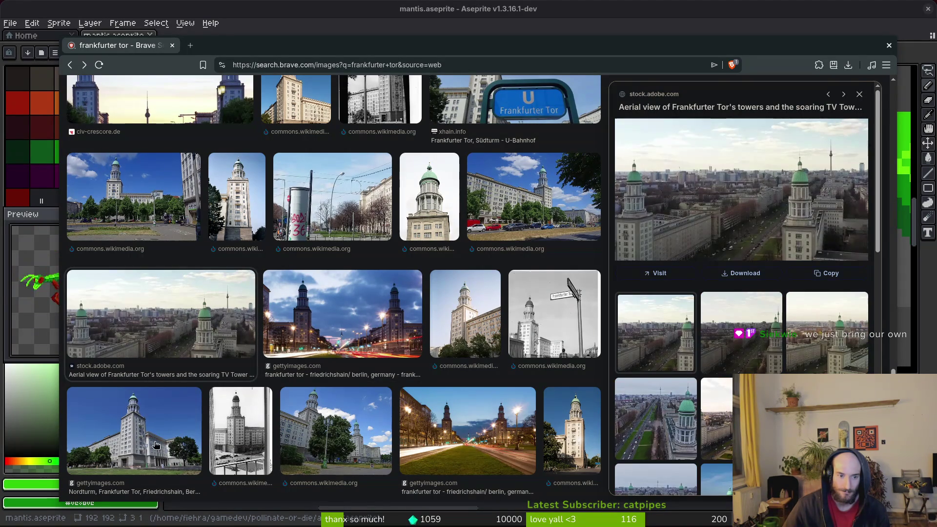
{"action": "left_click", "coordinate": [153, 445]}
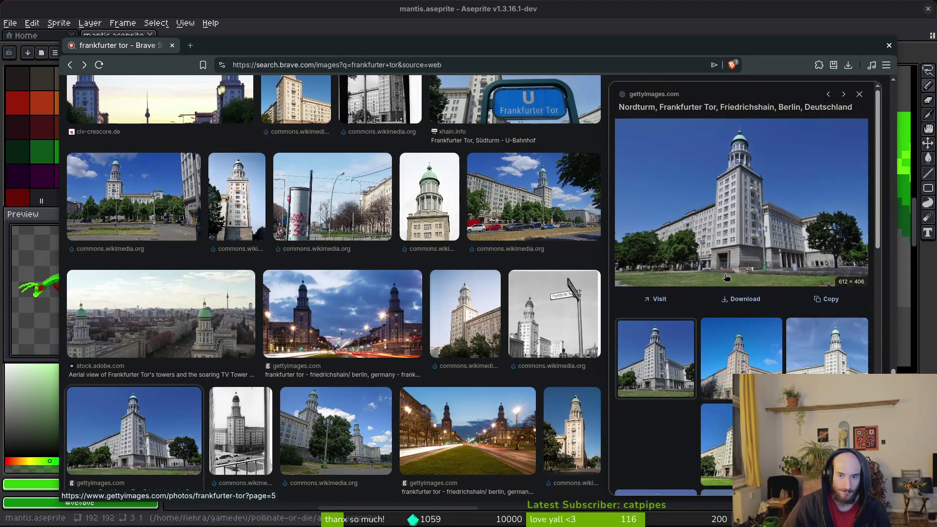
{"action": "left_click", "coordinate": [726, 276]}
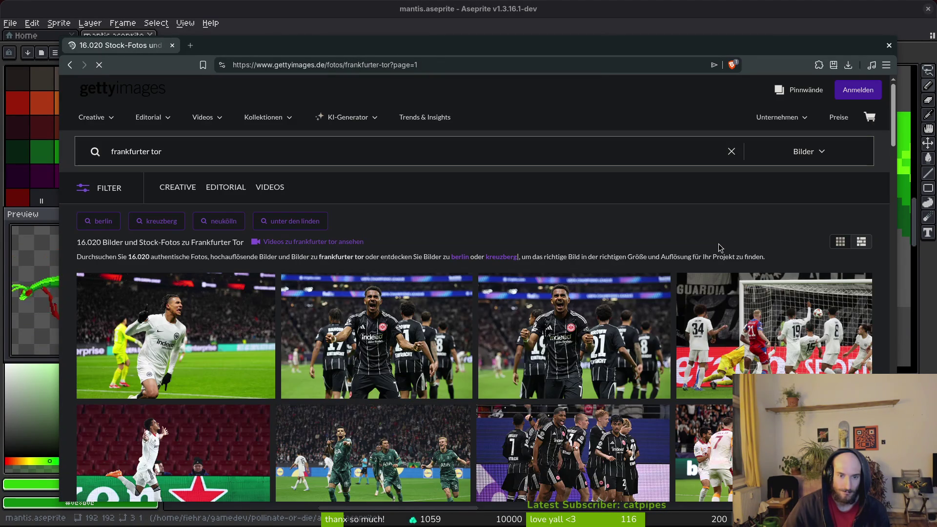
Go back twice from gettyimages.de to the 'frankfurter tor' image results.
{"action": "key", "text": "alt+Left"}
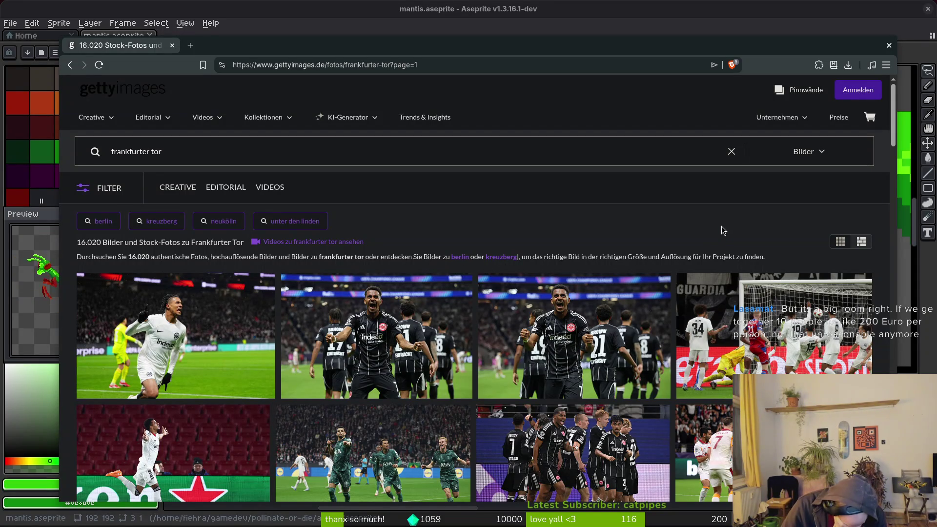
{"action": "key", "text": "alt+Left"}
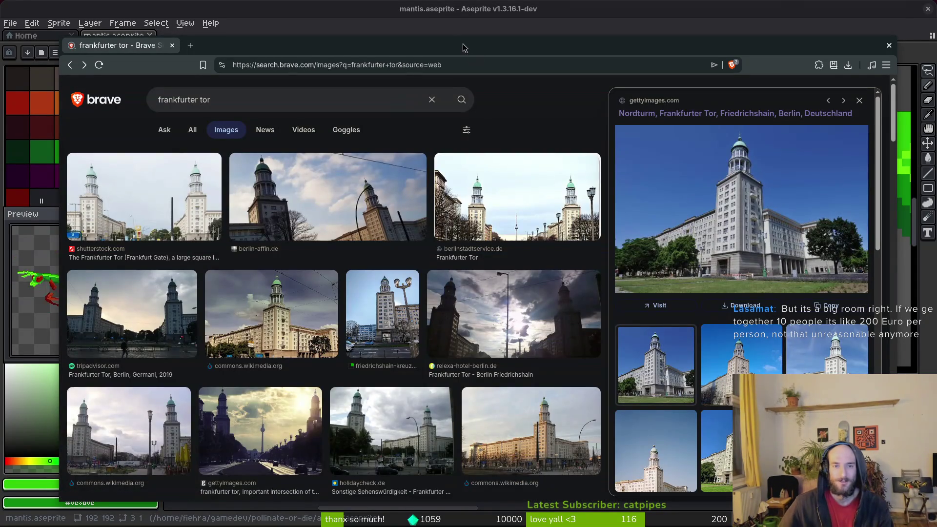
Back in Aseprite, save mantis.aseprite and paint a mid-green pixel on the neck.
{"action": "key", "text": "alt+Tab"}
{"action": "key", "text": "ctrl+s"}
{"action": "scroll", "coordinate": [520, 150], "scroll_direction": "up", "scroll_amount": 3}
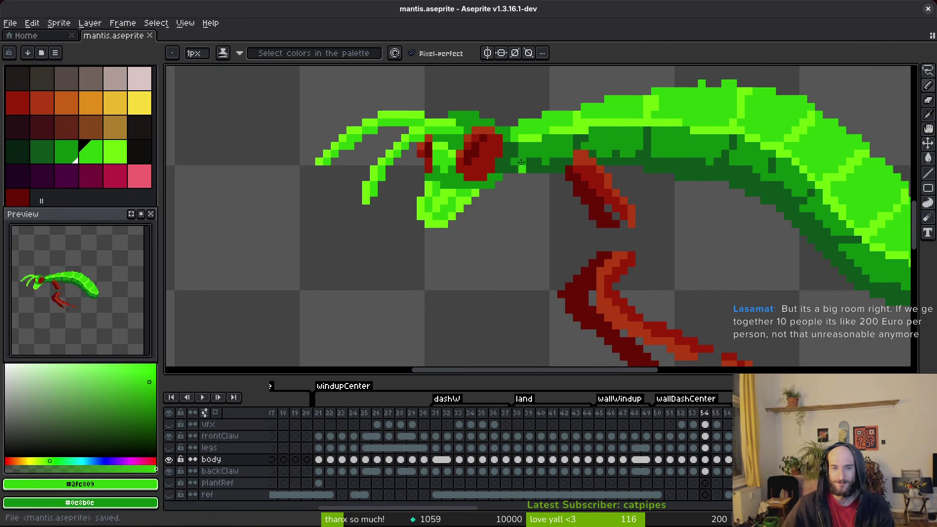
{"action": "key", "text": "alt"}
{"action": "left_click", "coordinate": [519, 152]}
{"action": "left_click", "coordinate": [519, 147]}
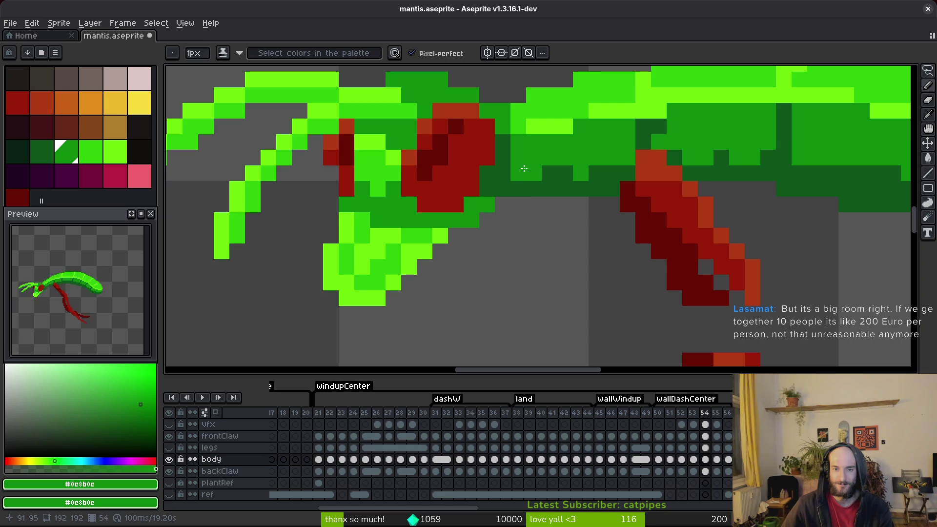
Repaint a neck pixel dark green and add bright-green pixels just below the head.
{"action": "scroll", "coordinate": [519, 178], "scroll_direction": "down", "scroll_amount": 2}
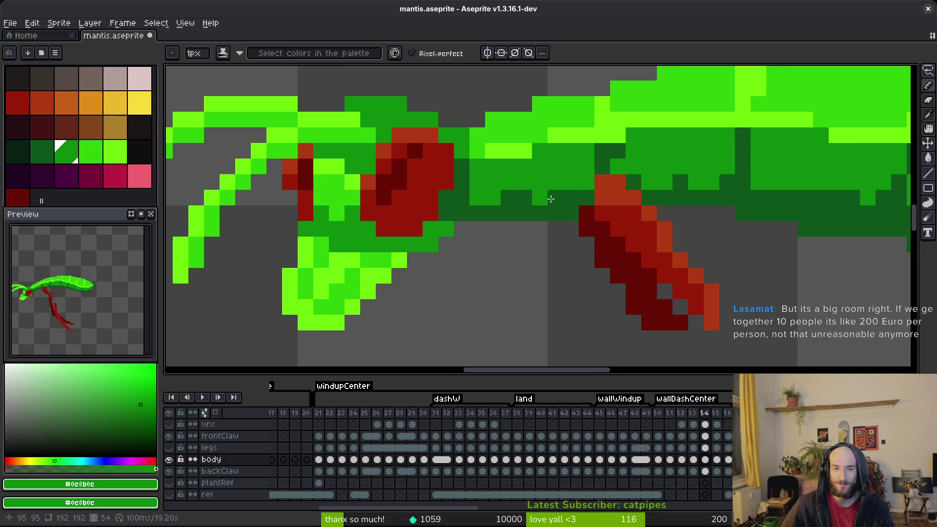
{"action": "scroll", "coordinate": [543, 246], "scroll_direction": "down", "scroll_amount": 1}
{"action": "scroll", "coordinate": [543, 245], "scroll_direction": "up", "scroll_amount": 3}
{"action": "left_click", "coordinate": [481, 203], "text": "alt"}
{"action": "left_click", "coordinate": [535, 245]}
{"action": "left_click", "coordinate": [437, 253], "text": "alt"}
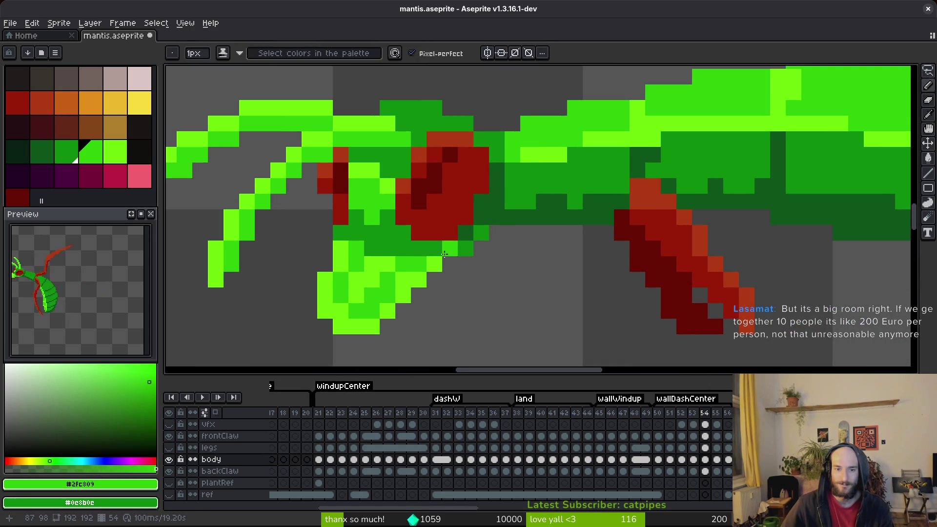
{"action": "scroll", "coordinate": [498, 249], "scroll_direction": "down", "scroll_amount": 3}
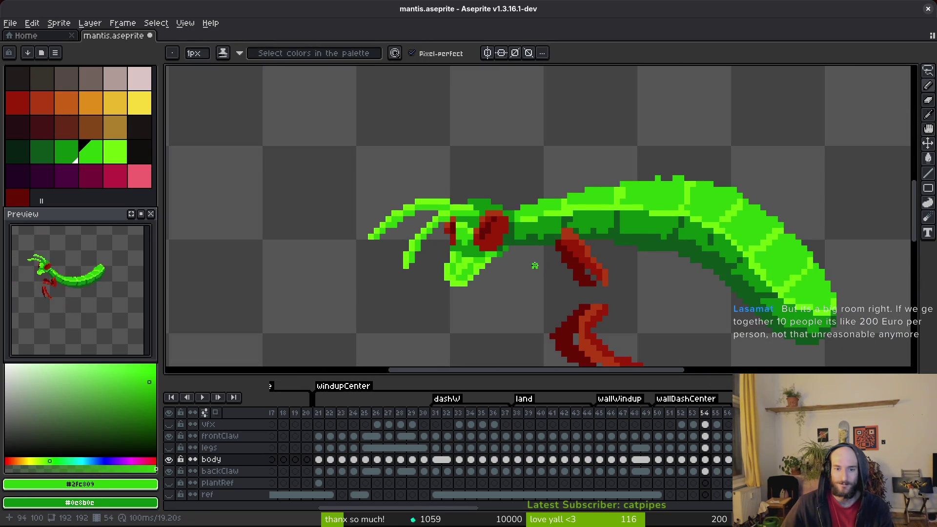
{"action": "scroll", "coordinate": [466, 255], "scroll_direction": "up", "scroll_amount": 2}
{"action": "left_click_drag", "start_coordinate": [466, 254], "coordinate": [493, 259]}
{"action": "scroll", "coordinate": [493, 259], "scroll_direction": "down", "scroll_amount": 3}
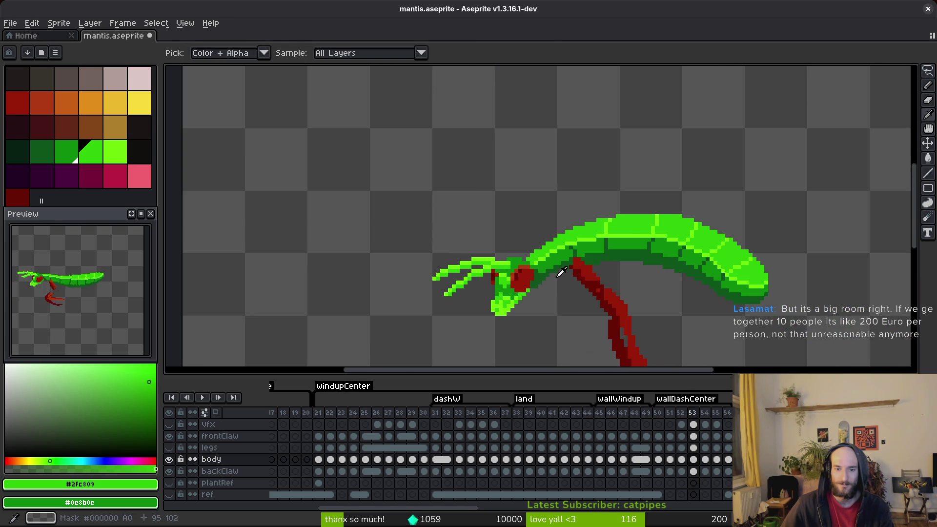
Step back and forth between frames 51 and 53 to compare the mantis poses.
{"action": "key", "text": "Left"}
{"action": "key", "text": "Left"}
{"action": "key", "text": "Right"}
{"action": "key", "text": "Left"}
{"action": "key", "text": "Right"}
{"action": "scroll", "coordinate": [496, 289], "scroll_direction": "up", "scroll_amount": 2}
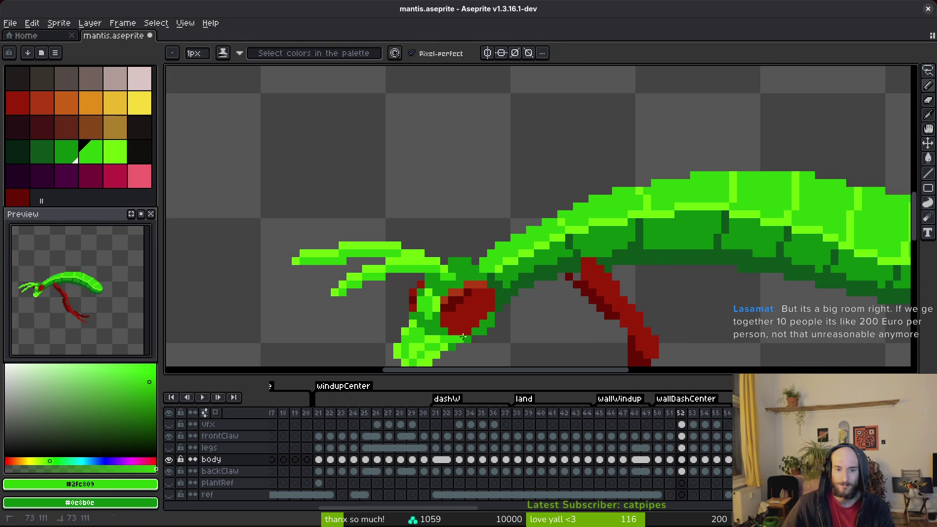
{"action": "scroll", "coordinate": [523, 320], "scroll_direction": "down", "scroll_amount": 2}
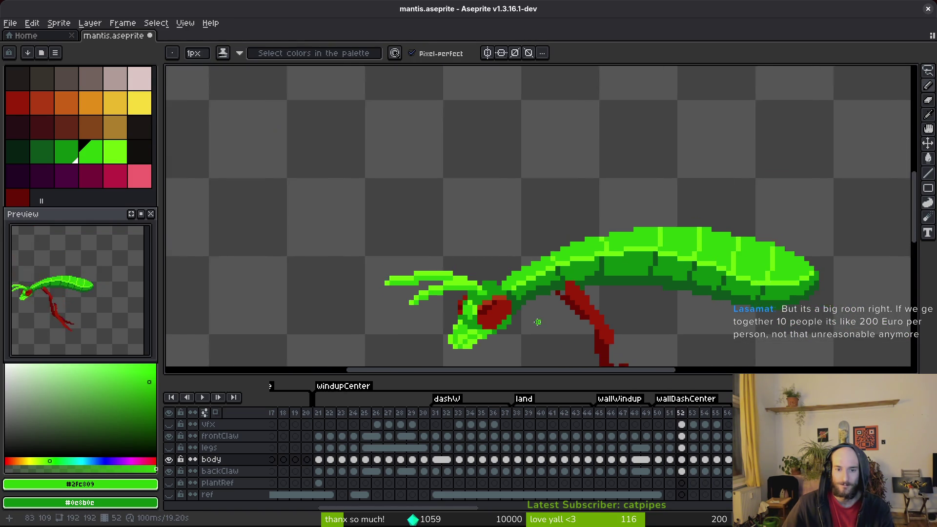
{"action": "key", "text": "Left"}
{"action": "key", "text": "Right"}
{"action": "key", "text": "Right"}
{"action": "key", "text": "Left"}
{"action": "key", "text": "Right"}
{"action": "scroll", "coordinate": [522, 327], "scroll_direction": "up", "scroll_amount": 5}
Paint #0c8b0c mid-green pixels down the neck below the head on frame 53, then save.
{"action": "left_click", "coordinate": [523, 257], "text": "alt"}
{"action": "left_click", "coordinate": [535, 271], "text": "alt"}
{"action": "mouse_move", "coordinate": [534, 259]}
{"action": "left_mouse_down"}
{"action": "mouse_move", "coordinate": [549, 220]}
{"action": "mouse_move", "coordinate": [529, 293]}
{"action": "mouse_move", "coordinate": [506, 314]}
{"action": "mouse_move", "coordinate": [523, 295]}
{"action": "left_mouse_up"}
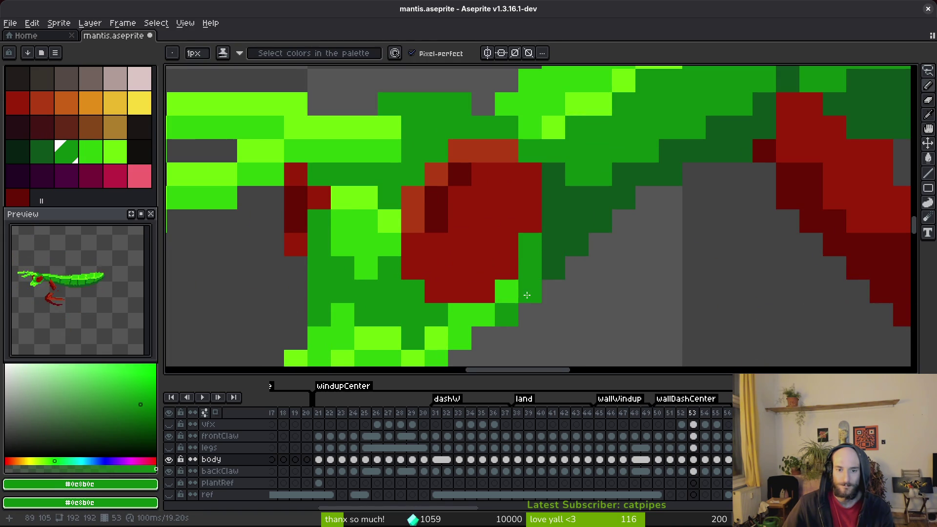
{"action": "scroll", "coordinate": [524, 295], "scroll_direction": "down", "scroll_amount": 4}
{"action": "key", "text": "ctrl+s"}
Save, close and reopen mantis.aseprite from Recent files.
{"action": "scroll", "coordinate": [601, 305], "scroll_direction": "up", "scroll_amount": 3}
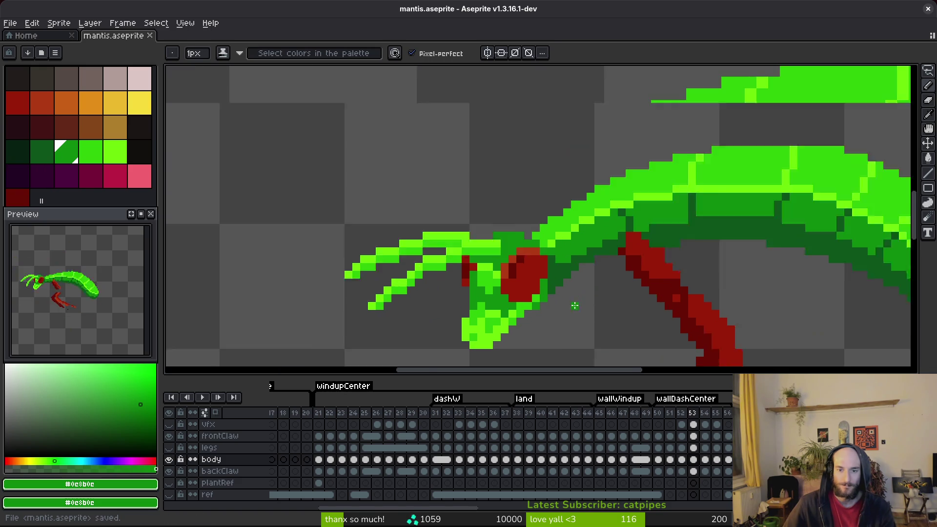
{"action": "left_click_drag", "start_coordinate": [604, 305], "coordinate": [570, 298]}
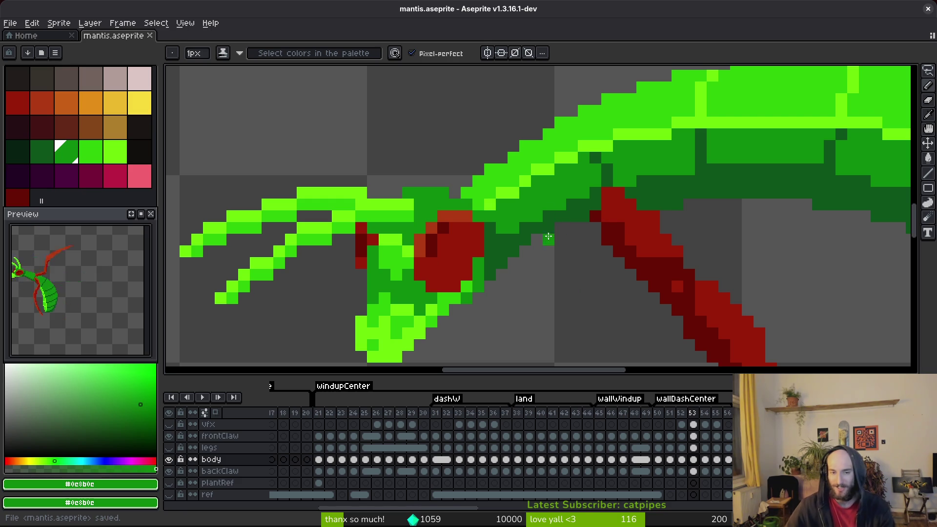
{"action": "scroll", "coordinate": [507, 250], "scroll_direction": "right", "scroll_amount": 3}
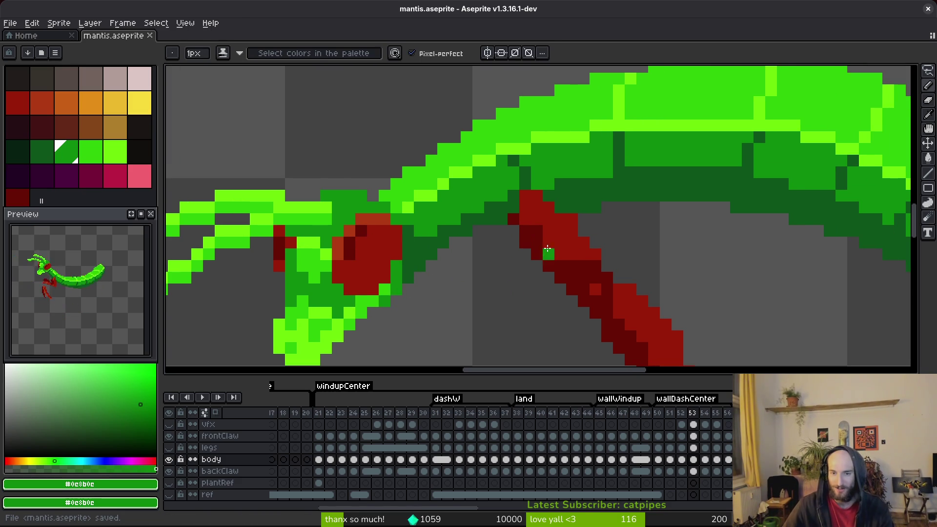
{"action": "left_click", "coordinate": [451, 244], "text": "alt"}
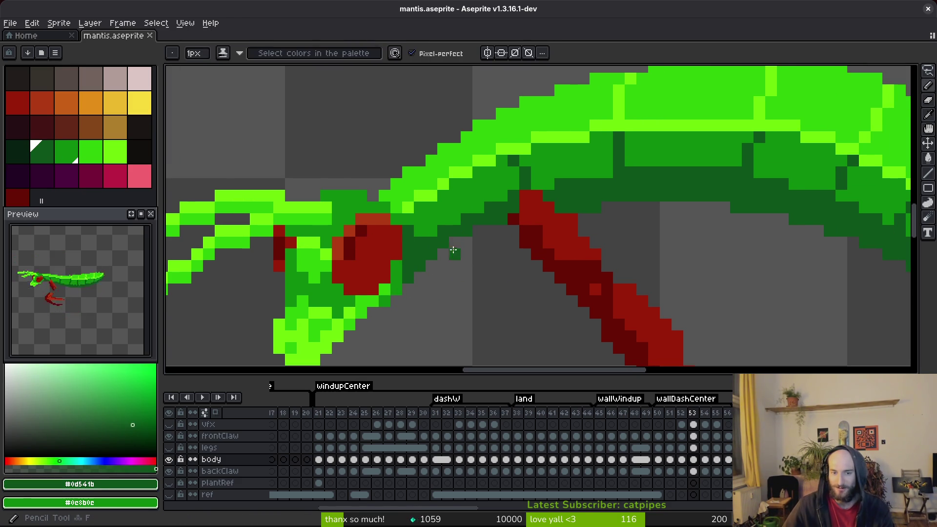
{"action": "key", "text": "ctrl+s"}
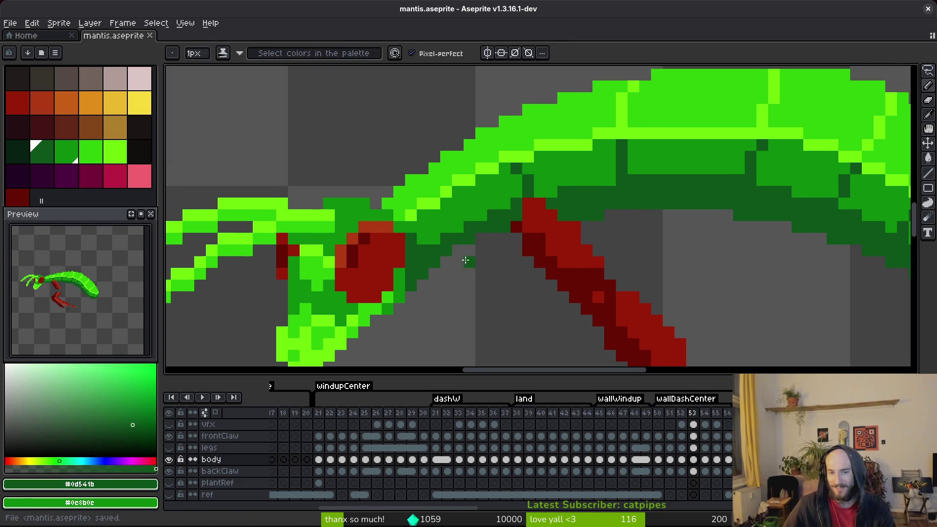
{"action": "key", "text": "ctrl+w"}
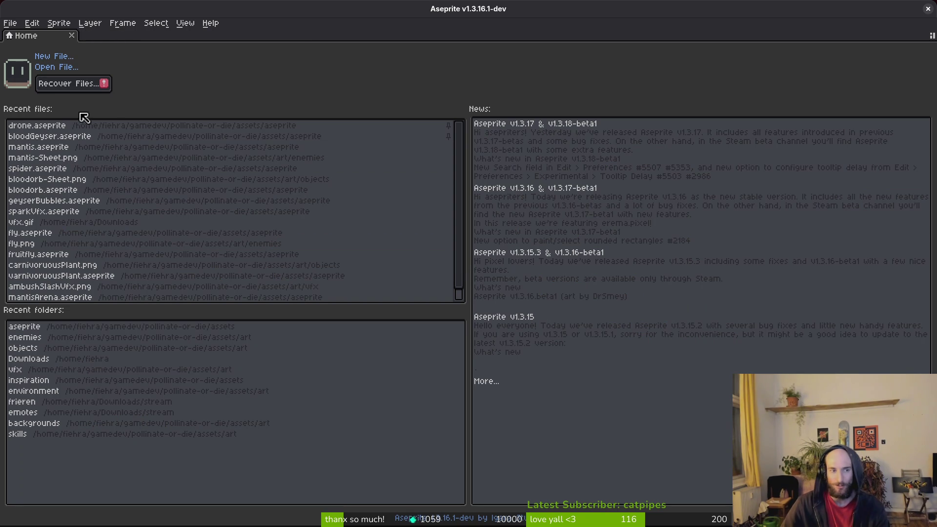
{"action": "left_click", "coordinate": [61, 148]}
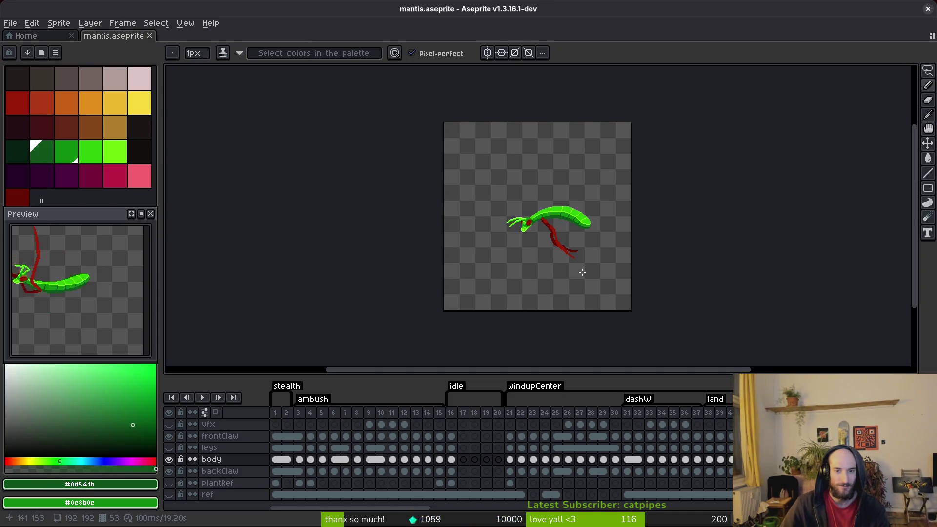
Zoom in on the reopened mantis and move to frame 54.
{"action": "scroll", "coordinate": [545, 256], "scroll_direction": "up", "scroll_amount": 2}
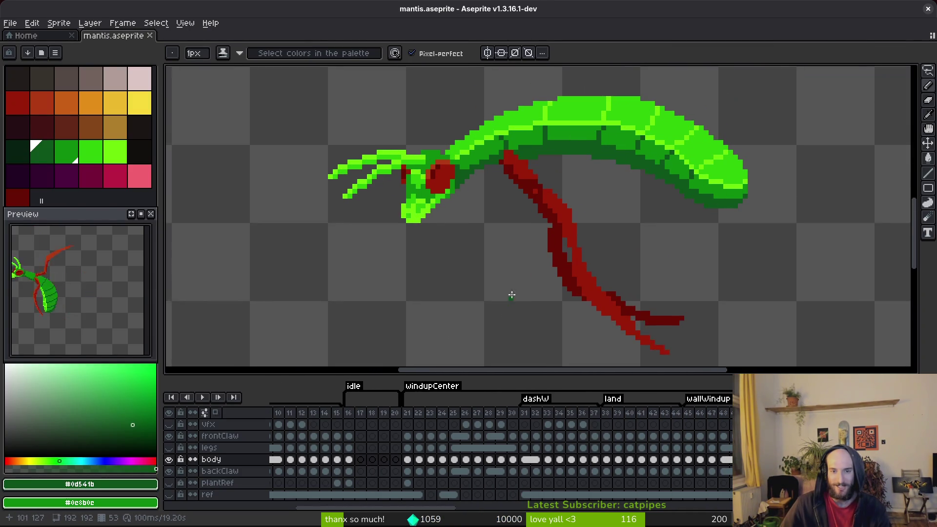
{"action": "key", "text": "ctrl+s"}
{"action": "scroll", "coordinate": [511, 283], "scroll_direction": "up", "scroll_amount": 2}
{"action": "scroll", "coordinate": [461, 207], "scroll_direction": "up", "scroll_amount": 1}
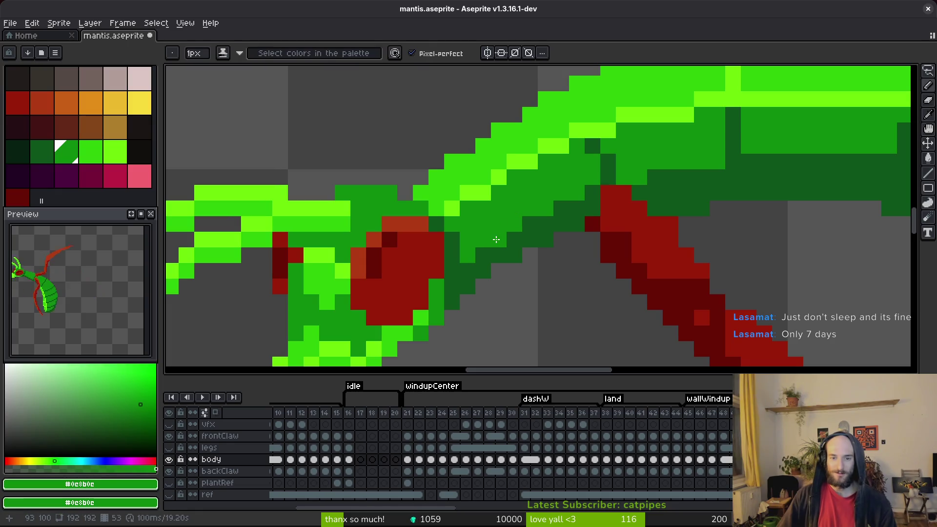
{"action": "scroll", "coordinate": [488, 219], "scroll_direction": "down", "scroll_amount": 3}
{"action": "scroll", "coordinate": [596, 257], "scroll_direction": "up", "scroll_amount": 1}
{"action": "left_click", "coordinate": [594, 216], "text": "alt"}
{"action": "scroll", "coordinate": [590, 230], "scroll_direction": "up", "scroll_amount": 2}
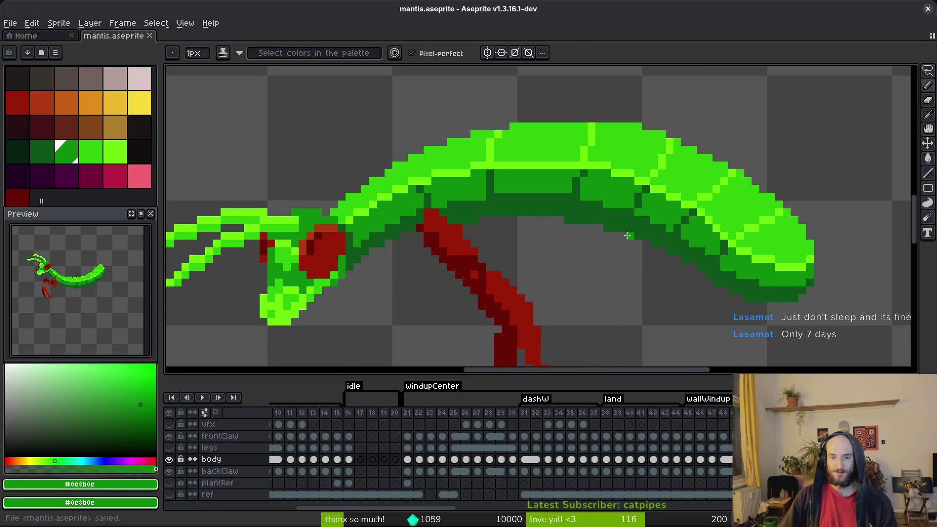
{"action": "scroll", "coordinate": [576, 268], "scroll_direction": "down", "scroll_amount": 2}
{"action": "key", "text": "Right"}
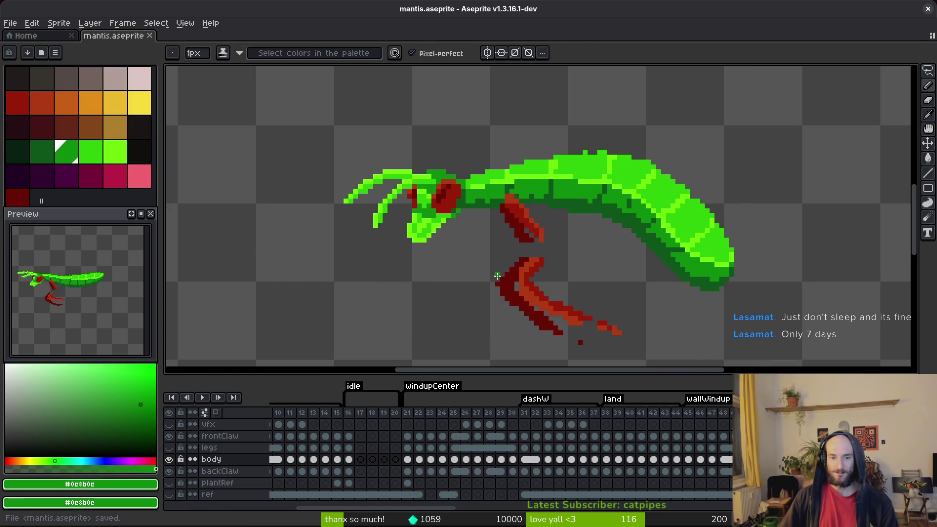
Fill the gap between the bumps on the mantis's back with green.
{"action": "scroll", "coordinate": [615, 161], "scroll_direction": "up", "scroll_amount": 1}
{"action": "left_click", "coordinate": [623, 155], "text": "alt"}
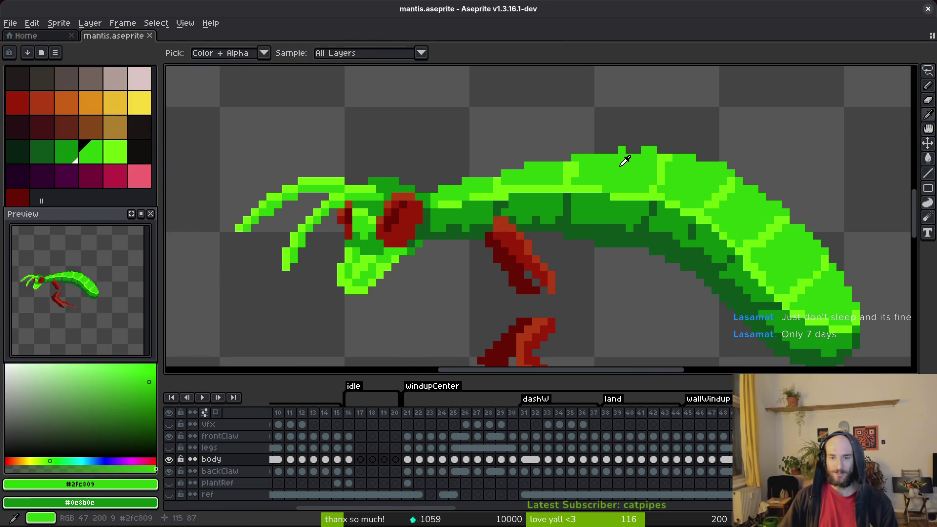
{"action": "scroll", "coordinate": [623, 153], "scroll_direction": "up", "scroll_amount": 1}
{"action": "key", "text": "e"}
{"action": "key", "text": "b"}
{"action": "left_click_drag", "start_coordinate": [594, 147], "coordinate": [639, 148]}
Fill the missing pixels along the top edge of the back with green and save.
{"action": "left_click", "coordinate": [523, 160]}
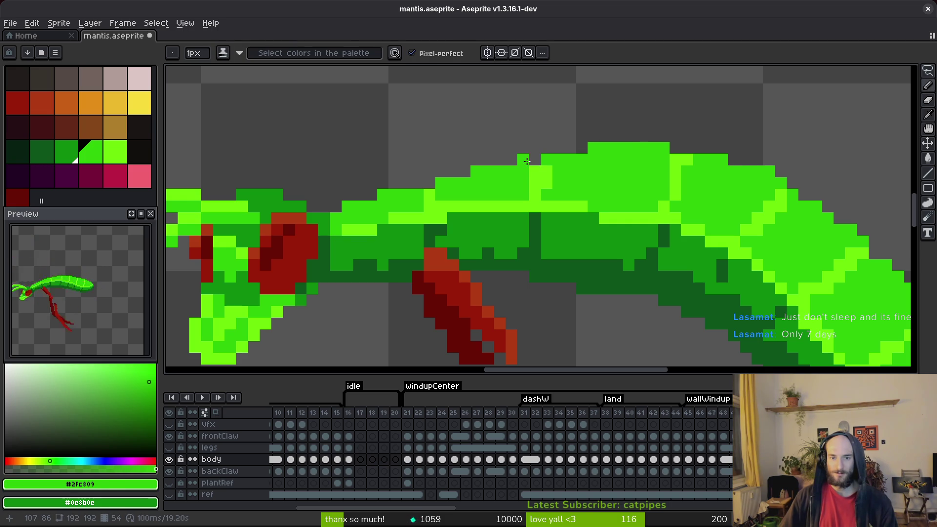
{"action": "left_click_drag", "start_coordinate": [420, 187], "coordinate": [461, 192]}
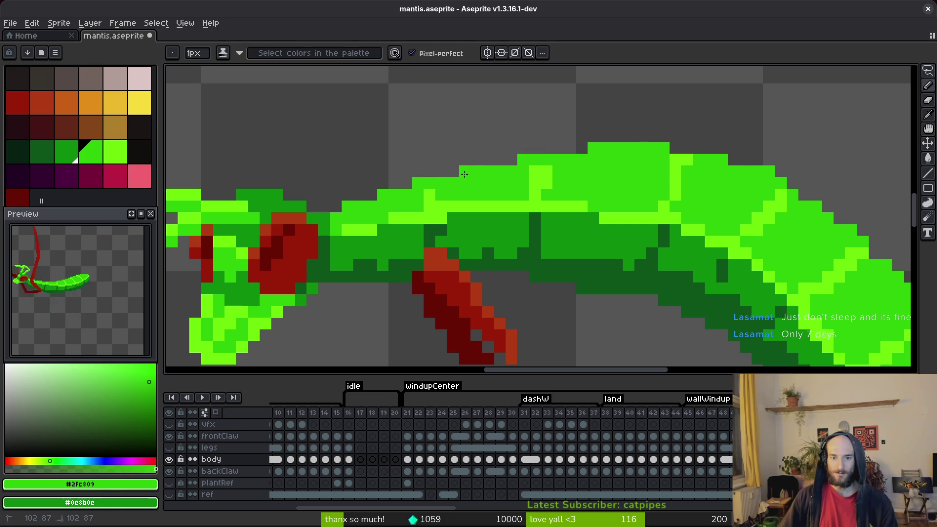
{"action": "scroll", "coordinate": [697, 164], "scroll_direction": "right", "scroll_amount": 3}
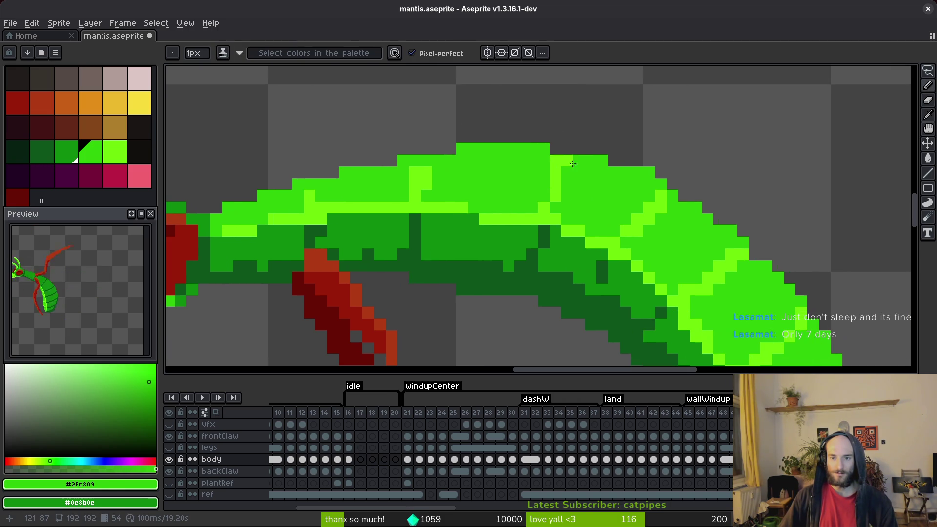
{"action": "scroll", "coordinate": [589, 170], "scroll_direction": "right", "scroll_amount": 2}
{"action": "key", "text": "e"}
{"action": "scroll", "coordinate": [613, 205], "scroll_direction": "down", "scroll_amount": 1}
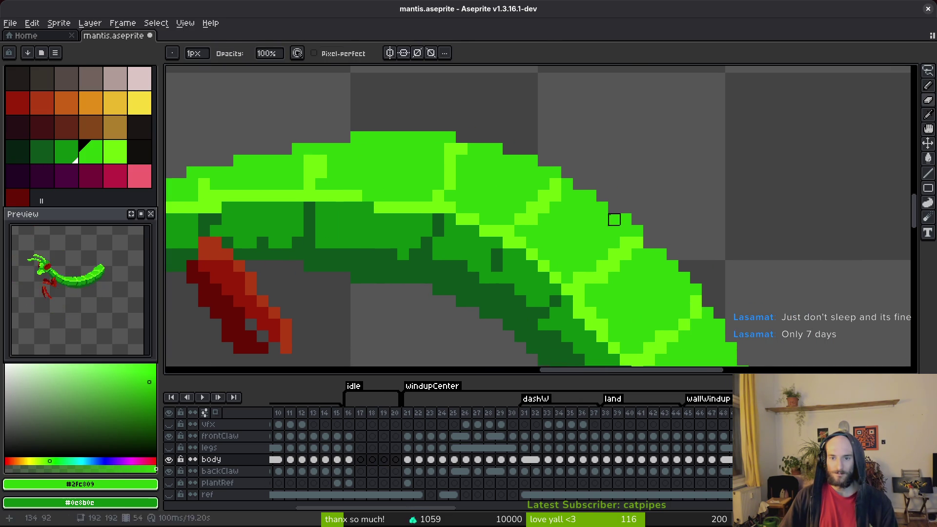
{"action": "key", "text": "b"}
{"action": "scroll", "coordinate": [613, 205], "scroll_direction": "down", "scroll_amount": 3}
{"action": "scroll", "coordinate": [629, 234], "scroll_direction": "up", "scroll_amount": 3}
{"action": "scroll", "coordinate": [660, 252], "scroll_direction": "down", "scroll_amount": 3}
{"action": "scroll", "coordinate": [660, 252], "scroll_direction": "down", "scroll_amount": 1}
{"action": "scroll", "coordinate": [675, 247], "scroll_direction": "up", "scroll_amount": 1}
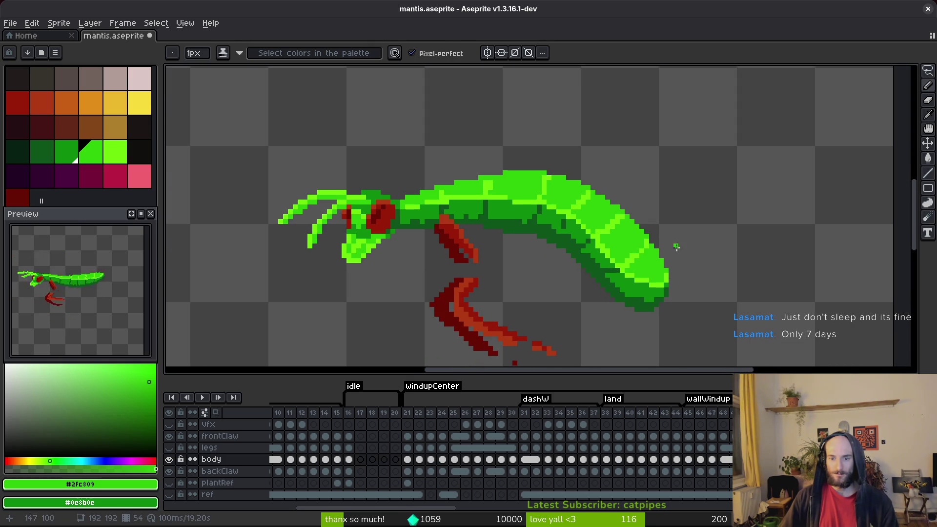
{"action": "scroll", "coordinate": [664, 274], "scroll_direction": "up", "scroll_amount": 3}
{"action": "key", "text": "ctrl+s"}
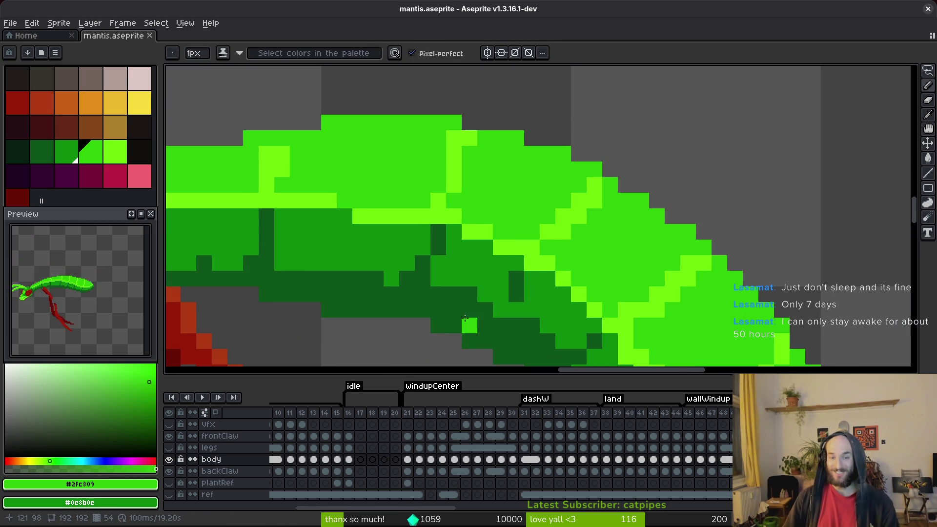
Repaint a bright abdomen pixel mid-green, using mid and bright greens from the sprite, then save.
{"action": "scroll", "coordinate": [595, 179], "scroll_direction": "down", "scroll_amount": 3}
{"action": "scroll", "coordinate": [610, 220], "scroll_direction": "up", "scroll_amount": 2}
{"action": "left_click", "coordinate": [628, 267], "text": "alt"}
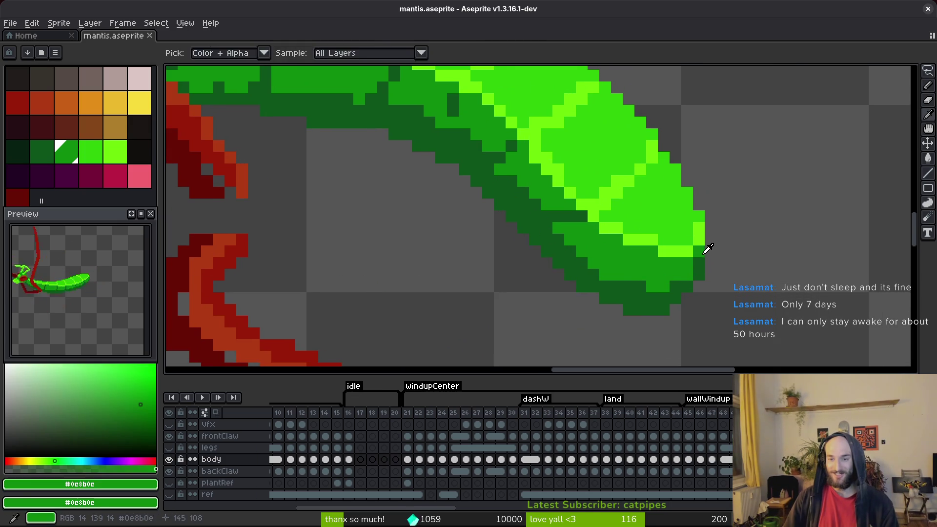
{"action": "scroll", "coordinate": [586, 239], "scroll_direction": "up", "scroll_amount": 1}
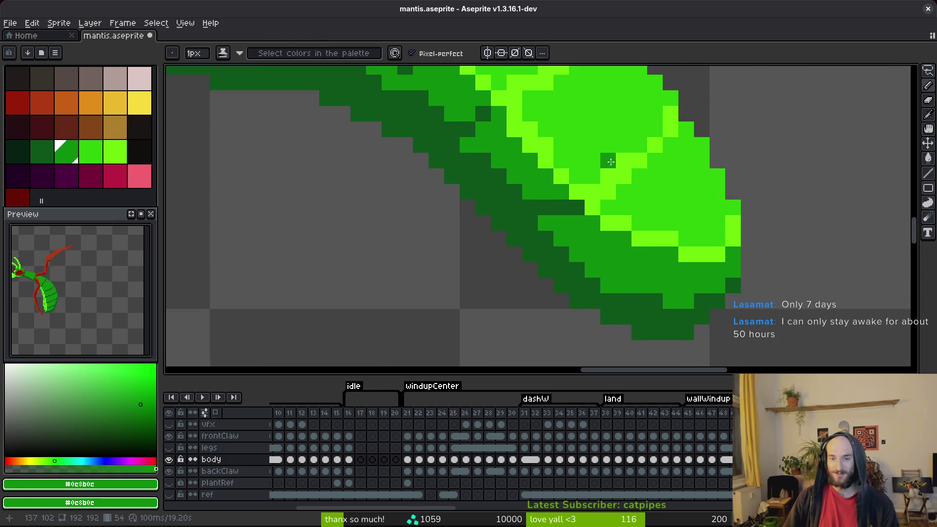
{"action": "scroll", "coordinate": [610, 161], "scroll_direction": "up", "scroll_amount": 1}
{"action": "right_click", "coordinate": [621, 122], "text": "alt"}
{"action": "left_click_drag", "start_coordinate": [606, 183], "coordinate": [563, 238]}
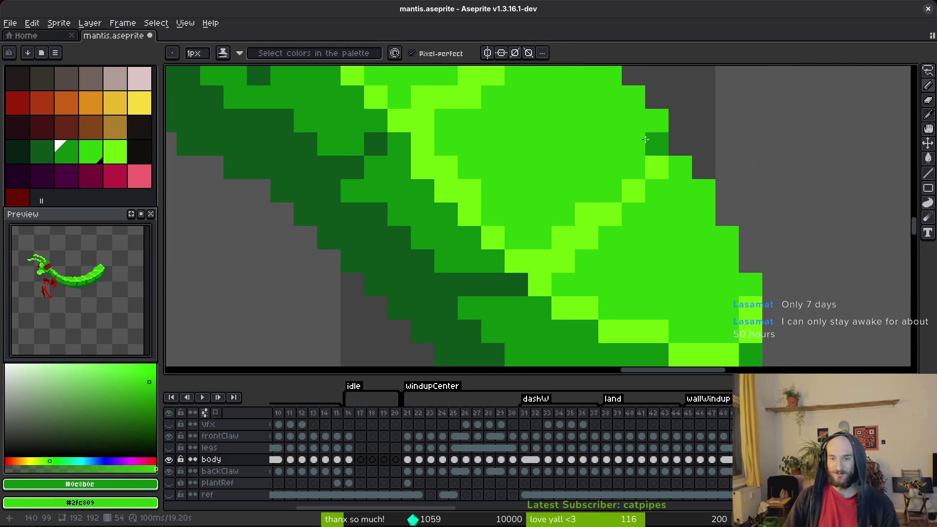
{"action": "right_click", "coordinate": [564, 261]}
{"action": "key", "text": "ctrl+s"}
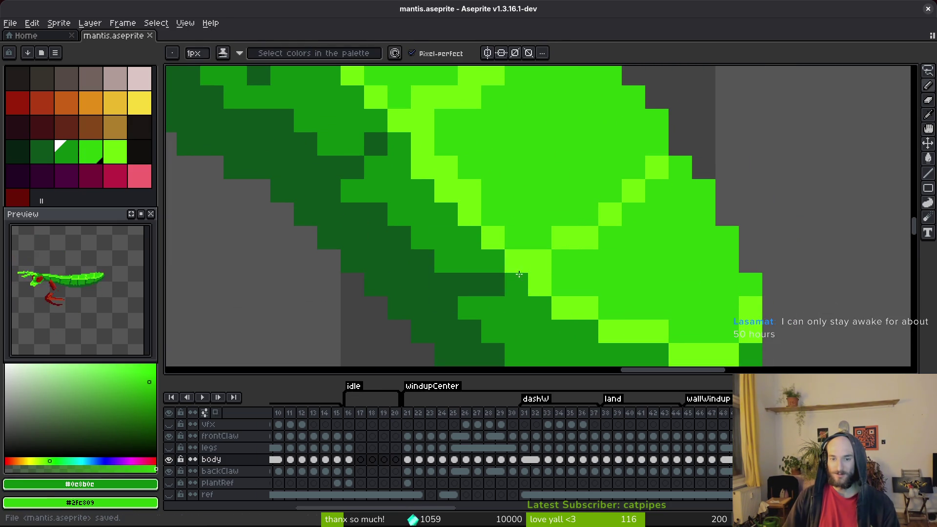
Add a bright-green pixel on the abdomen and a dark-green pixel on the body.
{"action": "right_click", "coordinate": [535, 269]}
{"action": "scroll", "coordinate": [604, 274], "scroll_direction": "down", "scroll_amount": 3}
{"action": "scroll", "coordinate": [620, 268], "scroll_direction": "up", "scroll_amount": 2}
{"action": "scroll", "coordinate": [631, 264], "scroll_direction": "up", "scroll_amount": 1}
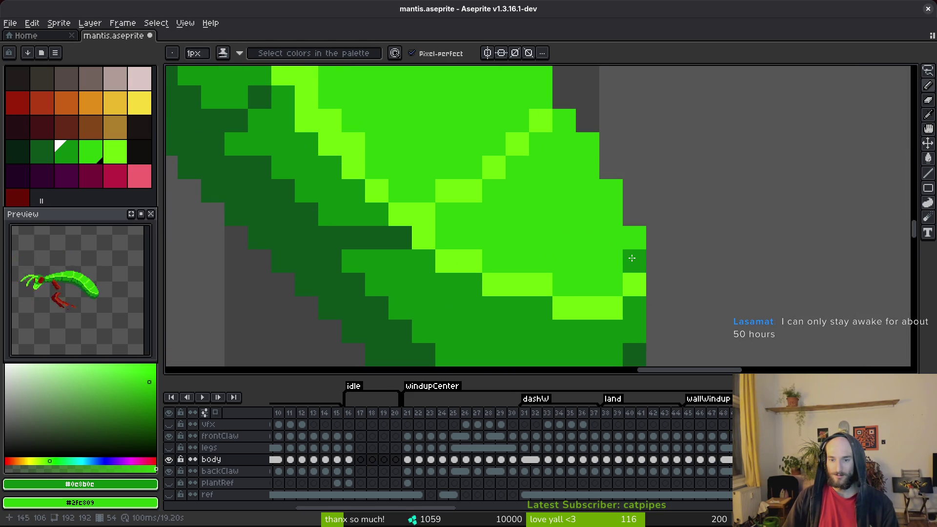
{"action": "scroll", "coordinate": [664, 307], "scroll_direction": "down", "scroll_amount": 4}
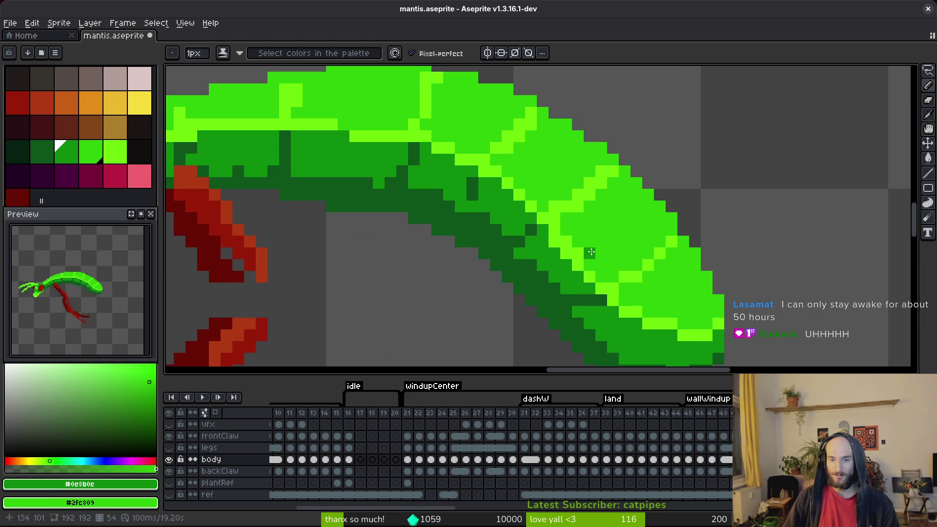
{"action": "right_click", "coordinate": [555, 244], "text": "alt"}
{"action": "left_click", "coordinate": [559, 218]}
{"action": "key", "text": "Right"}
{"action": "key", "text": "Right"}
{"action": "key", "text": "Right"}
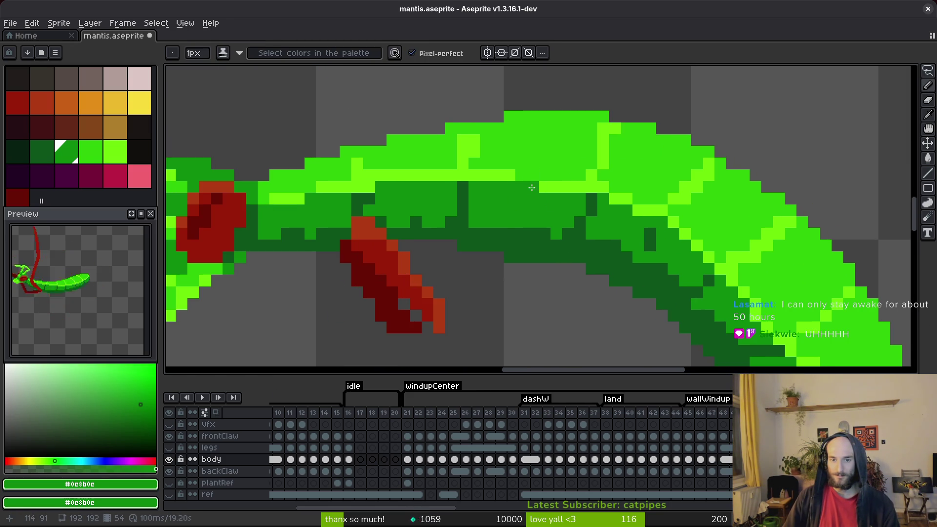
Add four light-green highlight pixels along the mantis's back.
{"action": "left_click", "coordinate": [515, 170], "text": "alt"}
{"action": "key", "text": "Right"}
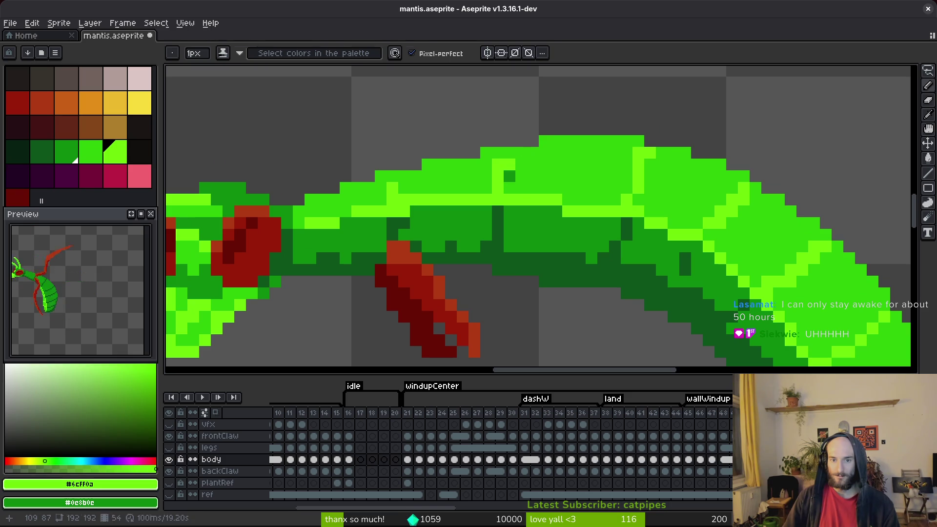
{"action": "right_click", "coordinate": [508, 181], "text": "alt"}
{"action": "left_click", "coordinate": [510, 153]}
{"action": "left_click", "coordinate": [653, 146]}
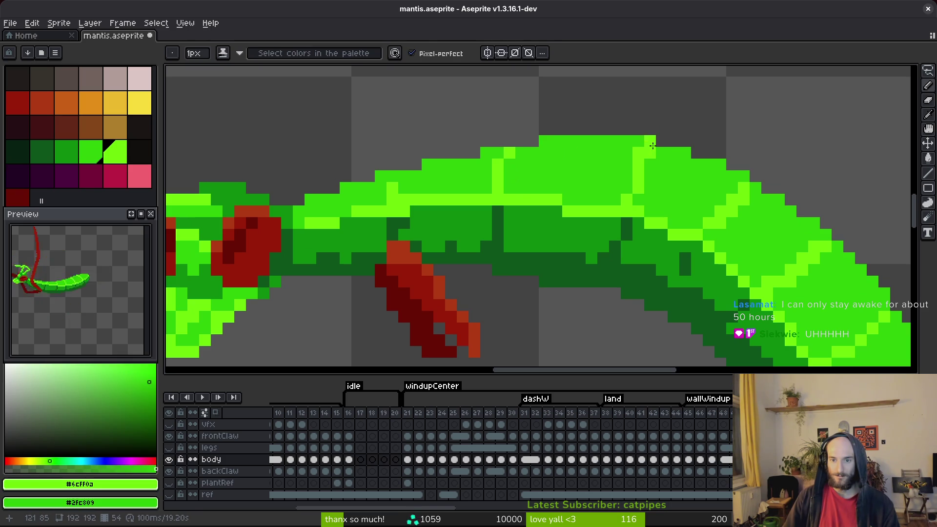
{"action": "left_click", "coordinate": [627, 199]}
{"action": "left_click", "coordinate": [630, 258]}
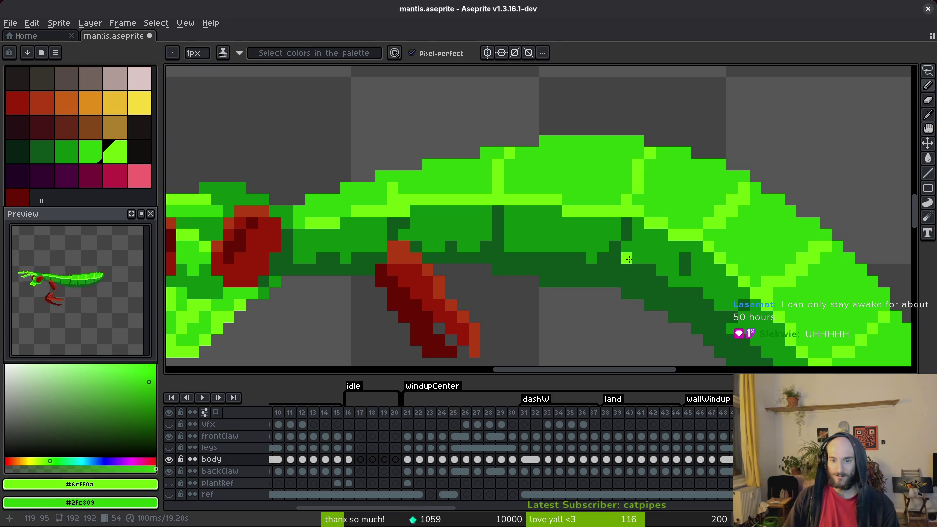
{"action": "scroll", "coordinate": [498, 246], "scroll_direction": "left", "scroll_amount": 2}
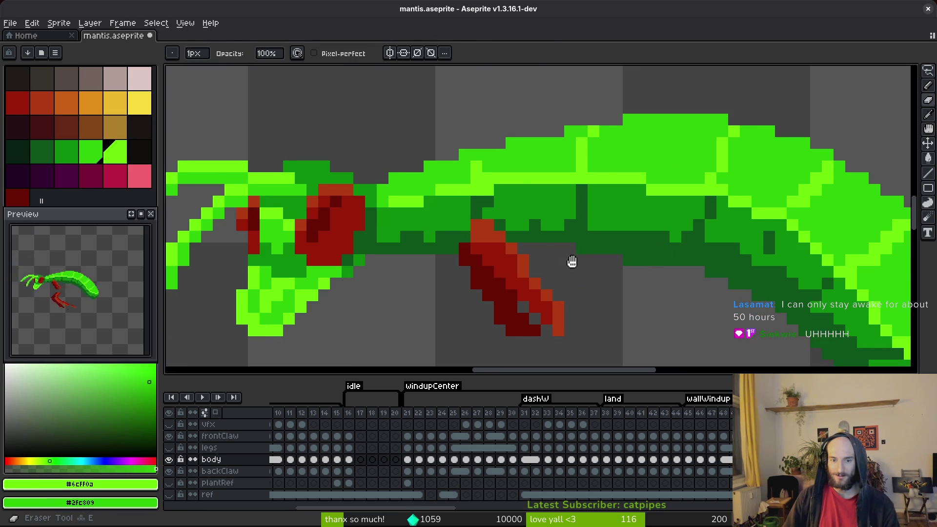
Repaint the neck with lighter, darker and bright green pixels and save mantis.aseprite.
{"action": "scroll", "coordinate": [558, 261], "scroll_direction": "left", "scroll_amount": 2}
{"action": "left_click", "coordinate": [451, 241], "text": "alt"}
{"action": "left_click", "coordinate": [463, 227], "text": "alt"}
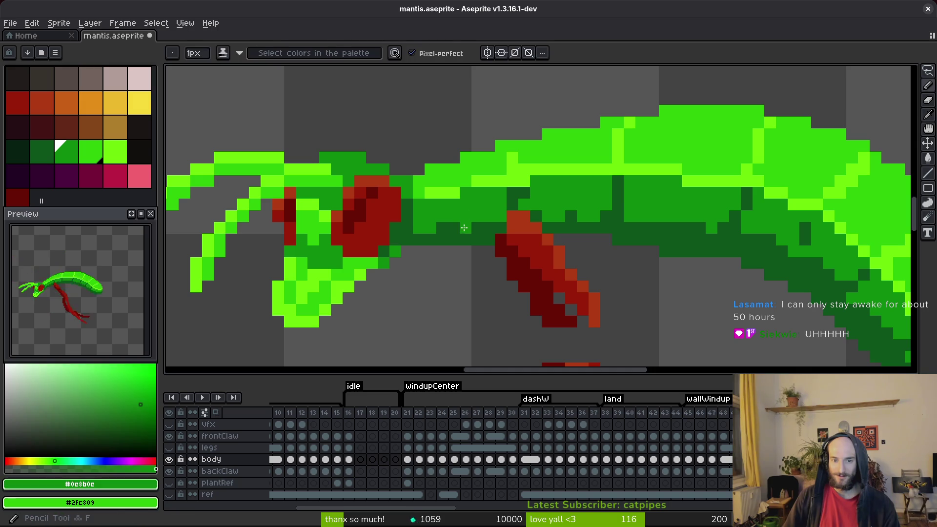
{"action": "left_click", "coordinate": [461, 231], "text": "alt"}
{"action": "right_click", "coordinate": [442, 228]}
{"action": "right_click", "coordinate": [448, 229], "text": "alt"}
{"action": "left_click_drag", "start_coordinate": [456, 234], "coordinate": [435, 229]}
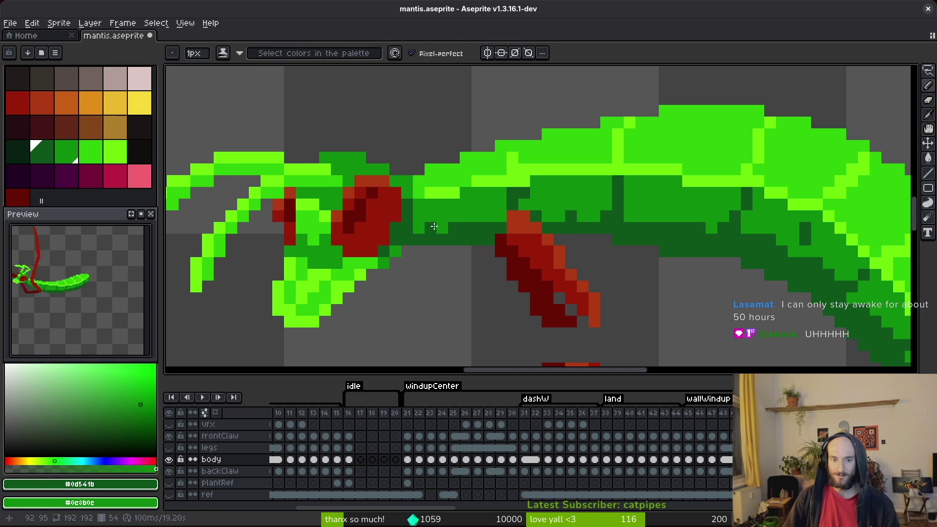
{"action": "left_click", "coordinate": [443, 193], "text": "alt"}
{"action": "left_click", "coordinate": [456, 206]}
{"action": "key", "text": "ctrl+s"}
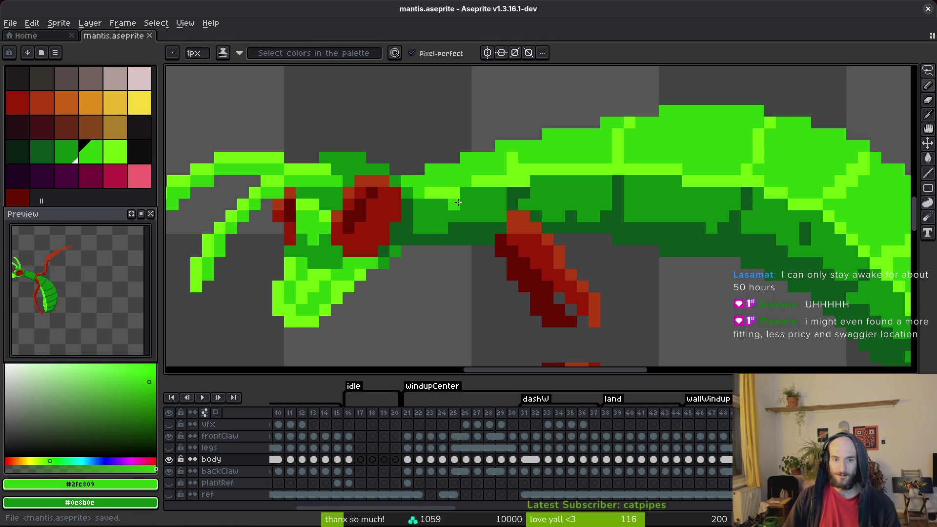
Darken two pixels on the upper back, move to the next frame, and save.
{"action": "left_click", "coordinate": [479, 181], "text": "alt"}
{"action": "right_click", "coordinate": [526, 168]}
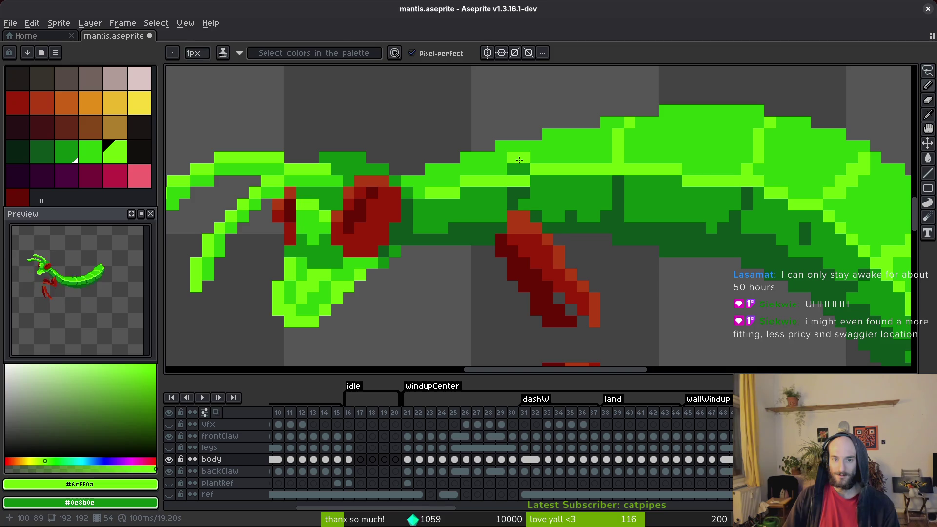
{"action": "right_click", "coordinate": [520, 160]}
{"action": "key", "text": "Right"}
{"action": "scroll", "coordinate": [564, 164], "scroll_direction": "right", "scroll_amount": 5}
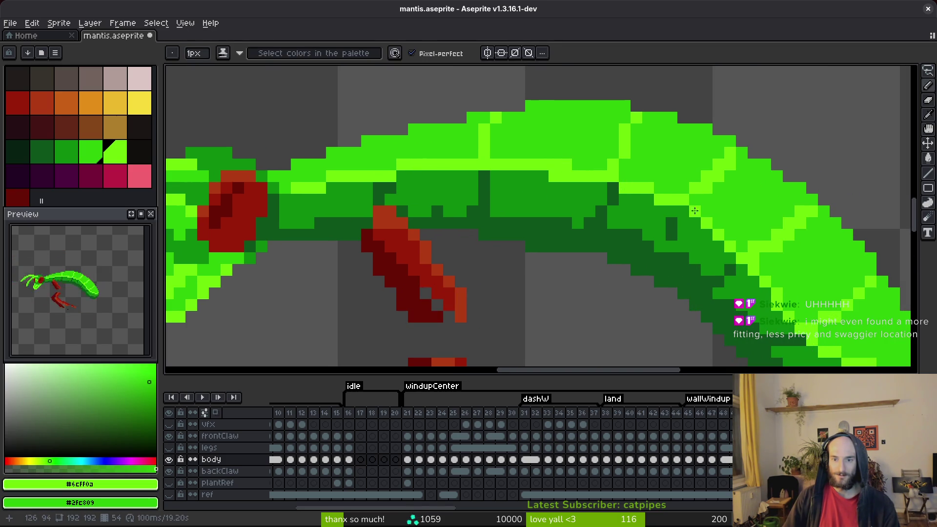
{"action": "key", "text": "ctrl+s"}
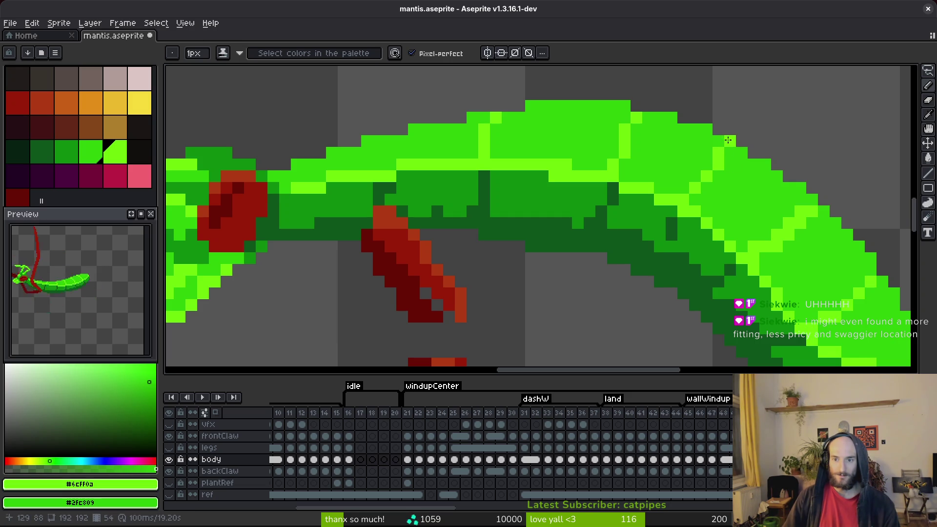
{"action": "key", "text": "ctrl+s"}
Paint a pixel on the mantis abdomen and save the sprite again.
{"action": "left_click_drag", "start_coordinate": [777, 260], "coordinate": [544, 252]}
{"action": "scroll", "coordinate": [545, 252], "scroll_direction": "up", "scroll_amount": 1}
{"action": "left_click", "coordinate": [546, 226]}
{"action": "key", "text": "ctrl+s"}
{"action": "scroll", "coordinate": [633, 283], "scroll_direction": "down", "scroll_amount": 8}
{"action": "scroll", "coordinate": [634, 288], "scroll_direction": "up", "scroll_amount": 2}
{"action": "key", "text": "ctrl+s"}
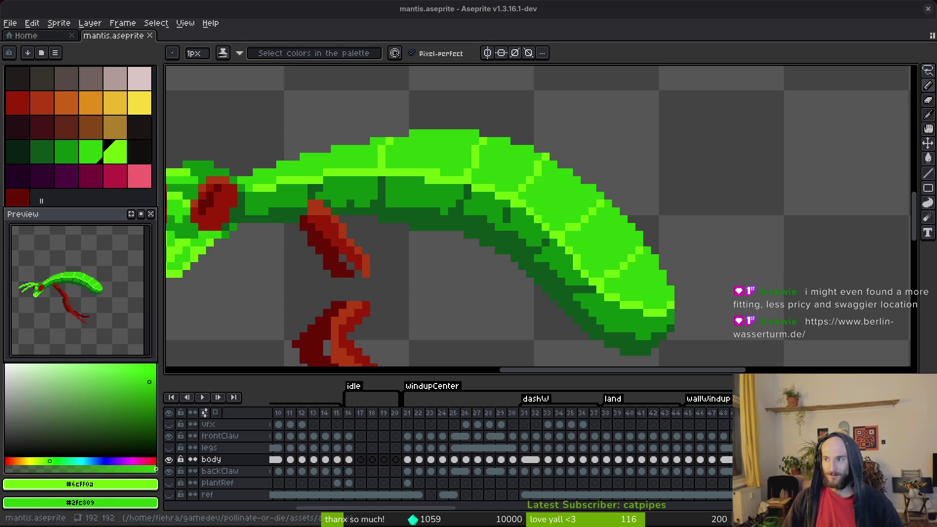
{"action": "key", "text": "alt+Tab"}
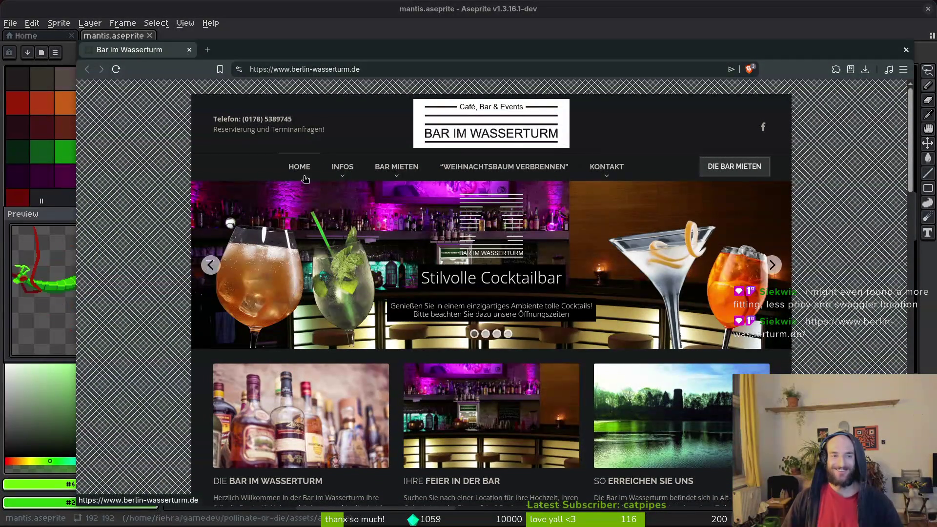
Scroll through the Bar im Wasserturm website to look it over.
{"action": "scroll", "coordinate": [519, 383], "scroll_direction": "down", "scroll_amount": 4}
{"action": "scroll", "coordinate": [477, 357], "scroll_direction": "down", "scroll_amount": 5}
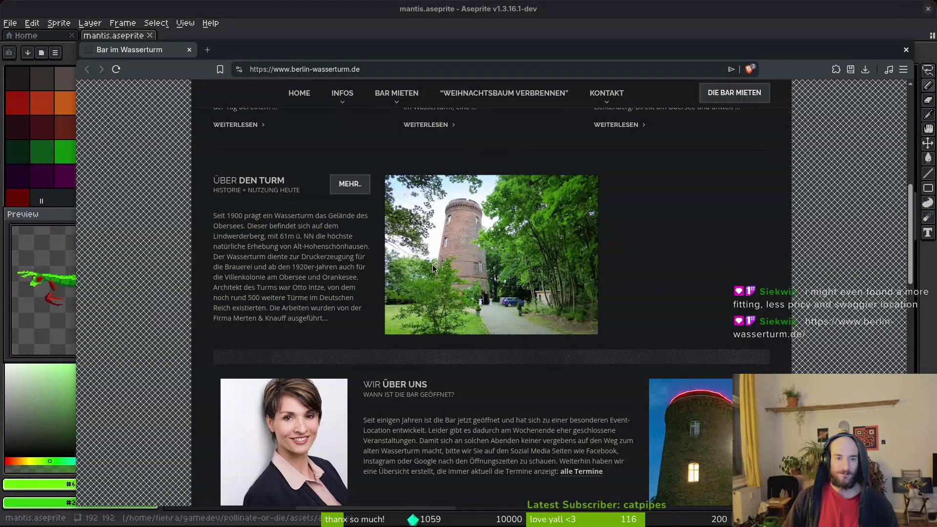
{"action": "scroll", "coordinate": [424, 303], "scroll_direction": "down", "scroll_amount": 6}
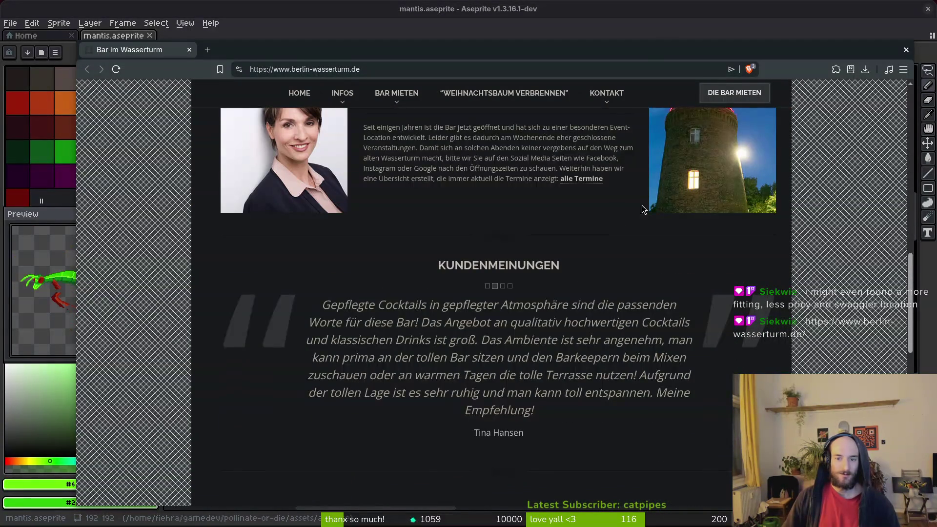
{"action": "scroll", "coordinate": [616, 244], "scroll_direction": "up", "scroll_amount": 5}
{"action": "scroll", "coordinate": [498, 372], "scroll_direction": "down", "scroll_amount": 14}
{"action": "scroll", "coordinate": [498, 373], "scroll_direction": "down", "scroll_amount": 1}
{"action": "scroll", "coordinate": [588, 348], "scroll_direction": "up", "scroll_amount": 2}
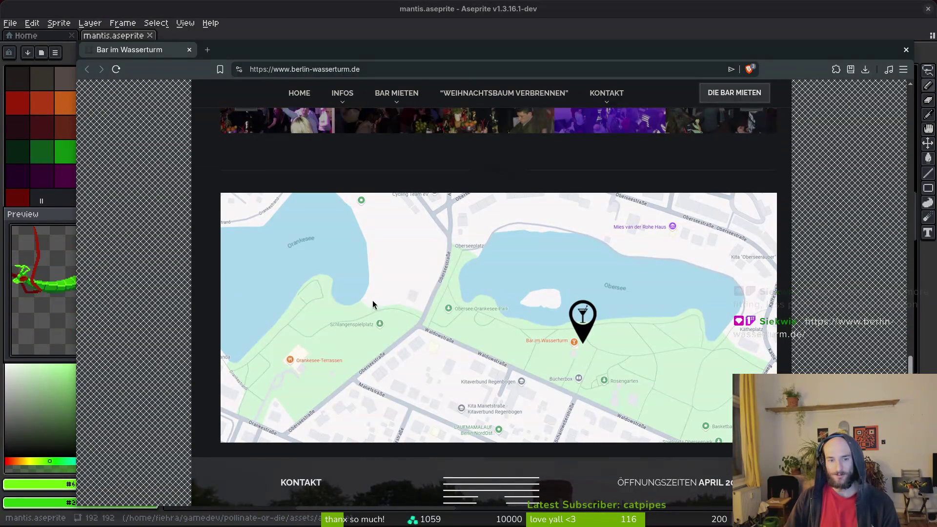
{"action": "scroll", "coordinate": [461, 341], "scroll_direction": "down", "scroll_amount": 1}
{"action": "scroll", "coordinate": [375, 322], "scroll_direction": "up", "scroll_amount": 2}
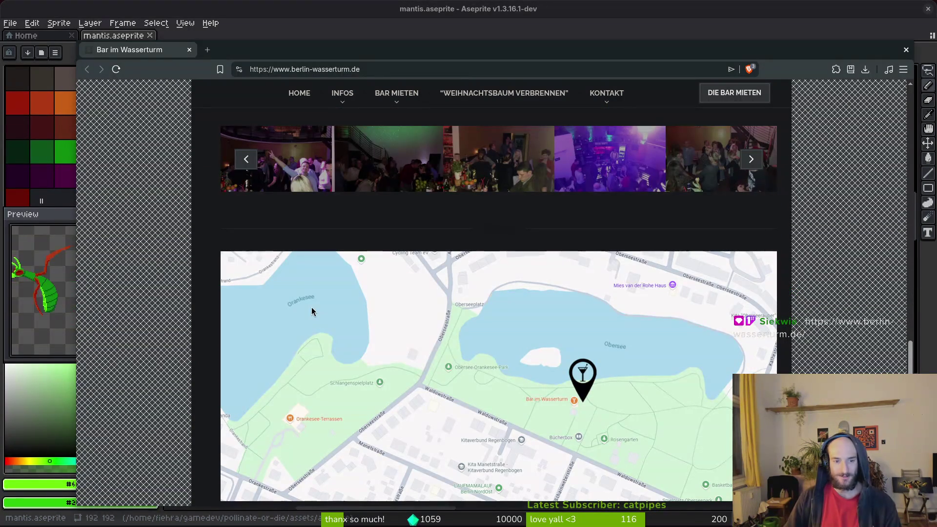
Search 'maps' in a new Brave tab, then move the browser off-screen.
{"action": "key", "text": "ctrl+t"}
{"action": "type", "text": "maps"}
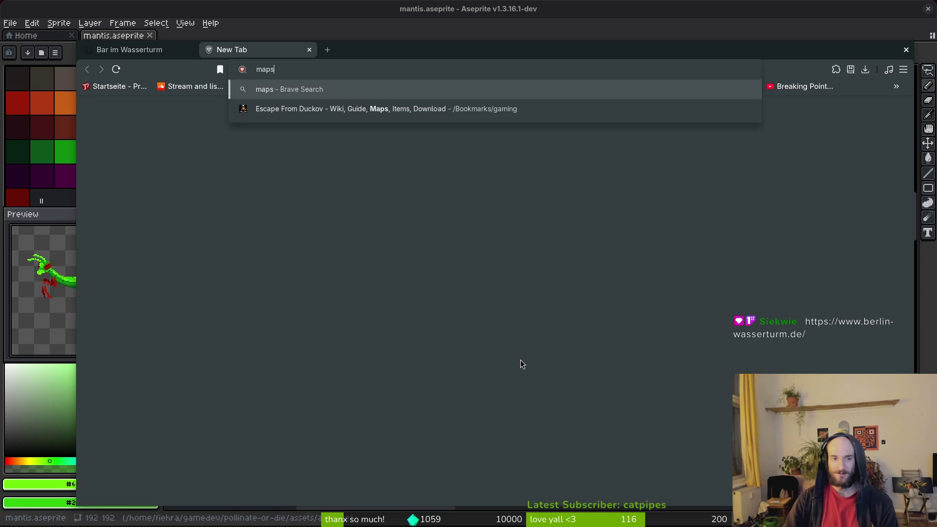
{"action": "key", "text": "Return"}
{"action": "key", "text": "super+shift+Right"}
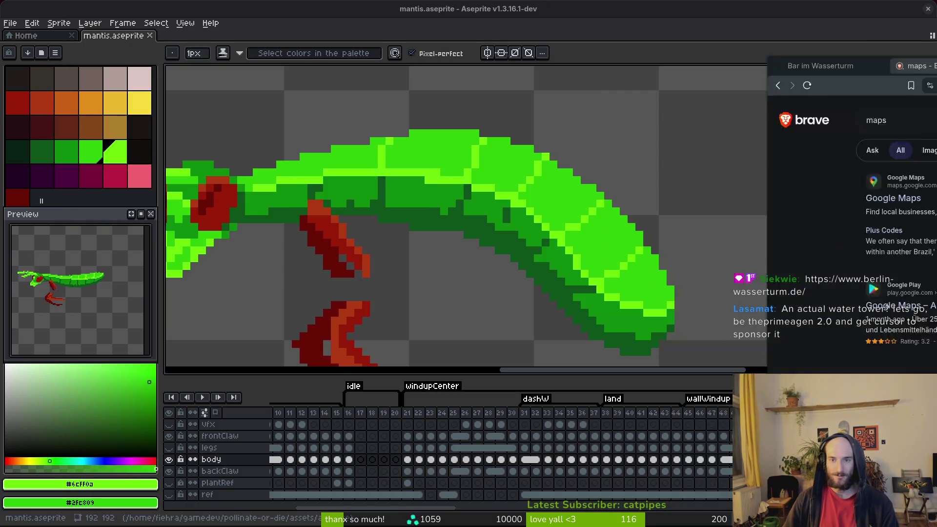
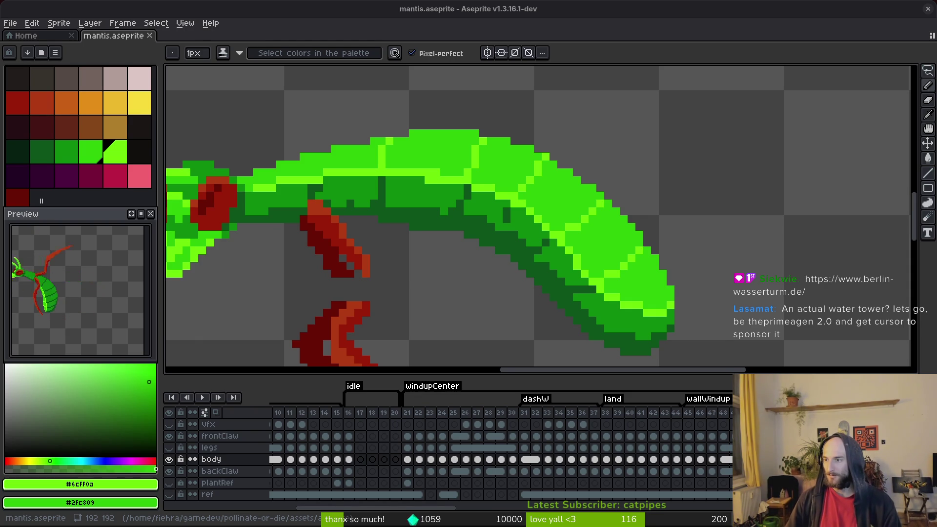
Switch to the Brave browser showing Google Maps centred on Berlin.
{"action": "key", "text": "alt+Tab"}
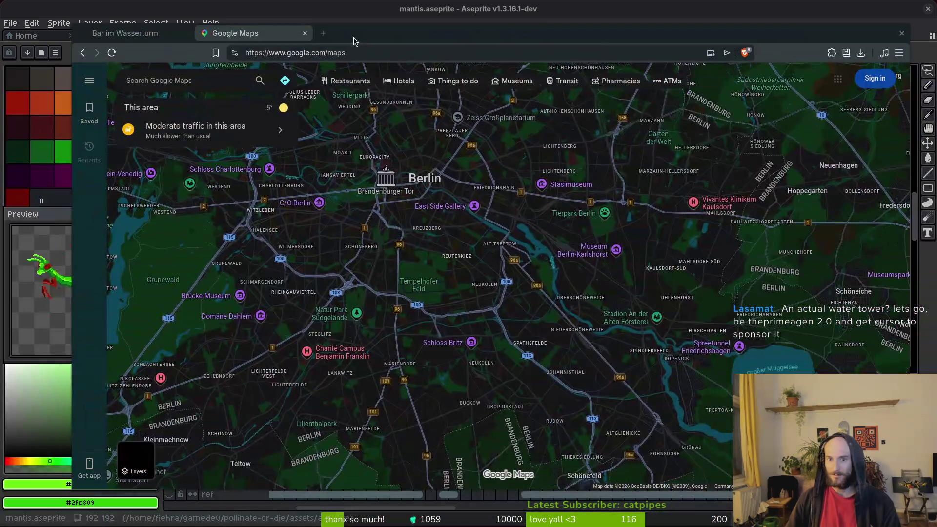
Search Google Maps for 'orankesee' and browse the lake's place details.
{"action": "left_click", "coordinate": [181, 81]}
{"action": "type", "text": "orankesee"}
{"action": "key", "text": "Return"}
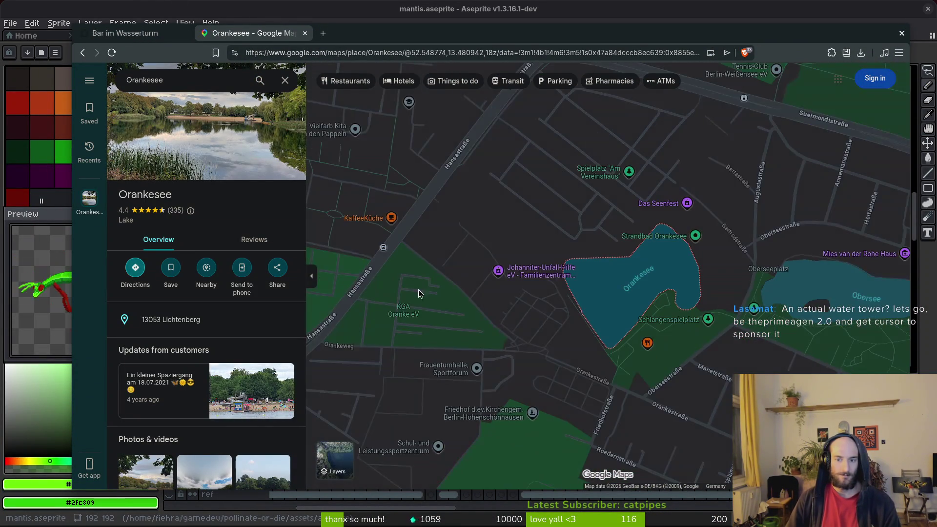
{"action": "scroll", "coordinate": [508, 322], "scroll_direction": "down", "scroll_amount": 5}
{"action": "scroll", "coordinate": [560, 331], "scroll_direction": "down", "scroll_amount": 8}
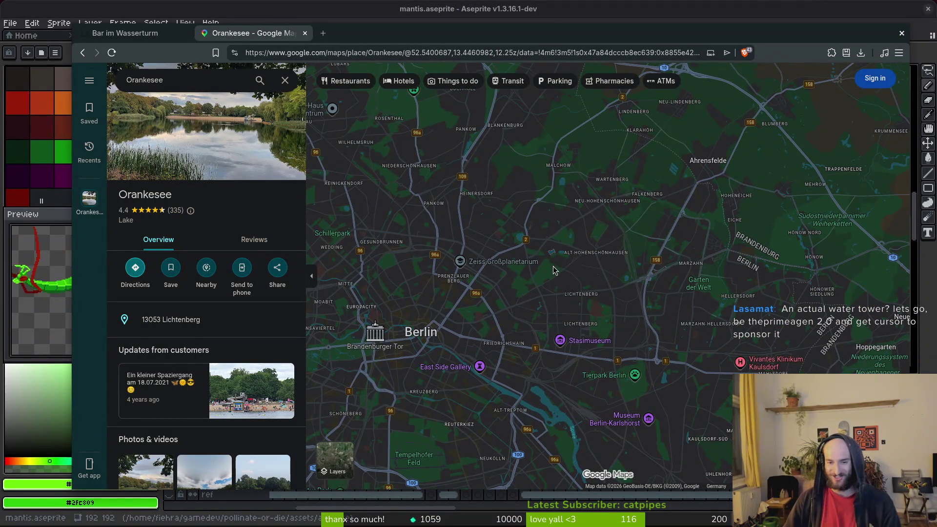
{"action": "scroll", "coordinate": [559, 268], "scroll_direction": "up", "scroll_amount": 5}
{"action": "scroll", "coordinate": [576, 236], "scroll_direction": "down", "scroll_amount": 5}
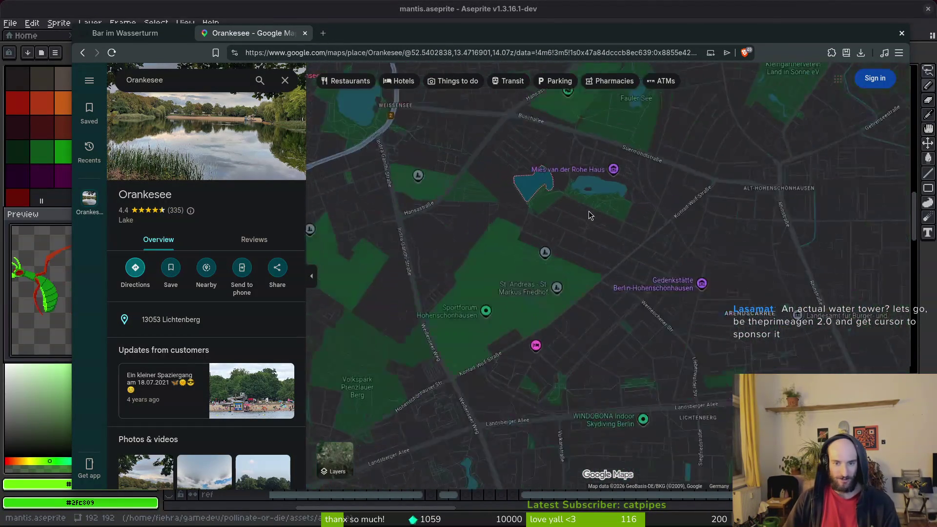
{"action": "scroll", "coordinate": [574, 251], "scroll_direction": "up", "scroll_amount": 5}
{"action": "scroll", "coordinate": [593, 268], "scroll_direction": "down", "scroll_amount": 3}
{"action": "scroll", "coordinate": [575, 238], "scroll_direction": "up", "scroll_amount": 4}
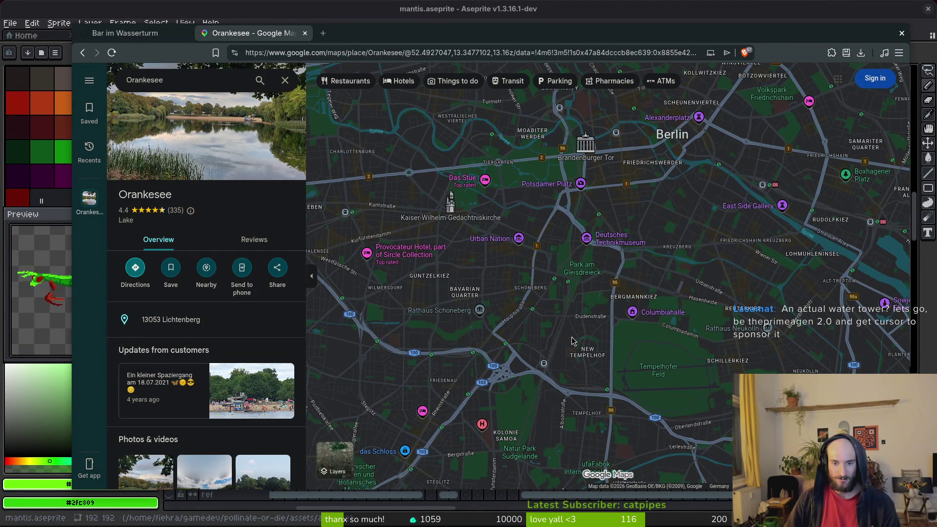
{"action": "scroll", "coordinate": [565, 255], "scroll_direction": "up", "scroll_amount": 3}
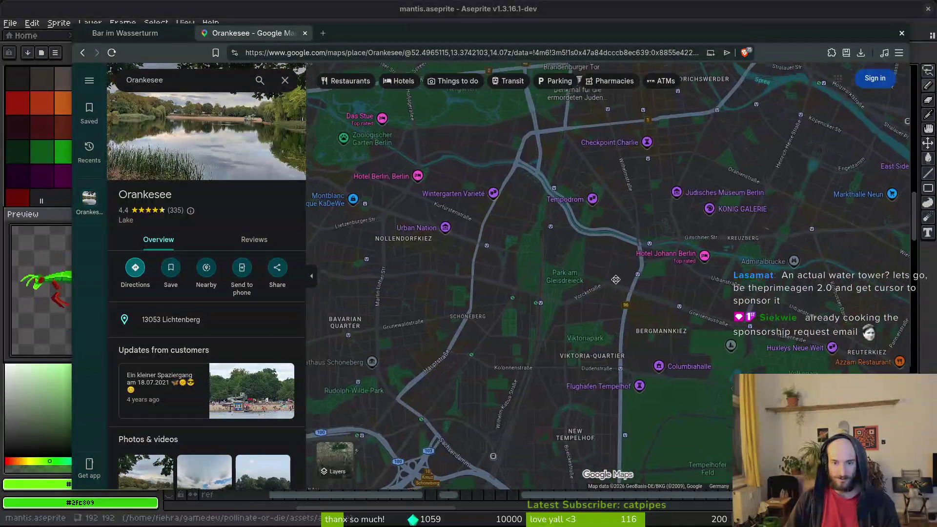
Pan the map across Schöneberg, Wilmersdorf, Nollendorfkiez and Kreuzberg.
{"action": "left_click_drag", "start_coordinate": [566, 254], "coordinate": [614, 221]}
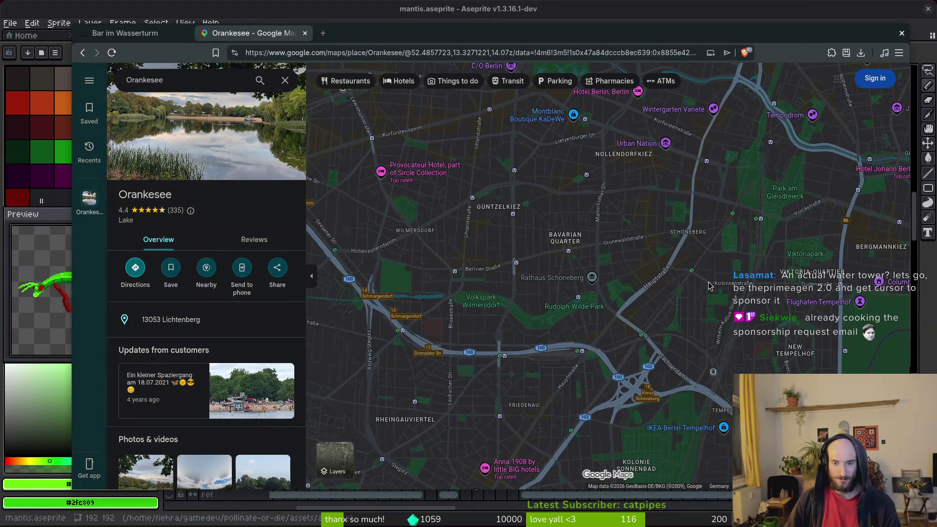
{"action": "left_click_drag", "start_coordinate": [703, 284], "coordinate": [554, 289]}
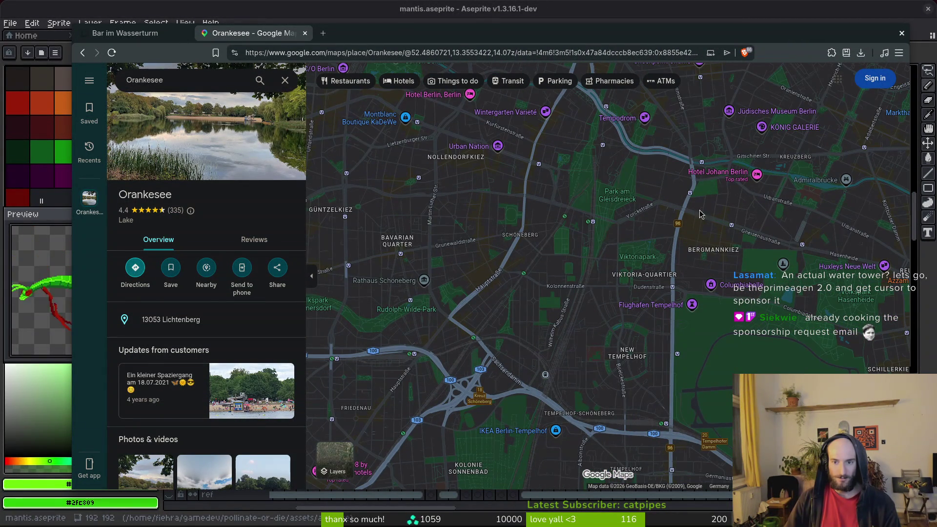
{"action": "scroll", "coordinate": [696, 214], "scroll_direction": "up", "scroll_amount": 4}
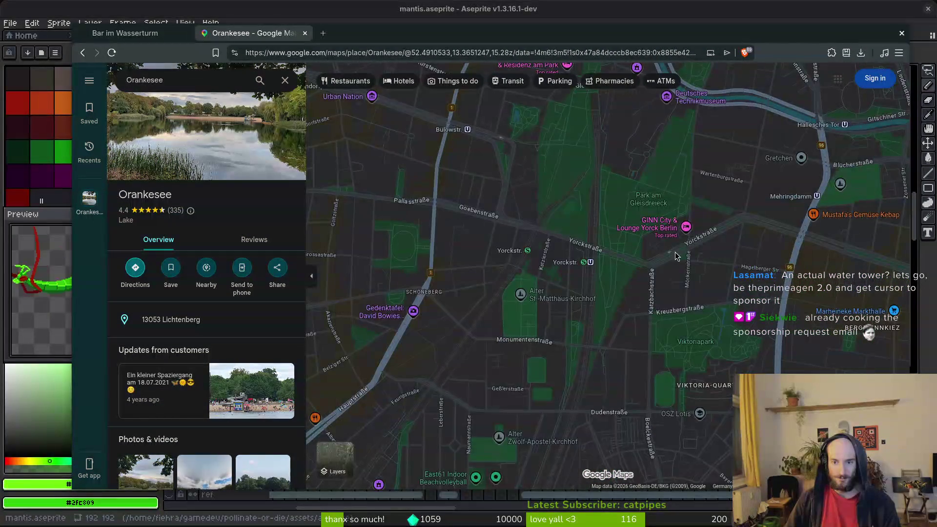
{"action": "scroll", "coordinate": [554, 234], "scroll_direction": "down", "scroll_amount": 3}
{"action": "left_click_drag", "start_coordinate": [600, 220], "coordinate": [630, 249]}
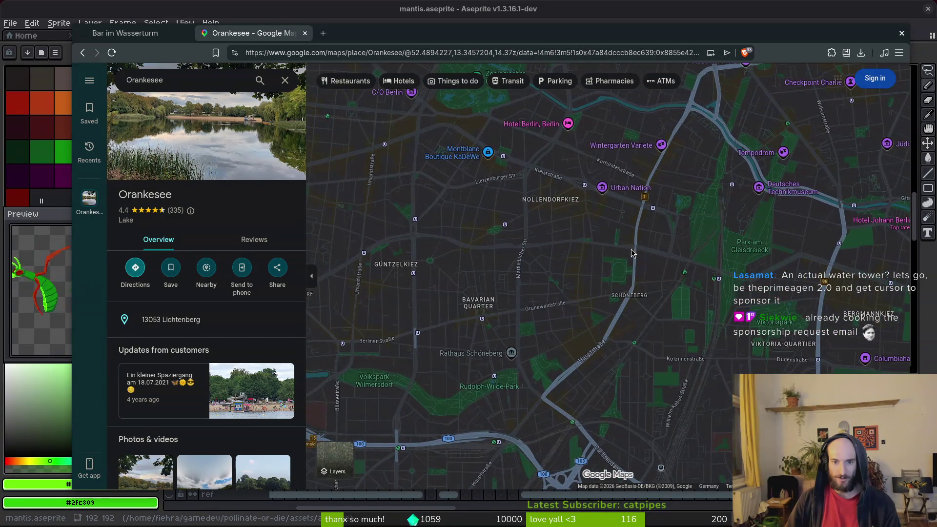
{"action": "middle_click", "coordinate": [517, 198]}
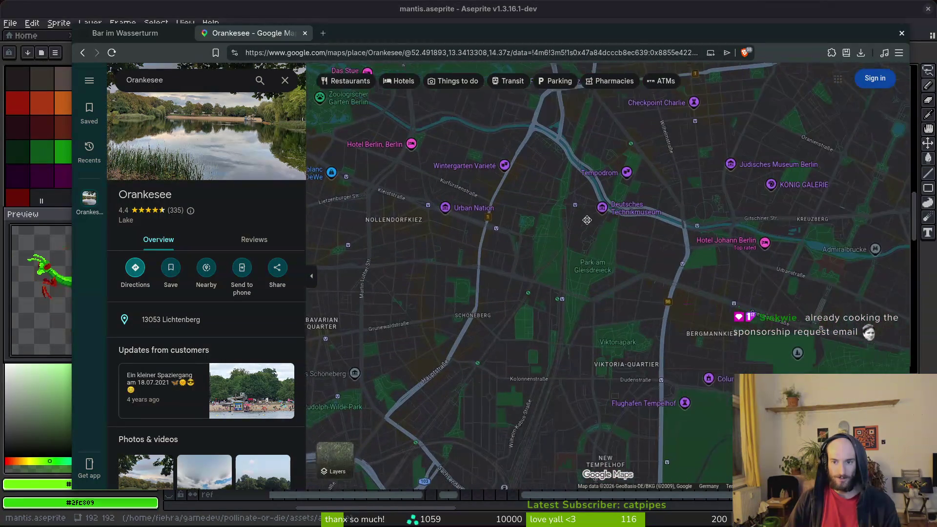
{"action": "scroll", "coordinate": [535, 255], "scroll_direction": "up", "scroll_amount": 3}
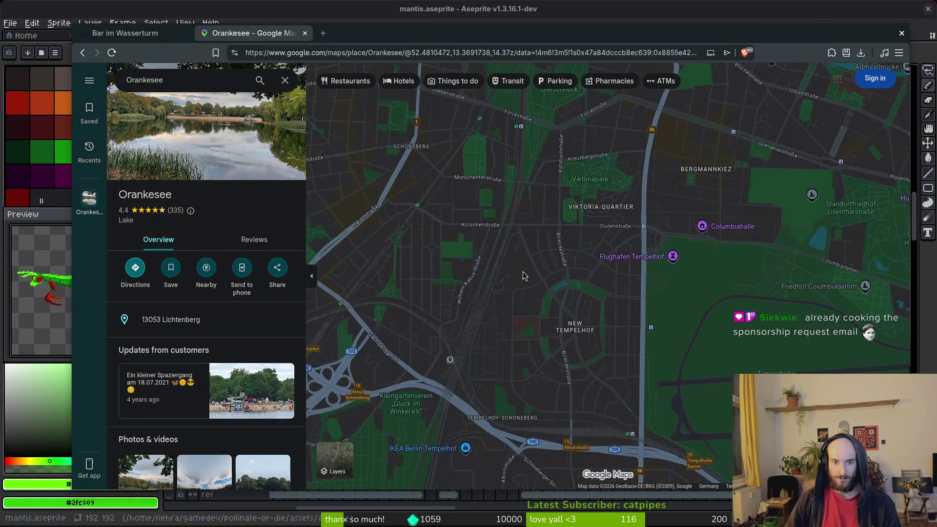
{"action": "scroll", "coordinate": [449, 200], "scroll_direction": "up", "scroll_amount": 5}
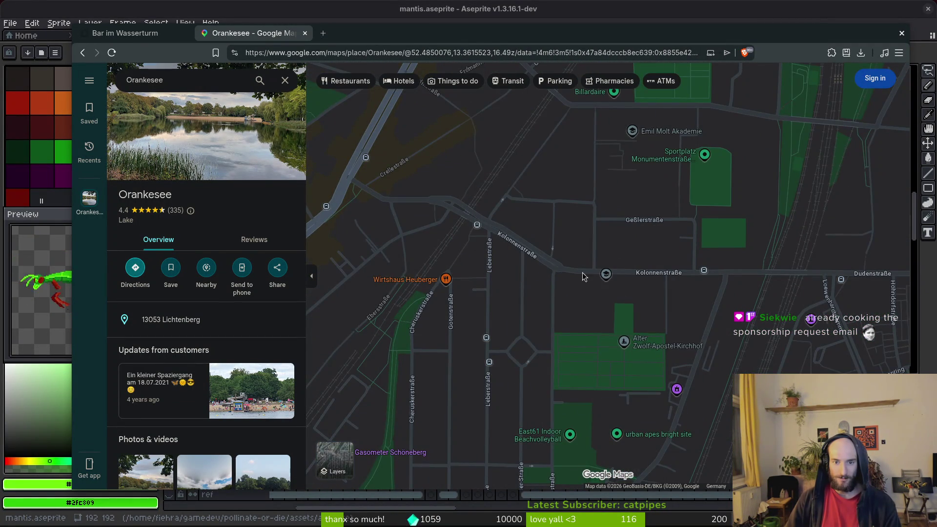
{"action": "scroll", "coordinate": [657, 236], "scroll_direction": "down", "scroll_amount": 5}
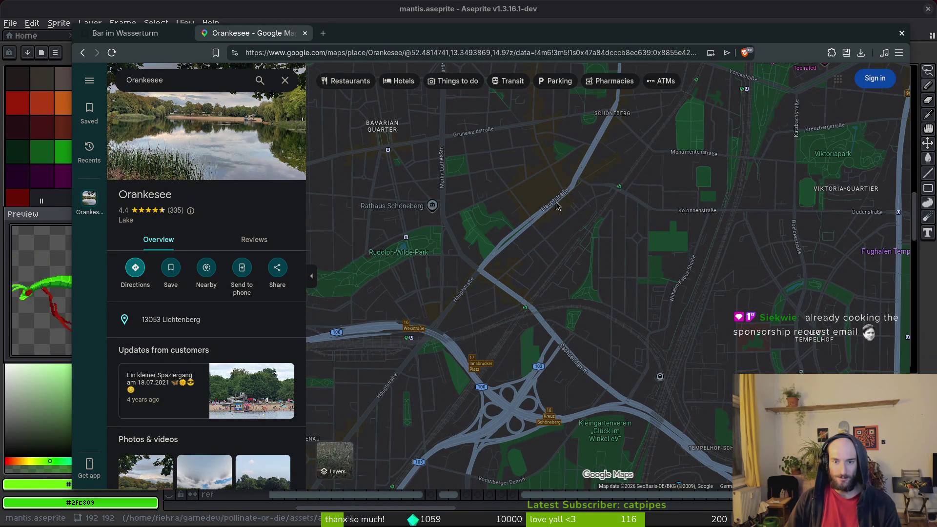
{"action": "scroll", "coordinate": [527, 227], "scroll_direction": "up", "scroll_amount": 5}
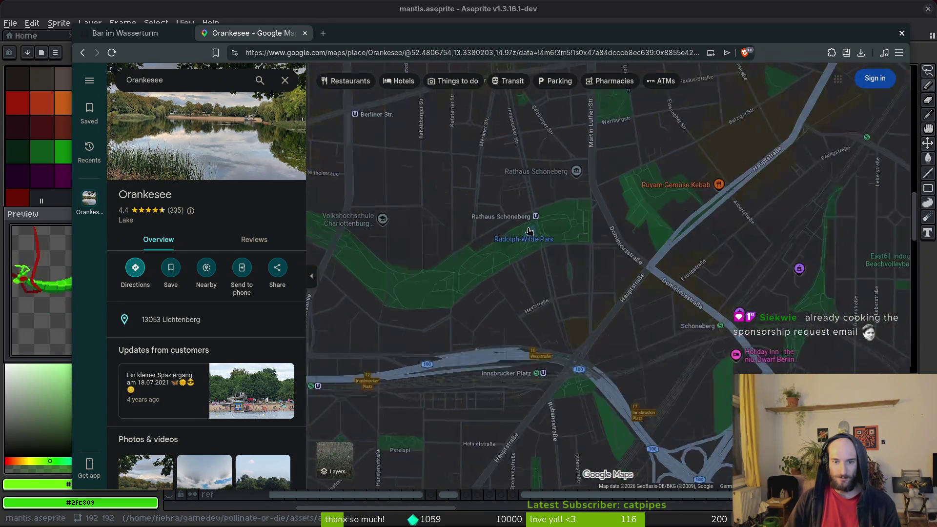
Move the map from Volkspark Wilmersdorf to centre on Bayerischer Platz and the Bavarian Quarter.
{"action": "mouse_move", "coordinate": [441, 281]}
{"action": "left_mouse_down"}
{"action": "mouse_move", "coordinate": [404, 207]}
{"action": "mouse_move", "coordinate": [755, 242]}
{"action": "left_mouse_up"}
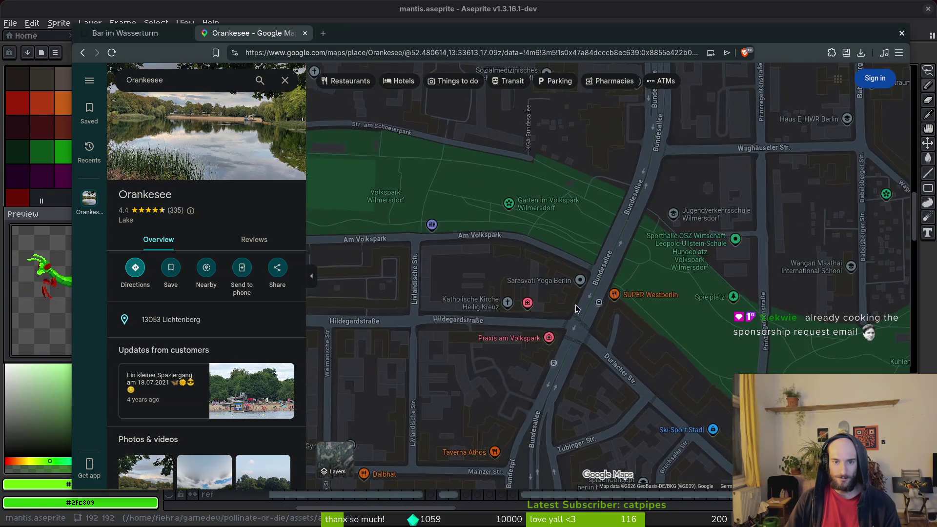
{"action": "left_click_drag", "start_coordinate": [640, 250], "coordinate": [452, 228]}
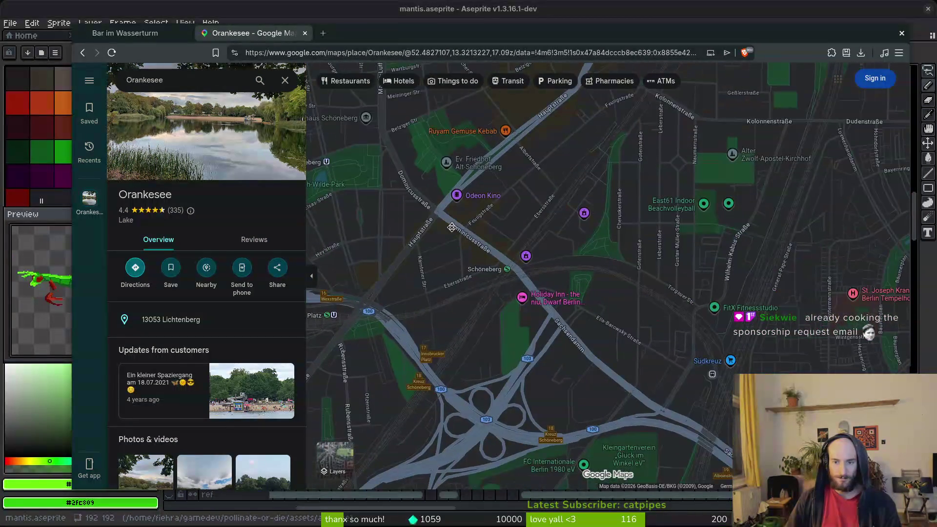
{"action": "mouse_move", "coordinate": [668, 245]}
{"action": "left_mouse_down"}
{"action": "mouse_move", "coordinate": [601, 215]}
{"action": "mouse_move", "coordinate": [564, 236]}
{"action": "mouse_move", "coordinate": [602, 182]}
{"action": "mouse_move", "coordinate": [658, 171]}
{"action": "left_mouse_up"}
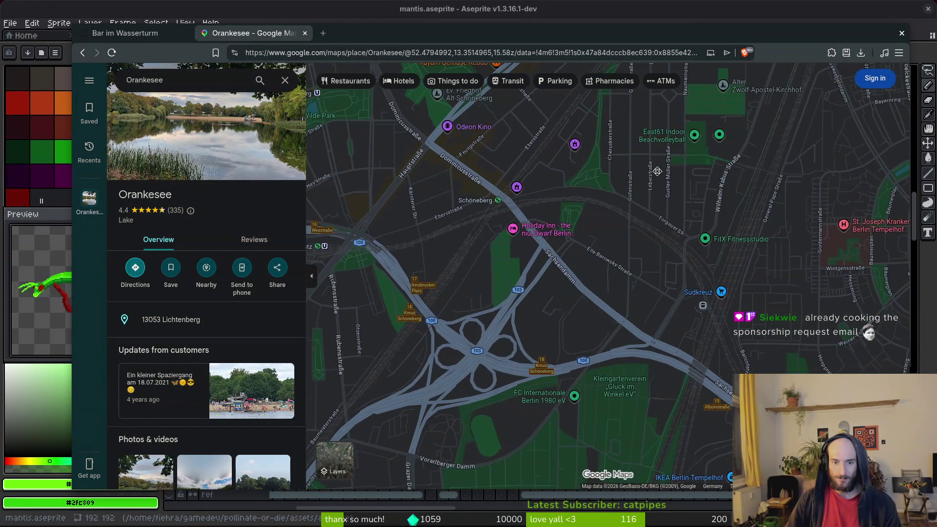
{"action": "mouse_move", "coordinate": [560, 370]}
{"action": "left_mouse_down"}
{"action": "mouse_move", "coordinate": [514, 210]}
{"action": "mouse_move", "coordinate": [570, 214]}
{"action": "mouse_move", "coordinate": [534, 221]}
{"action": "mouse_move", "coordinate": [498, 258]}
{"action": "left_mouse_up"}
{"action": "scroll", "coordinate": [566, 259], "scroll_direction": "down", "scroll_amount": 2}
{"action": "scroll", "coordinate": [439, 191], "scroll_direction": "up", "scroll_amount": 2}
{"action": "scroll", "coordinate": [510, 231], "scroll_direction": "up", "scroll_amount": 2}
{"action": "mouse_move", "coordinate": [436, 212]}
{"action": "left_mouse_down"}
{"action": "mouse_move", "coordinate": [437, 268]}
{"action": "mouse_move", "coordinate": [526, 226]}
{"action": "left_mouse_up"}
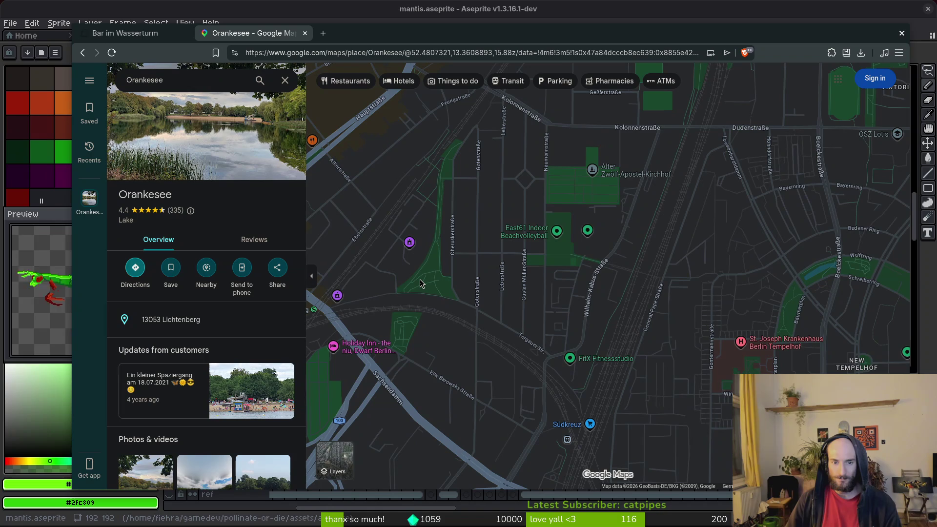
{"action": "left_click_drag", "start_coordinate": [421, 283], "coordinate": [537, 440]}
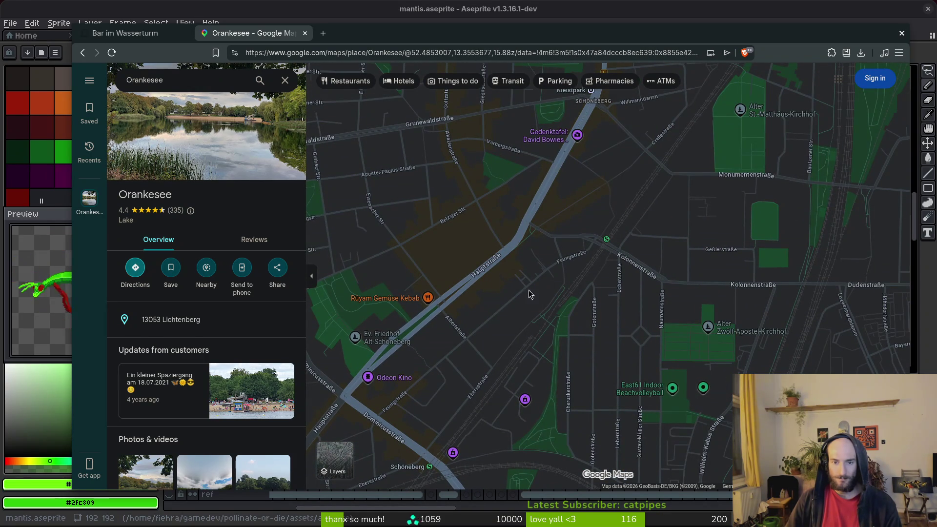
{"action": "left_click_drag", "start_coordinate": [468, 300], "coordinate": [683, 332]}
{"action": "mouse_move", "coordinate": [489, 273]}
{"action": "left_mouse_down"}
{"action": "mouse_move", "coordinate": [581, 293]}
{"action": "mouse_move", "coordinate": [663, 285]}
{"action": "left_mouse_up"}
Zoom and pan the map toward Rathaus Schöneberg, Schöneberg station and Hauptstraße.
{"action": "scroll", "coordinate": [677, 257], "scroll_direction": "down", "scroll_amount": 5}
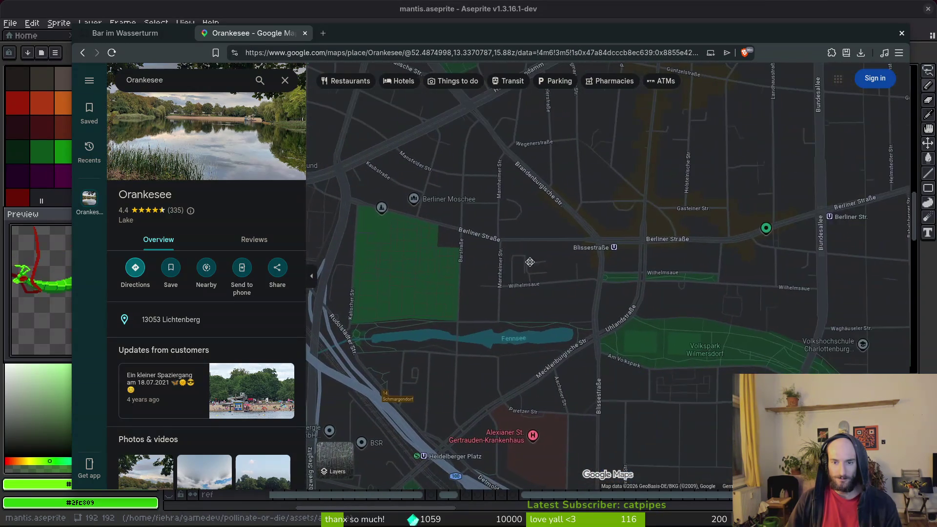
{"action": "scroll", "coordinate": [515, 259], "scroll_direction": "up", "scroll_amount": 5}
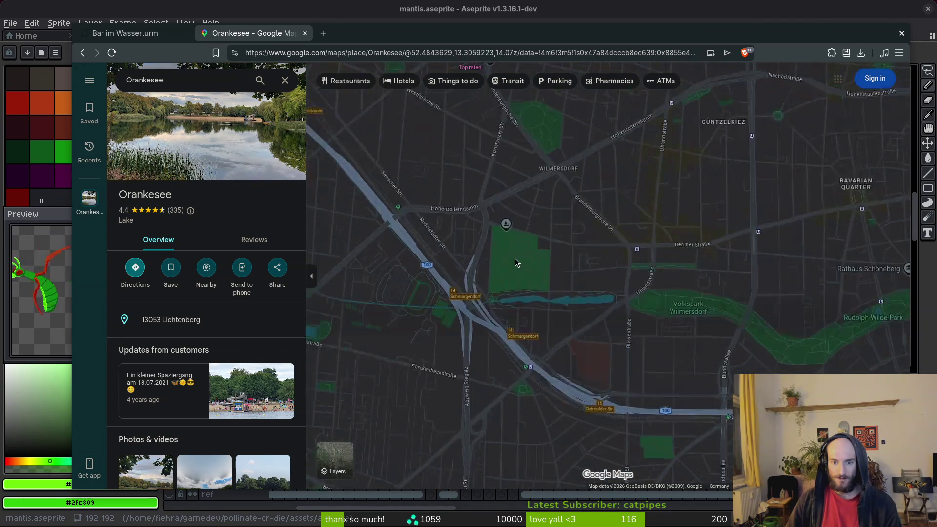
{"action": "scroll", "coordinate": [705, 258], "scroll_direction": "down", "scroll_amount": 3}
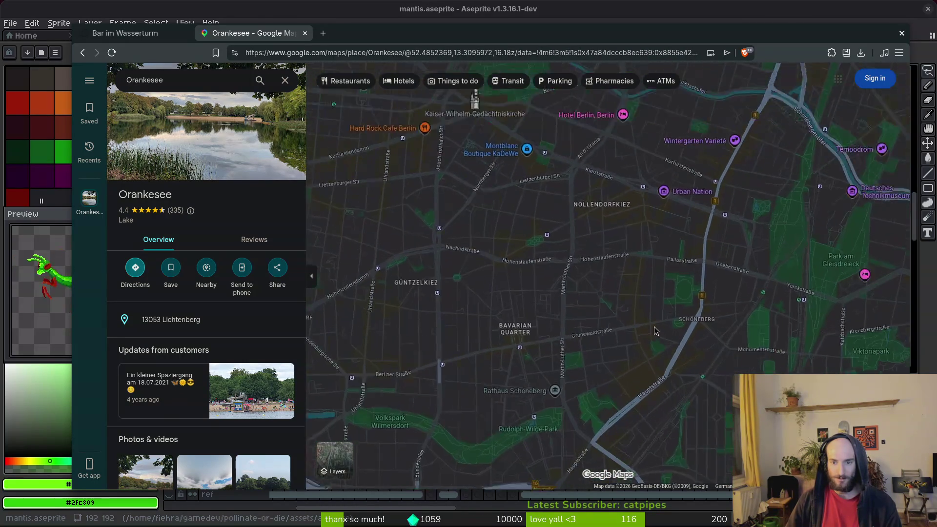
{"action": "scroll", "coordinate": [732, 274], "scroll_direction": "up", "scroll_amount": 3}
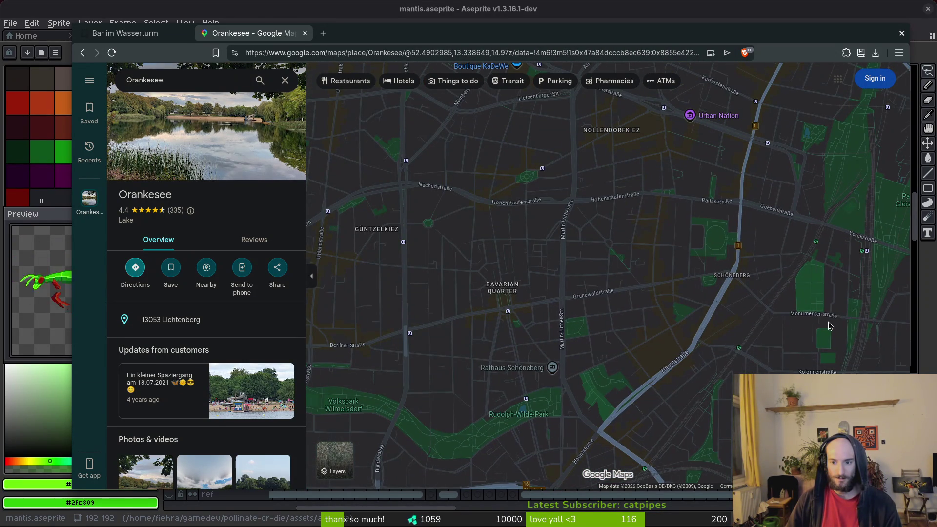
{"action": "scroll", "coordinate": [683, 353], "scroll_direction": "up", "scroll_amount": 2}
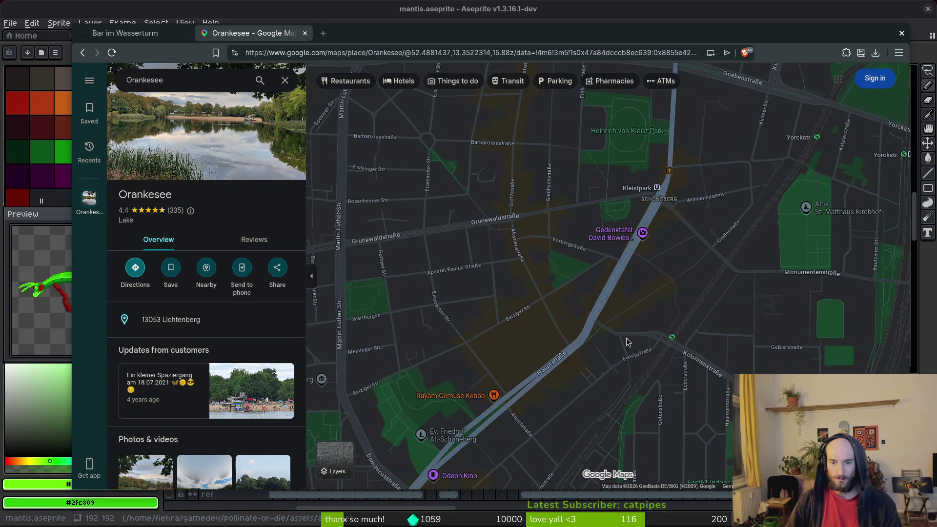
{"action": "scroll", "coordinate": [610, 330], "scroll_direction": "up", "scroll_amount": 1}
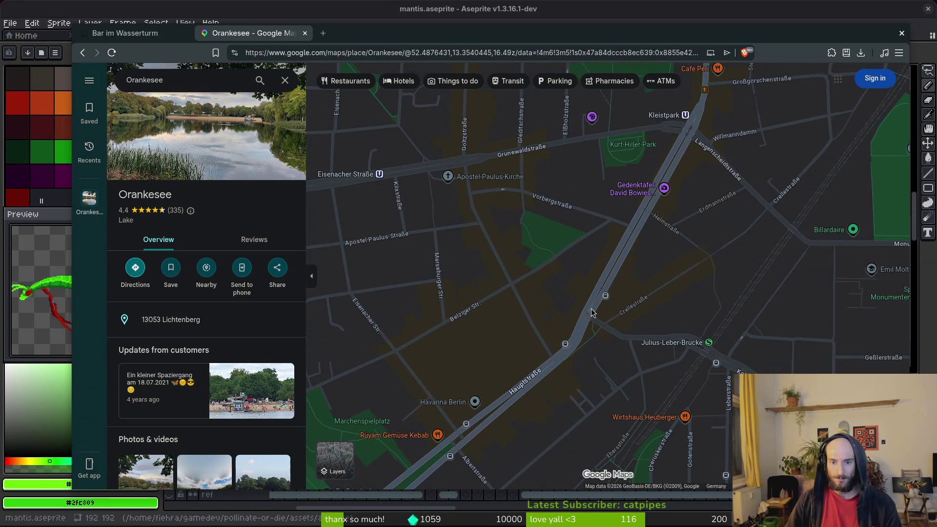
{"action": "mouse_move", "coordinate": [532, 393]}
{"action": "left_mouse_down"}
{"action": "mouse_move", "coordinate": [734, 209]}
{"action": "mouse_move", "coordinate": [620, 272]}
{"action": "left_mouse_up"}
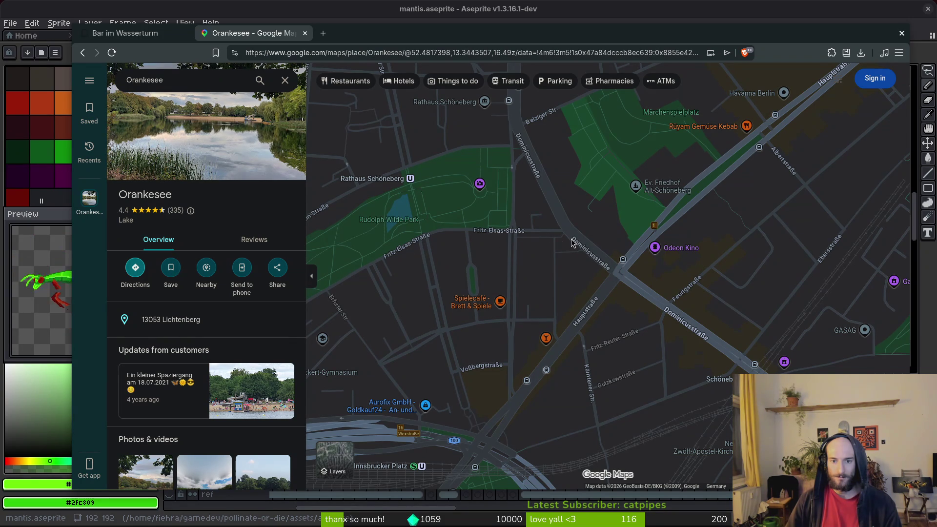
{"action": "left_click_drag", "start_coordinate": [649, 322], "coordinate": [486, 172]}
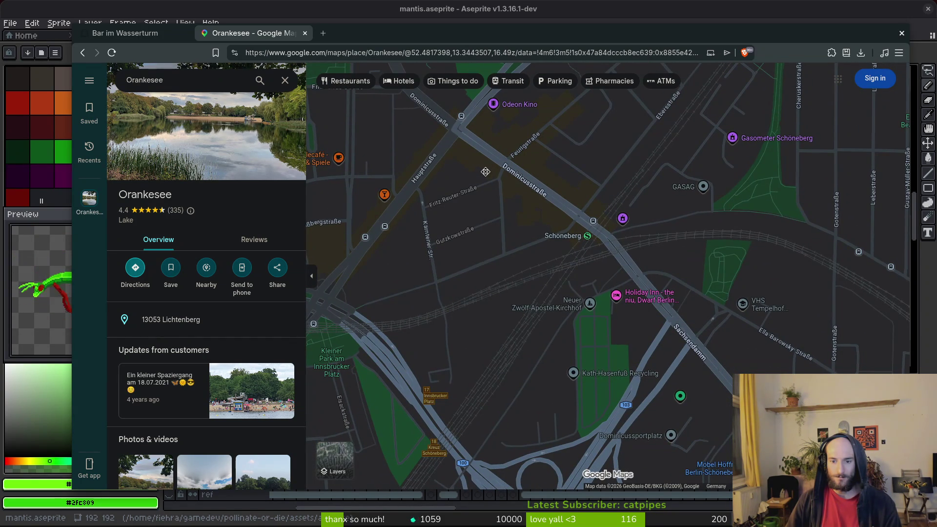
{"action": "scroll", "coordinate": [656, 266], "scroll_direction": "up", "scroll_amount": 3}
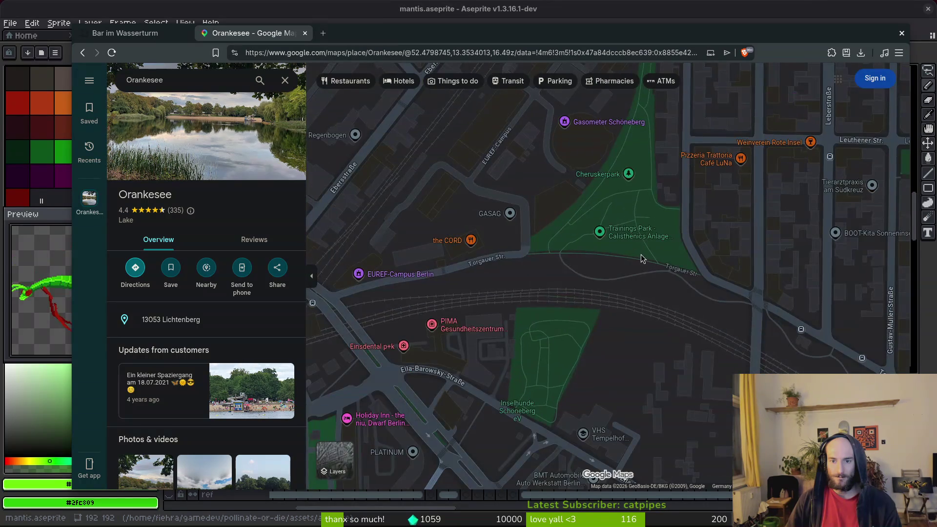
{"action": "scroll", "coordinate": [671, 227], "scroll_direction": "up", "scroll_amount": 2}
{"action": "left_click_drag", "start_coordinate": [633, 203], "coordinate": [631, 368]}
Zoom in and centre the map on GASAG and the Gasometer.
{"action": "scroll", "coordinate": [631, 368], "scroll_direction": "down", "scroll_amount": 3}
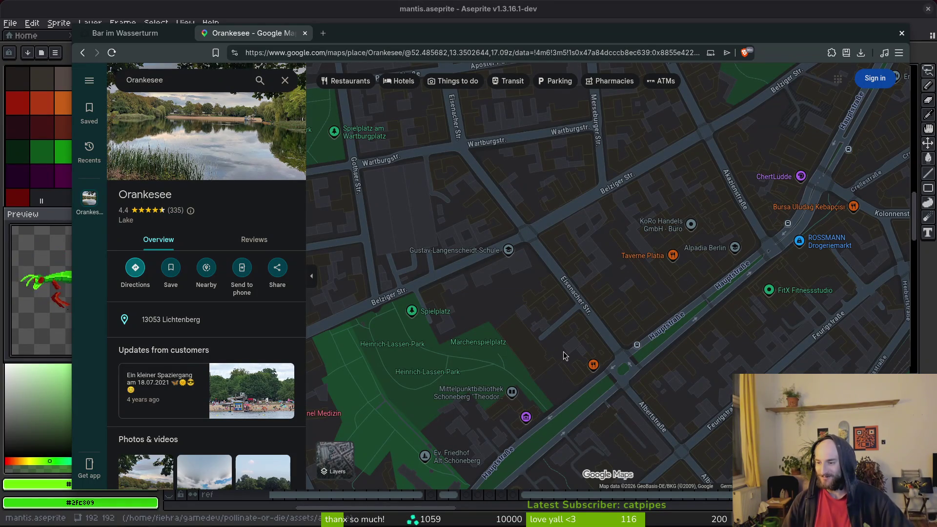
{"action": "scroll", "coordinate": [562, 284], "scroll_direction": "down", "scroll_amount": 2}
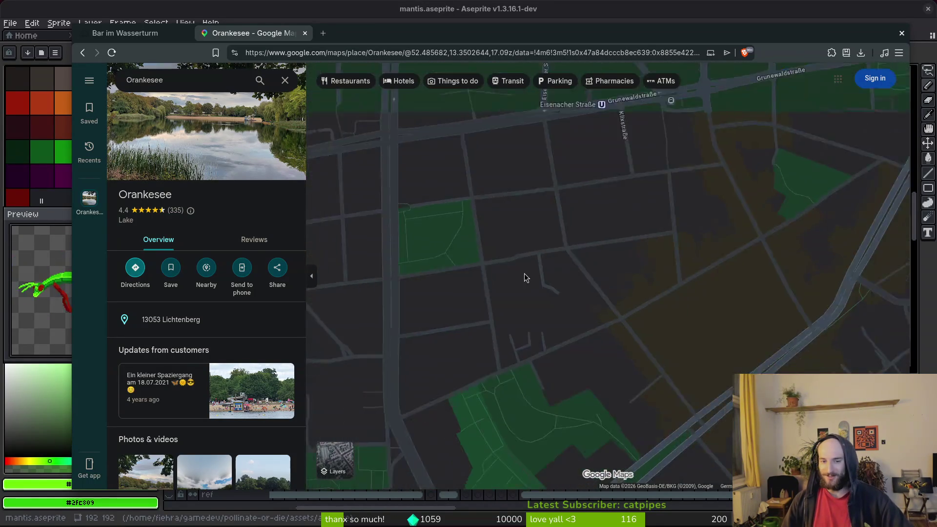
{"action": "scroll", "coordinate": [622, 266], "scroll_direction": "up", "scroll_amount": 5}
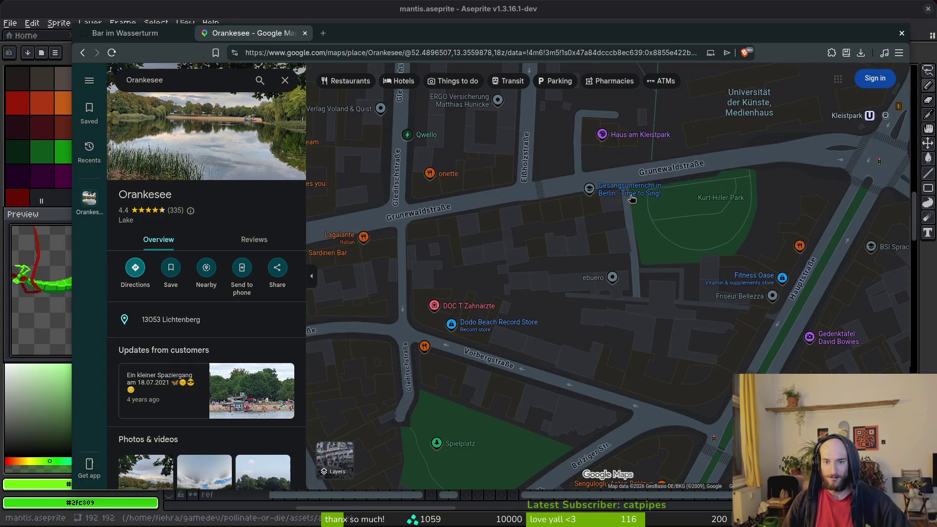
{"action": "scroll", "coordinate": [635, 198], "scroll_direction": "down", "scroll_amount": 4}
{"action": "scroll", "coordinate": [606, 245], "scroll_direction": "down", "scroll_amount": 5}
{"action": "scroll", "coordinate": [575, 303], "scroll_direction": "up", "scroll_amount": 5}
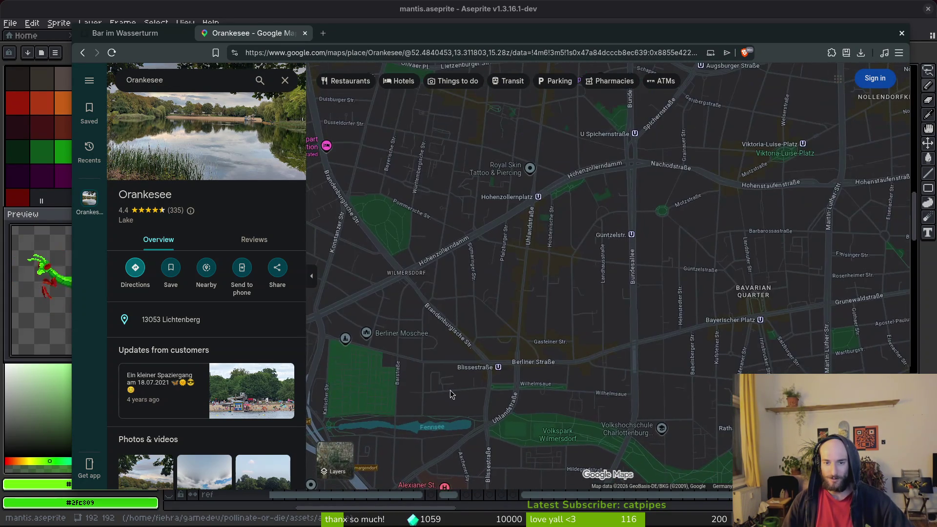
{"action": "mouse_move", "coordinate": [610, 146]}
{"action": "left_mouse_down"}
{"action": "mouse_move", "coordinate": [439, 254]}
{"action": "mouse_move", "coordinate": [419, 241]}
{"action": "mouse_move", "coordinate": [592, 324]}
{"action": "mouse_move", "coordinate": [565, 214]}
{"action": "left_mouse_up"}
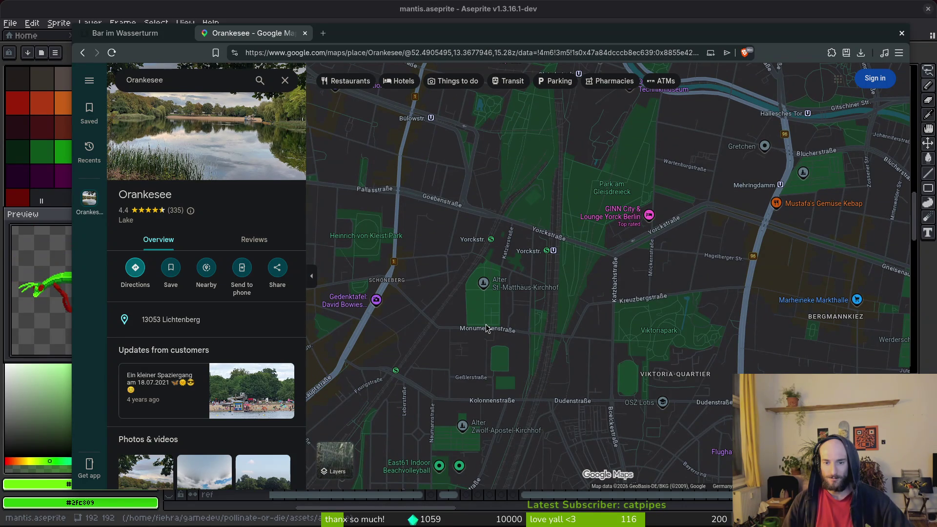
{"action": "scroll", "coordinate": [658, 359], "scroll_direction": "up", "scroll_amount": 2}
{"action": "left_click_drag", "start_coordinate": [409, 318], "coordinate": [654, 298]}
{"action": "left_click_drag", "start_coordinate": [628, 137], "coordinate": [641, 175]}
{"action": "scroll", "coordinate": [429, 322], "scroll_direction": "up", "scroll_amount": 2}
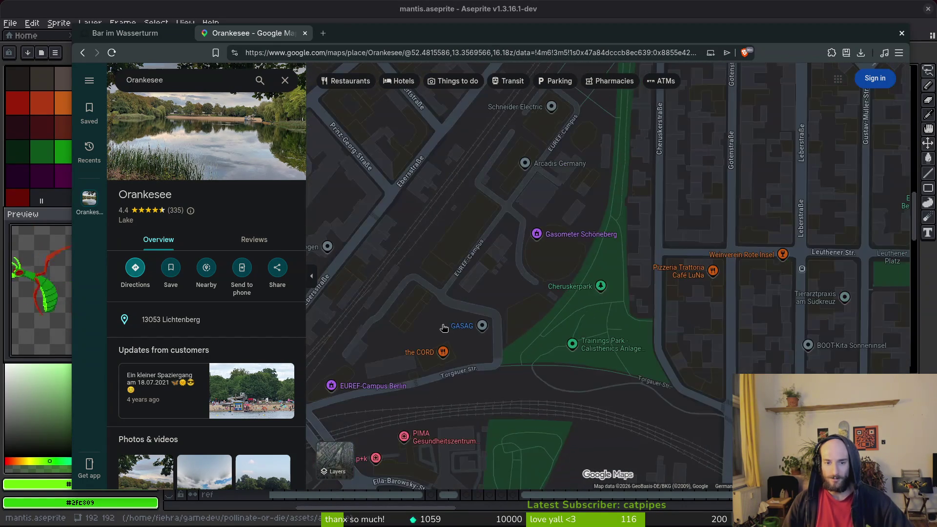
{"action": "scroll", "coordinate": [473, 336], "scroll_direction": "up", "scroll_amount": 2}
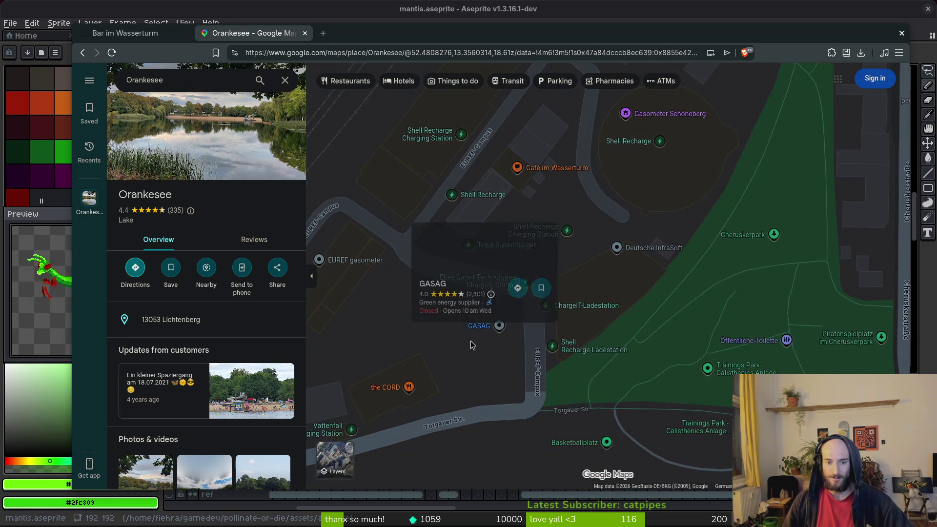
{"action": "left_click_drag", "start_coordinate": [481, 332], "coordinate": [497, 304]}
Open GASAG's details and switch the map to satellite imagery.
{"action": "left_click", "coordinate": [507, 283]}
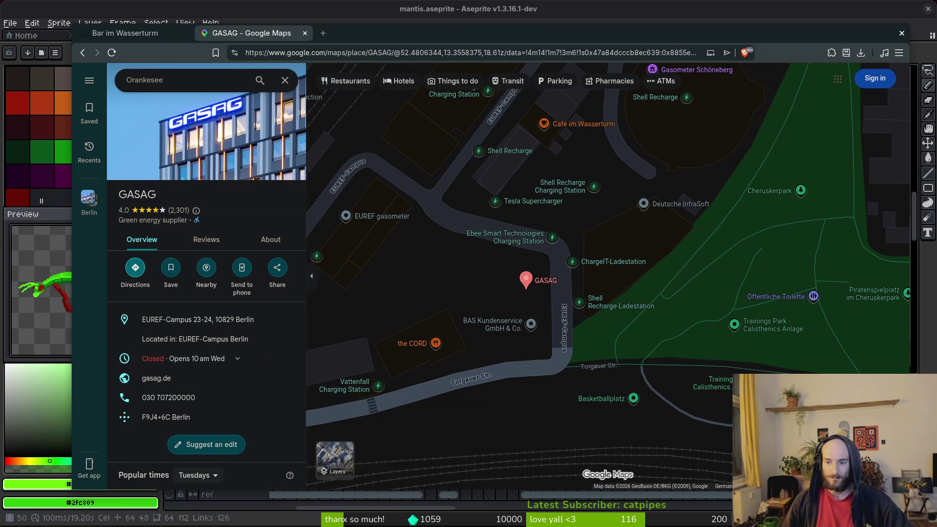
{"action": "left_click", "coordinate": [334, 458]}
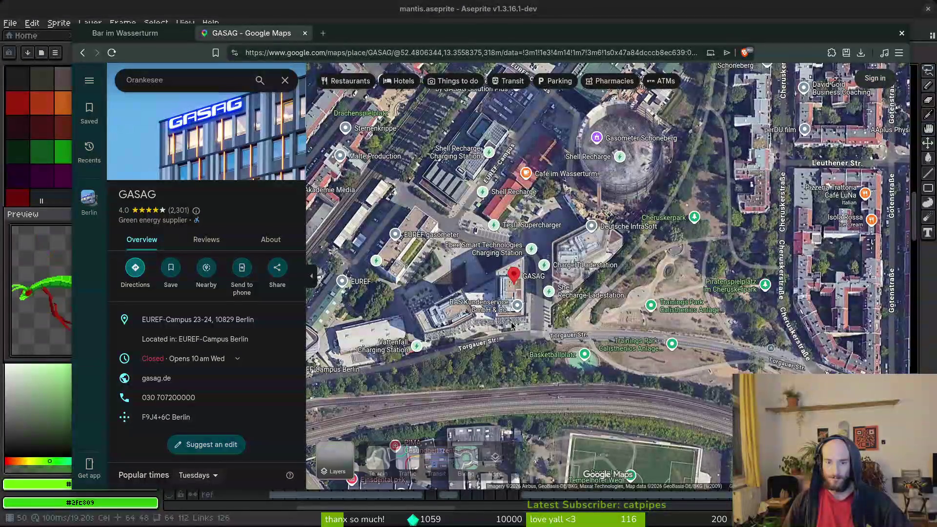
{"action": "left_click_drag", "start_coordinate": [642, 175], "coordinate": [601, 296]}
{"action": "scroll", "coordinate": [605, 298], "scroll_direction": "up", "scroll_amount": 3}
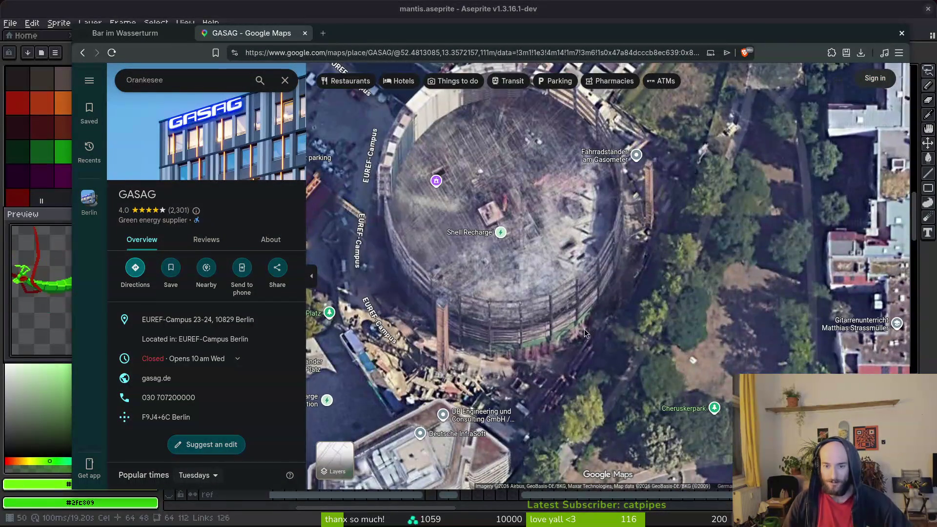
{"action": "mouse_move", "coordinate": [579, 256]}
{"action": "left_mouse_down"}
{"action": "mouse_move", "coordinate": [544, 405]}
{"action": "mouse_move", "coordinate": [542, 253]}
{"action": "mouse_move", "coordinate": [564, 287]}
{"action": "left_mouse_up"}
Centre on the Gasometer and open its euref-event.de website in a new tab.
{"action": "mouse_move", "coordinate": [318, 212]}
{"action": "left_mouse_down"}
{"action": "mouse_move", "coordinate": [573, 262]}
{"action": "mouse_move", "coordinate": [577, 307]}
{"action": "left_mouse_up"}
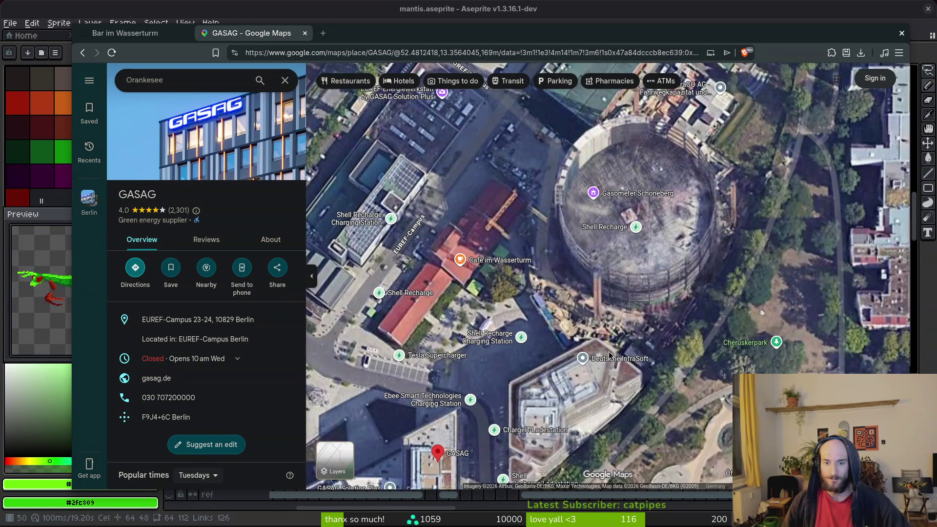
{"action": "left_click_drag", "start_coordinate": [616, 228], "coordinate": [552, 331]}
{"action": "left_click", "coordinate": [569, 301]}
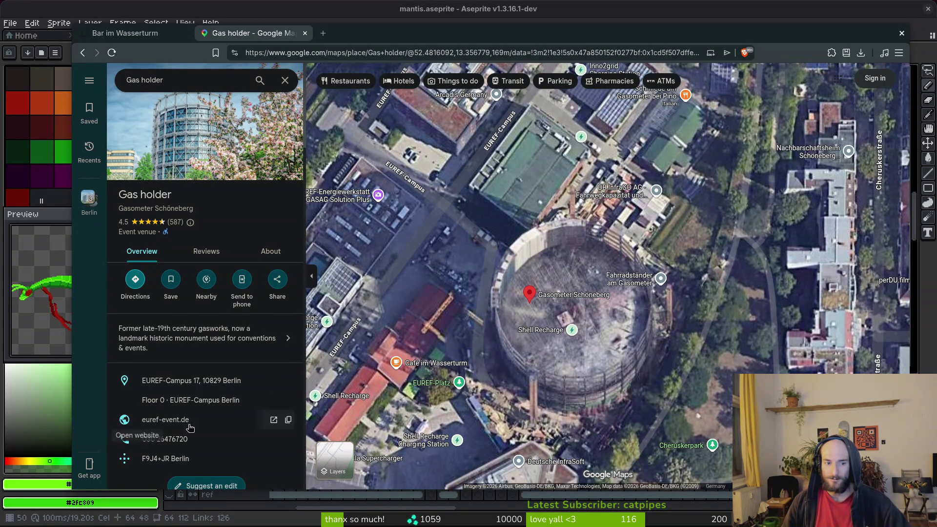
{"action": "left_click", "coordinate": [171, 420]}
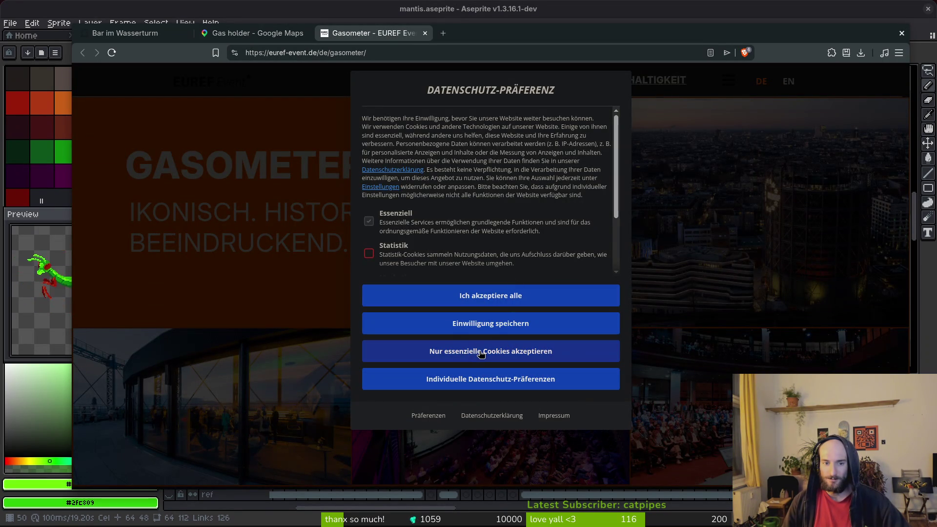
Dismiss the cookie notice and scroll through the EUREF Event Gasometer page.
{"action": "left_click", "coordinate": [481, 352]}
{"action": "scroll", "coordinate": [487, 324], "scroll_direction": "down", "scroll_amount": 10}
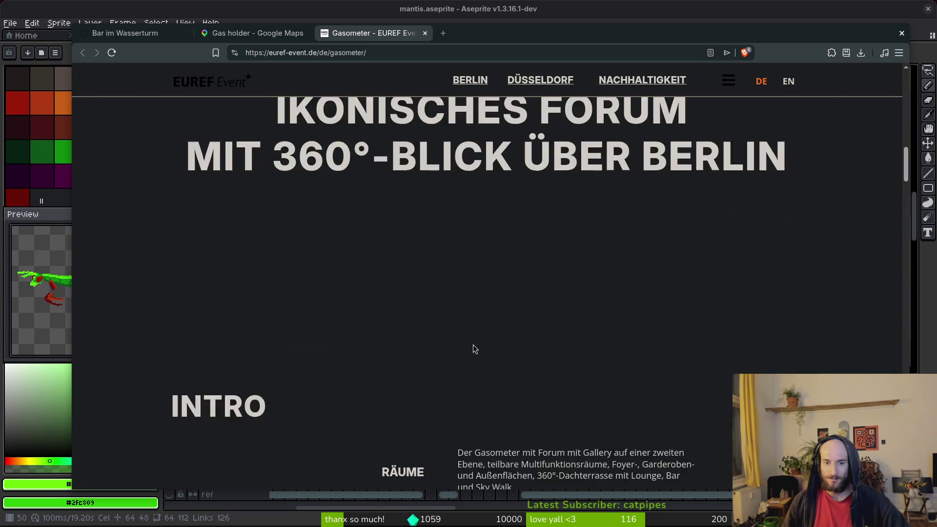
{"action": "scroll", "coordinate": [444, 314], "scroll_direction": "up", "scroll_amount": 4}
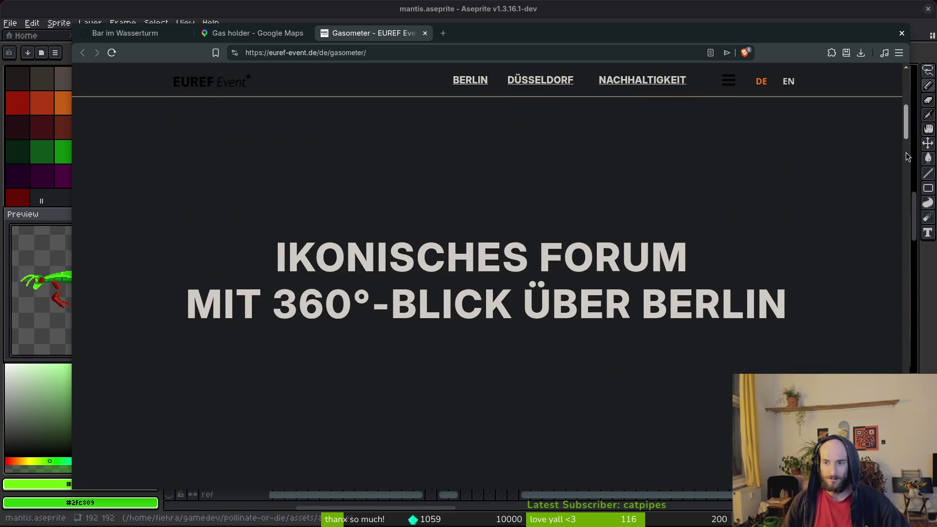
{"action": "scroll", "coordinate": [906, 166], "scroll_direction": "down", "scroll_amount": 15}
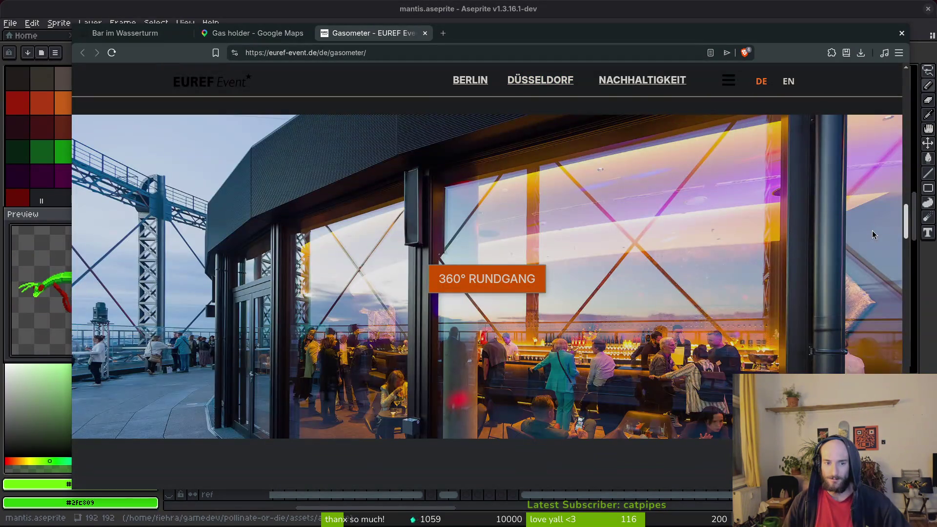
{"action": "scroll", "coordinate": [874, 235], "scroll_direction": "down", "scroll_amount": 10}
{"action": "scroll", "coordinate": [874, 235], "scroll_direction": "up", "scroll_amount": 3}
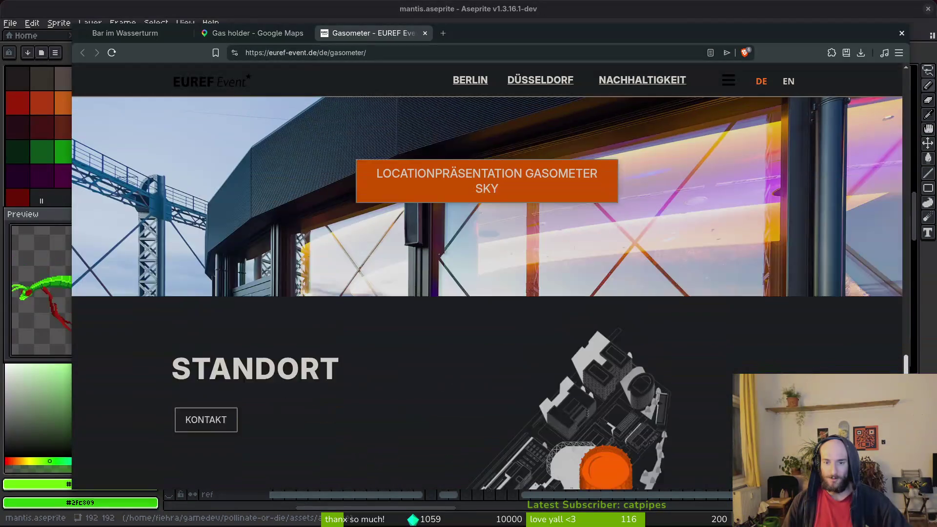
{"action": "scroll", "coordinate": [873, 235], "scroll_direction": "down", "scroll_amount": 3}
{"action": "scroll", "coordinate": [886, 291], "scroll_direction": "up", "scroll_amount": 10}
{"action": "scroll", "coordinate": [886, 292], "scroll_direction": "down", "scroll_amount": 5}
{"action": "scroll", "coordinate": [886, 292], "scroll_direction": "up", "scroll_amount": 2}
{"action": "scroll", "coordinate": [886, 292], "scroll_direction": "down", "scroll_amount": 15}
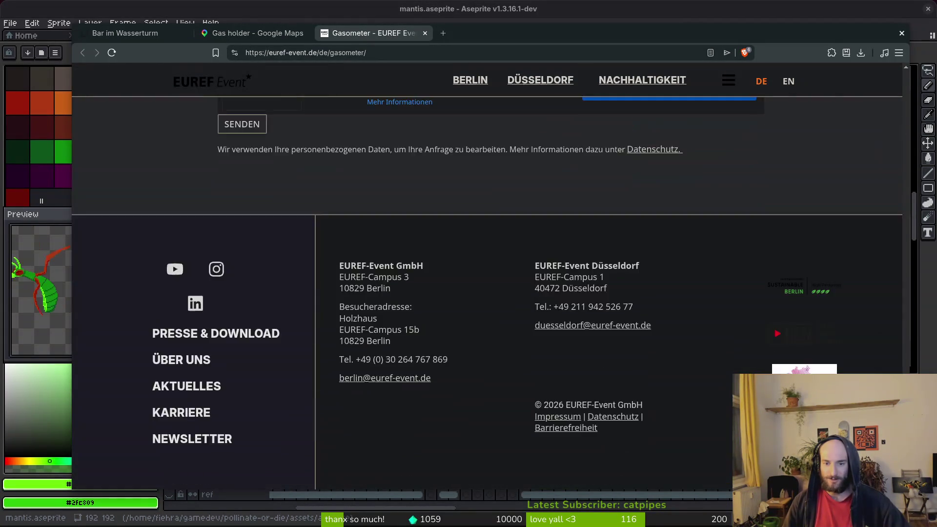
{"action": "scroll", "coordinate": [354, 73], "scroll_direction": "up", "scroll_amount": 12}
Close the Gasometer tab and pan the satellite map to the EUREF-Campus buildings.
{"action": "left_click", "coordinate": [425, 32]}
{"action": "mouse_move", "coordinate": [670, 475]}
{"action": "left_mouse_down"}
{"action": "mouse_move", "coordinate": [552, 296]}
{"action": "mouse_move", "coordinate": [513, 270]}
{"action": "left_mouse_up"}
{"action": "left_click_drag", "start_coordinate": [606, 279], "coordinate": [641, 276]}
{"action": "left_click_drag", "start_coordinate": [519, 248], "coordinate": [658, 236]}
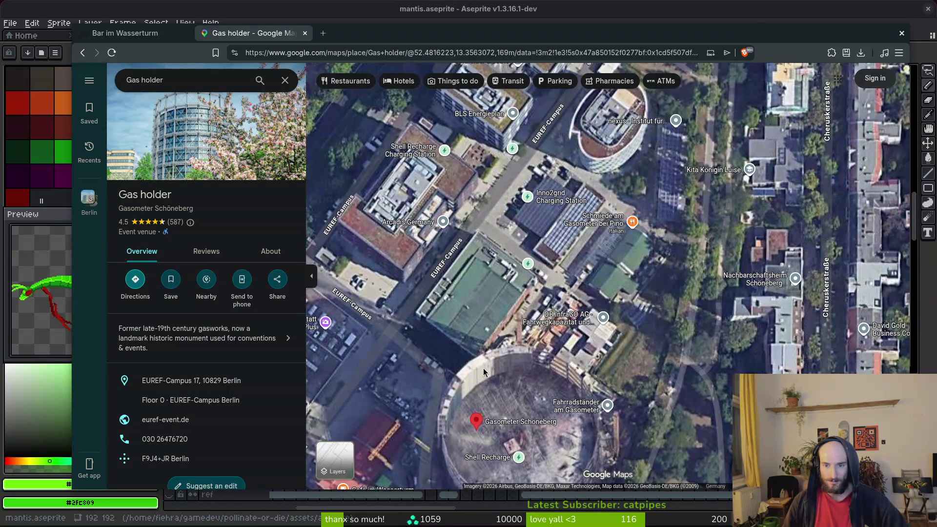
Pan around the EUREF-Campus satellite view and open Café im Wasserturm's place page.
{"action": "left_click_drag", "start_coordinate": [551, 233], "coordinate": [487, 327]}
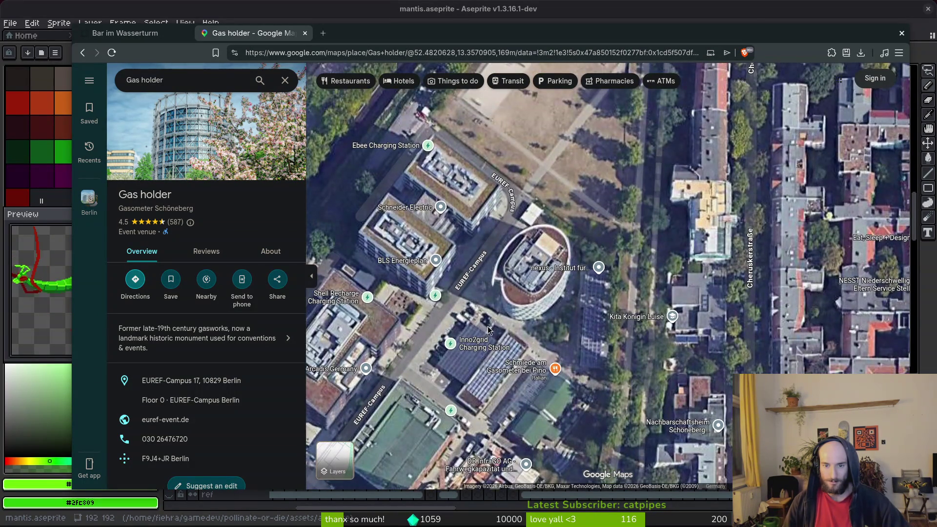
{"action": "scroll", "coordinate": [558, 250], "scroll_direction": "up", "scroll_amount": 5}
{"action": "scroll", "coordinate": [558, 250], "scroll_direction": "down", "scroll_amount": 10}
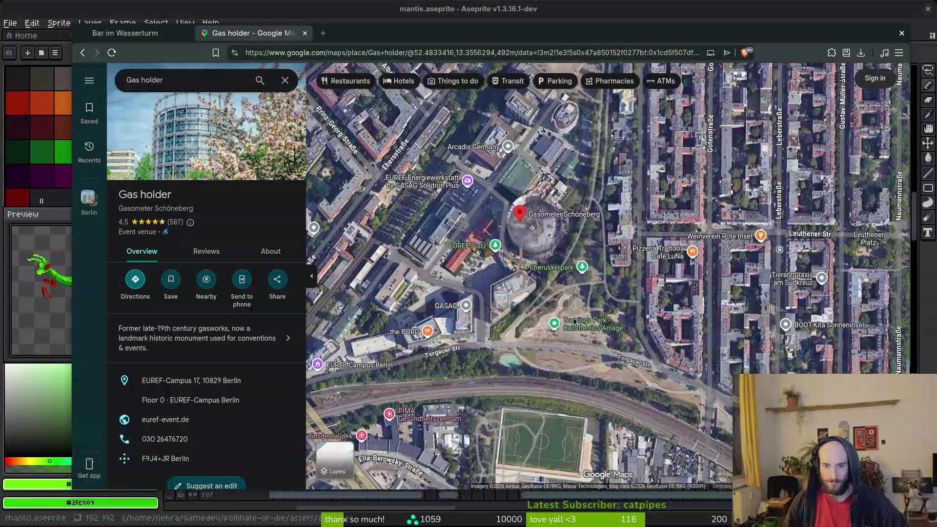
{"action": "scroll", "coordinate": [574, 318], "scroll_direction": "up", "scroll_amount": 3}
{"action": "left_click_drag", "start_coordinate": [409, 368], "coordinate": [525, 345]}
{"action": "scroll", "coordinate": [554, 379], "scroll_direction": "up", "scroll_amount": 5}
{"action": "scroll", "coordinate": [567, 377], "scroll_direction": "down", "scroll_amount": 3}
{"action": "scroll", "coordinate": [504, 307], "scroll_direction": "up", "scroll_amount": 4}
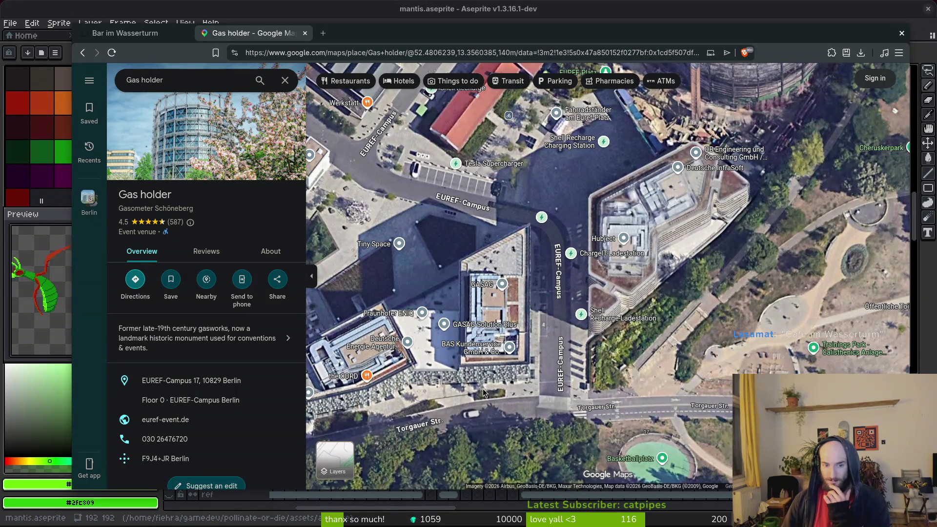
{"action": "left_click_drag", "start_coordinate": [524, 318], "coordinate": [521, 391]}
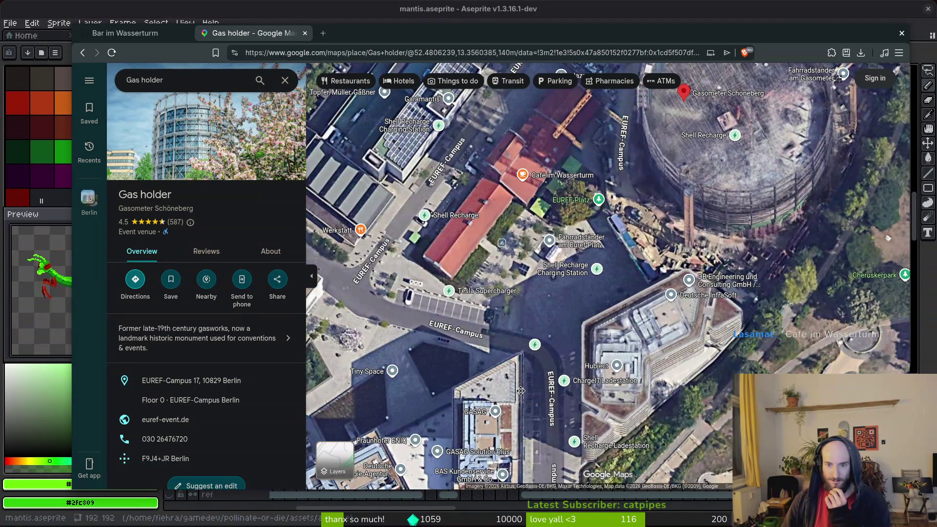
{"action": "left_click", "coordinate": [561, 180]}
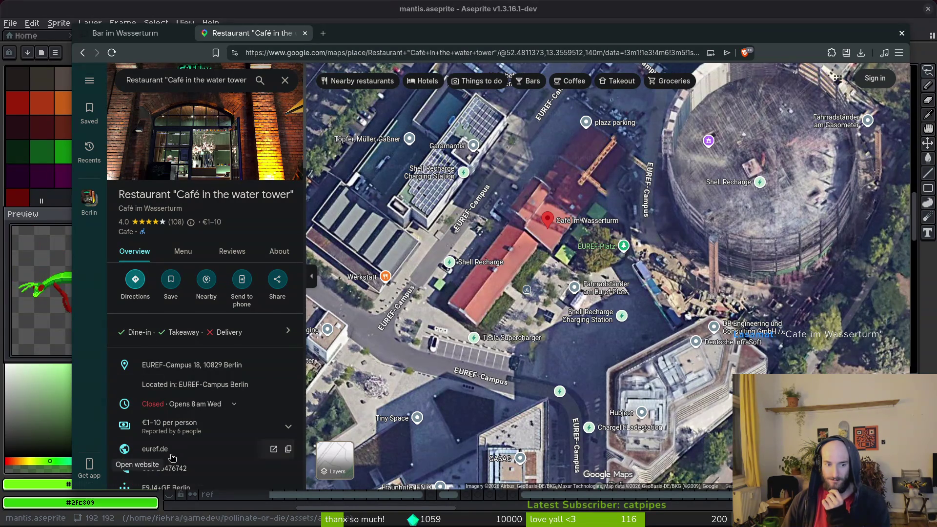
Skim the café's euref.de page in a new tab, then return to Google Maps and close the details.
{"action": "left_click", "coordinate": [155, 449]}
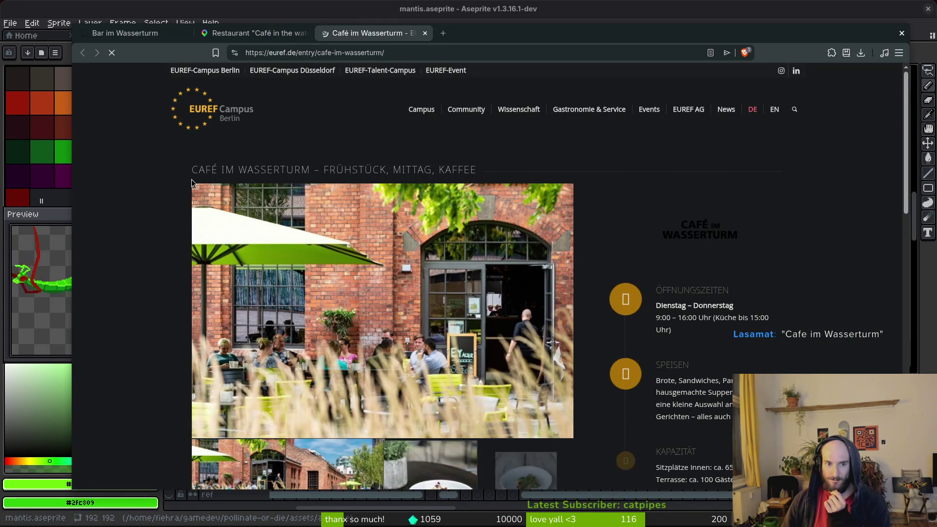
{"action": "scroll", "coordinate": [166, 300], "scroll_direction": "down", "scroll_amount": 15}
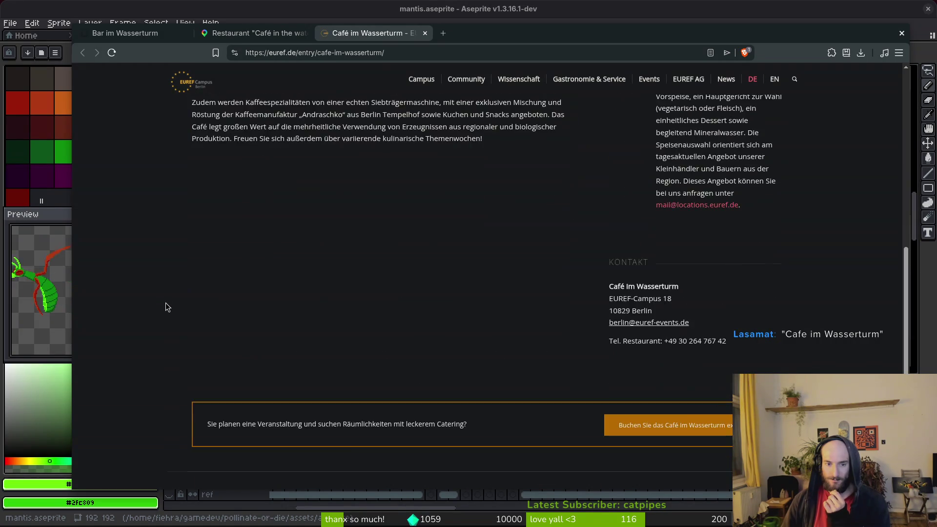
{"action": "scroll", "coordinate": [146, 283], "scroll_direction": "up", "scroll_amount": 10}
{"action": "scroll", "coordinate": [121, 252], "scroll_direction": "up", "scroll_amount": 5}
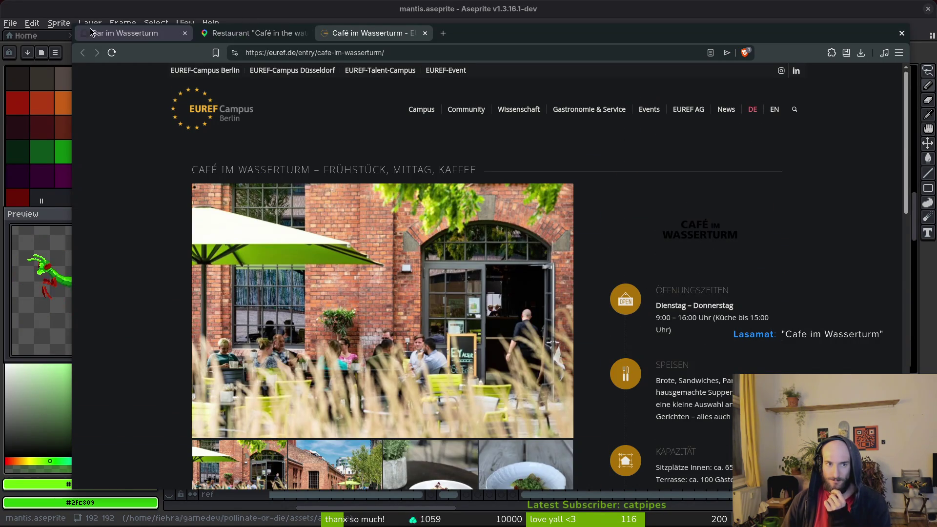
{"action": "left_click", "coordinate": [246, 33]}
{"action": "key", "text": "Escape"}
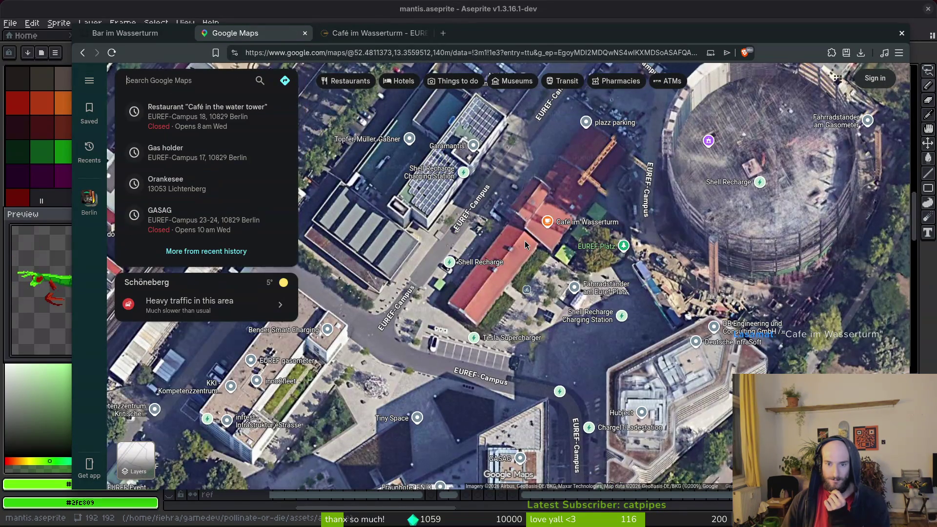
Pan around the campus, then zoom out to show southern Berlin up to Tempelhofer Feld.
{"action": "mouse_move", "coordinate": [525, 241]}
{"action": "left_mouse_down"}
{"action": "mouse_move", "coordinate": [490, 293]}
{"action": "mouse_move", "coordinate": [470, 367]}
{"action": "mouse_move", "coordinate": [492, 292]}
{"action": "left_mouse_up"}
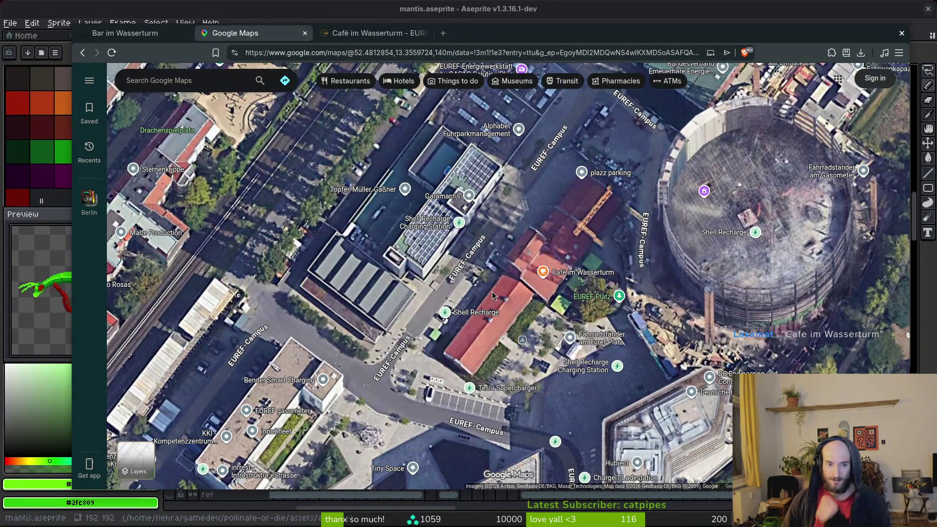
{"action": "scroll", "coordinate": [610, 232], "scroll_direction": "down", "scroll_amount": 5}
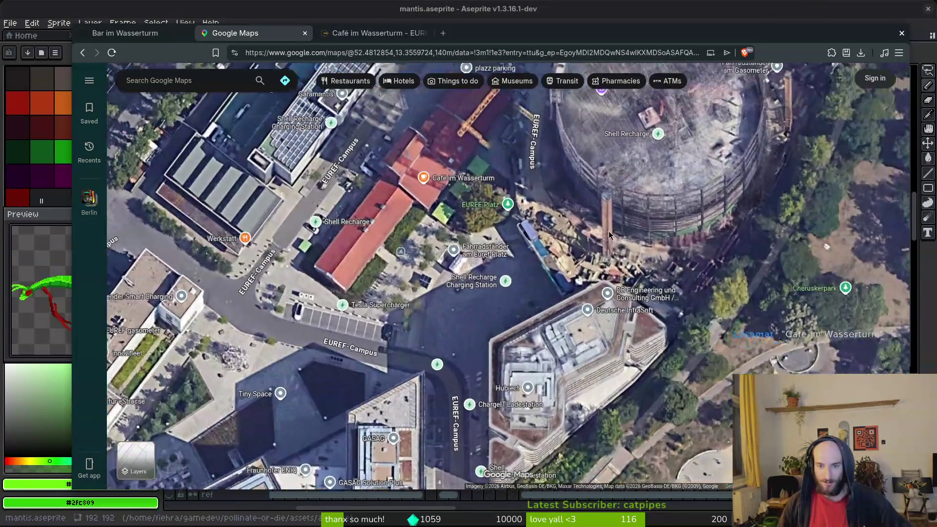
{"action": "scroll", "coordinate": [621, 266], "scroll_direction": "down", "scroll_amount": 5}
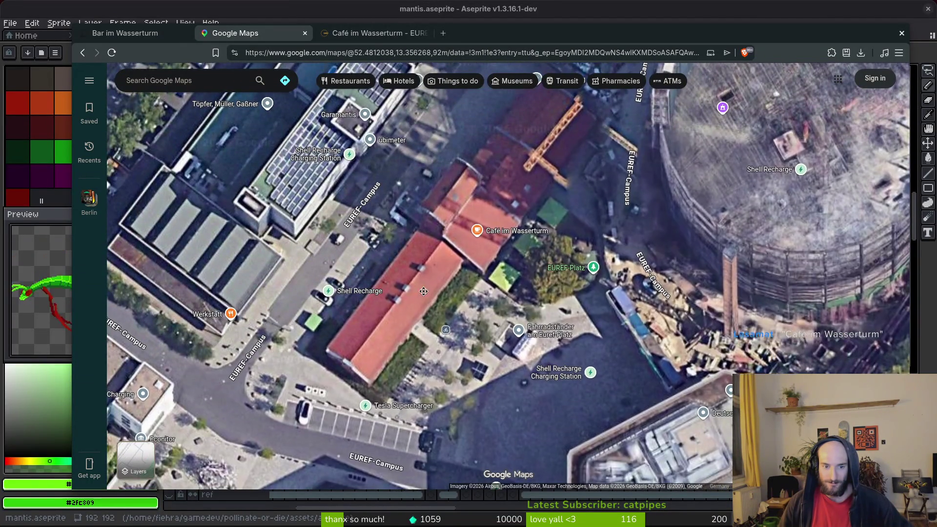
{"action": "left_click_drag", "start_coordinate": [470, 218], "coordinate": [459, 88]}
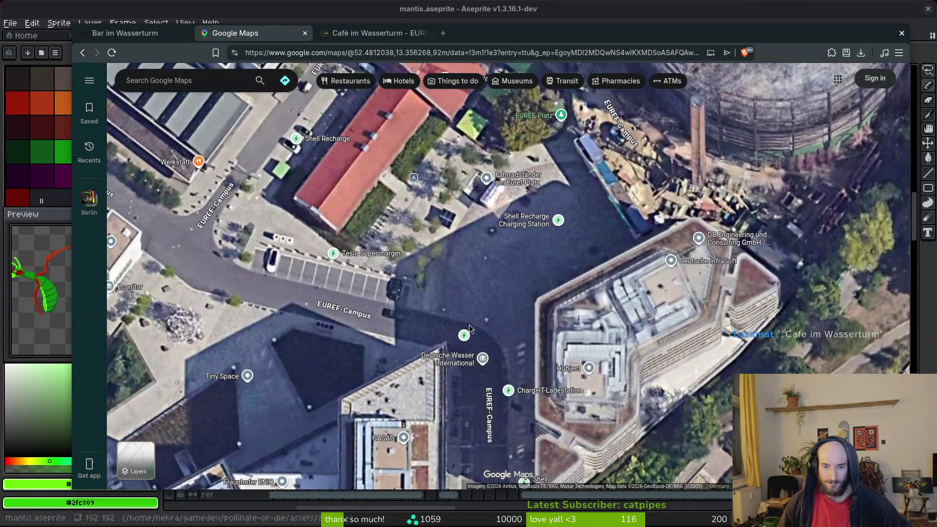
{"action": "left_click_drag", "start_coordinate": [139, 327], "coordinate": [530, 362]}
{"action": "mouse_move", "coordinate": [540, 270]}
{"action": "left_mouse_down"}
{"action": "mouse_move", "coordinate": [505, 280]}
{"action": "mouse_move", "coordinate": [476, 323]}
{"action": "left_mouse_up"}
{"action": "scroll", "coordinate": [476, 323], "scroll_direction": "down", "scroll_amount": 2}
{"action": "left_click_drag", "start_coordinate": [610, 439], "coordinate": [437, 314]}
{"action": "scroll", "coordinate": [342, 308], "scroll_direction": "up", "scroll_amount": 5}
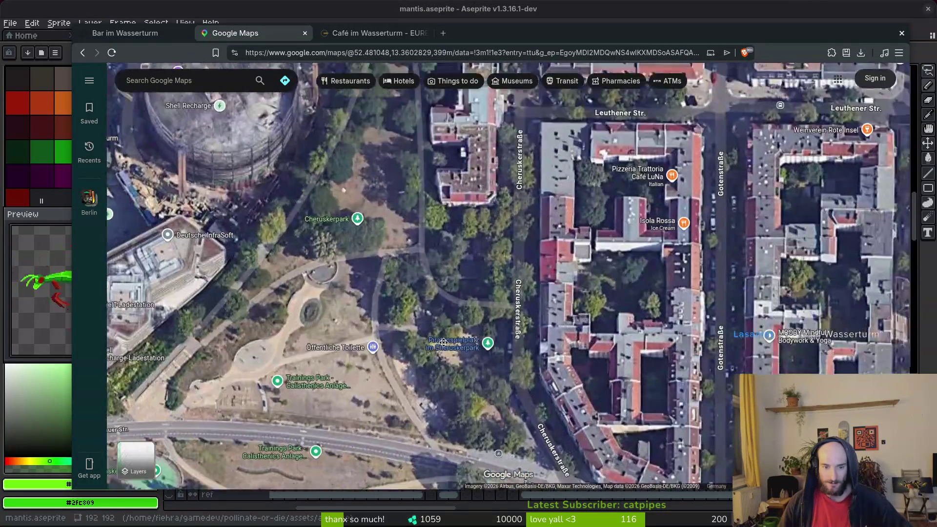
{"action": "scroll", "coordinate": [508, 271], "scroll_direction": "down", "scroll_amount": 2}
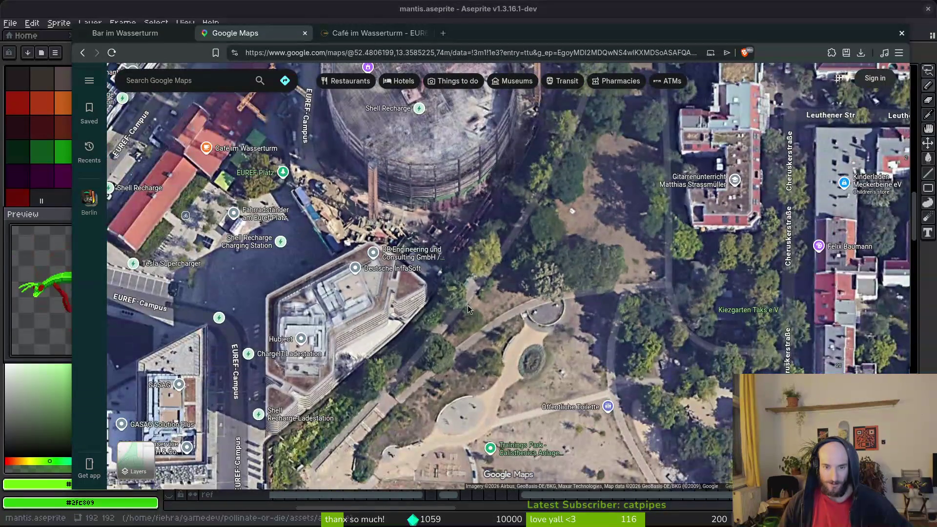
{"action": "scroll", "coordinate": [456, 335], "scroll_direction": "down", "scroll_amount": 10}
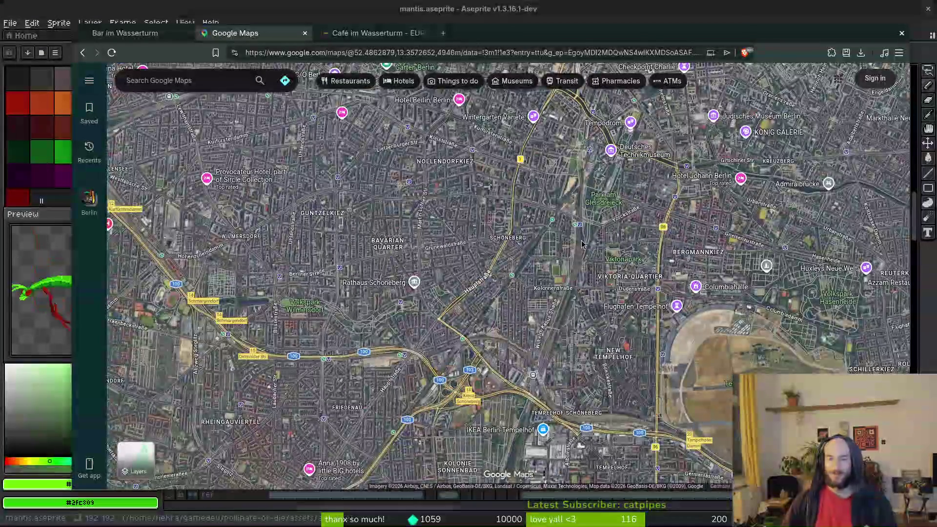
Zoom into Tempelhofer Feld and pan toward Tempelhof station and Peter-Strasser-Weg.
{"action": "scroll", "coordinate": [507, 301], "scroll_direction": "up", "scroll_amount": 3}
{"action": "scroll", "coordinate": [494, 268], "scroll_direction": "up", "scroll_amount": 2}
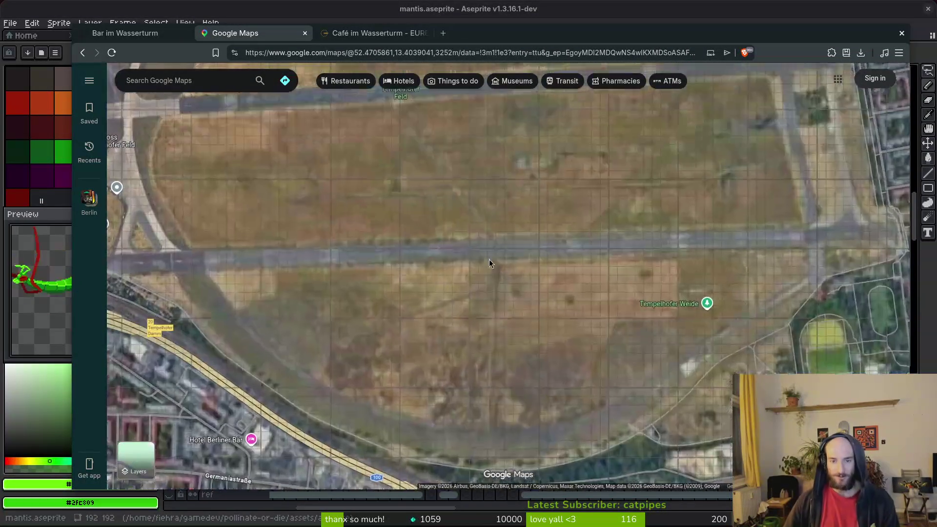
{"action": "scroll", "coordinate": [572, 277], "scroll_direction": "up", "scroll_amount": 8}
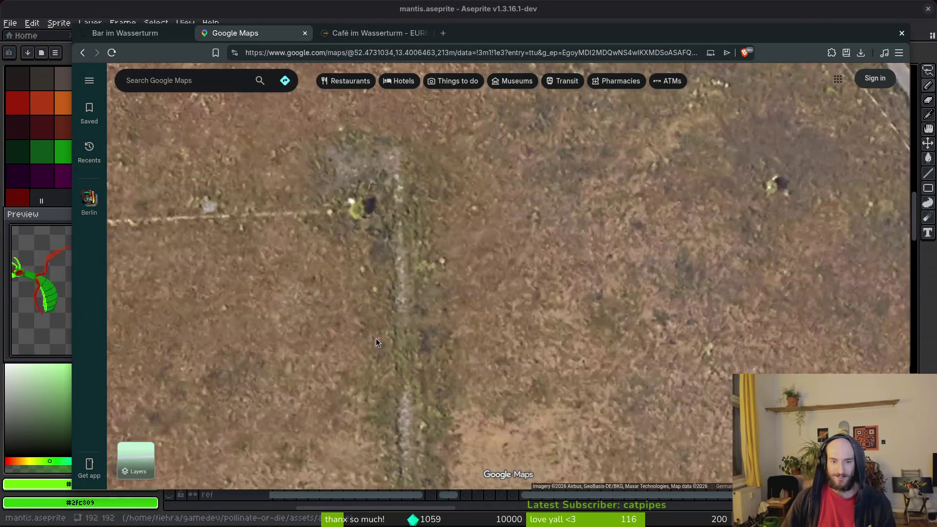
{"action": "scroll", "coordinate": [391, 300], "scroll_direction": "down", "scroll_amount": 5}
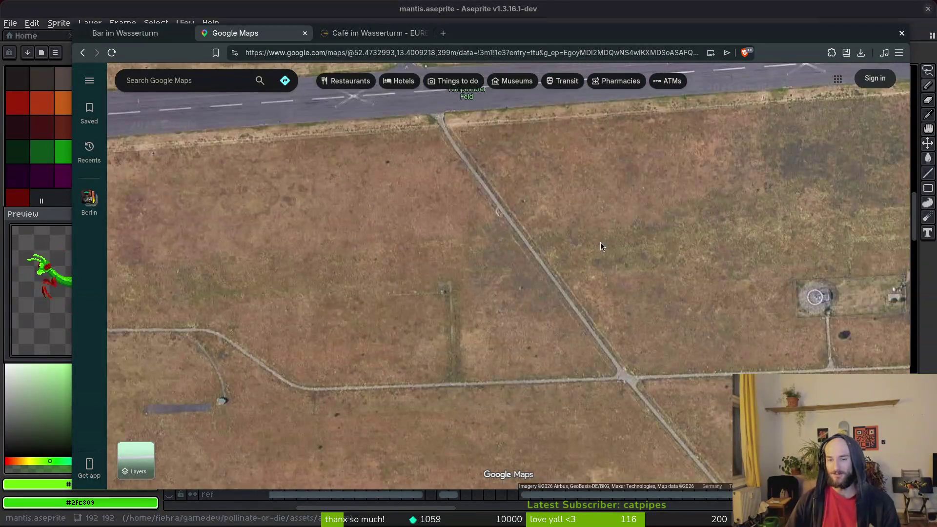
{"action": "scroll", "coordinate": [608, 259], "scroll_direction": "up", "scroll_amount": 5}
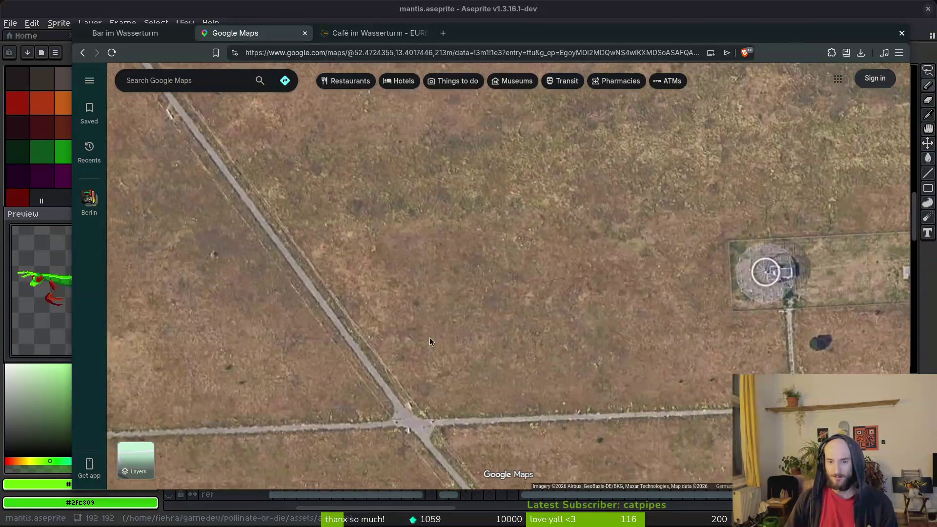
{"action": "scroll", "coordinate": [526, 366], "scroll_direction": "down", "scroll_amount": 4}
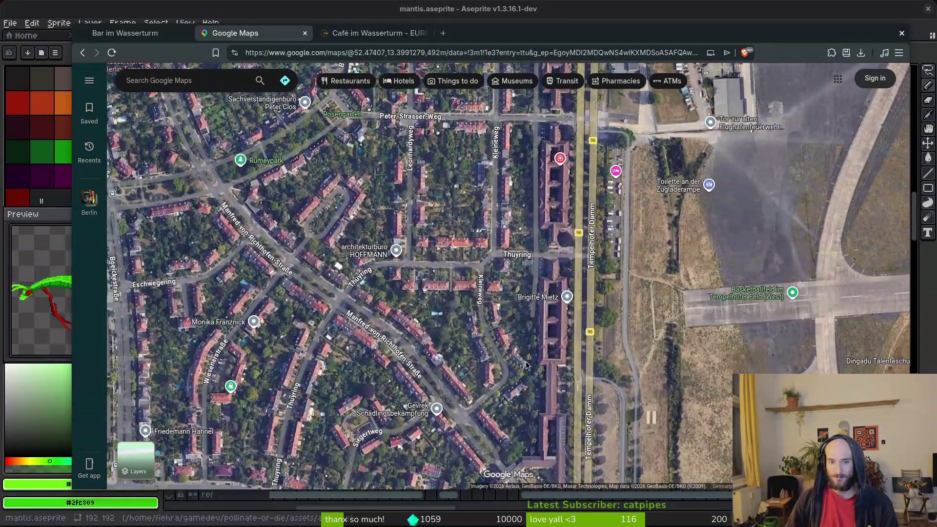
{"action": "mouse_move", "coordinate": [526, 366]}
{"action": "left_mouse_down"}
{"action": "mouse_move", "coordinate": [285, 184]}
{"action": "mouse_move", "coordinate": [510, 160]}
{"action": "mouse_move", "coordinate": [517, 350]}
{"action": "left_mouse_up"}
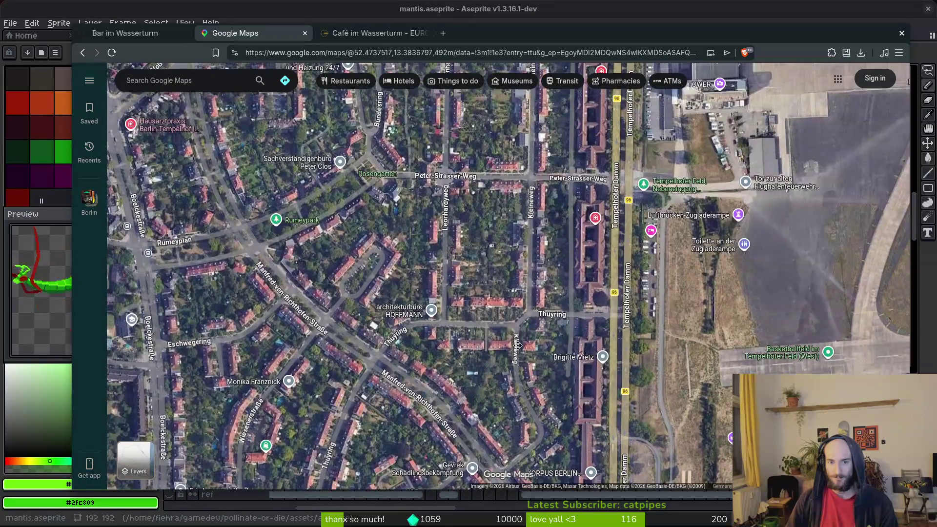
{"action": "left_click_drag", "start_coordinate": [446, 201], "coordinate": [592, 343]}
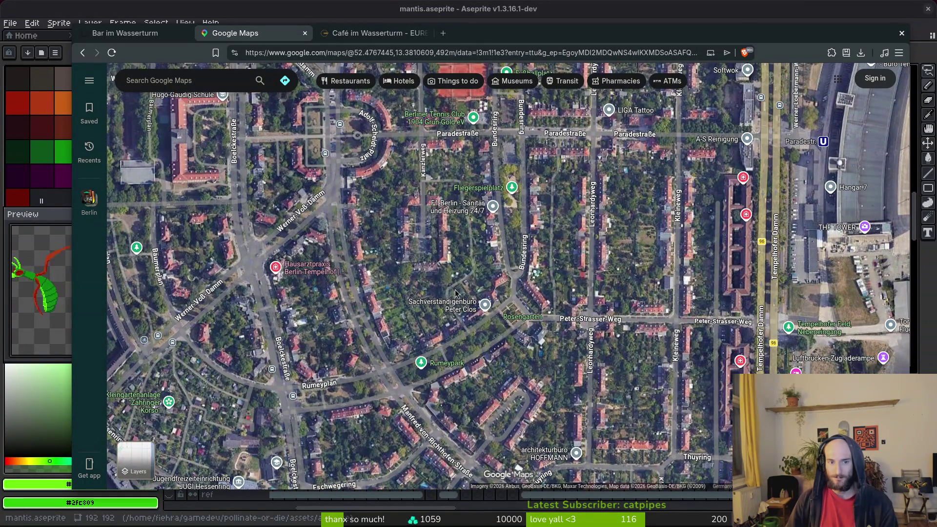
{"action": "scroll", "coordinate": [446, 301], "scroll_direction": "up", "scroll_amount": 5}
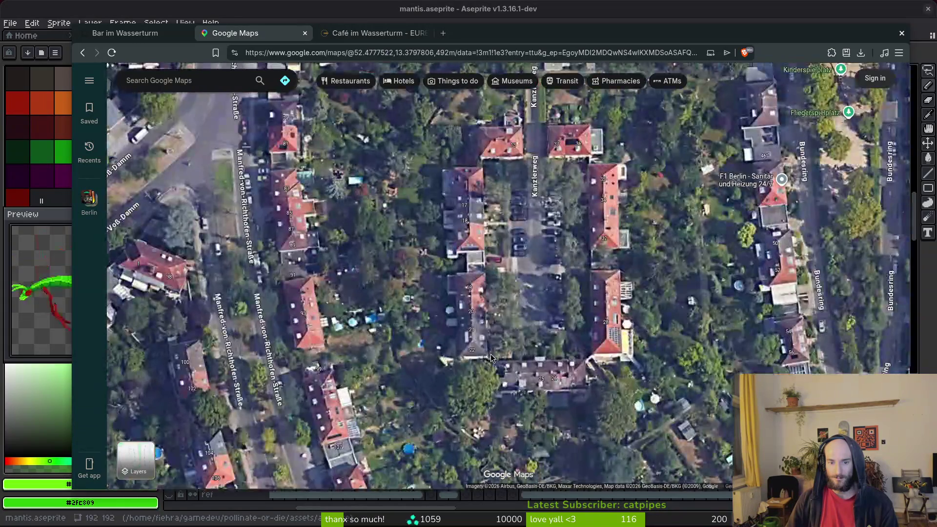
Pan past Rumeyplan and Werner-Voß-Damm, then zoom onto the station roofs north of Südkreuz.
{"action": "mouse_move", "coordinate": [492, 358]}
{"action": "left_mouse_down"}
{"action": "mouse_move", "coordinate": [517, 293]}
{"action": "mouse_move", "coordinate": [582, 191]}
{"action": "left_mouse_up"}
{"action": "scroll", "coordinate": [546, 250], "scroll_direction": "up", "scroll_amount": 4}
{"action": "left_click_drag", "start_coordinate": [546, 249], "coordinate": [490, 192]}
{"action": "mouse_move", "coordinate": [395, 420]}
{"action": "left_mouse_down"}
{"action": "mouse_move", "coordinate": [389, 264]}
{"action": "mouse_move", "coordinate": [649, 369]}
{"action": "left_mouse_up"}
{"action": "scroll", "coordinate": [388, 264], "scroll_direction": "down", "scroll_amount": 2}
{"action": "scroll", "coordinate": [650, 369], "scroll_direction": "down", "scroll_amount": 2}
{"action": "scroll", "coordinate": [410, 173], "scroll_direction": "up", "scroll_amount": 2}
{"action": "left_click_drag", "start_coordinate": [452, 174], "coordinate": [415, 218]}
{"action": "scroll", "coordinate": [398, 224], "scroll_direction": "up", "scroll_amount": 3}
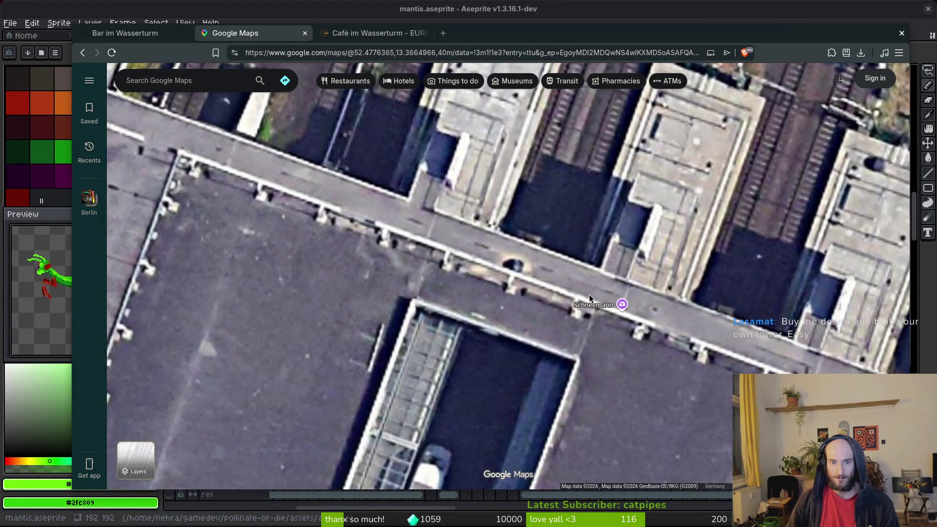
Zoom and pan the satellite map around Südkreuz station to inspect its roof.
{"action": "scroll", "coordinate": [433, 263], "scroll_direction": "down", "scroll_amount": 8}
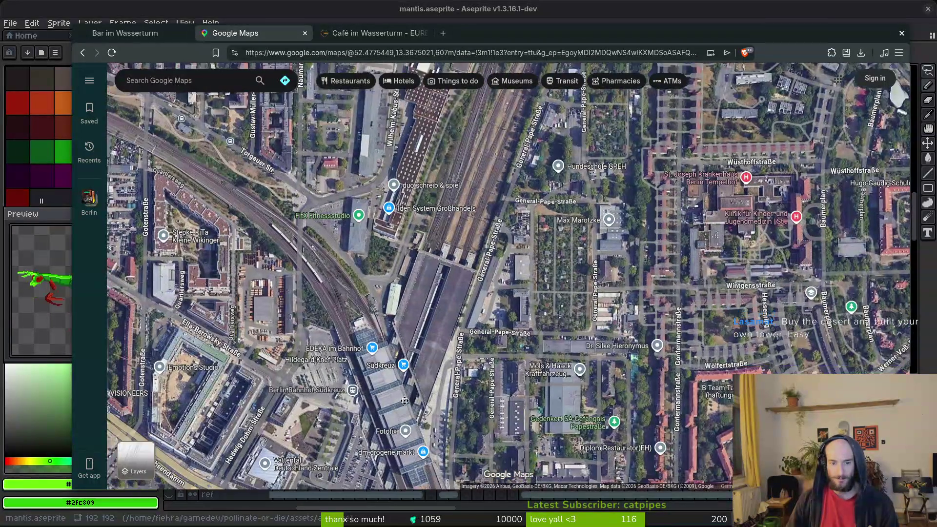
{"action": "left_click_drag", "start_coordinate": [404, 400], "coordinate": [410, 322]}
{"action": "mouse_move", "coordinate": [384, 387]}
{"action": "left_mouse_down"}
{"action": "mouse_move", "coordinate": [418, 283]}
{"action": "mouse_move", "coordinate": [383, 434]}
{"action": "mouse_move", "coordinate": [495, 253]}
{"action": "left_mouse_up"}
{"action": "scroll", "coordinate": [418, 278], "scroll_direction": "up", "scroll_amount": 2}
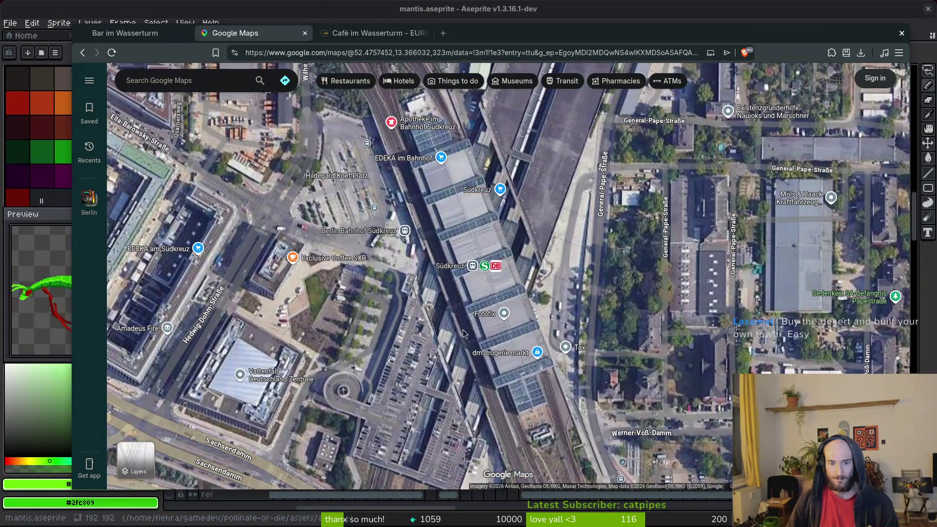
{"action": "left_click_drag", "start_coordinate": [468, 321], "coordinate": [476, 264]}
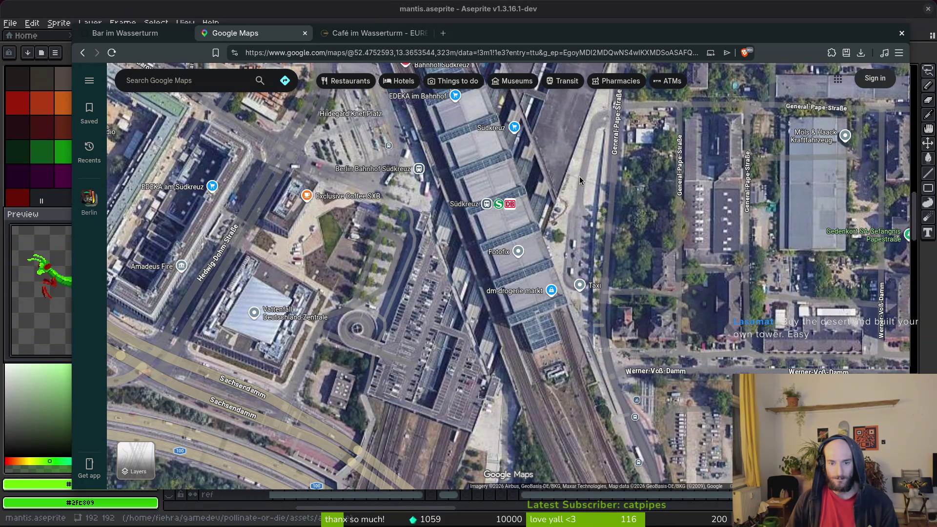
{"action": "left_click_drag", "start_coordinate": [575, 175], "coordinate": [454, 407]}
{"action": "scroll", "coordinate": [467, 284], "scroll_direction": "up", "scroll_amount": 2}
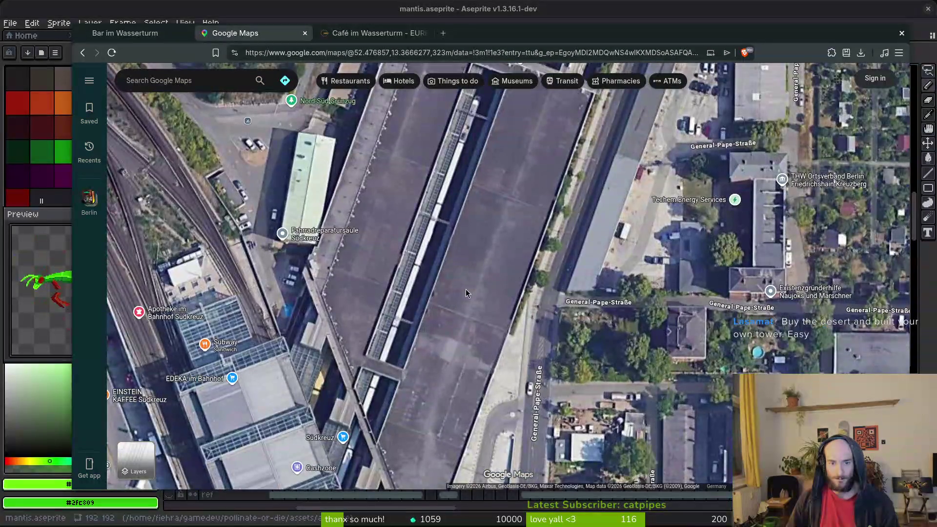
{"action": "scroll", "coordinate": [382, 391], "scroll_direction": "up", "scroll_amount": 3}
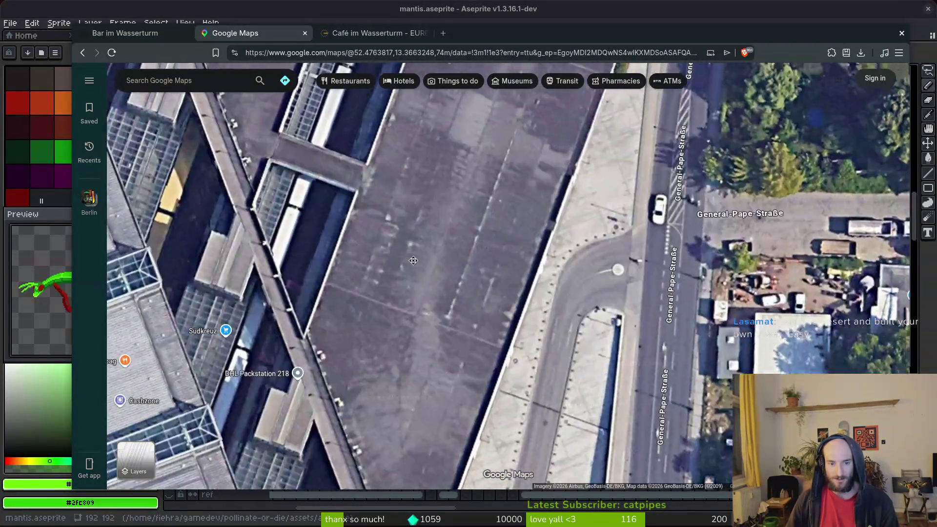
{"action": "scroll", "coordinate": [351, 335], "scroll_direction": "down", "scroll_amount": 3}
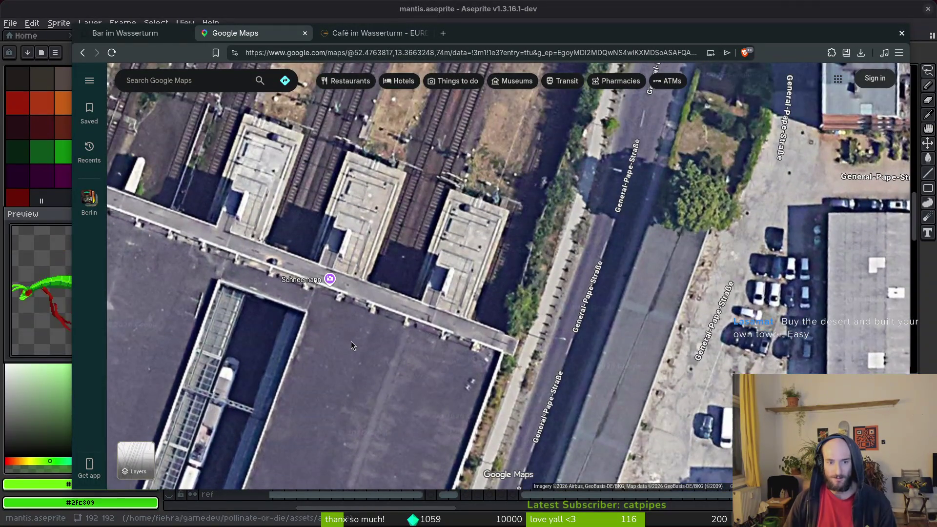
{"action": "scroll", "coordinate": [431, 268], "scroll_direction": "up", "scroll_amount": 3}
{"action": "left_click_drag", "start_coordinate": [518, 163], "coordinate": [523, 247]}
{"action": "mouse_move", "coordinate": [524, 200]}
{"action": "left_mouse_down"}
{"action": "mouse_move", "coordinate": [483, 326]}
{"action": "mouse_move", "coordinate": [452, 320]}
{"action": "left_mouse_up"}
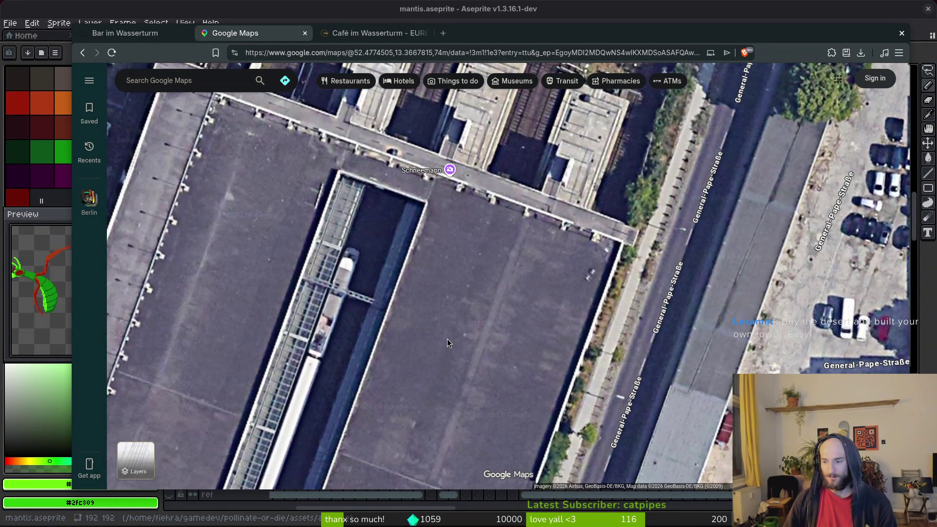
{"action": "scroll", "coordinate": [461, 309], "scroll_direction": "down", "scroll_amount": 3}
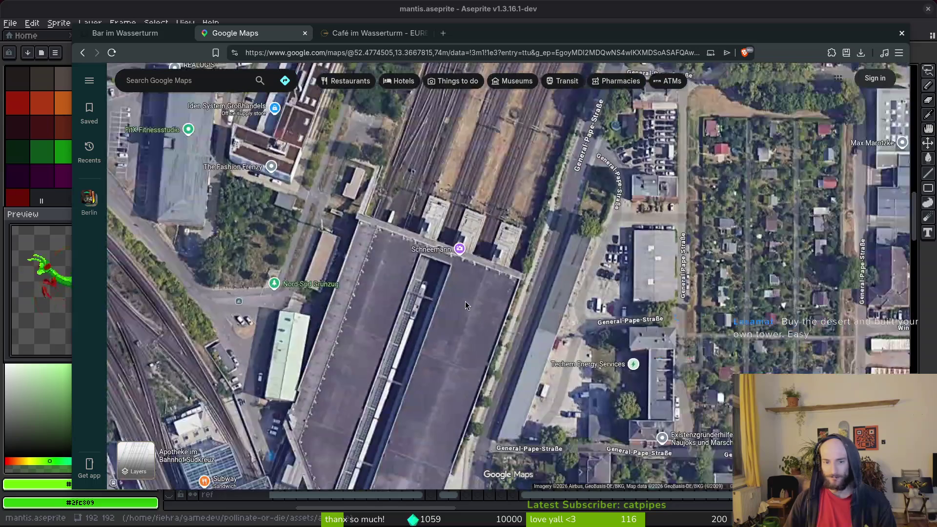
{"action": "scroll", "coordinate": [466, 301], "scroll_direction": "down", "scroll_amount": 3}
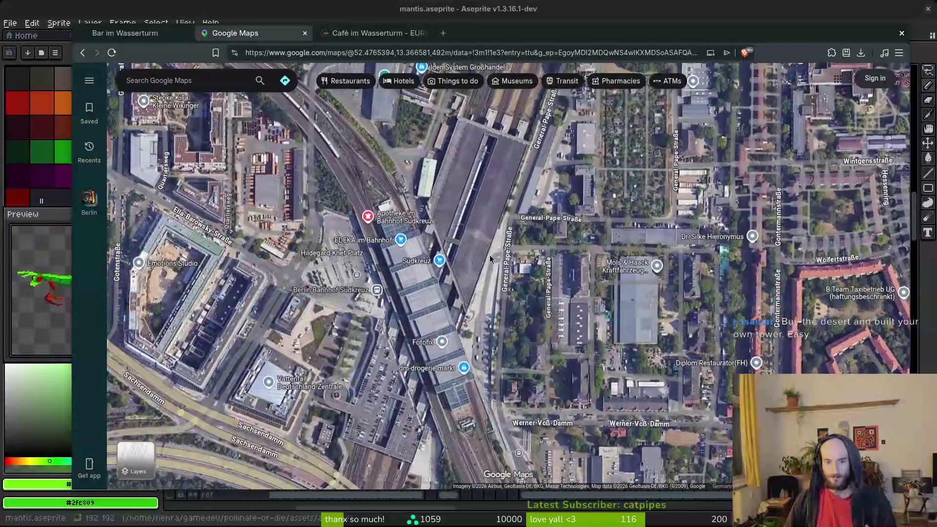
{"action": "scroll", "coordinate": [472, 262], "scroll_direction": "down", "scroll_amount": 4}
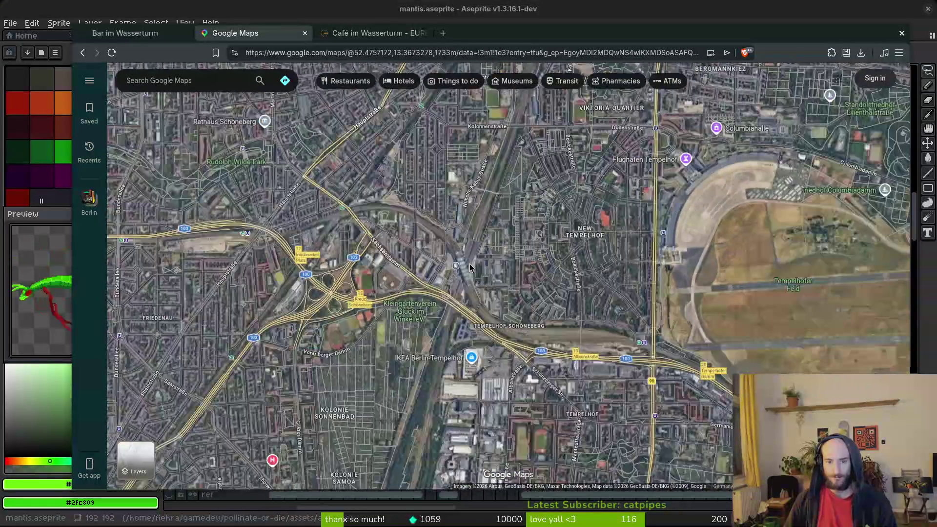
{"action": "scroll", "coordinate": [471, 268], "scroll_direction": "down", "scroll_amount": 2}
Move the map north past Gleisdreieck and Potsdamer Platz to the Reichstag and Spree.
{"action": "left_click_drag", "start_coordinate": [471, 267], "coordinate": [399, 336]}
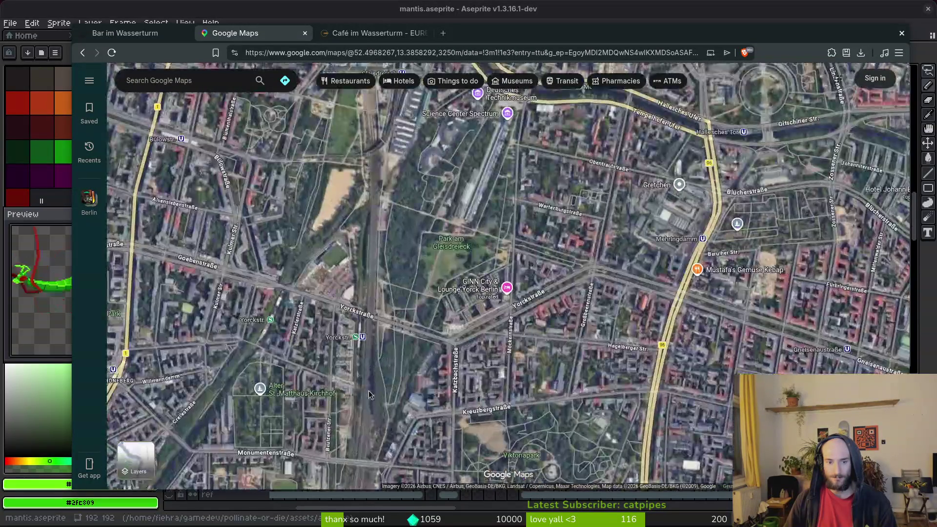
{"action": "scroll", "coordinate": [378, 230], "scroll_direction": "up", "scroll_amount": 3}
{"action": "left_click_drag", "start_coordinate": [367, 229], "coordinate": [367, 259]}
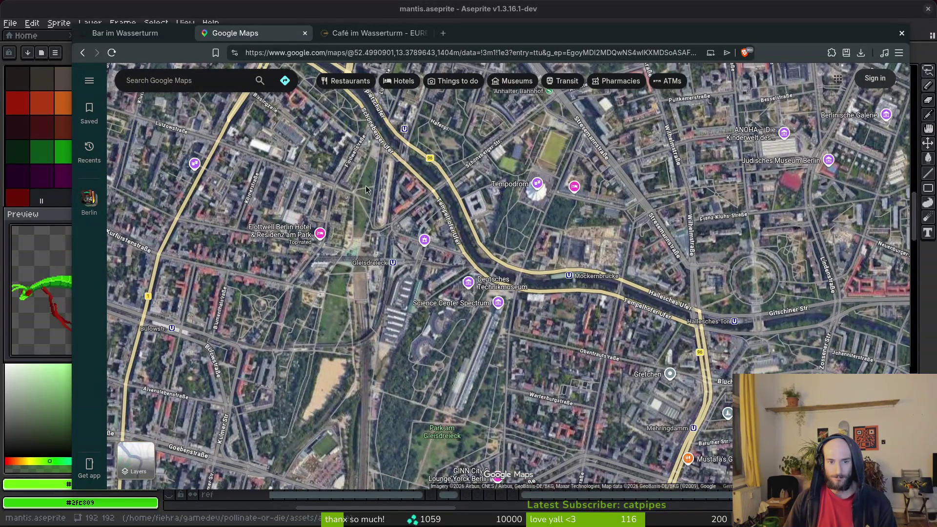
{"action": "scroll", "coordinate": [349, 282], "scroll_direction": "up", "scroll_amount": 5}
{"action": "key", "text": "Up"}
{"action": "key", "text": "Up"}
{"action": "key", "text": "Up"}
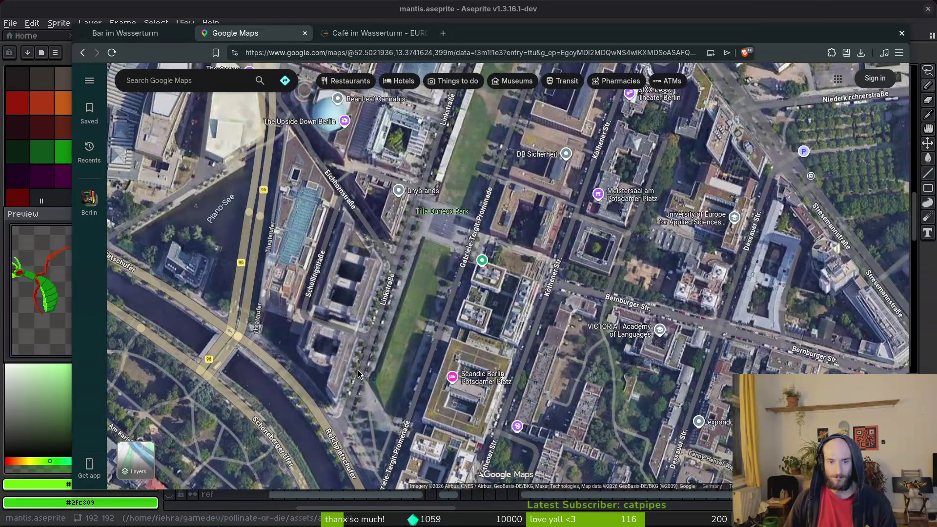
{"action": "scroll", "coordinate": [366, 359], "scroll_direction": "down", "scroll_amount": 3}
{"action": "key", "text": "Up"}
{"action": "key", "text": "Up"}
{"action": "key", "text": "Up"}
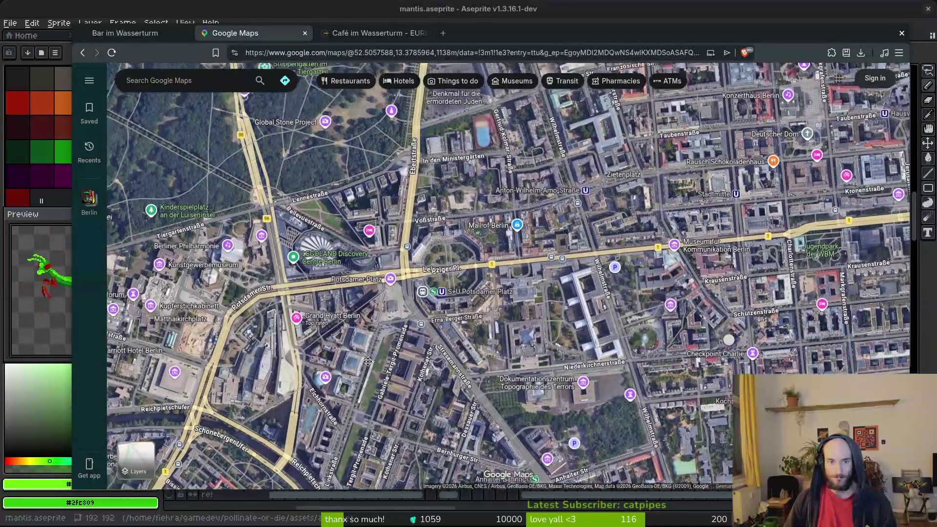
{"action": "scroll", "coordinate": [399, 361], "scroll_direction": "down", "scroll_amount": 2}
{"action": "scroll", "coordinate": [441, 238], "scroll_direction": "up", "scroll_amount": 2}
{"action": "key", "text": "Up"}
{"action": "key", "text": "Up"}
{"action": "key", "text": "Up"}
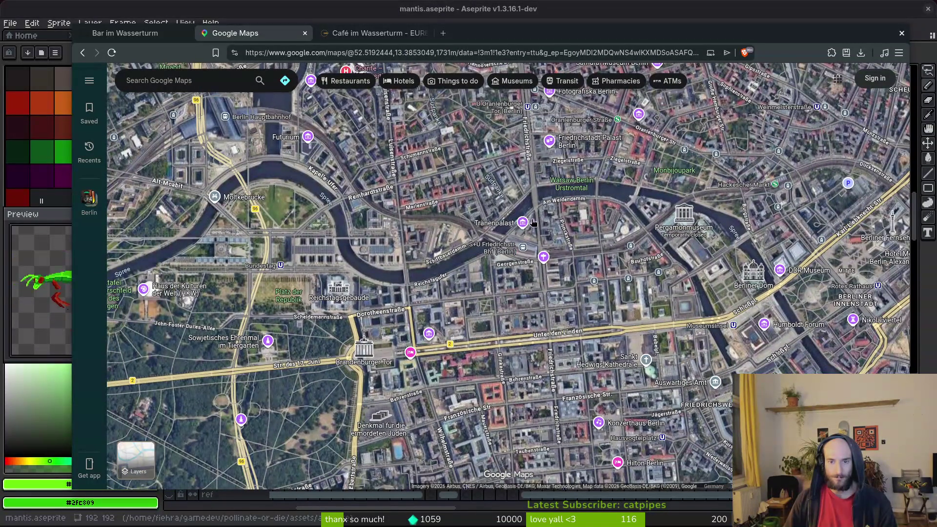
{"action": "key", "text": "Left"}
{"action": "key", "text": "Left"}
{"action": "key", "text": "Left"}
{"action": "key", "text": "Up"}
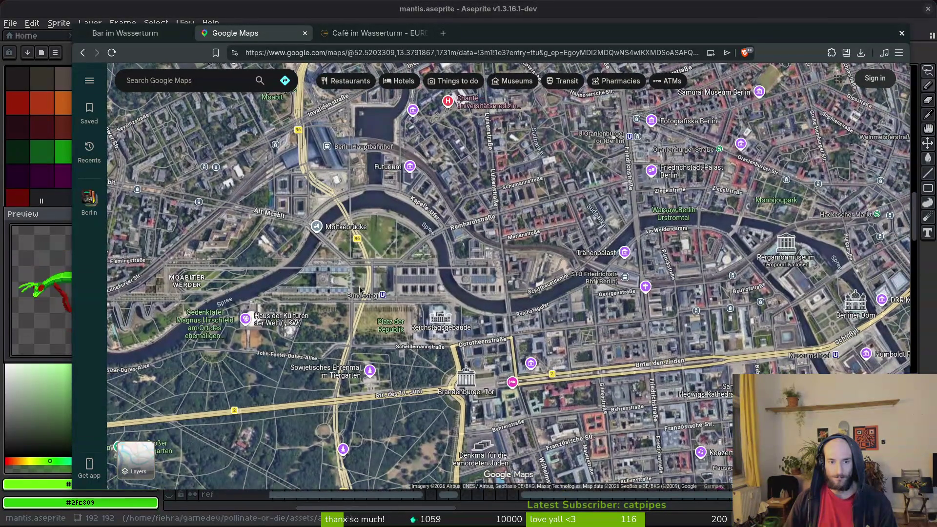
{"action": "key", "text": "Down"}
{"action": "key", "text": "Down"}
{"action": "key", "text": "Down"}
{"action": "key", "text": "Up"}
{"action": "key", "text": "Up"}
{"action": "key", "text": "Up"}
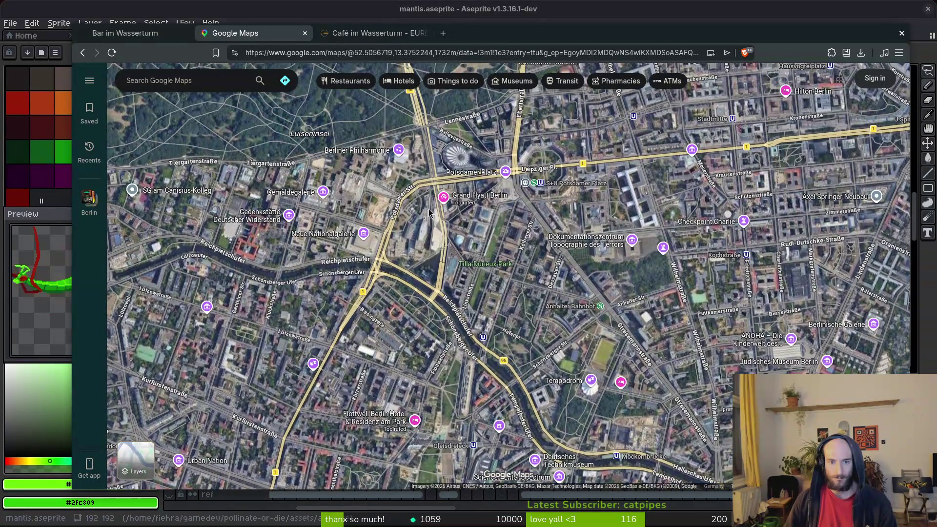
{"action": "key", "text": "Up"}
{"action": "key", "text": "Up"}
{"action": "key", "text": "Up"}
{"action": "key", "text": "Up"}
{"action": "key", "text": "Up"}
{"action": "key", "text": "Up"}
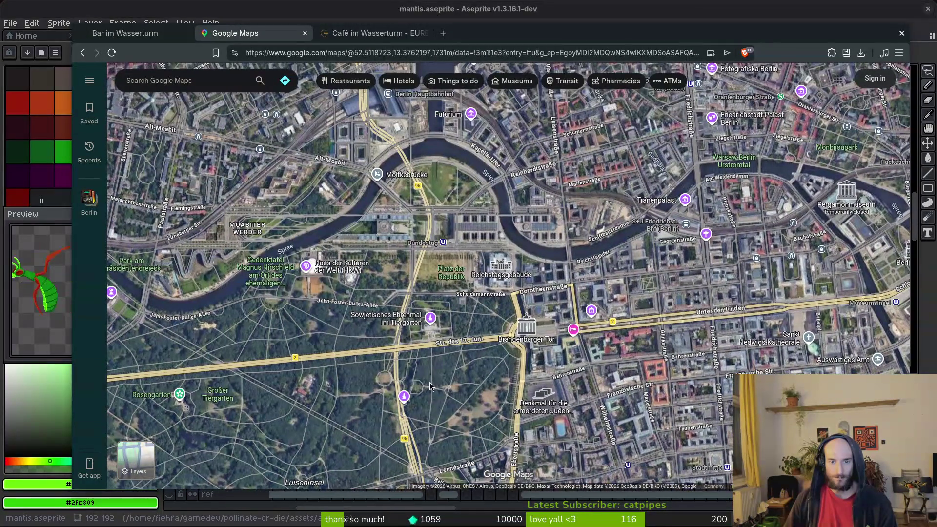
{"action": "key", "text": "Up"}
{"action": "key", "text": "Up"}
Zoom in on Berlin Hauptbahnhof's full roof, then pan toward Heidestraße.
{"action": "scroll", "coordinate": [440, 268], "scroll_direction": "up", "scroll_amount": 5}
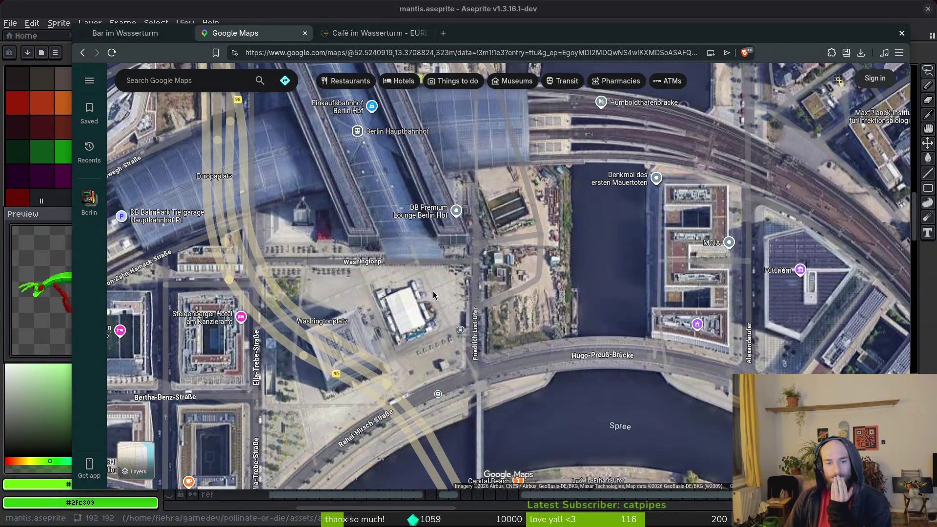
{"action": "left_click_drag", "start_coordinate": [444, 287], "coordinate": [450, 394]}
{"action": "left_click_drag", "start_coordinate": [383, 324], "coordinate": [413, 349]}
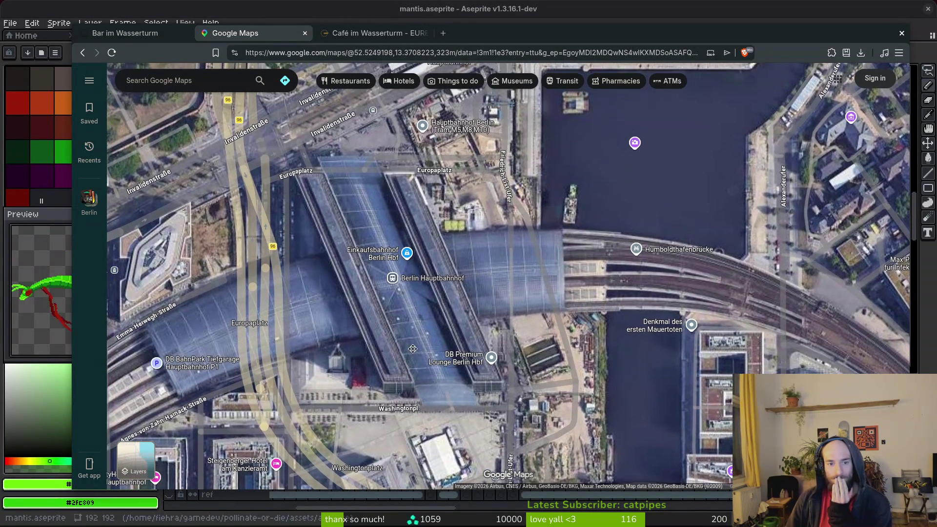
{"action": "scroll", "coordinate": [412, 349], "scroll_direction": "down", "scroll_amount": 5}
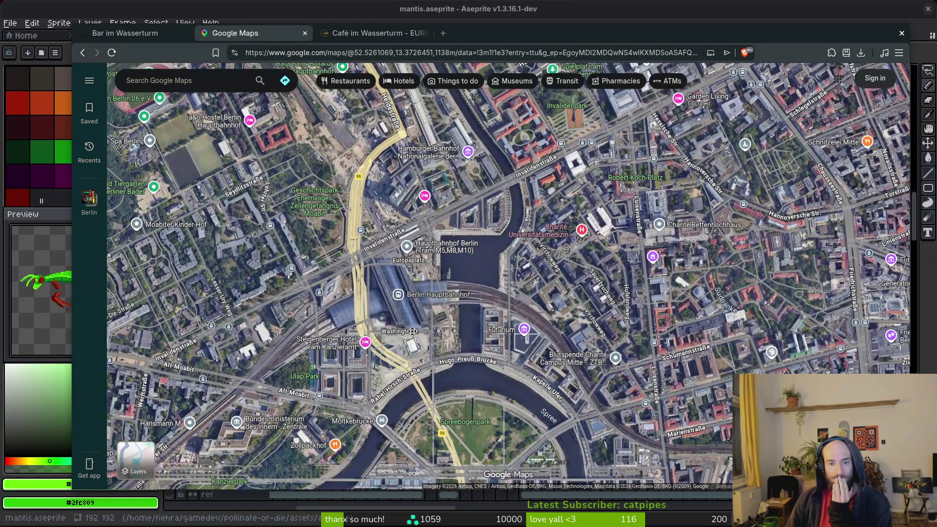
{"action": "left_click_drag", "start_coordinate": [412, 332], "coordinate": [393, 275]}
{"action": "scroll", "coordinate": [406, 287], "scroll_direction": "down", "scroll_amount": 2}
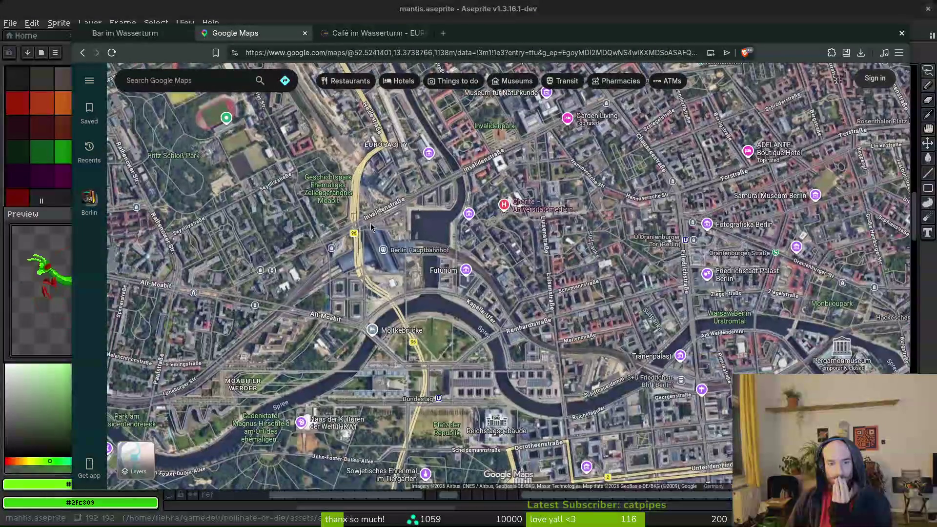
{"action": "mouse_move", "coordinate": [421, 313]}
{"action": "left_mouse_down"}
{"action": "mouse_move", "coordinate": [442, 258]}
{"action": "mouse_move", "coordinate": [427, 306]}
{"action": "left_mouse_up"}
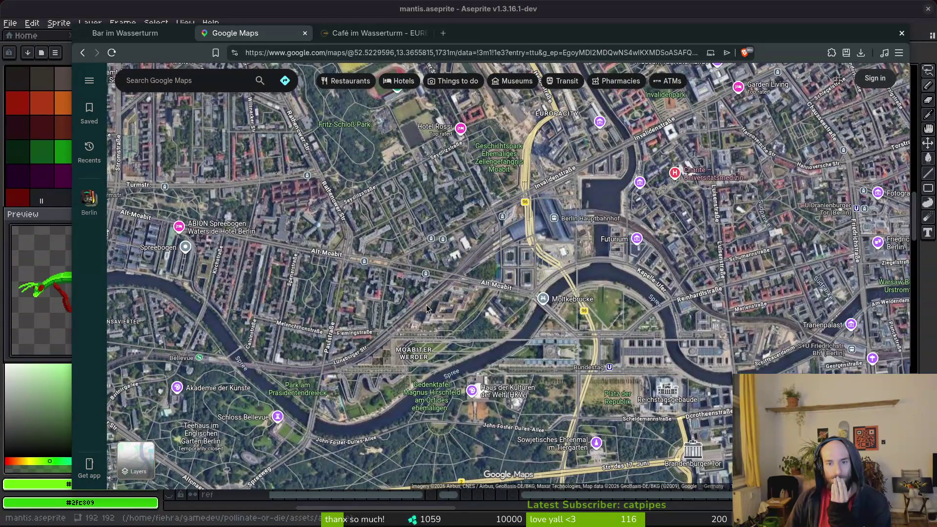
{"action": "left_click_drag", "start_coordinate": [493, 271], "coordinate": [441, 346]}
{"action": "scroll", "coordinate": [441, 317], "scroll_direction": "up", "scroll_amount": 3}
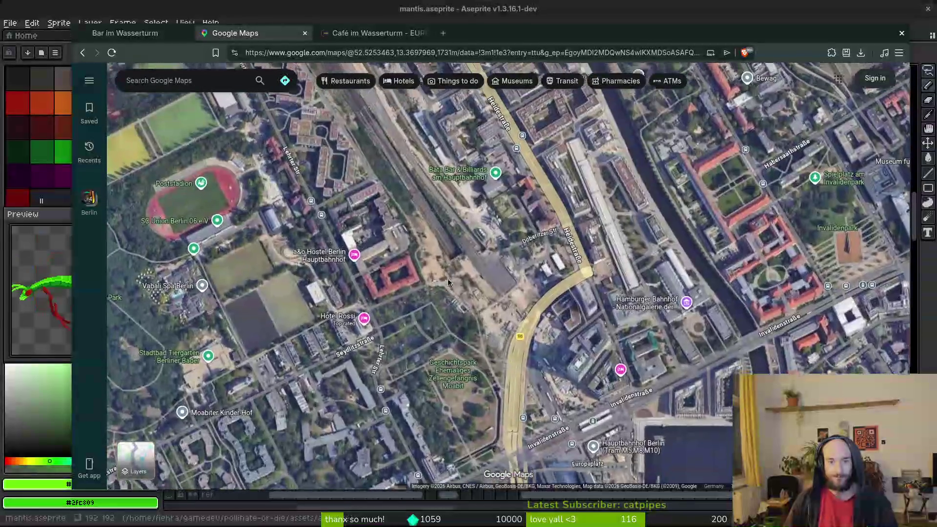
{"action": "scroll", "coordinate": [445, 281], "scroll_direction": "up", "scroll_amount": 5}
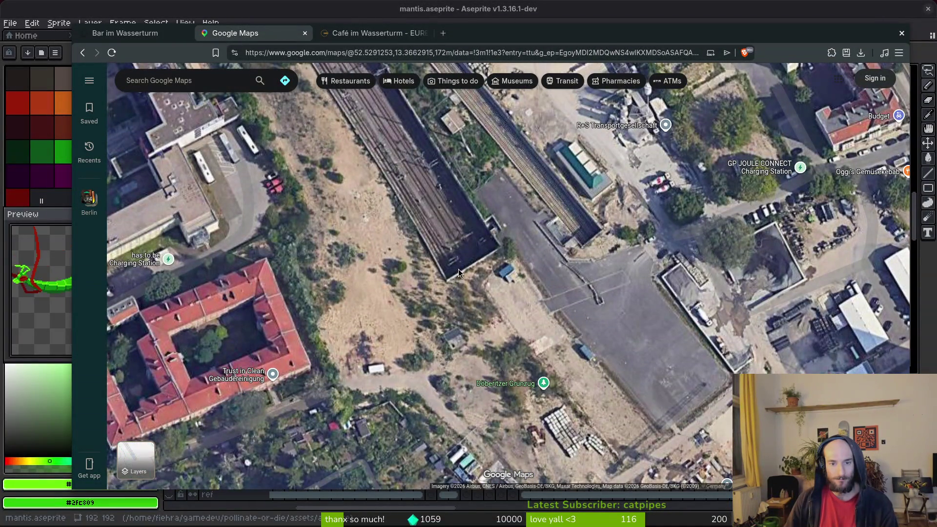
{"action": "scroll", "coordinate": [449, 257], "scroll_direction": "down", "scroll_amount": 5}
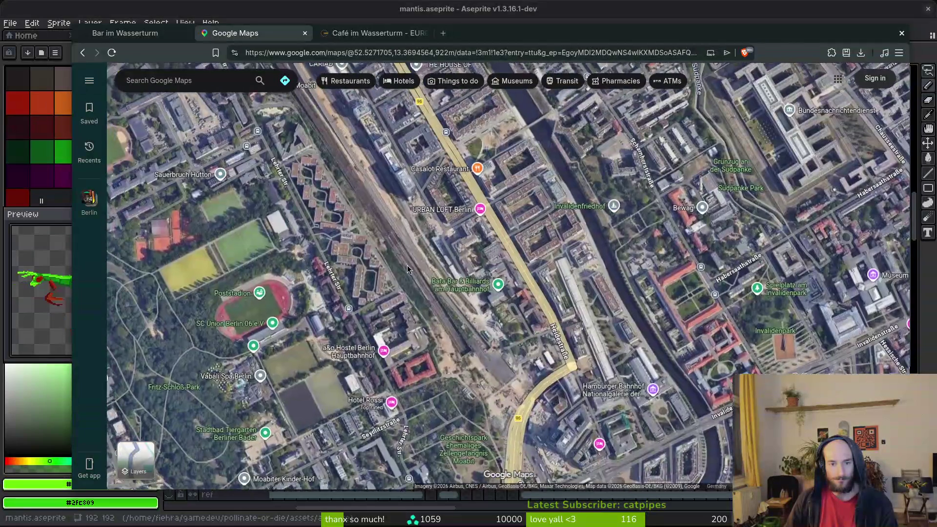
Pan past Humboldthafen and Westhafen to Wedding, zoom out, and open a blank new tab.
{"action": "left_click_drag", "start_coordinate": [408, 265], "coordinate": [479, 317]}
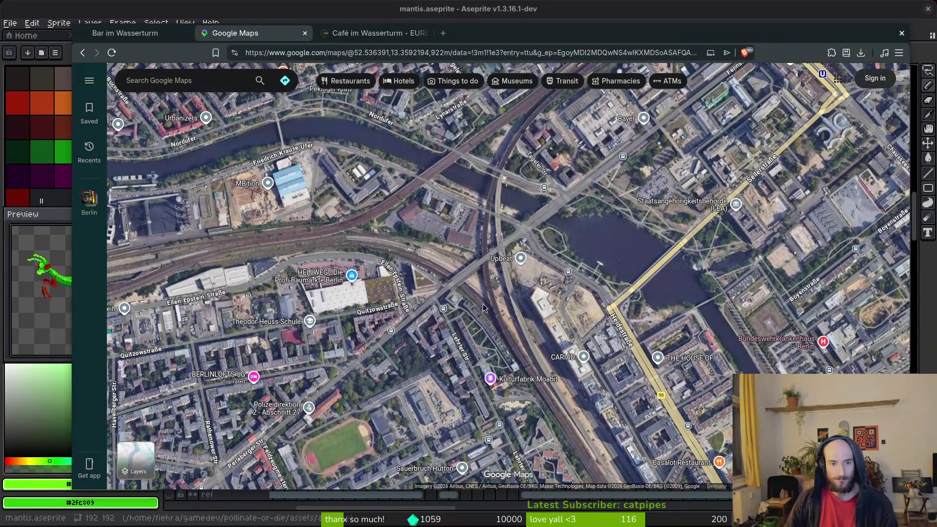
{"action": "left_click_drag", "start_coordinate": [396, 273], "coordinate": [624, 216]}
{"action": "mouse_move", "coordinate": [370, 224]}
{"action": "left_mouse_down"}
{"action": "mouse_move", "coordinate": [563, 189]}
{"action": "mouse_move", "coordinate": [412, 371]}
{"action": "left_mouse_up"}
{"action": "left_click_drag", "start_coordinate": [576, 195], "coordinate": [484, 341]}
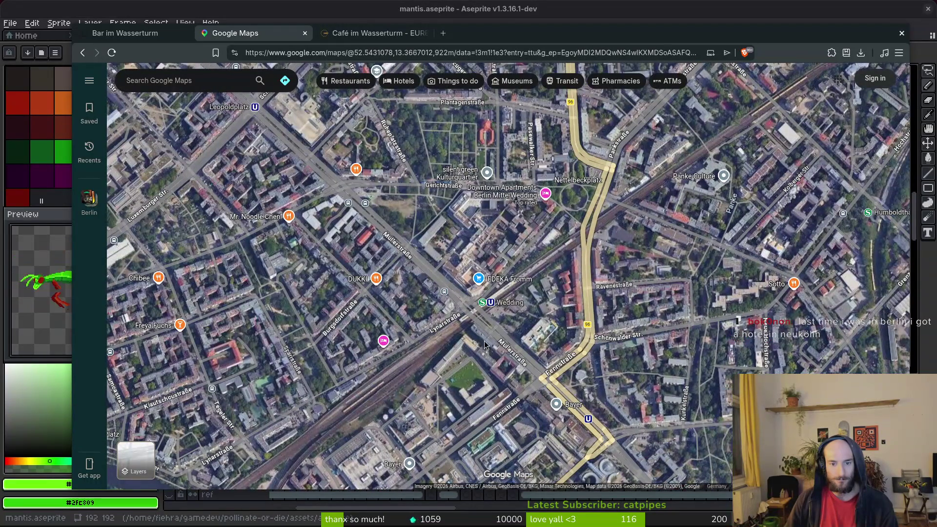
{"action": "scroll", "coordinate": [484, 341], "scroll_direction": "down", "scroll_amount": 5}
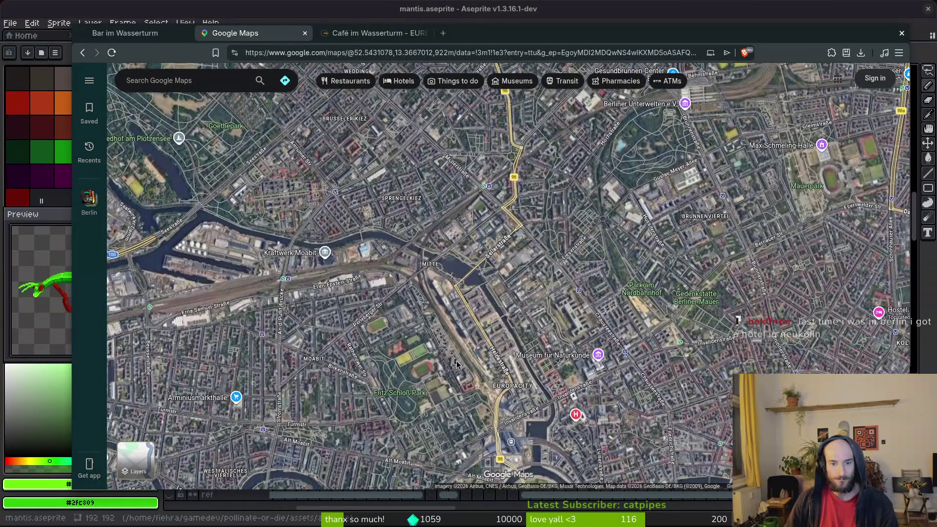
{"action": "scroll", "coordinate": [451, 249], "scroll_direction": "down", "scroll_amount": 3}
{"action": "scroll", "coordinate": [444, 280], "scroll_direction": "up", "scroll_amount": 5}
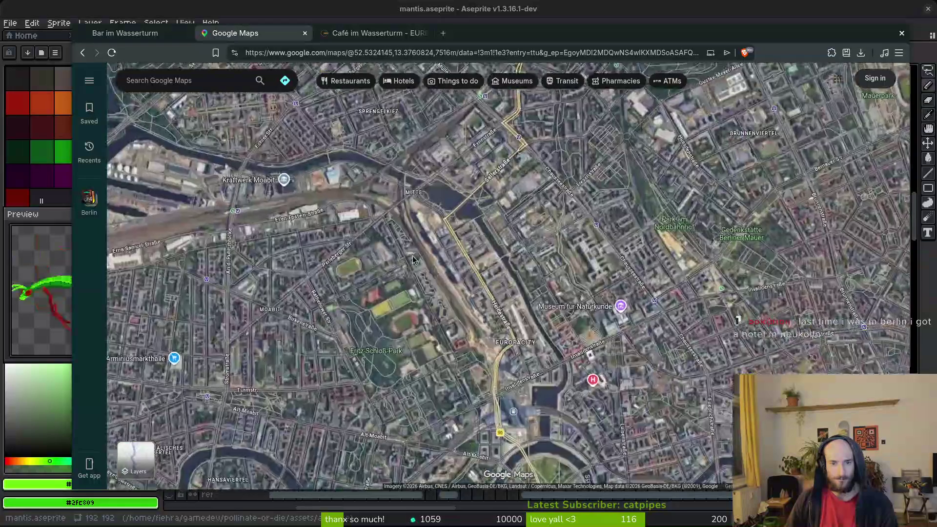
{"action": "key", "text": "ctrl+t"}
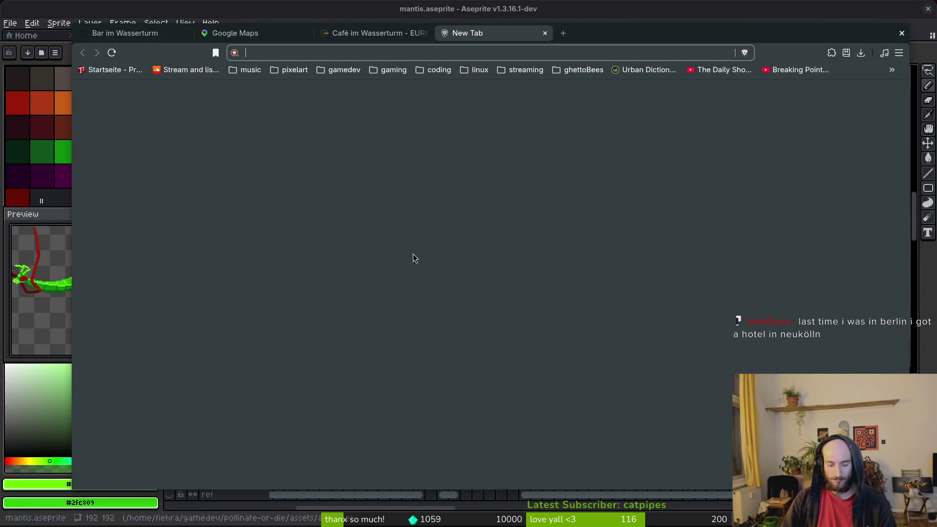
Search Brave for 'bvg map' and preview the bvg u bahn map in the image results.
{"action": "type", "text": "bvg+map&source=desktop"}
{"action": "key", "text": "Return"}
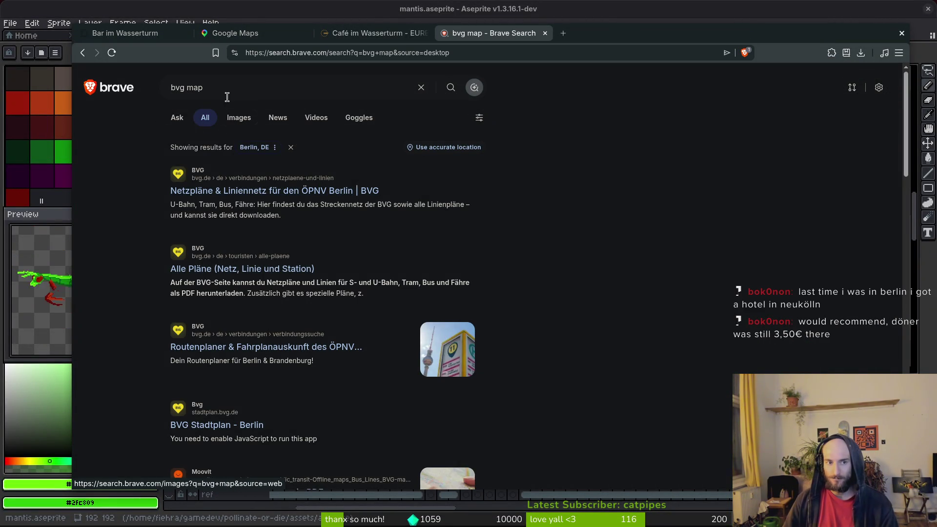
{"action": "left_click", "coordinate": [238, 117]}
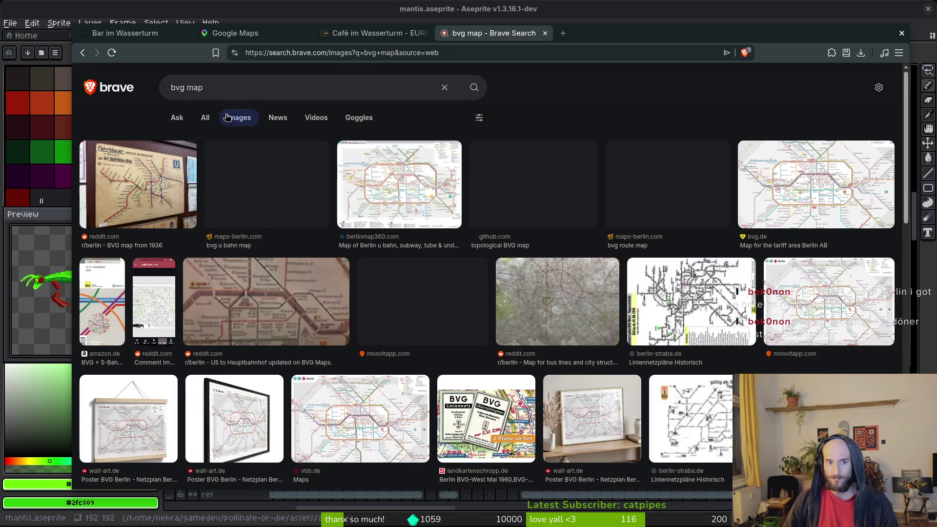
{"action": "left_click", "coordinate": [268, 187]}
Open the BVG U-Bahn map image in its own tab and close the search results tab.
{"action": "left_click", "coordinate": [669, 304]}
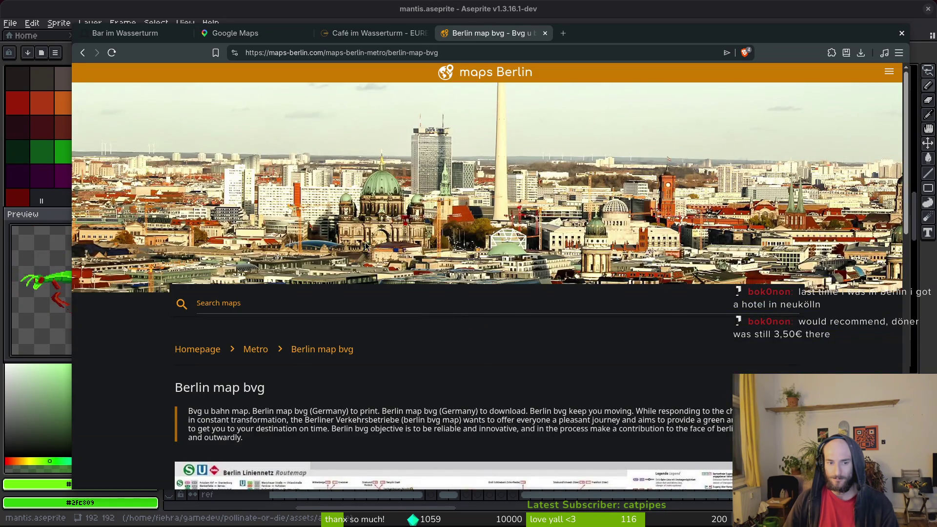
{"action": "key", "text": "alt+Left"}
{"action": "right_click", "coordinate": [833, 226]}
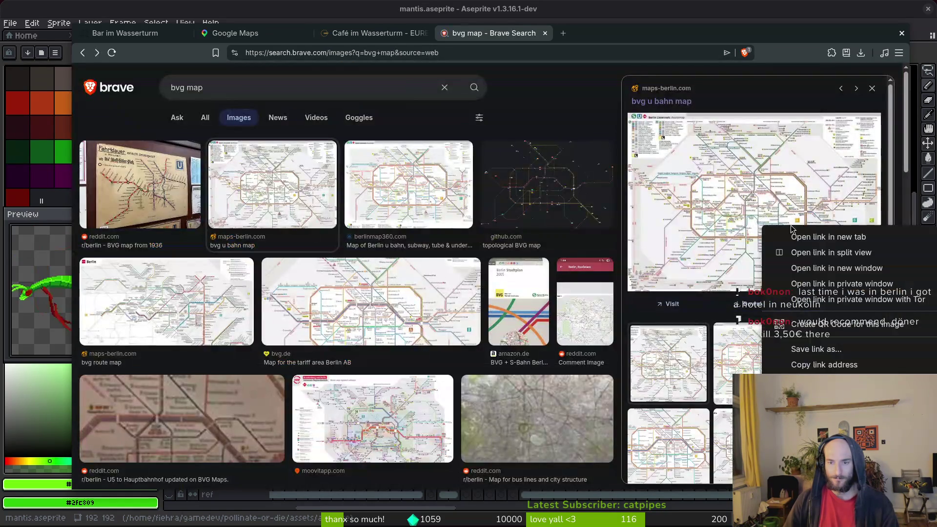
{"action": "left_click", "coordinate": [820, 388]}
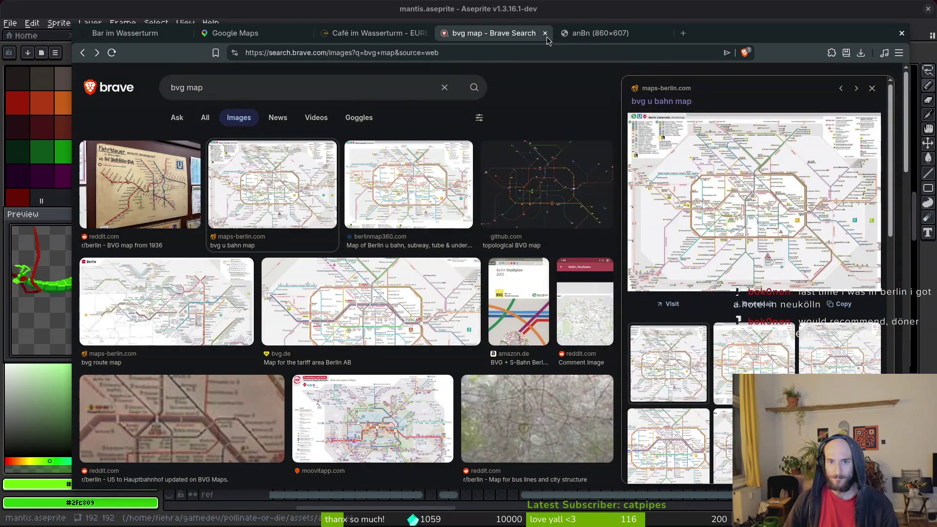
{"action": "left_click", "coordinate": [546, 33]}
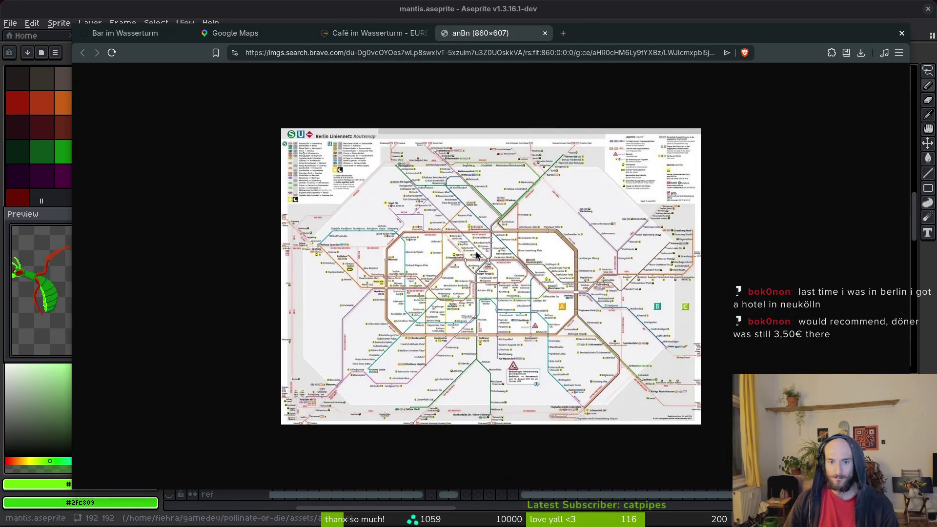
Zoom the Berlin transit map image to 400%, scroll to its central stations, then return to Google Maps.
{"action": "key", "text": "ctrl+plus"}
{"action": "key", "text": "ctrl+plus"}
{"action": "key", "text": "ctrl+plus"}
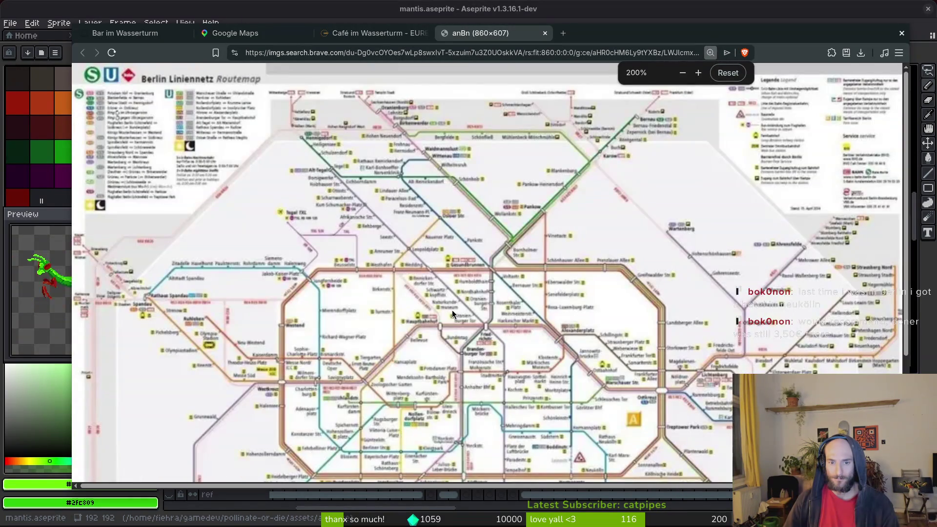
{"action": "key", "text": "ctrl+plus"}
{"action": "key", "text": "ctrl+plus"}
{"action": "key", "text": "ctrl+plus"}
{"action": "scroll", "coordinate": [590, 338], "scroll_direction": "down", "scroll_amount": 5}
{"action": "scroll", "coordinate": [588, 340], "scroll_direction": "right", "scroll_amount": 5}
{"action": "scroll", "coordinate": [576, 333], "scroll_direction": "down", "scroll_amount": 1}
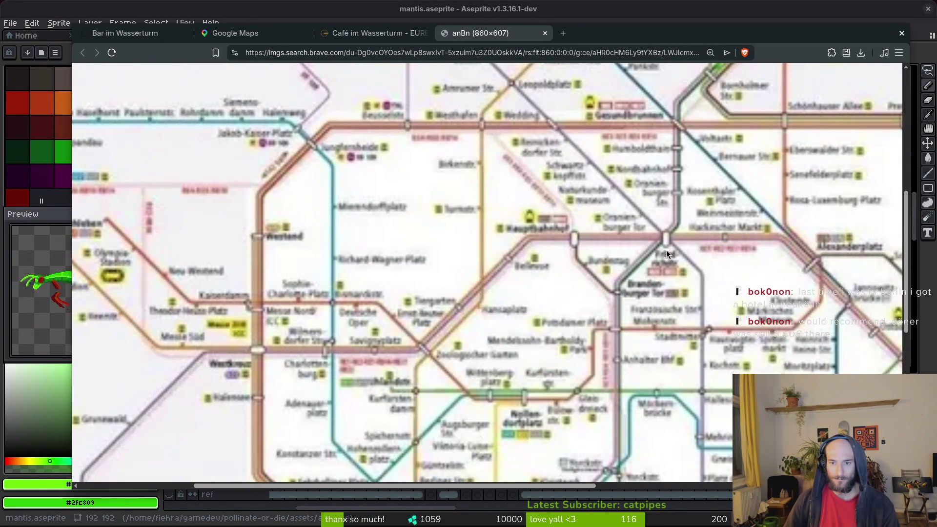
{"action": "scroll", "coordinate": [576, 236], "scroll_direction": "up", "scroll_amount": 2}
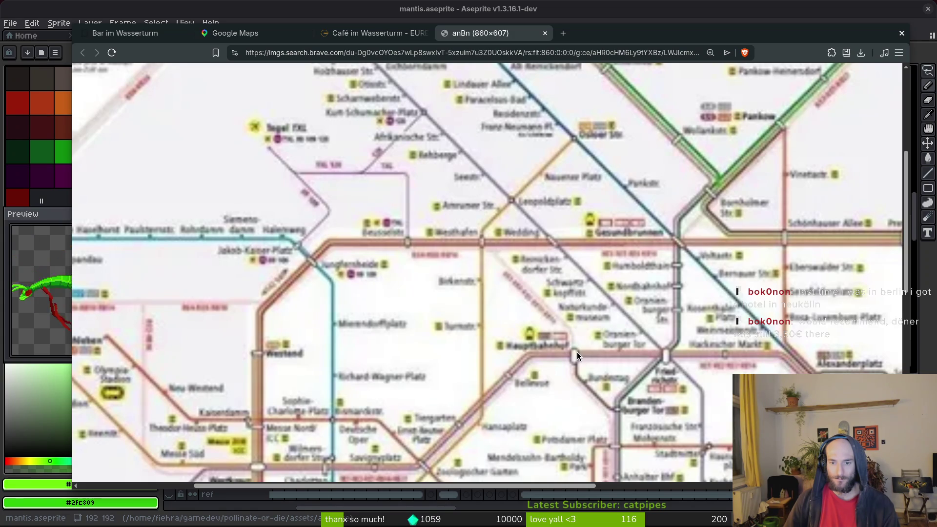
{"action": "left_click", "coordinate": [236, 33]}
Pan the satellite map over Hauptbahnhof and Nordufer, then close the transit map image tab.
{"action": "scroll", "coordinate": [499, 376], "scroll_direction": "down", "scroll_amount": 3}
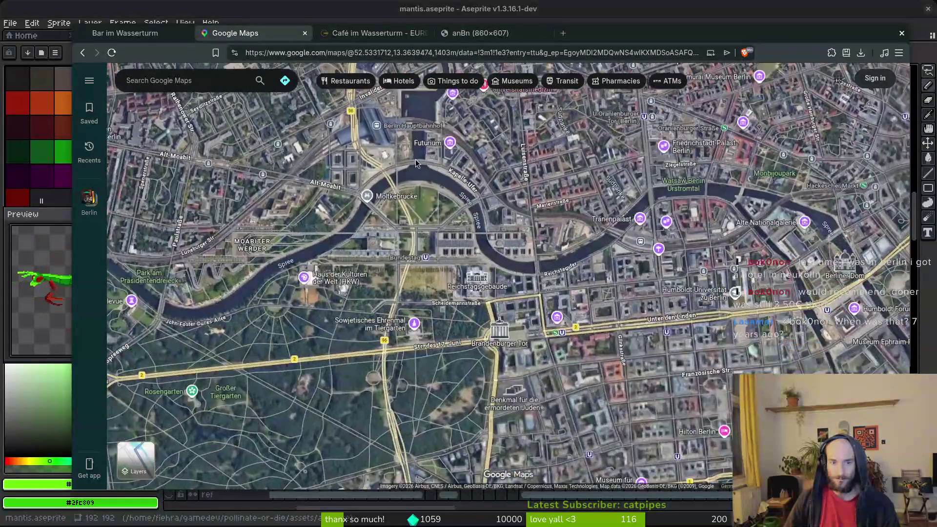
{"action": "left_click_drag", "start_coordinate": [415, 163], "coordinate": [514, 294]}
{"action": "scroll", "coordinate": [514, 293], "scroll_direction": "up", "scroll_amount": 3}
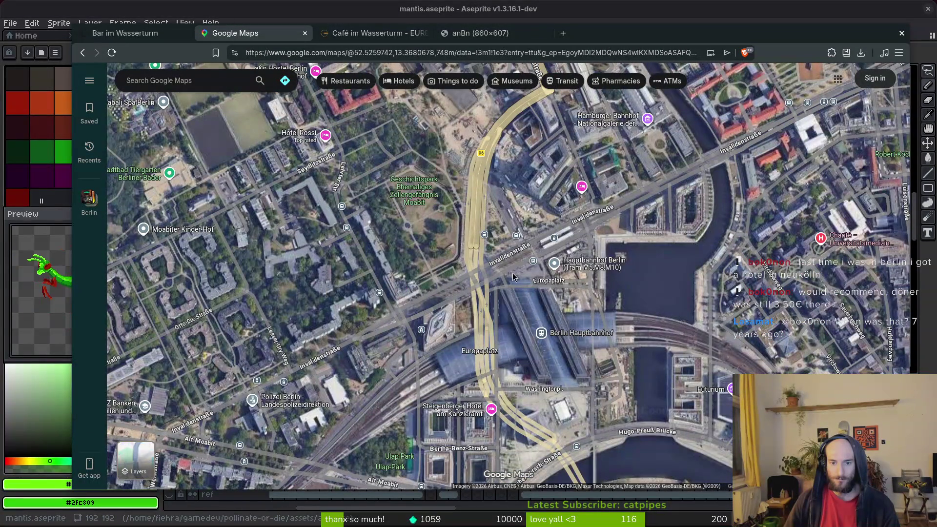
{"action": "left_click_drag", "start_coordinate": [391, 137], "coordinate": [517, 286]}
{"action": "mouse_move", "coordinate": [495, 167]}
{"action": "left_mouse_down"}
{"action": "mouse_move", "coordinate": [486, 295]}
{"action": "mouse_move", "coordinate": [450, 239]}
{"action": "left_mouse_up"}
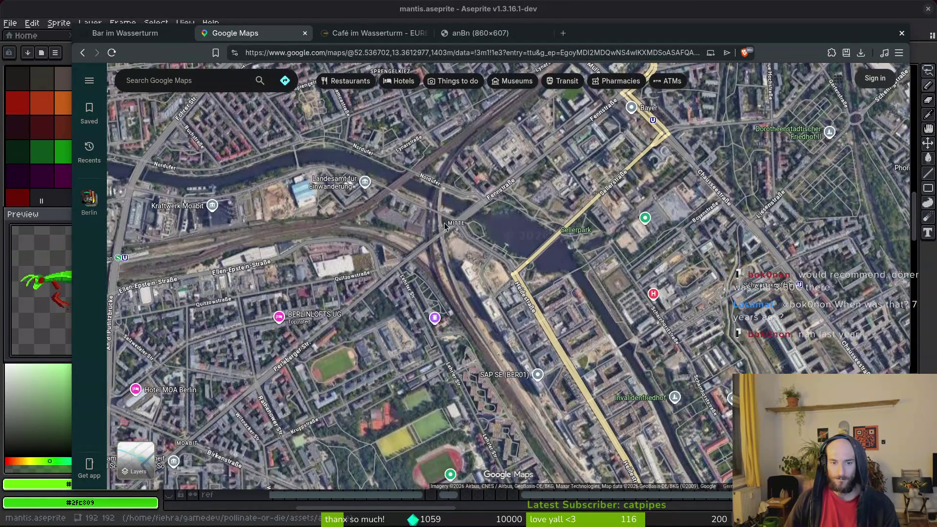
{"action": "left_click", "coordinate": [438, 33]}
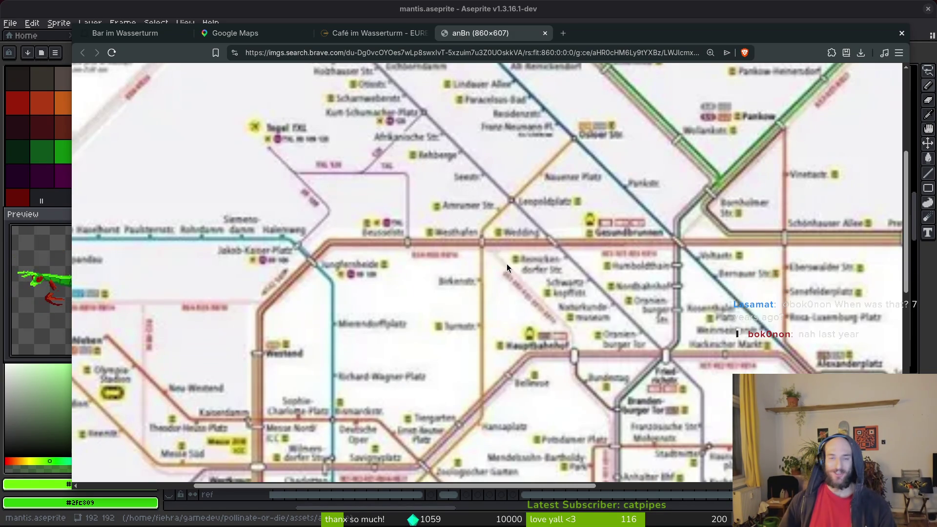
{"action": "left_click", "coordinate": [543, 33]}
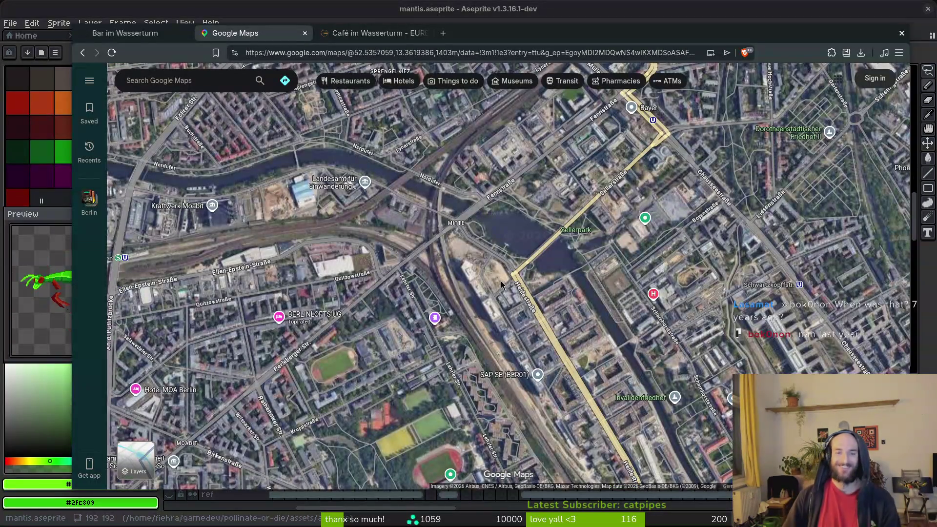
{"action": "scroll", "coordinate": [501, 280], "scroll_direction": "up", "scroll_amount": 2}
{"action": "scroll", "coordinate": [490, 277], "scroll_direction": "down", "scroll_amount": 5}
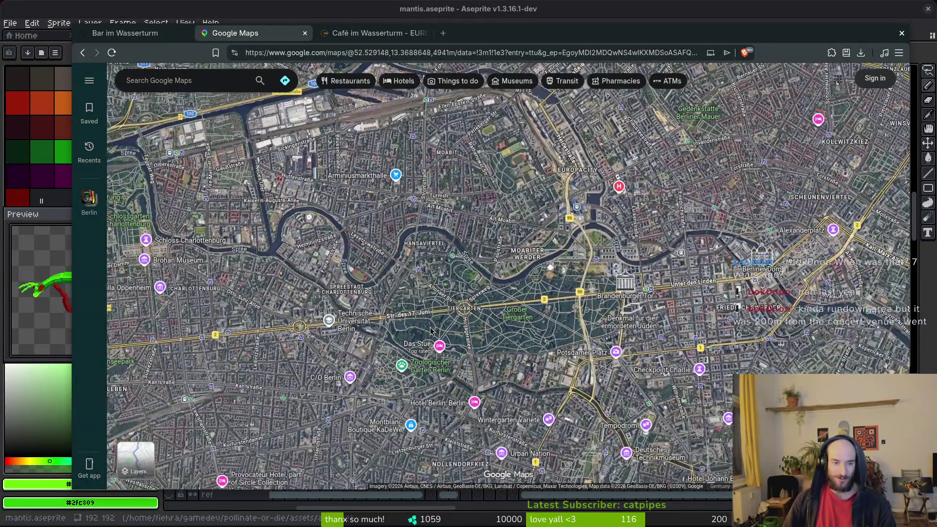
Move the satellite map south-east to Neukölln around Hasenheide and Karl-Marx-Straße.
{"action": "left_click_drag", "start_coordinate": [683, 425], "coordinate": [552, 256]}
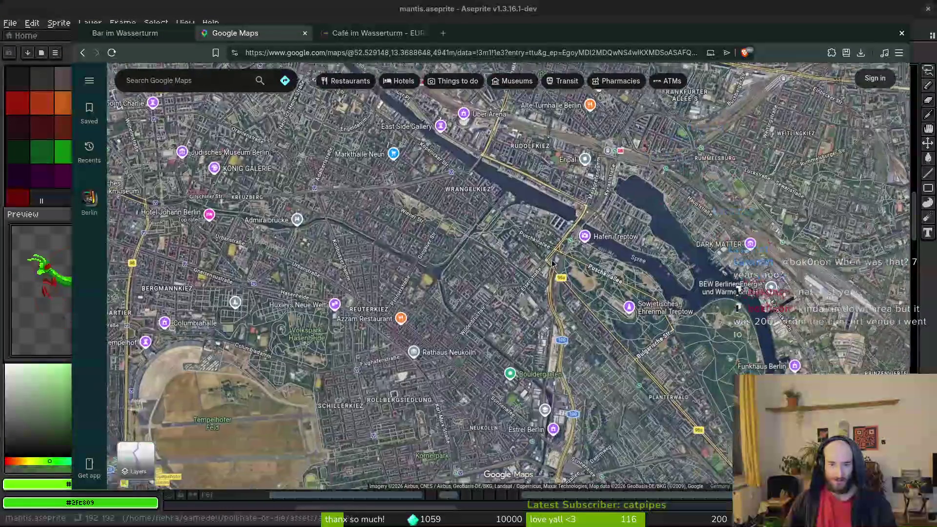
{"action": "scroll", "coordinate": [487, 234], "scroll_direction": "up", "scroll_amount": 5}
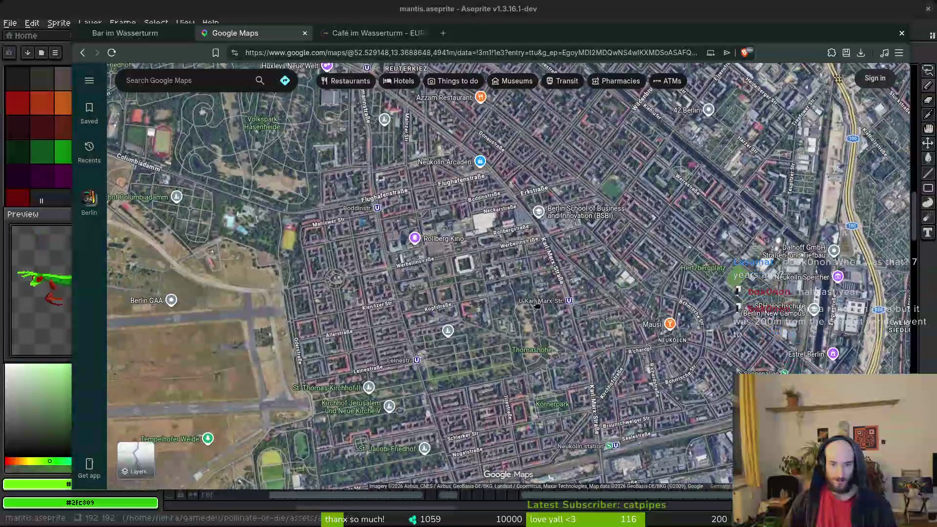
{"action": "left_click_drag", "start_coordinate": [486, 245], "coordinate": [604, 369]}
{"action": "left_click_drag", "start_coordinate": [317, 309], "coordinate": [459, 315]}
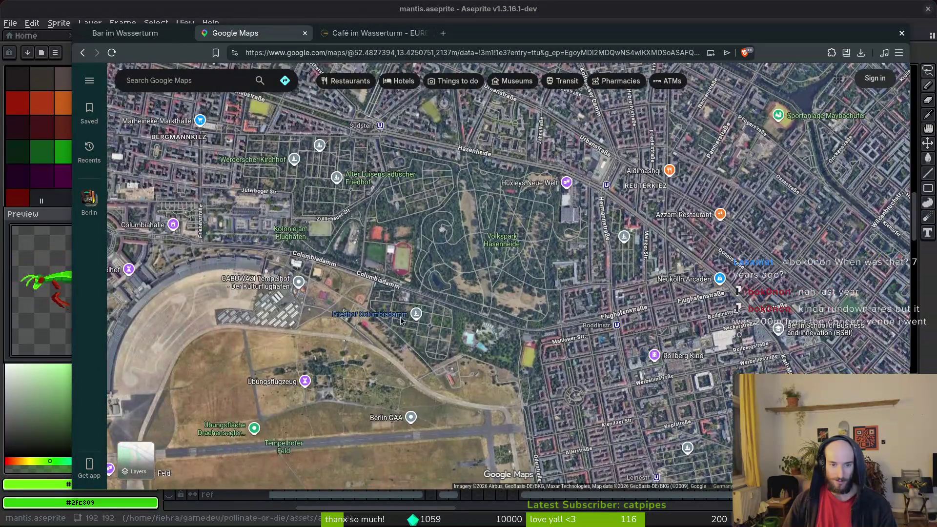
{"action": "scroll", "coordinate": [407, 327], "scroll_direction": "up", "scroll_amount": 2}
{"action": "scroll", "coordinate": [447, 259], "scroll_direction": "up", "scroll_amount": 2}
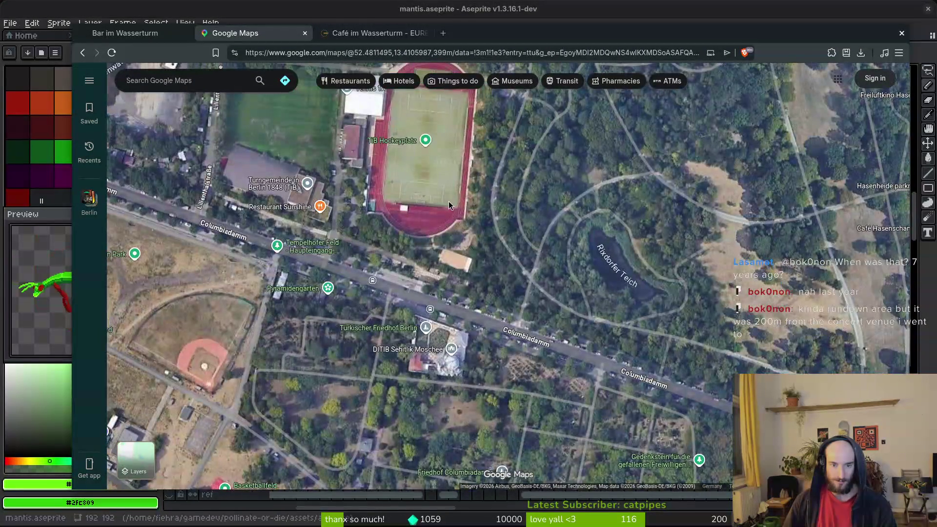
{"action": "mouse_move", "coordinate": [314, 188]}
{"action": "left_mouse_down"}
{"action": "mouse_move", "coordinate": [410, 244]}
{"action": "mouse_move", "coordinate": [498, 273]}
{"action": "left_mouse_up"}
{"action": "scroll", "coordinate": [624, 303], "scroll_direction": "down", "scroll_amount": 3}
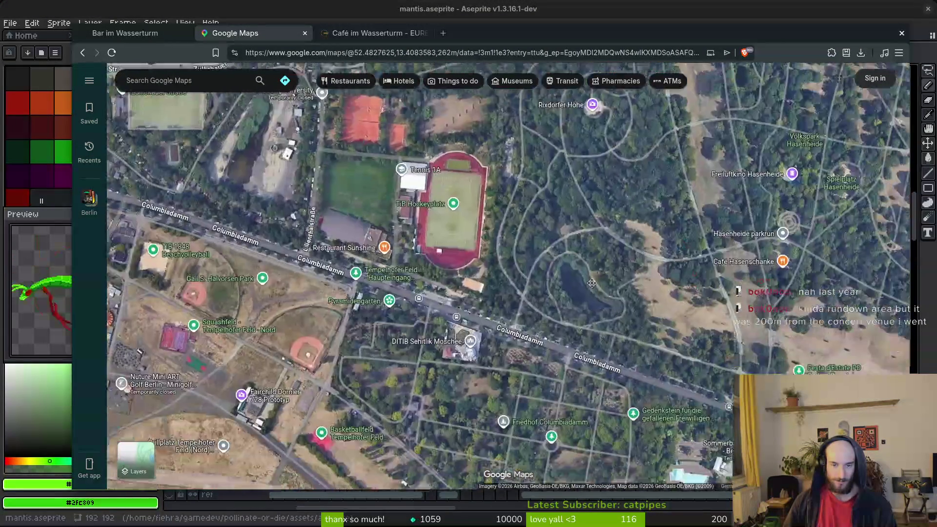
{"action": "scroll", "coordinate": [487, 235], "scroll_direction": "down", "scroll_amount": 4}
{"action": "scroll", "coordinate": [544, 271], "scroll_direction": "up", "scroll_amount": 4}
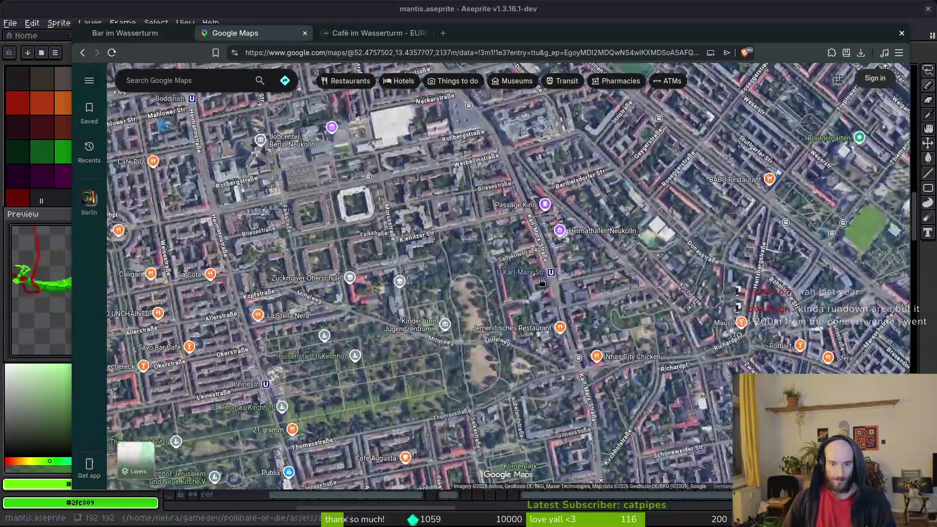
{"action": "left_click_drag", "start_coordinate": [632, 272], "coordinate": [589, 268]}
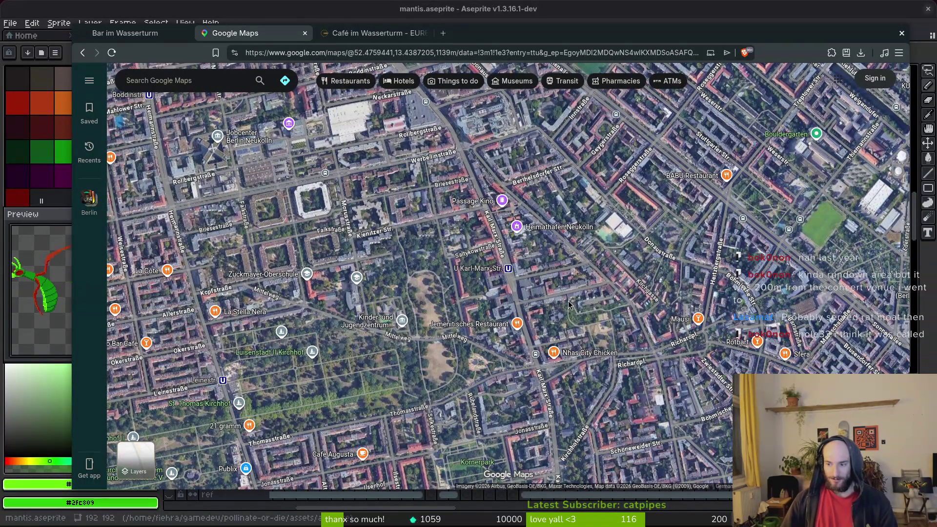
{"action": "left_click", "coordinate": [190, 76]}
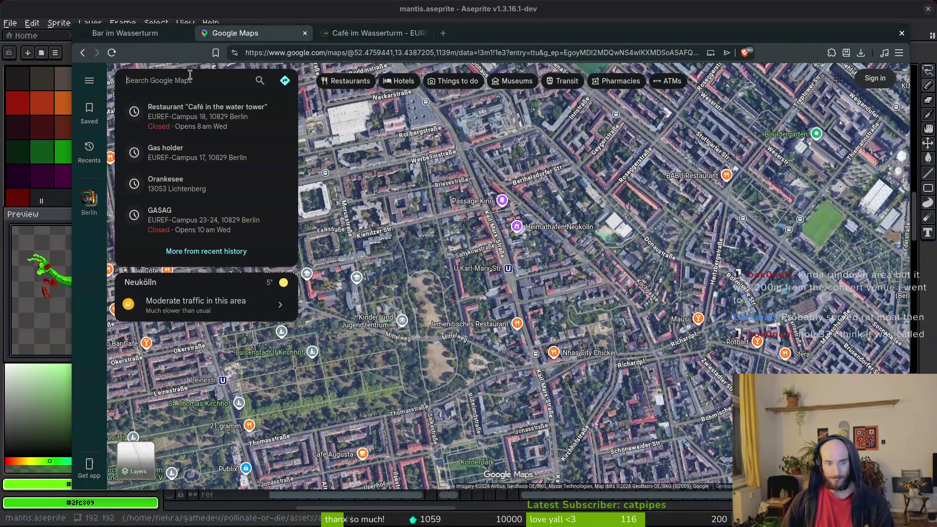
Search 'hole33' and zoom the map around the Hole⁴⁴ venue pin in Neukölln.
{"action": "type", "text": "hole33"}
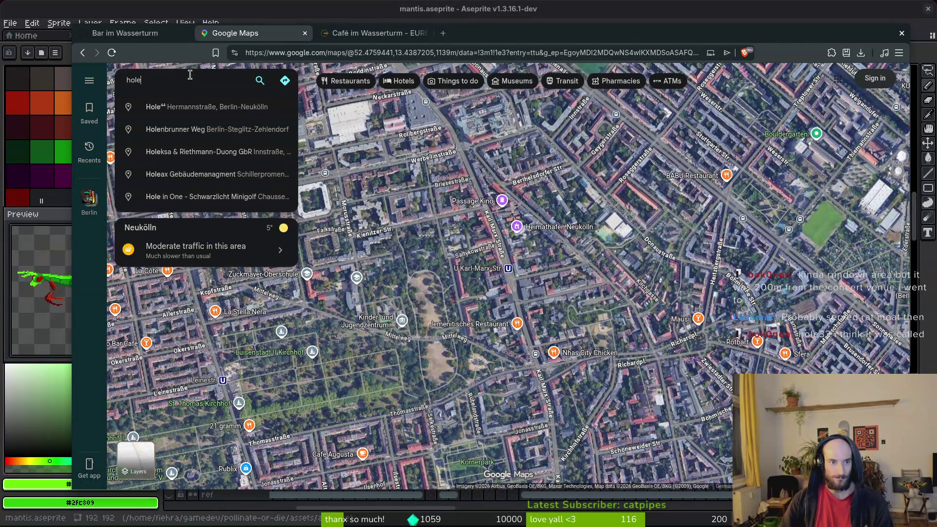
{"action": "key", "text": "Return"}
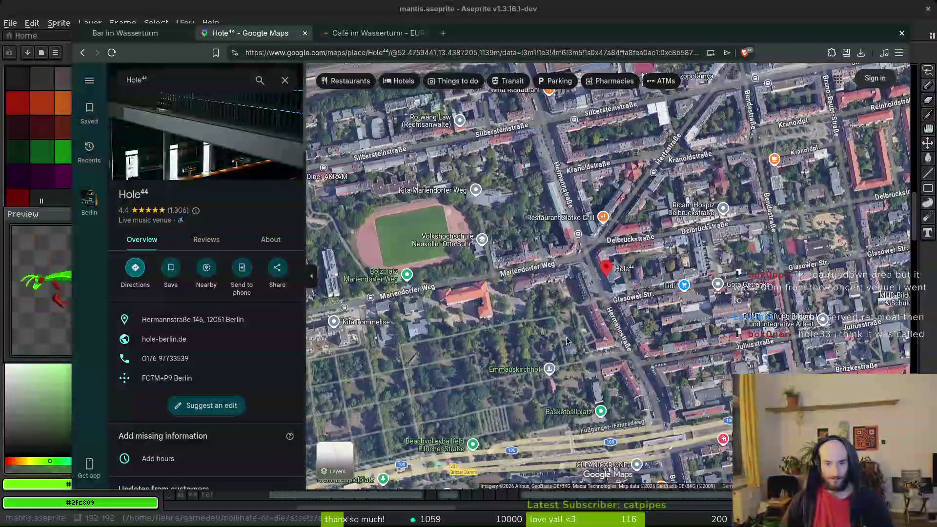
{"action": "scroll", "coordinate": [614, 296], "scroll_direction": "down", "scroll_amount": 3}
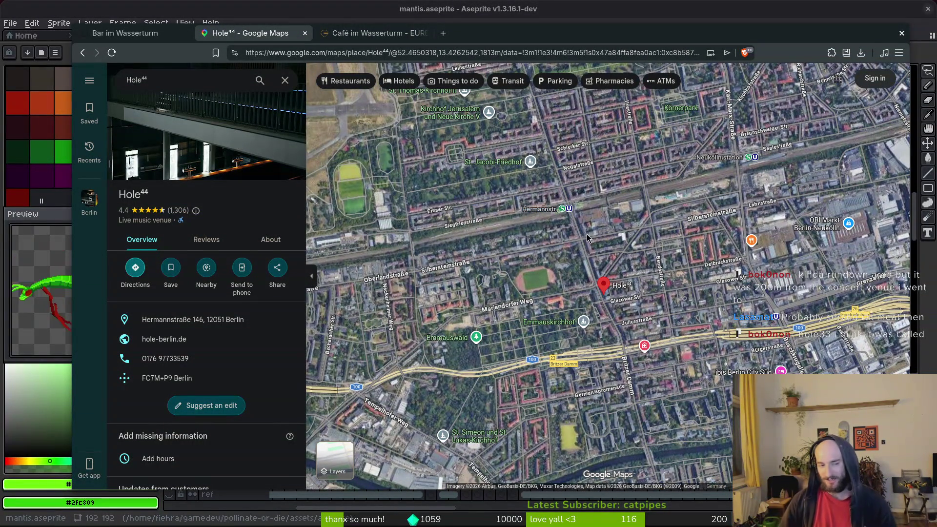
{"action": "scroll", "coordinate": [615, 239], "scroll_direction": "up", "scroll_amount": 3}
{"action": "scroll", "coordinate": [643, 237], "scroll_direction": "down", "scroll_amount": 2}
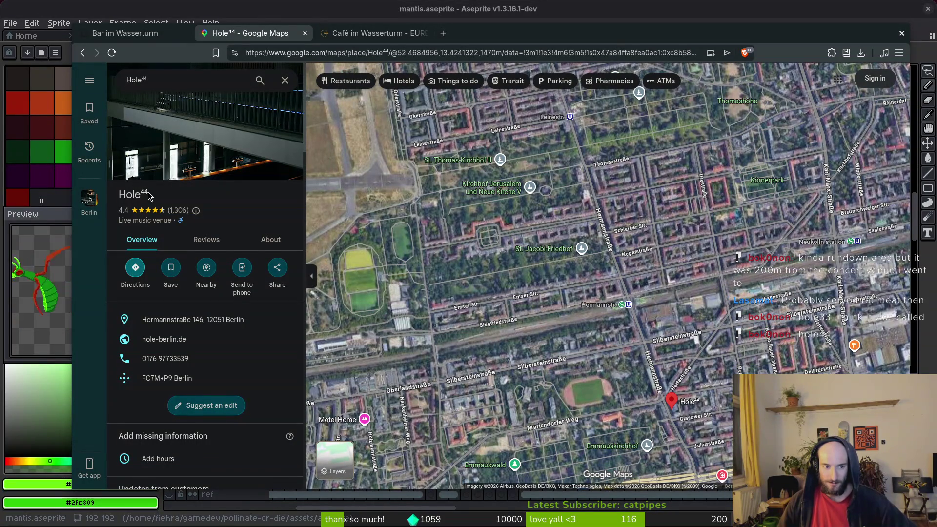
{"action": "left_click_drag", "start_coordinate": [687, 401], "coordinate": [635, 344]}
{"action": "scroll", "coordinate": [616, 302], "scroll_direction": "down", "scroll_amount": 3}
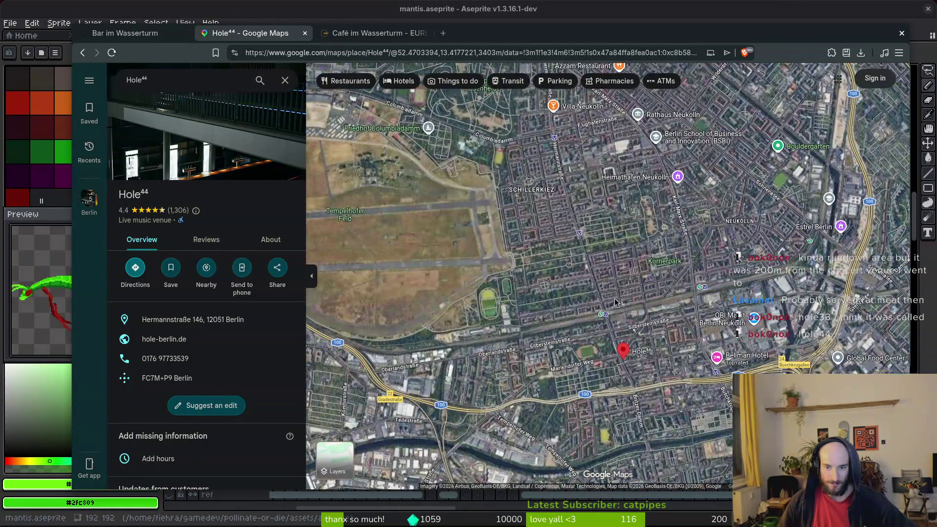
{"action": "left_click_drag", "start_coordinate": [616, 302], "coordinate": [614, 315]}
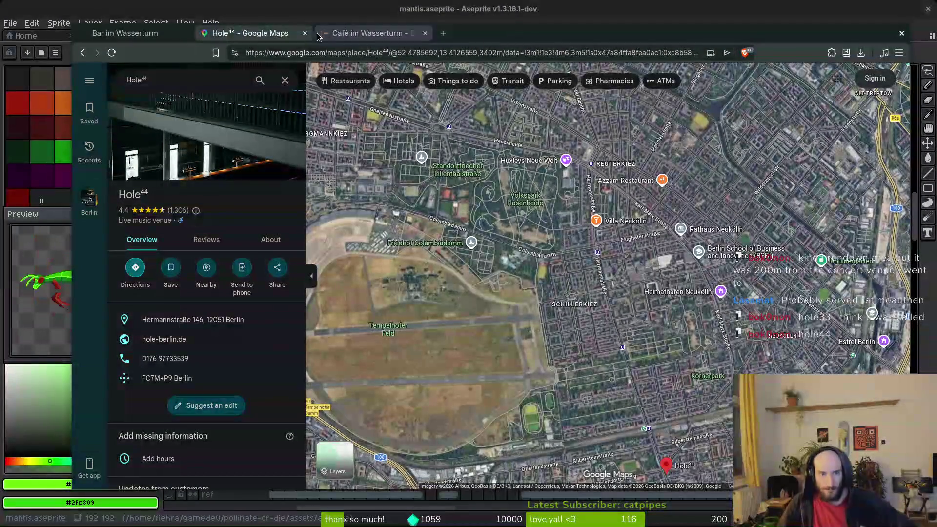
Close the Hole⁴⁴ and Café im Wasserturm tabs and the browser, then save the mantis sprite.
{"action": "left_click", "coordinate": [306, 33]}
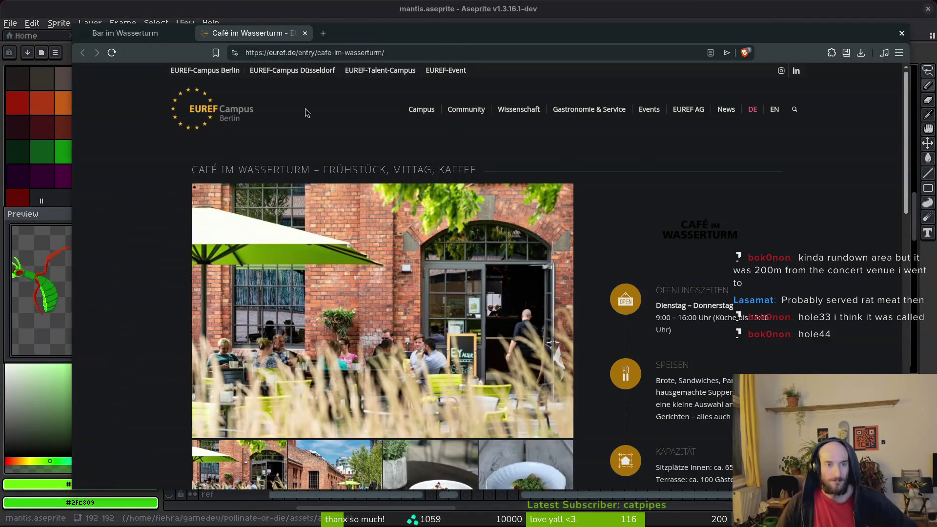
{"action": "left_click", "coordinate": [305, 34]}
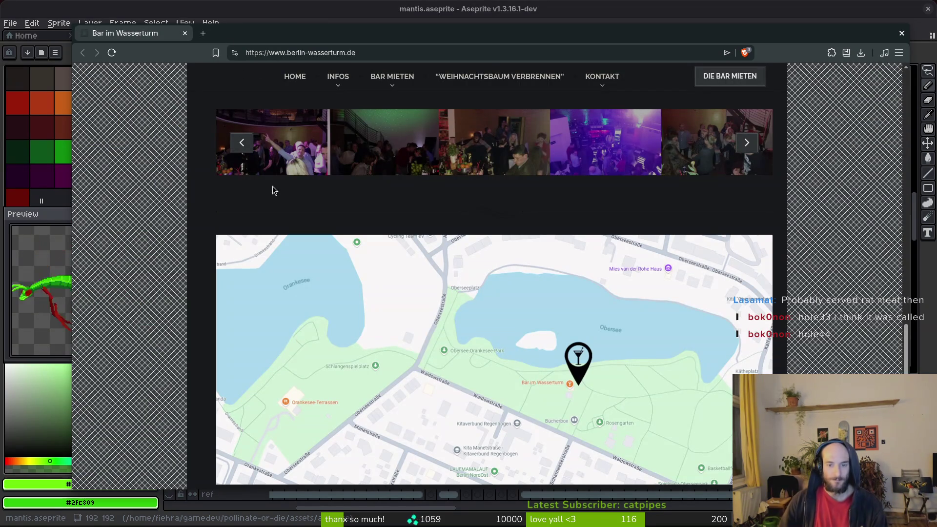
{"action": "key", "text": "ctrl+w"}
{"action": "key", "text": "ctrl+s"}
{"action": "left_click_drag", "start_coordinate": [429, 234], "coordinate": [479, 217]}
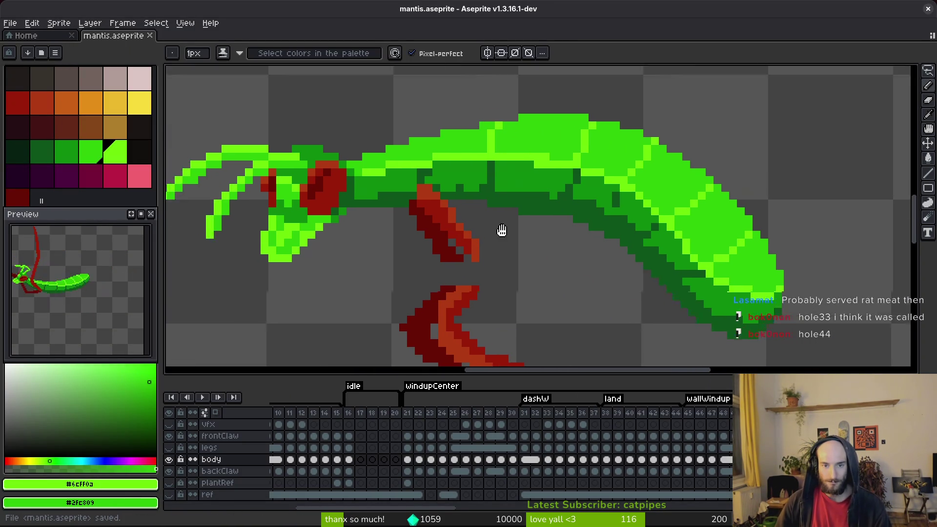
Paint two lime highlight pixels on the mantis's back.
{"action": "scroll", "coordinate": [479, 218], "scroll_direction": "up", "scroll_amount": 2}
{"action": "left_click", "coordinate": [454, 187], "text": "alt"}
{"action": "left_click", "coordinate": [483, 156], "text": "alt"}
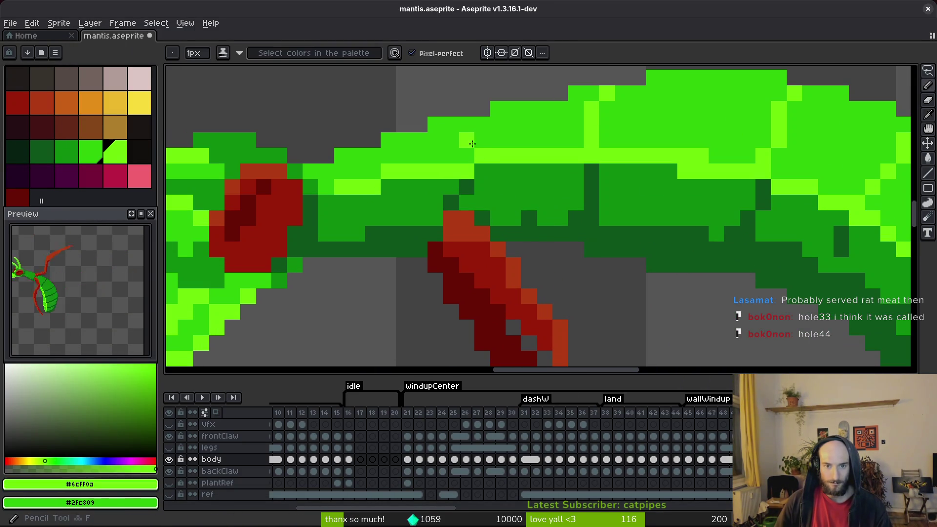
{"action": "left_click", "coordinate": [467, 140]}
{"action": "left_click", "coordinate": [451, 123]}
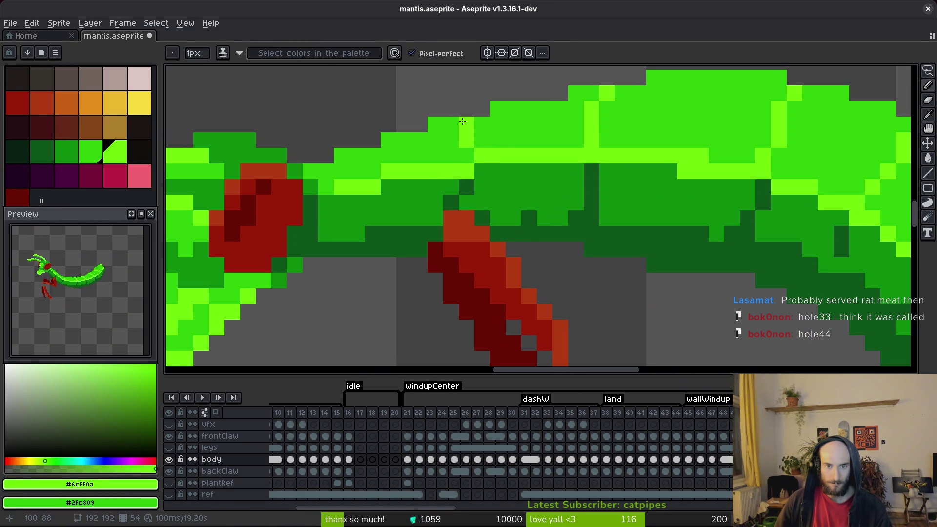
Add more lime highlight pixels along the back, keeping one neighbour mid green.
{"action": "scroll", "coordinate": [591, 172], "scroll_direction": "down", "scroll_amount": 1}
{"action": "scroll", "coordinate": [592, 172], "scroll_direction": "up", "scroll_amount": 1}
{"action": "left_click", "coordinate": [555, 172]}
{"action": "right_click", "coordinate": [539, 172]}
{"action": "left_click", "coordinate": [586, 172]}
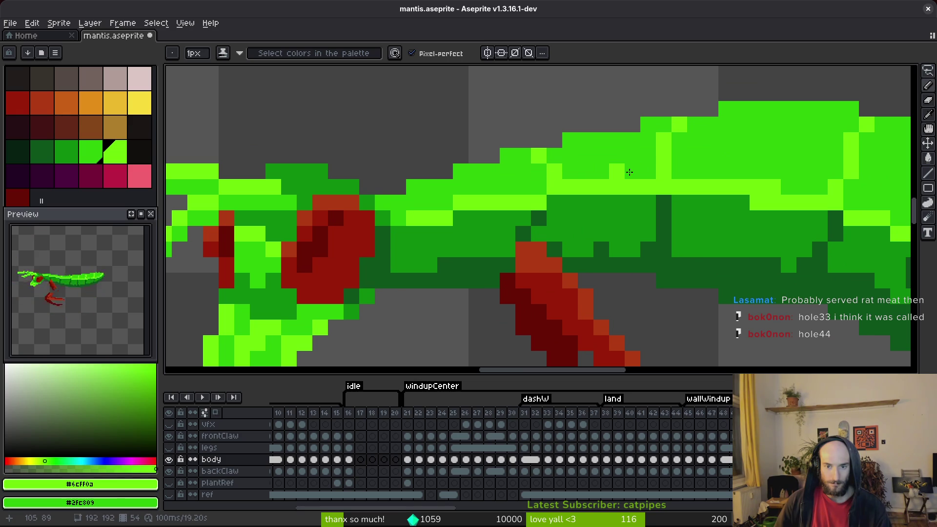
{"action": "scroll", "coordinate": [594, 178], "scroll_direction": "down", "scroll_amount": 1}
{"action": "scroll", "coordinate": [593, 205], "scroll_direction": "up", "scroll_amount": 1}
Paint dark underside shading #0d541b along the belly and save the sprite.
{"action": "left_click", "coordinate": [594, 214], "text": "alt"}
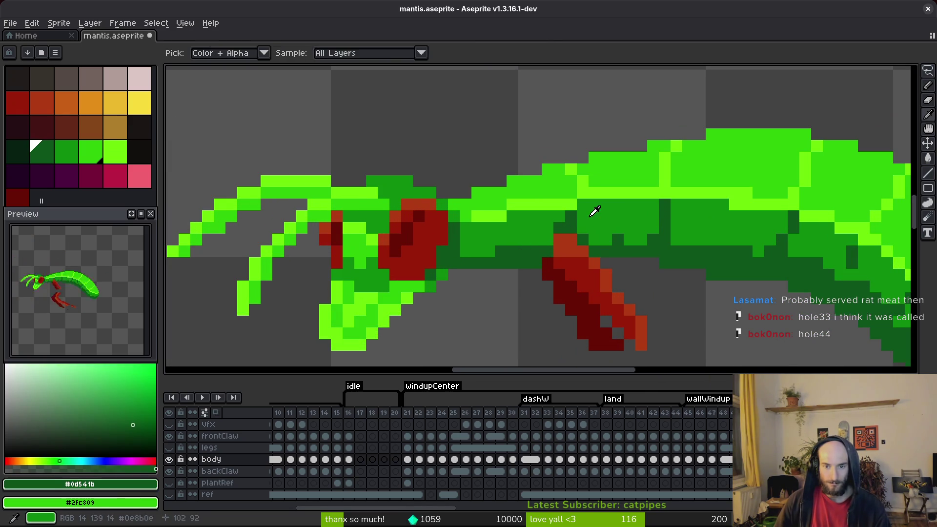
{"action": "left_click", "coordinate": [559, 230], "text": "alt"}
{"action": "scroll", "coordinate": [610, 244], "scroll_direction": "down", "scroll_amount": 1}
{"action": "scroll", "coordinate": [606, 246], "scroll_direction": "up", "scroll_amount": 2}
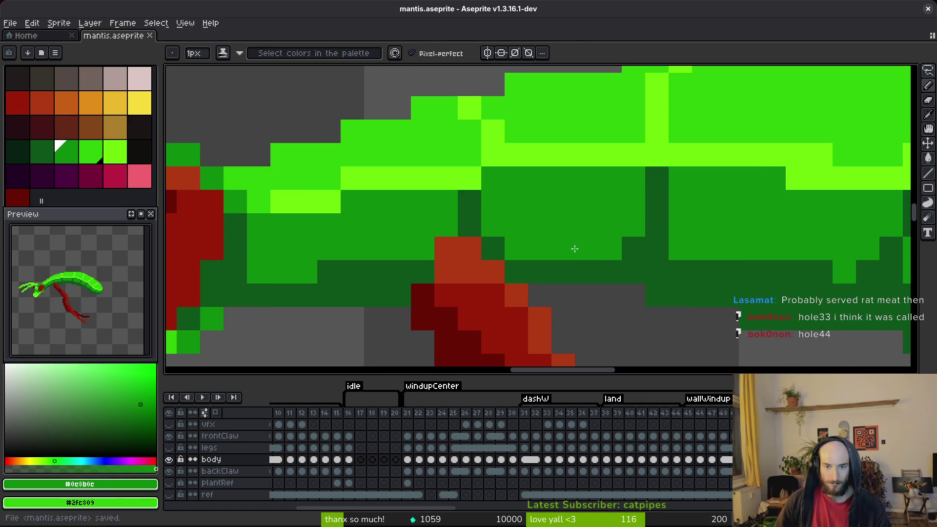
{"action": "left_click", "coordinate": [607, 246], "text": "alt"}
{"action": "left_click_drag", "start_coordinate": [586, 249], "coordinate": [540, 251]}
{"action": "key", "text": "ctrl+s"}
{"action": "left_click", "coordinate": [516, 249]}
Set mid green #0c8b0c as secondary colour and repaint nearby underside pixels with it.
{"action": "scroll", "coordinate": [492, 234], "scroll_direction": "down", "scroll_amount": 1}
{"action": "scroll", "coordinate": [492, 234], "scroll_direction": "up", "scroll_amount": 1}
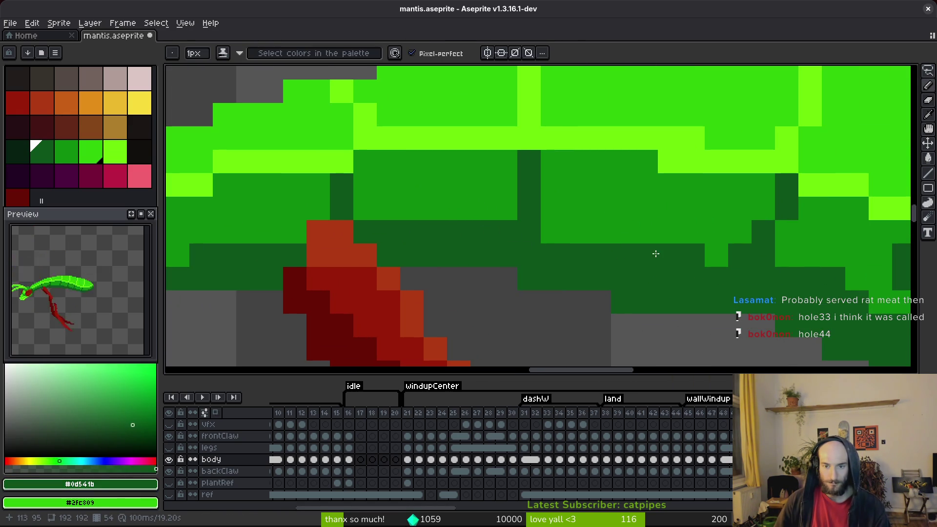
{"action": "scroll", "coordinate": [607, 253], "scroll_direction": "down", "scroll_amount": 3}
{"action": "scroll", "coordinate": [680, 257], "scroll_direction": "up", "scroll_amount": 4}
{"action": "right_click", "coordinate": [680, 257]}
{"action": "right_click", "coordinate": [601, 188], "text": "alt"}
{"action": "right_click", "coordinate": [679, 262]}
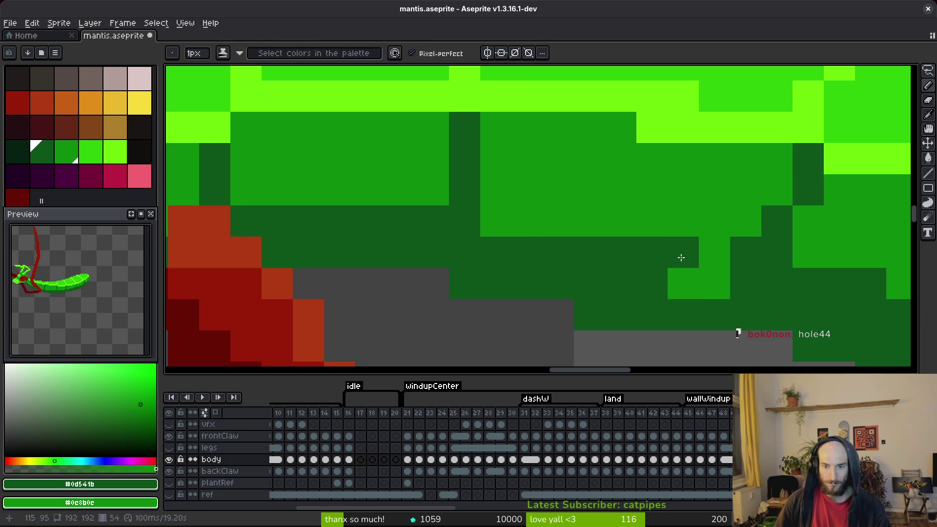
Add a dark shading pixel on the belly, repaint neighbours mid green, undo a stray pixel.
{"action": "scroll", "coordinate": [683, 267], "scroll_direction": "down", "scroll_amount": 1}
{"action": "scroll", "coordinate": [683, 267], "scroll_direction": "right", "scroll_amount": 3}
{"action": "left_click", "coordinate": [511, 186]}
{"action": "right_click", "coordinate": [507, 200]}
{"action": "scroll", "coordinate": [548, 307], "scroll_direction": "down", "scroll_amount": 2}
{"action": "scroll", "coordinate": [477, 226], "scroll_direction": "up", "scroll_amount": 2}
{"action": "scroll", "coordinate": [637, 199], "scroll_direction": "left", "scroll_amount": 1}
{"action": "left_click", "coordinate": [637, 199]}
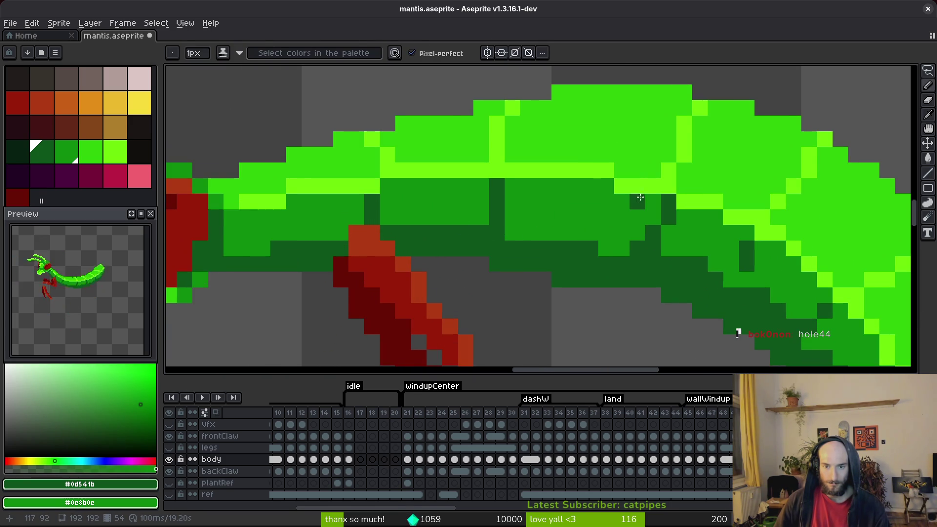
{"action": "key", "text": "ctrl+z"}
{"action": "left_click", "coordinate": [610, 164], "text": "alt"}
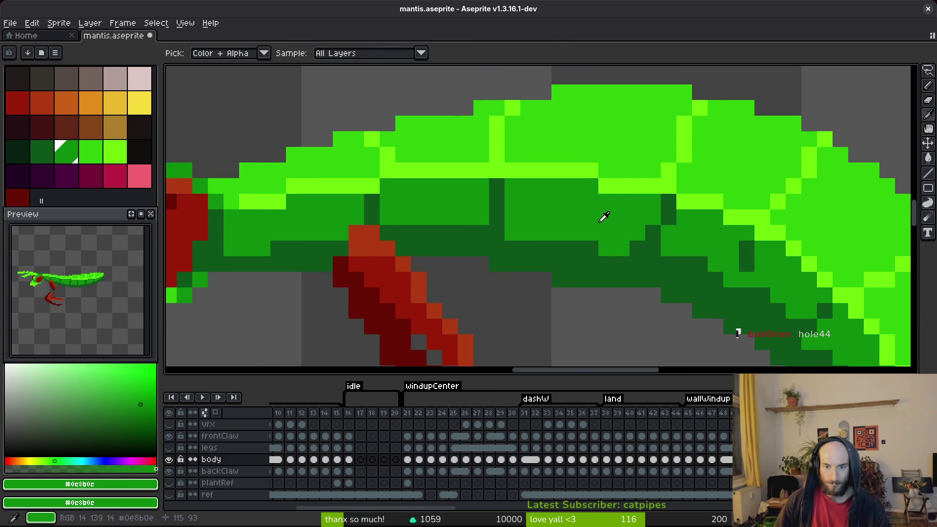
Move to another animation frame and undo a misplaced mid-green underside pixel.
{"action": "key", "text": "Right"}
{"action": "scroll", "coordinate": [610, 250], "scroll_direction": "right", "scroll_amount": 2}
{"action": "scroll", "coordinate": [585, 250], "scroll_direction": "down", "scroll_amount": 1}
{"action": "left_click", "coordinate": [555, 251]}
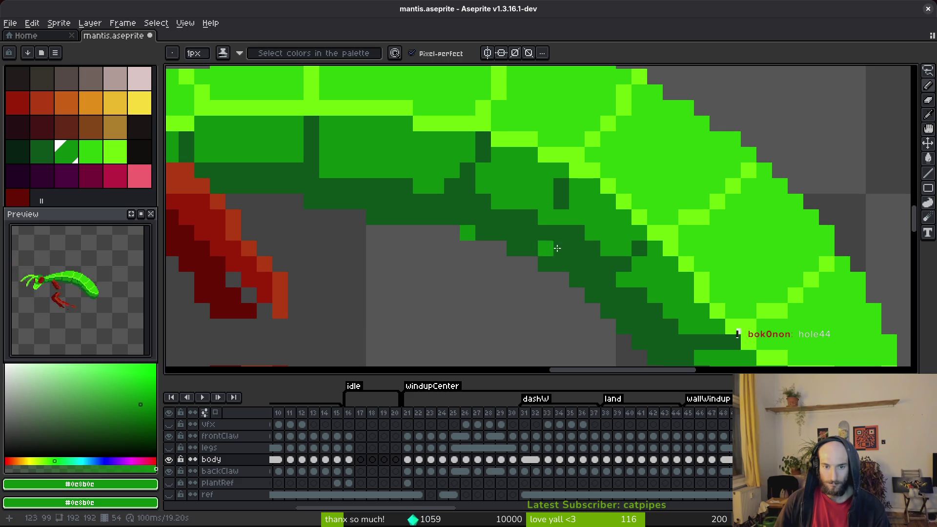
{"action": "key", "text": "ctrl+z"}
Darken lighter pixels on the underside and lower edge with the dark green.
{"action": "scroll", "coordinate": [511, 238], "scroll_direction": "down", "scroll_amount": 1}
{"action": "scroll", "coordinate": [510, 238], "scroll_direction": "right", "scroll_amount": 1}
{"action": "left_click", "coordinate": [512, 182], "text": "alt"}
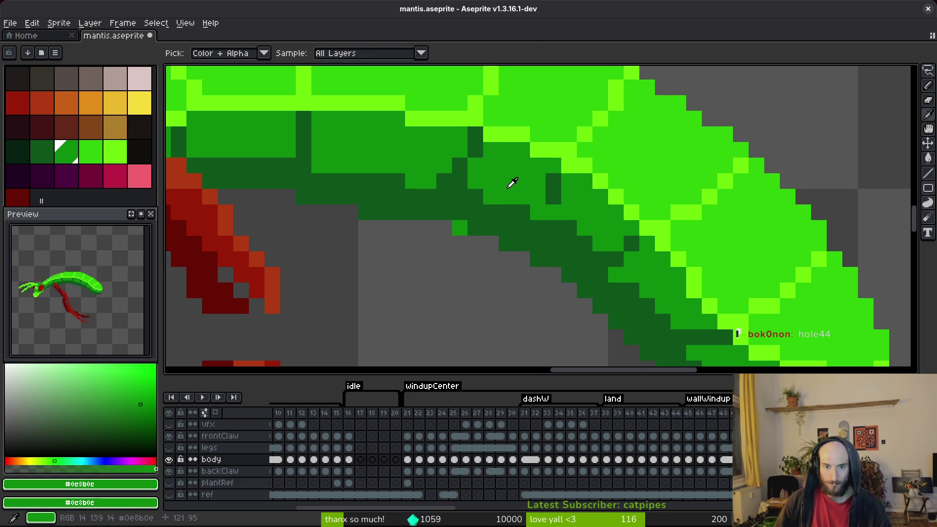
{"action": "left_click", "coordinate": [489, 215], "text": "alt"}
{"action": "left_click", "coordinate": [460, 228]}
{"action": "scroll", "coordinate": [581, 297], "scroll_direction": "down", "scroll_amount": 2}
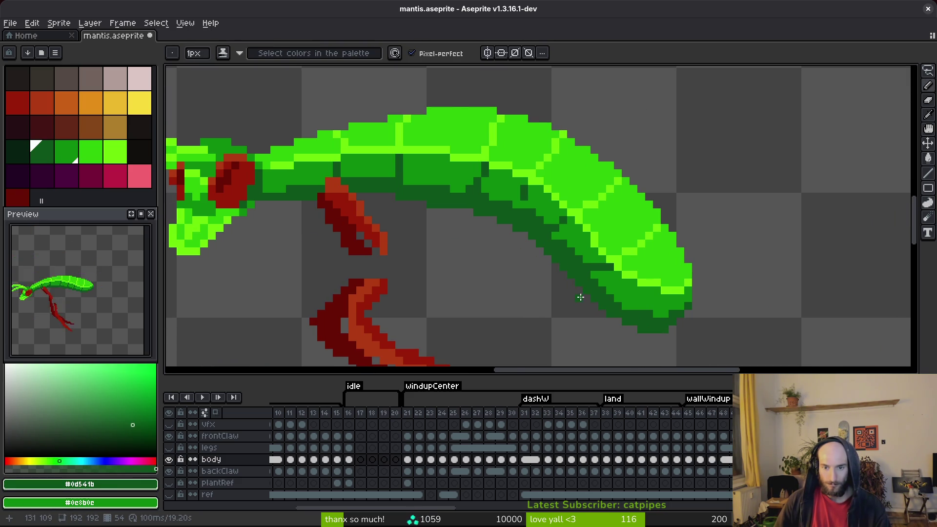
{"action": "scroll", "coordinate": [556, 241], "scroll_direction": "up", "scroll_amount": 2}
{"action": "left_click", "coordinate": [559, 243]}
Lighten two adjacent body pixels and save the sprite.
{"action": "left_click", "coordinate": [482, 183]}
{"action": "left_click", "coordinate": [522, 206]}
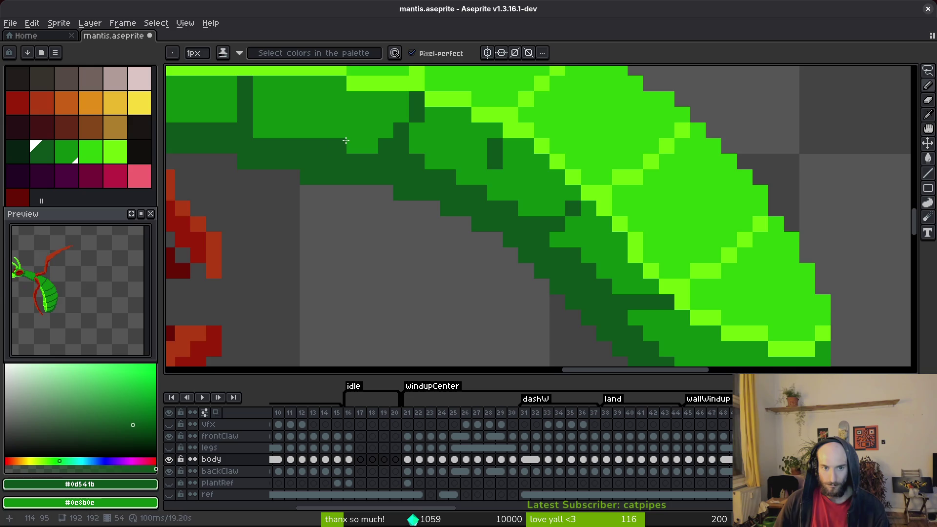
{"action": "scroll", "coordinate": [488, 205], "scroll_direction": "down", "scroll_amount": 3}
{"action": "scroll", "coordinate": [579, 245], "scroll_direction": "up", "scroll_amount": 4}
{"action": "key", "text": "e"}
{"action": "key", "text": "ctrl+s"}
Lighten a pixel on the tail segment with the Pencil.
{"action": "scroll", "coordinate": [544, 245], "scroll_direction": "right", "scroll_amount": 5}
{"action": "scroll", "coordinate": [544, 245], "scroll_direction": "down", "scroll_amount": 2}
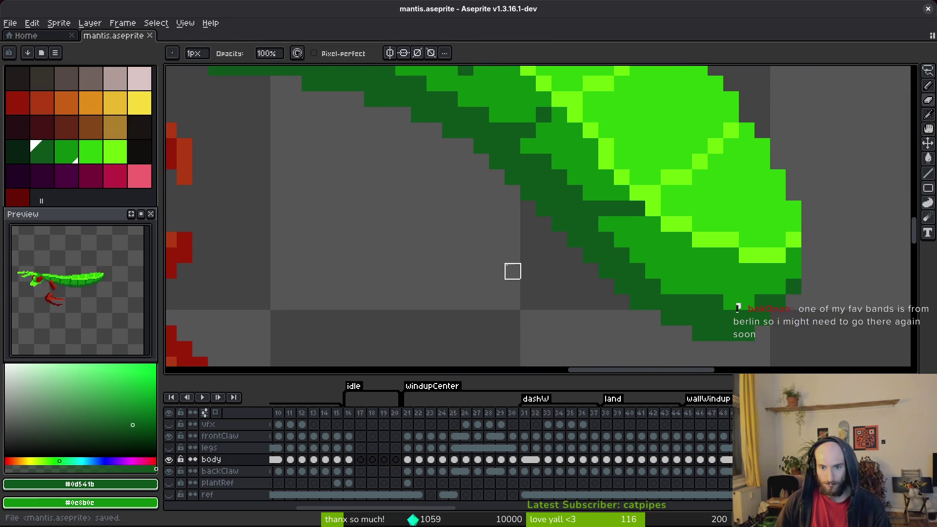
{"action": "scroll", "coordinate": [562, 244], "scroll_direction": "up", "scroll_amount": 2}
{"action": "key", "text": "b"}
{"action": "left_click", "coordinate": [603, 185]}
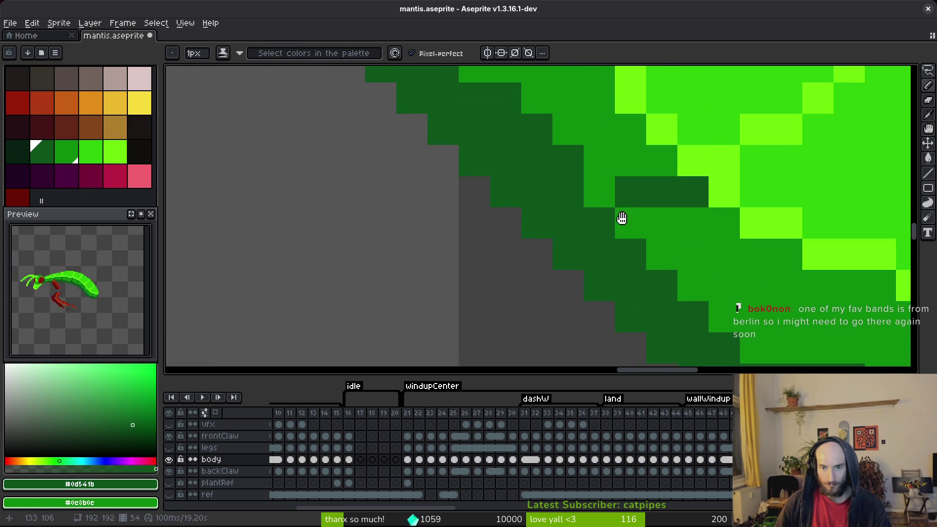
{"action": "scroll", "coordinate": [596, 264], "scroll_direction": "up", "scroll_amount": 2}
{"action": "scroll", "coordinate": [695, 309], "scroll_direction": "down", "scroll_amount": 1}
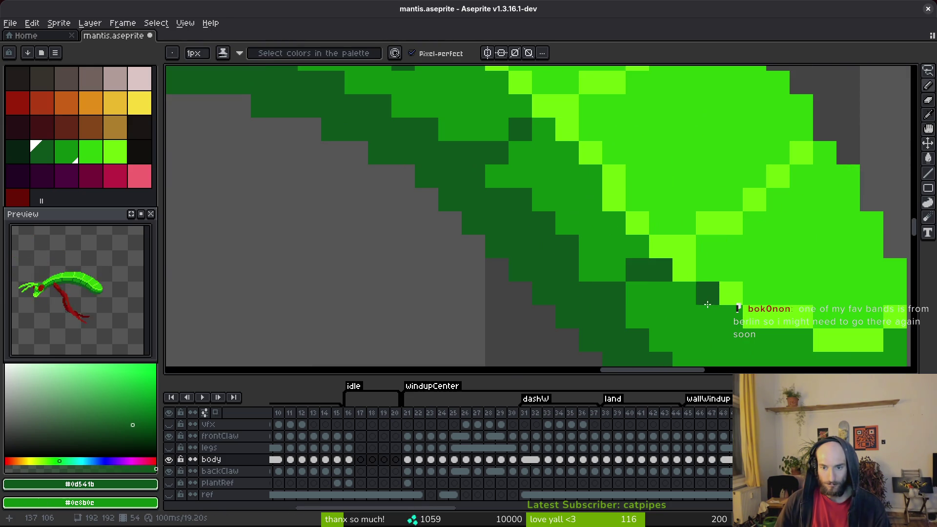
Darken the pixel beside the dark spot and save the sprite.
{"action": "scroll", "coordinate": [703, 315], "scroll_direction": "down", "scroll_amount": 4}
{"action": "scroll", "coordinate": [669, 307], "scroll_direction": "up", "scroll_amount": 3}
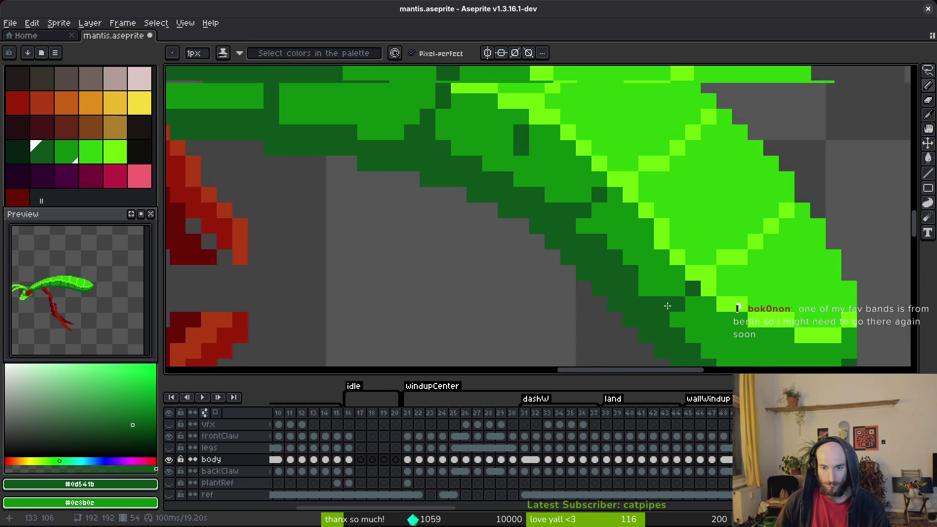
{"action": "scroll", "coordinate": [668, 307], "scroll_direction": "up", "scroll_amount": 1}
{"action": "left_click", "coordinate": [679, 280]}
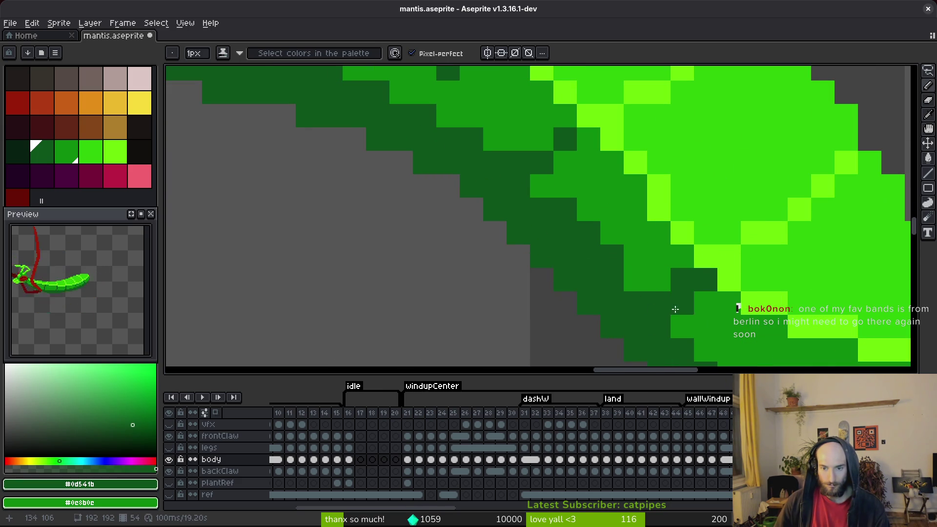
{"action": "scroll", "coordinate": [674, 311], "scroll_direction": "down", "scroll_amount": 4}
{"action": "scroll", "coordinate": [682, 326], "scroll_direction": "up", "scroll_amount": 2}
{"action": "left_click_drag", "start_coordinate": [667, 317], "coordinate": [590, 245]}
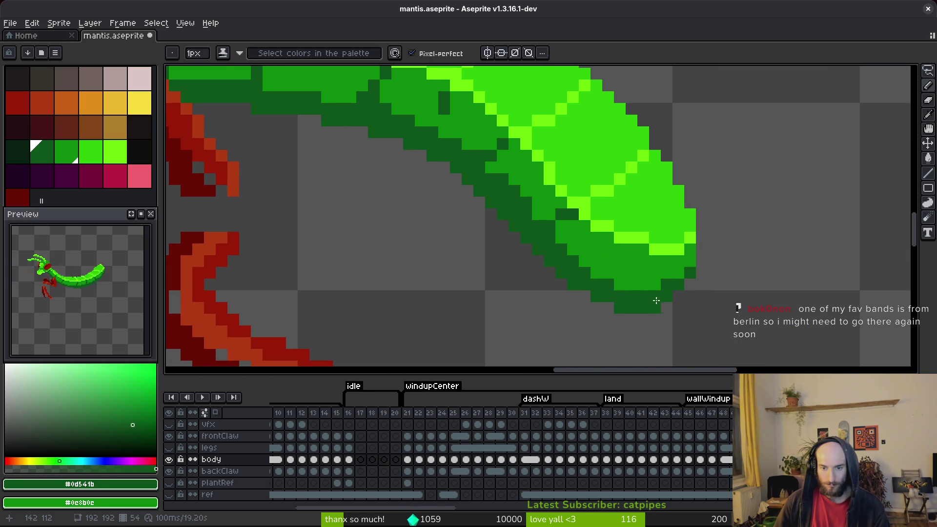
{"action": "key", "text": "ctrl+s"}
Pan and zoom over the mantis body, then save mantis.aseprite.
{"action": "scroll", "coordinate": [654, 298], "scroll_direction": "down", "scroll_amount": 2}
{"action": "scroll", "coordinate": [610, 273], "scroll_direction": "up", "scroll_amount": 1}
{"action": "scroll", "coordinate": [562, 244], "scroll_direction": "up", "scroll_amount": 1}
{"action": "left_click_drag", "start_coordinate": [540, 237], "coordinate": [585, 257]}
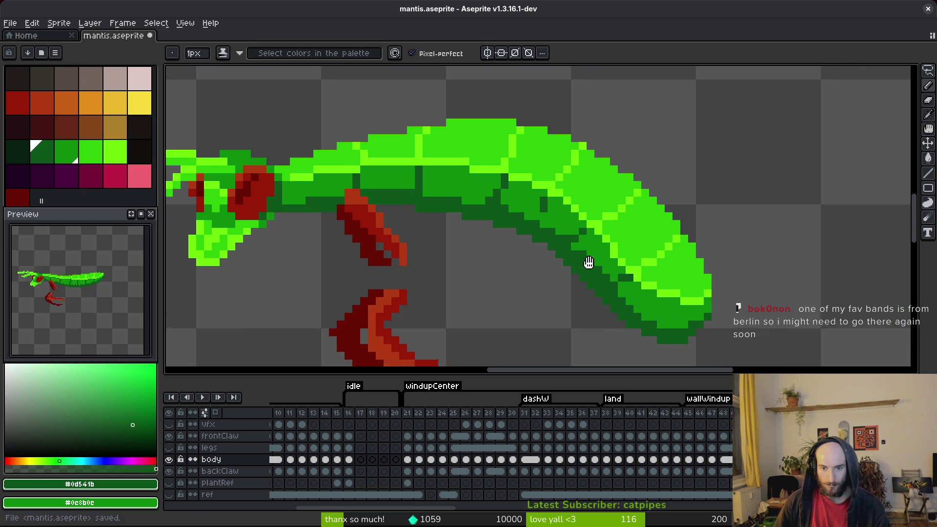
{"action": "scroll", "coordinate": [584, 254], "scroll_direction": "up", "scroll_amount": 2}
{"action": "scroll", "coordinate": [578, 257], "scroll_direction": "down", "scroll_amount": 4}
{"action": "scroll", "coordinate": [546, 232], "scroll_direction": "up", "scroll_amount": 3}
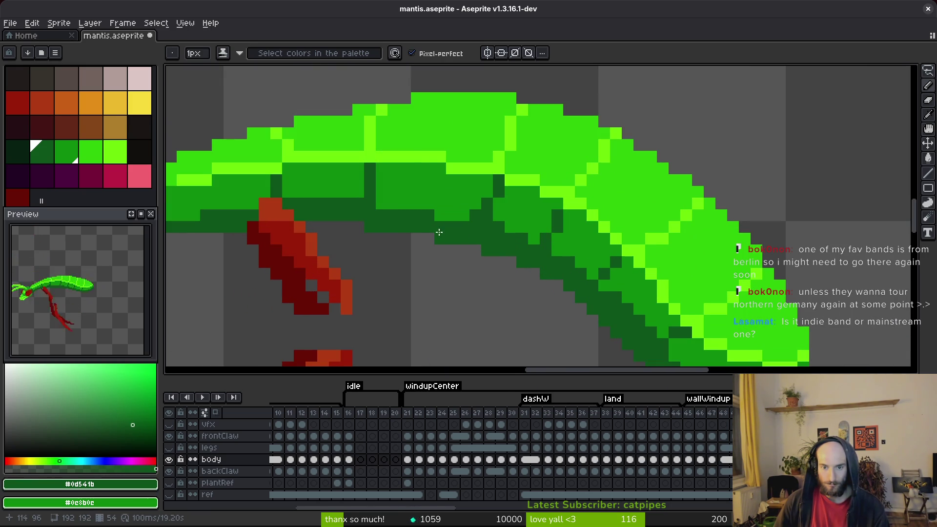
{"action": "scroll", "coordinate": [546, 227], "scroll_direction": "down", "scroll_amount": 2}
{"action": "key", "text": "ctrl+s"}
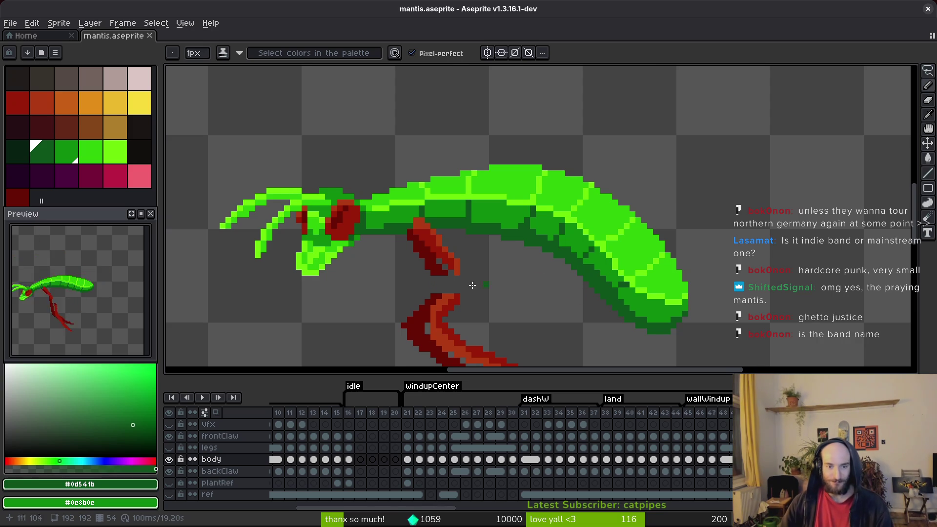
Recolour one underside pixel just above the red claw and save the sprite.
{"action": "scroll", "coordinate": [380, 229], "scroll_direction": "up", "scroll_amount": 2}
{"action": "scroll", "coordinate": [421, 215], "scroll_direction": "up", "scroll_amount": 2}
{"action": "right_click", "coordinate": [296, 213]}
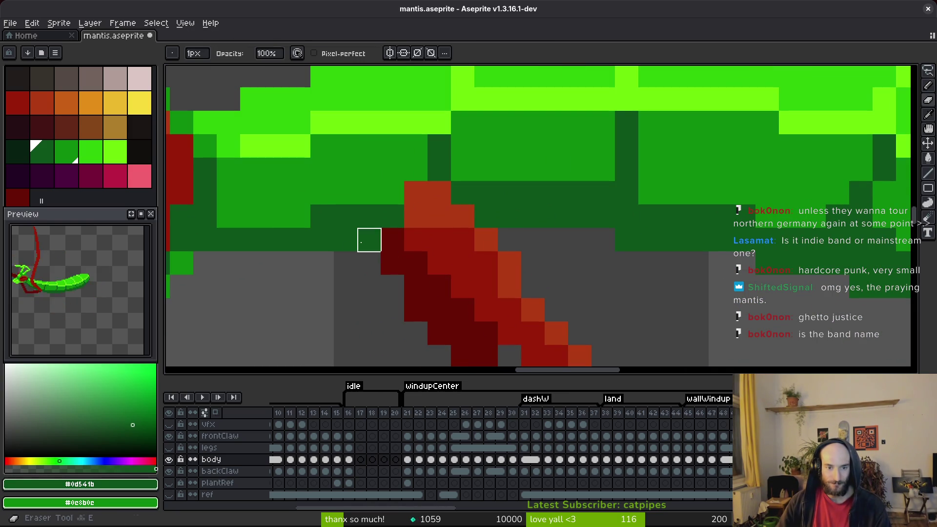
{"action": "scroll", "coordinate": [379, 257], "scroll_direction": "down", "scroll_amount": 2}
{"action": "scroll", "coordinate": [380, 258], "scroll_direction": "up", "scroll_amount": 2}
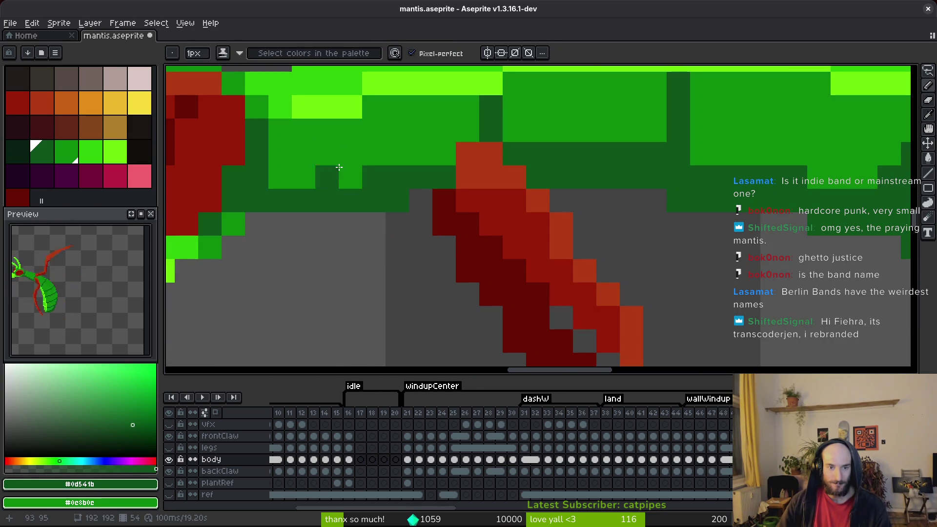
{"action": "key", "text": "ctrl+s"}
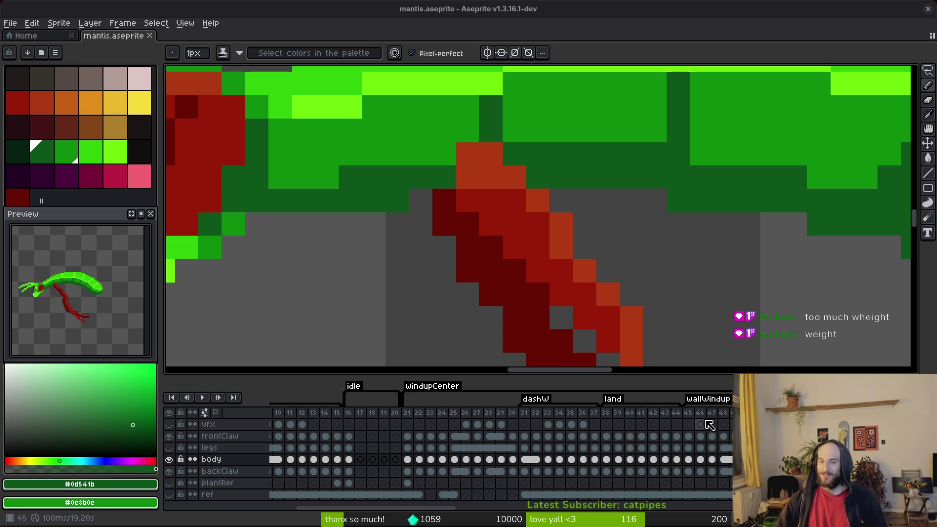
Zoom out over the mantis and save the sprite.
{"action": "scroll", "coordinate": [548, 264], "scroll_direction": "down", "scroll_amount": 2}
{"action": "scroll", "coordinate": [547, 264], "scroll_direction": "down", "scroll_amount": 1}
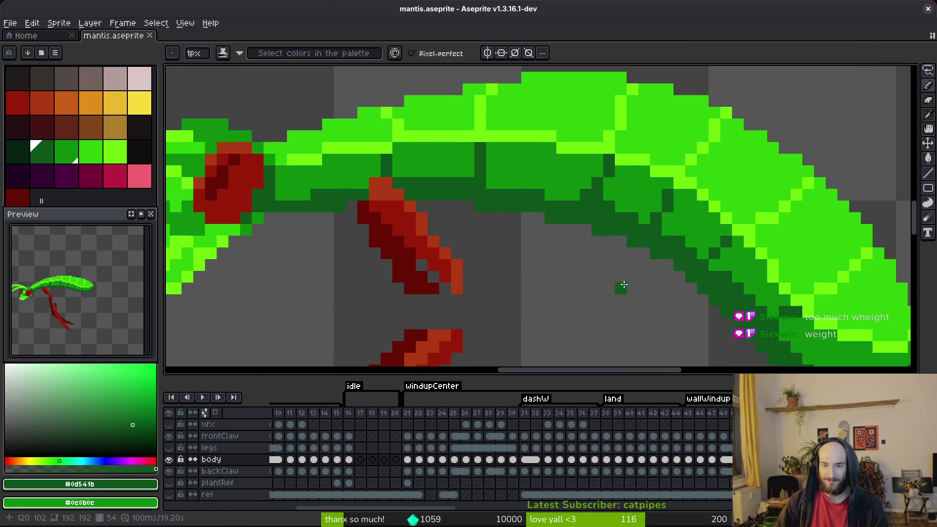
{"action": "scroll", "coordinate": [567, 219], "scroll_direction": "down", "scroll_amount": 1}
{"action": "scroll", "coordinate": [524, 157], "scroll_direction": "up", "scroll_amount": 1}
{"action": "scroll", "coordinate": [425, 169], "scroll_direction": "down", "scroll_amount": 1}
{"action": "key", "text": "ctrl+s"}
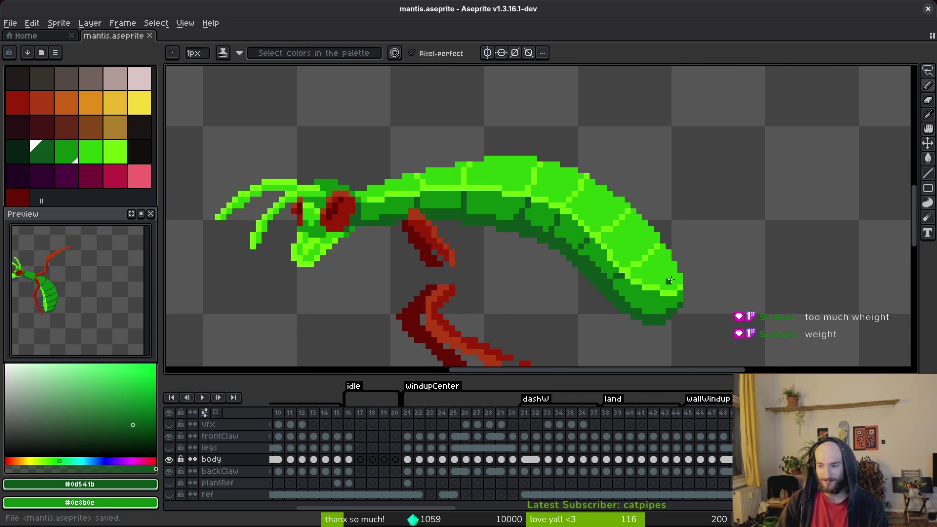
{"action": "key", "text": "ctrl+s"}
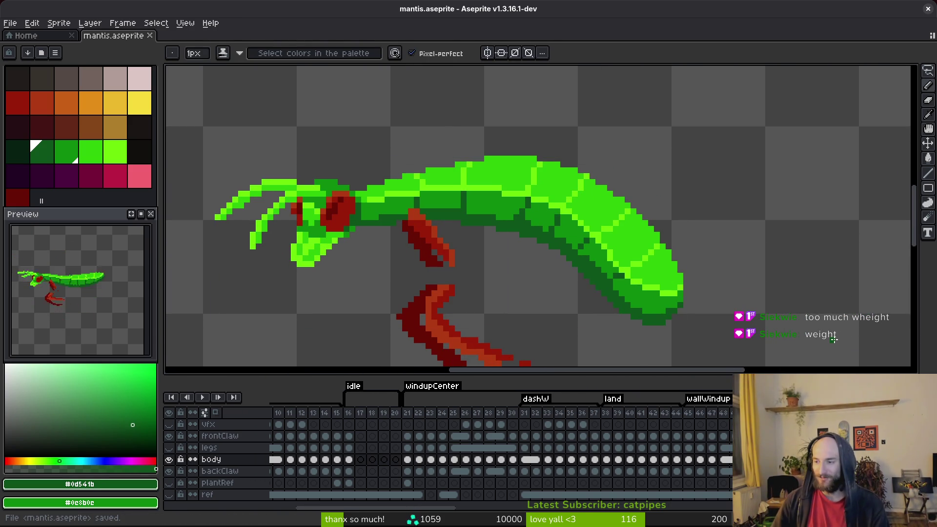
Eyedrop the claw's red as the drawing colour.
{"action": "left_click_drag", "start_coordinate": [795, 322], "coordinate": [774, 295]}
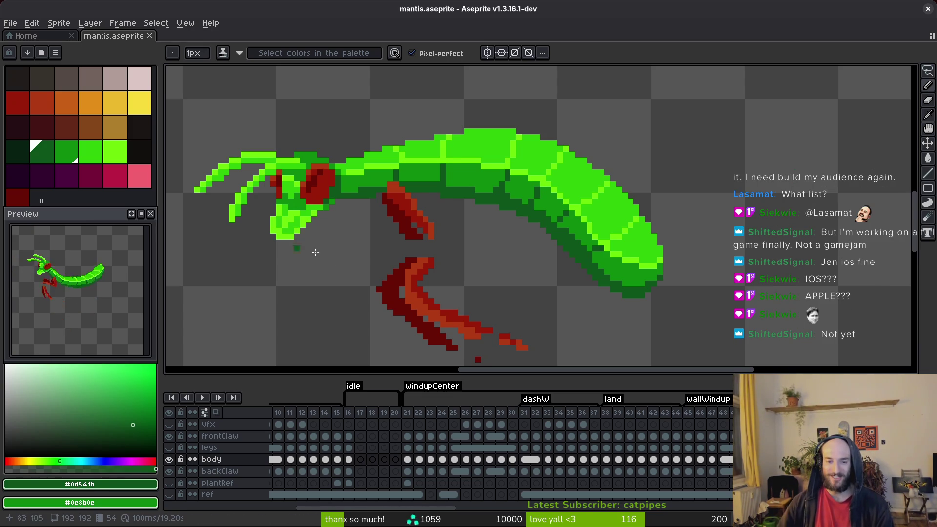
{"action": "left_click", "coordinate": [448, 239], "text": "alt"}
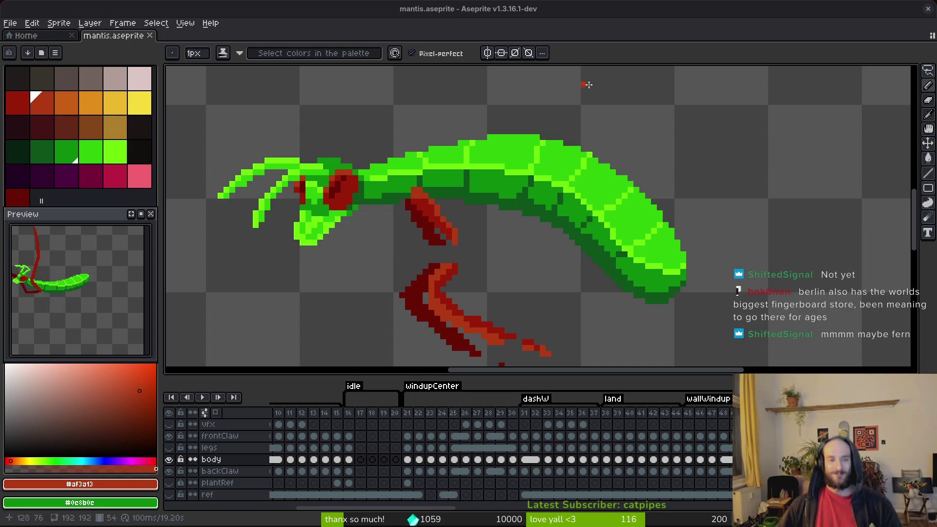
{"action": "scroll", "coordinate": [373, 211], "scroll_direction": "up", "scroll_amount": 4}
Eyedrop the body greens, clean up a stray body pixel, and save.
{"action": "scroll", "coordinate": [550, 236], "scroll_direction": "down", "scroll_amount": 3}
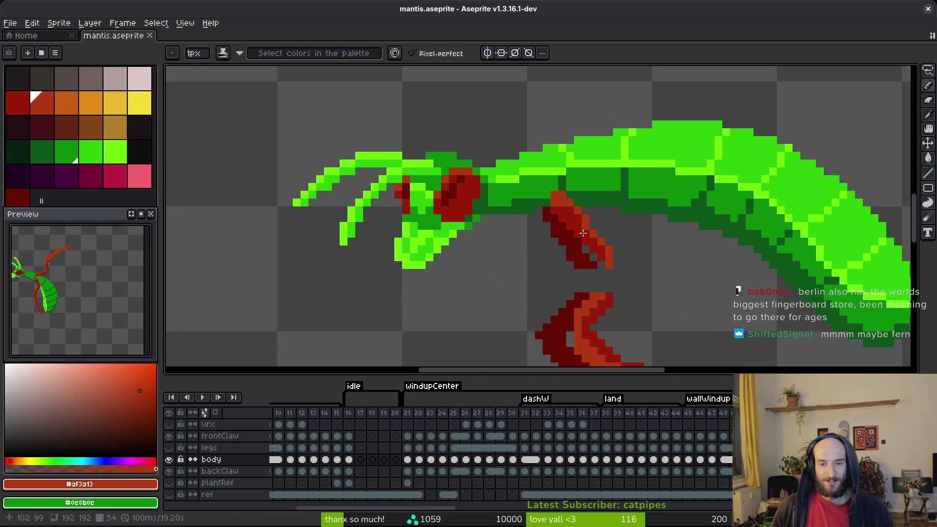
{"action": "key", "text": "ctrl+s"}
{"action": "left_click_drag", "start_coordinate": [624, 213], "coordinate": [611, 214]}
{"action": "left_click", "coordinate": [611, 214], "text": "alt"}
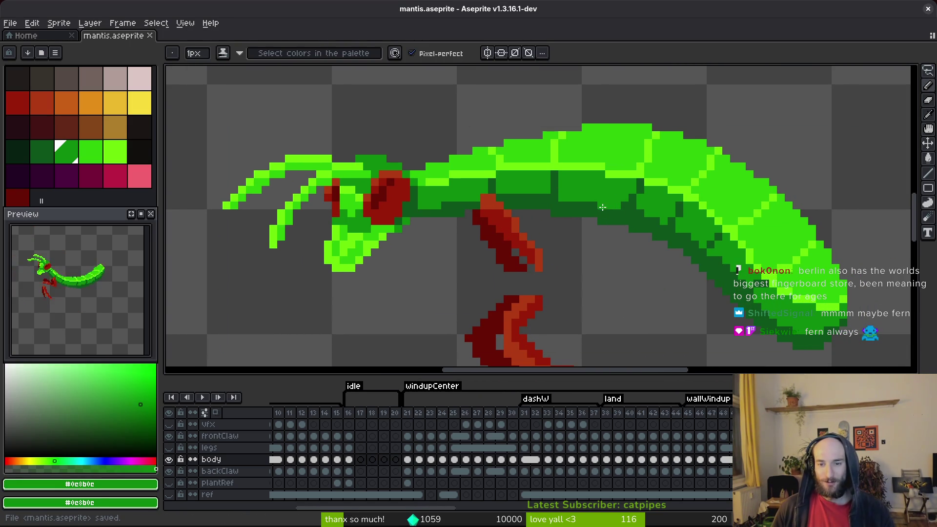
{"action": "scroll", "coordinate": [611, 214], "scroll_direction": "up", "scroll_amount": 2}
{"action": "left_click", "coordinate": [605, 214], "text": "alt"}
{"action": "left_click", "coordinate": [582, 201]}
{"action": "key", "text": "e"}
{"action": "key", "text": "ctrl+s"}
Pick mid green #0c8b0c as the Pencil colour, reposition the view, and save.
{"action": "scroll", "coordinate": [654, 268], "scroll_direction": "down", "scroll_amount": 3}
{"action": "scroll", "coordinate": [665, 267], "scroll_direction": "up", "scroll_amount": 2}
{"action": "left_click", "coordinate": [678, 253], "text": "alt"}
{"action": "key", "text": "b"}
{"action": "scroll", "coordinate": [714, 291], "scroll_direction": "down", "scroll_amount": 2}
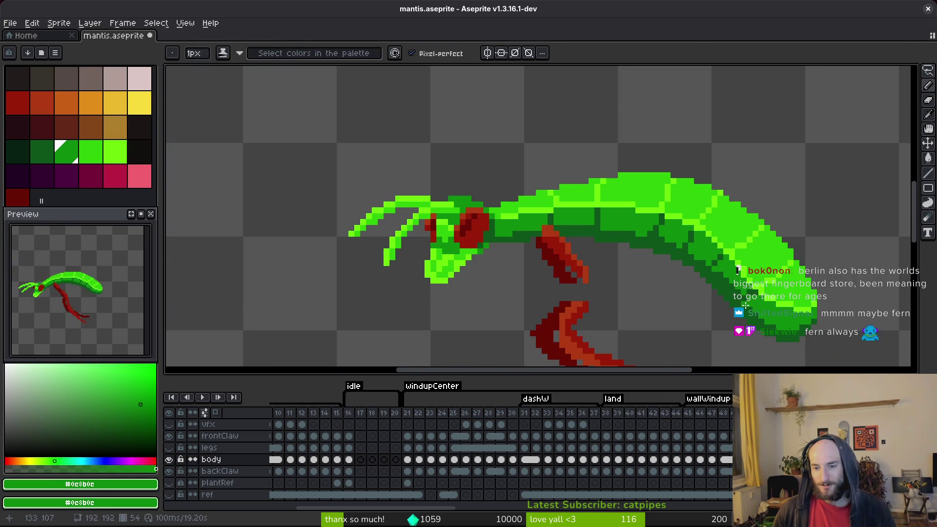
{"action": "scroll", "coordinate": [714, 292], "scroll_direction": "down", "scroll_amount": 1}
{"action": "scroll", "coordinate": [664, 226], "scroll_direction": "up", "scroll_amount": 3}
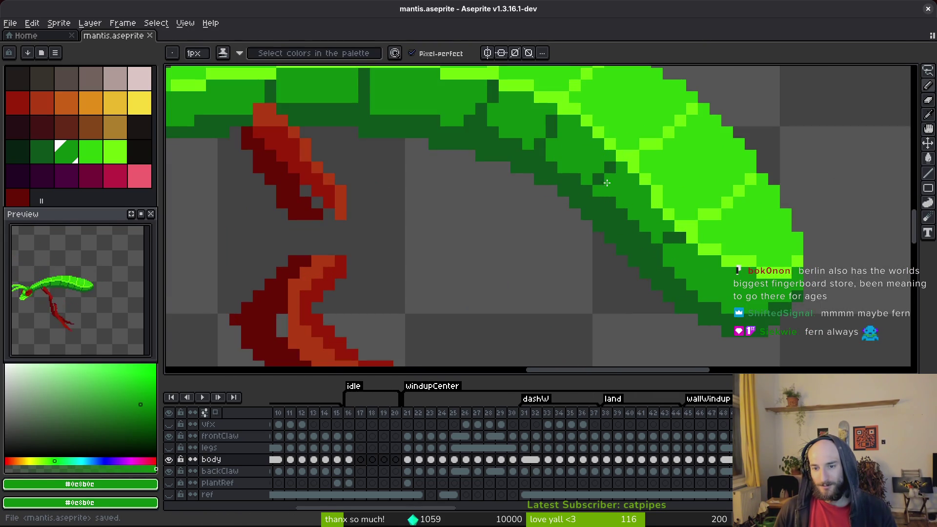
{"action": "scroll", "coordinate": [685, 222], "scroll_direction": "down", "scroll_amount": 2}
{"action": "left_click_drag", "start_coordinate": [686, 222], "coordinate": [698, 238]}
{"action": "mouse_move", "coordinate": [522, 184]}
{"action": "left_mouse_down"}
{"action": "mouse_move", "coordinate": [486, 209]}
{"action": "mouse_move", "coordinate": [494, 205]}
{"action": "left_mouse_up"}
{"action": "key", "text": "ctrl+s"}
Move to the frame where the mantis lies stretched horizontally, with the Pencil active.
{"action": "left_click_drag", "start_coordinate": [465, 239], "coordinate": [495, 222]}
{"action": "scroll", "coordinate": [545, 218], "scroll_direction": "down", "scroll_amount": 1}
{"action": "key", "text": "i"}
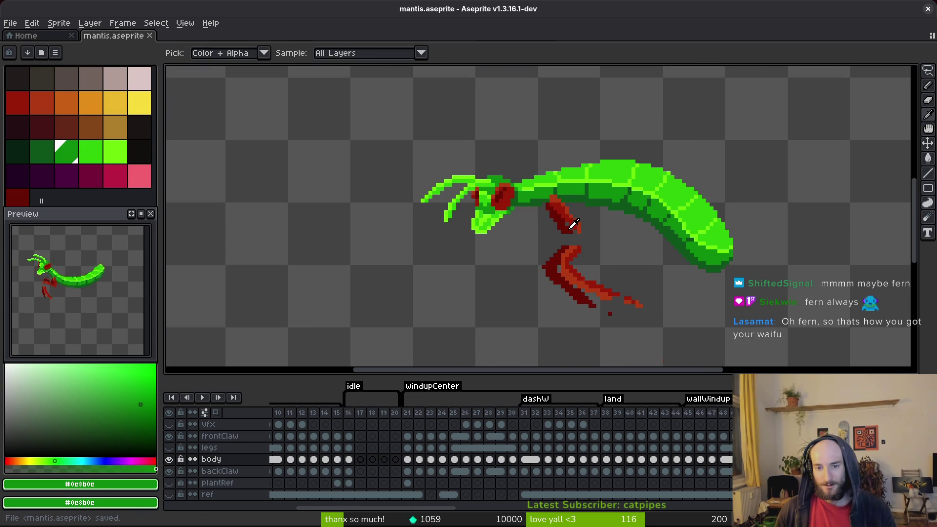
{"action": "key", "text": "b"}
{"action": "key", "text": "Left"}
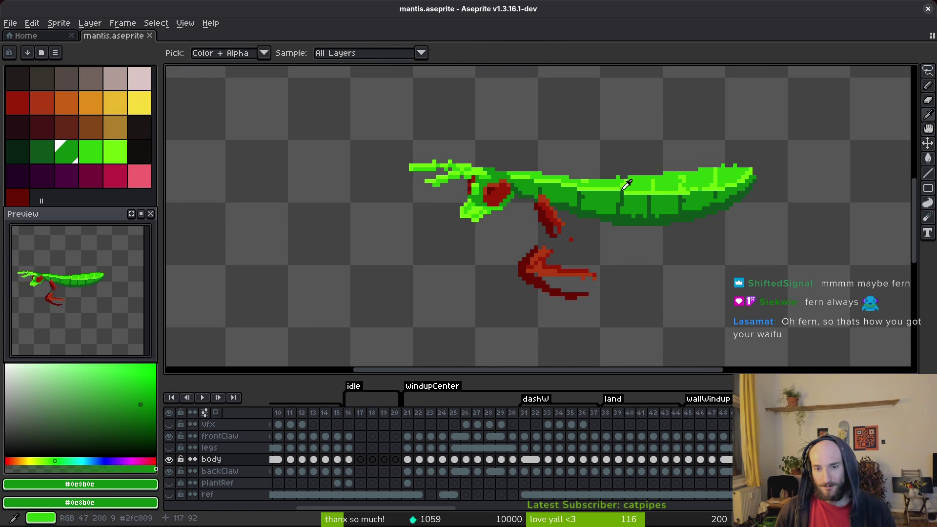
Fill the mantis body's top row with the bright green #2FC809.
{"action": "scroll", "coordinate": [644, 182], "scroll_direction": "up", "scroll_amount": 1}
{"action": "scroll", "coordinate": [644, 181], "scroll_direction": "up", "scroll_amount": 1}
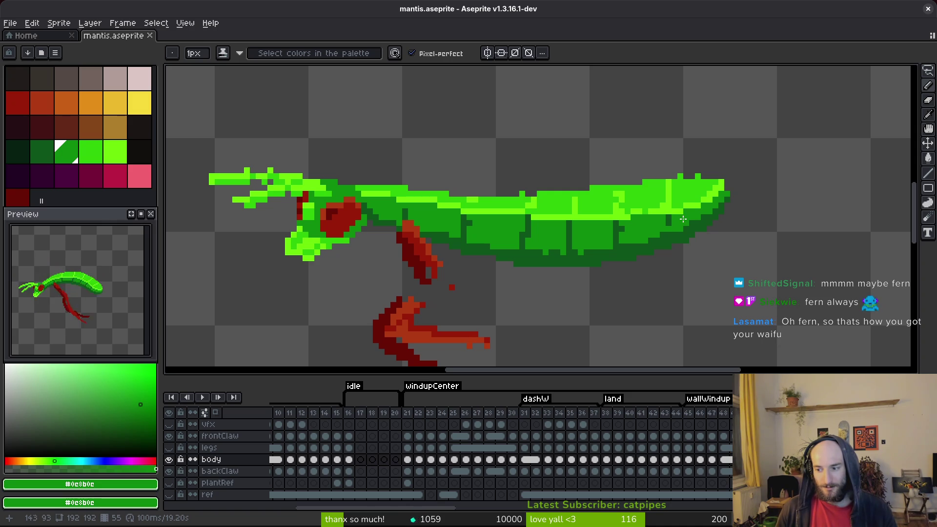
{"action": "scroll", "coordinate": [684, 220], "scroll_direction": "up", "scroll_amount": 1}
{"action": "left_click", "coordinate": [690, 178], "text": "alt"}
{"action": "scroll", "coordinate": [718, 161], "scroll_direction": "up", "scroll_amount": 1}
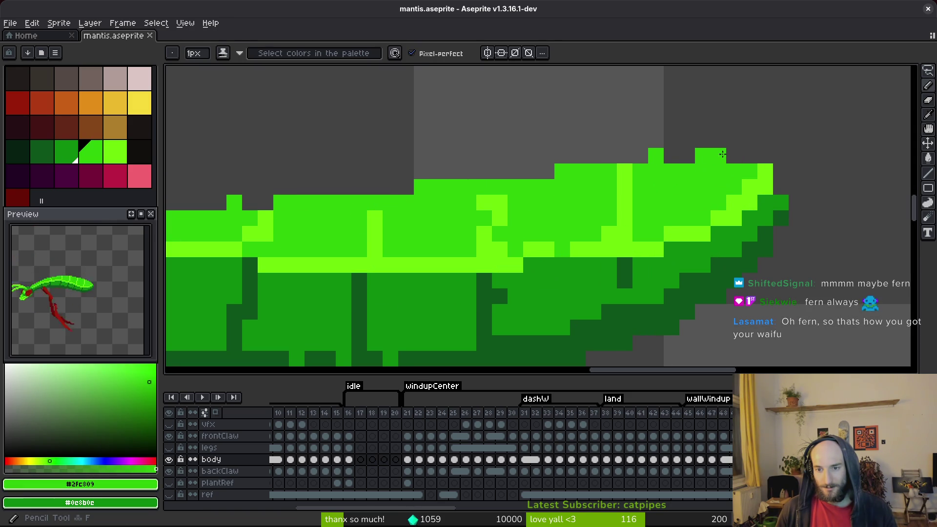
{"action": "left_click_drag", "start_coordinate": [725, 155], "coordinate": [635, 156]}
{"action": "left_click_drag", "start_coordinate": [589, 180], "coordinate": [647, 182]}
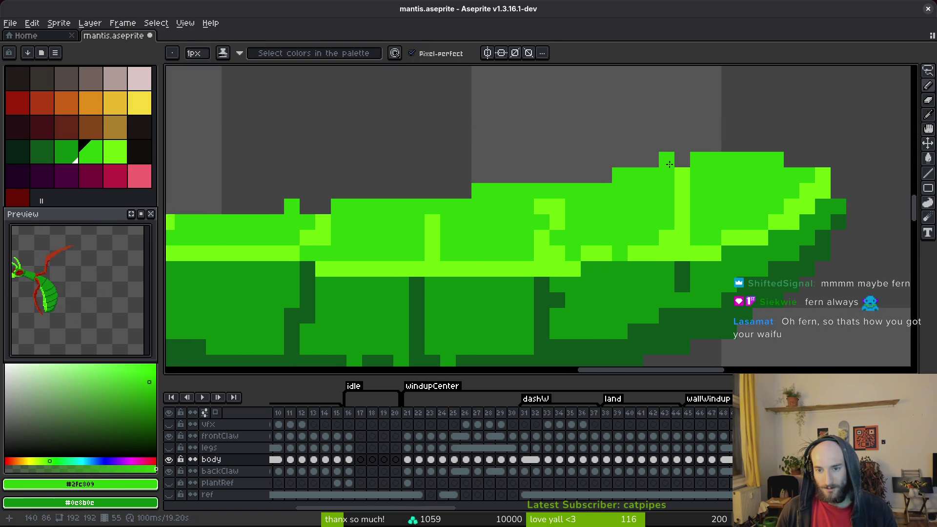
Darken two upper-edge body pixels to mid green, add a light-green pixel, and save.
{"action": "left_click", "coordinate": [827, 202], "text": "alt"}
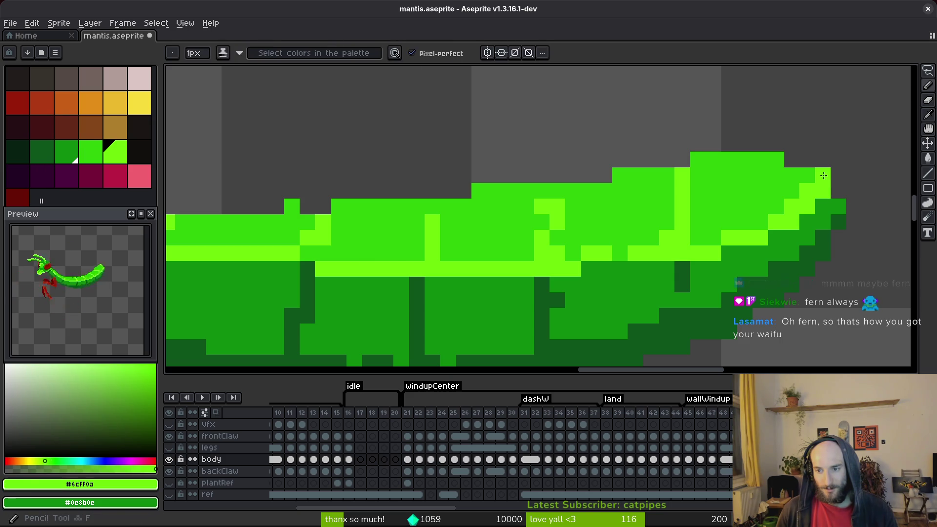
{"action": "left_click", "coordinate": [791, 191]}
{"action": "left_click", "coordinate": [807, 191]}
{"action": "left_click", "coordinate": [811, 179], "text": "alt"}
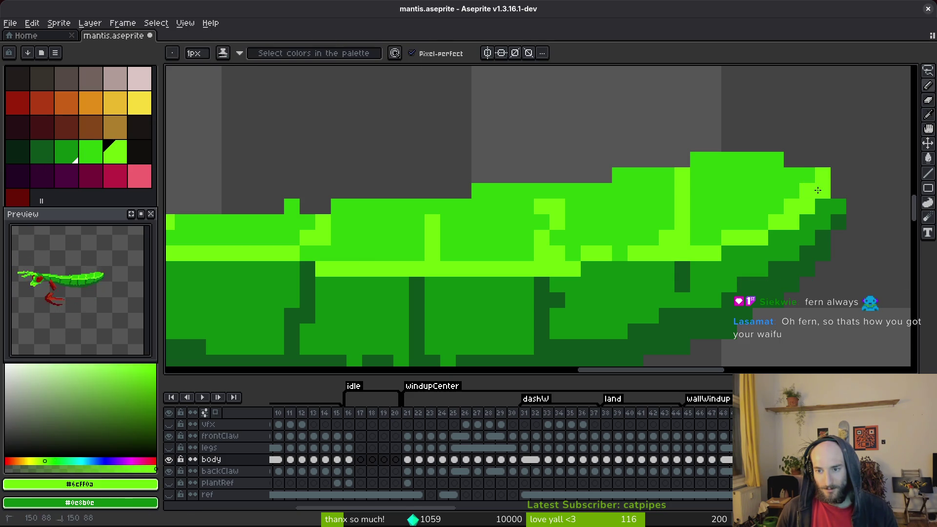
{"action": "key", "text": "ctrl+s"}
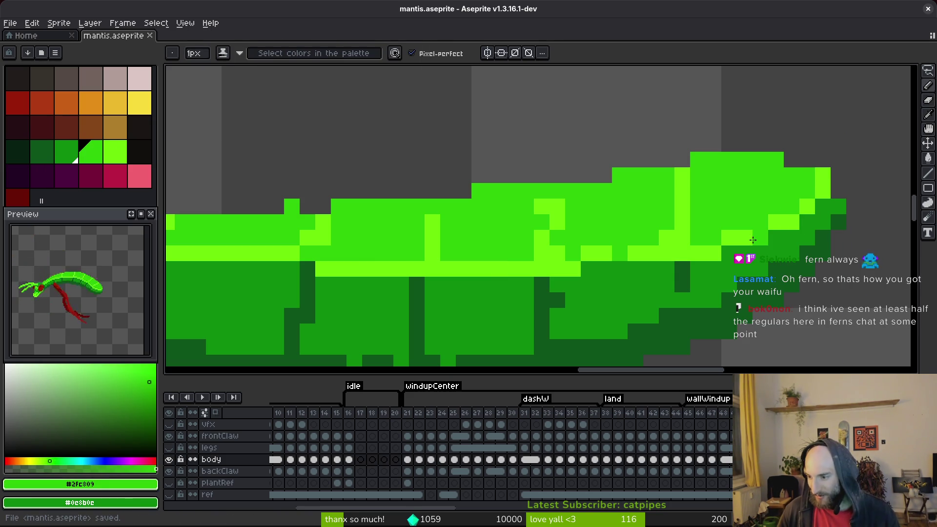
{"action": "left_click", "coordinate": [824, 175]}
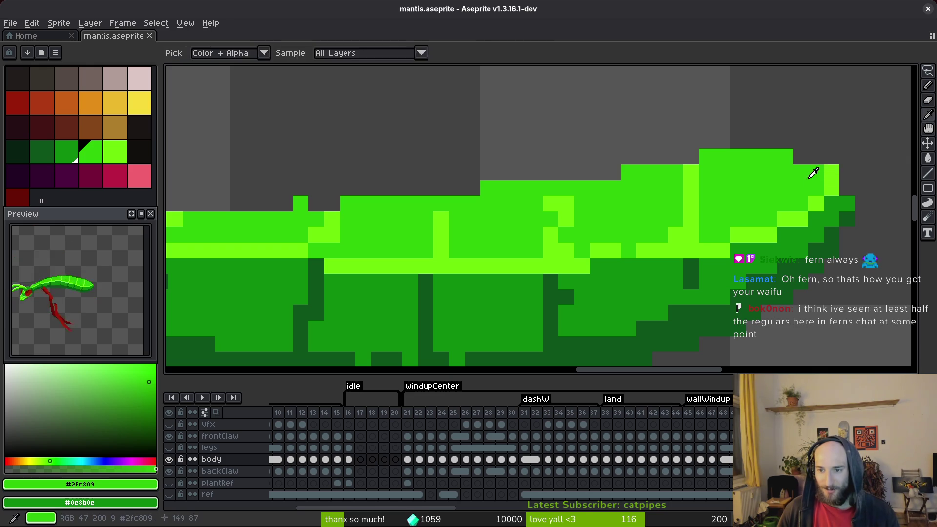
{"action": "left_click", "coordinate": [832, 203], "text": "alt"}
{"action": "key", "text": "ctrl+s"}
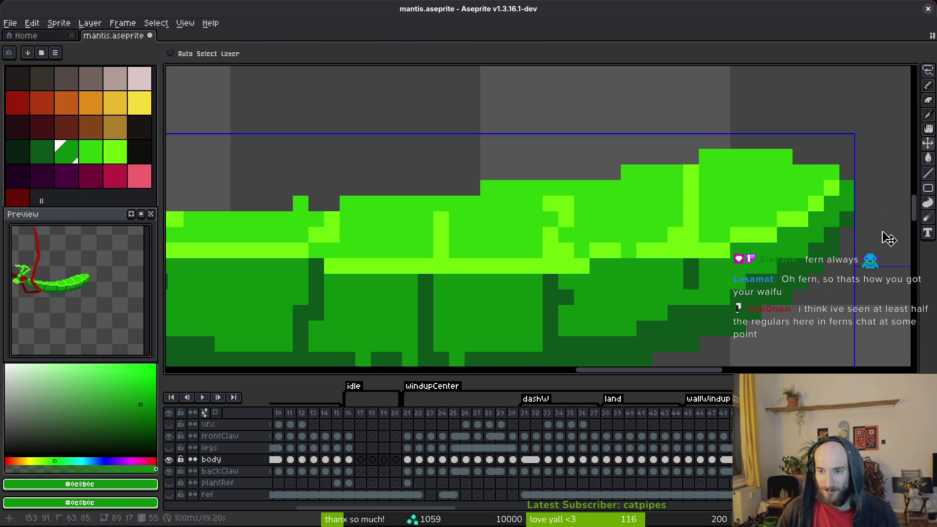
Repaint highlight pixels along the back using #2fc809 and light green #6cff0a, then save.
{"action": "left_click_drag", "start_coordinate": [790, 200], "coordinate": [795, 203]}
{"action": "left_click", "coordinate": [696, 222]}
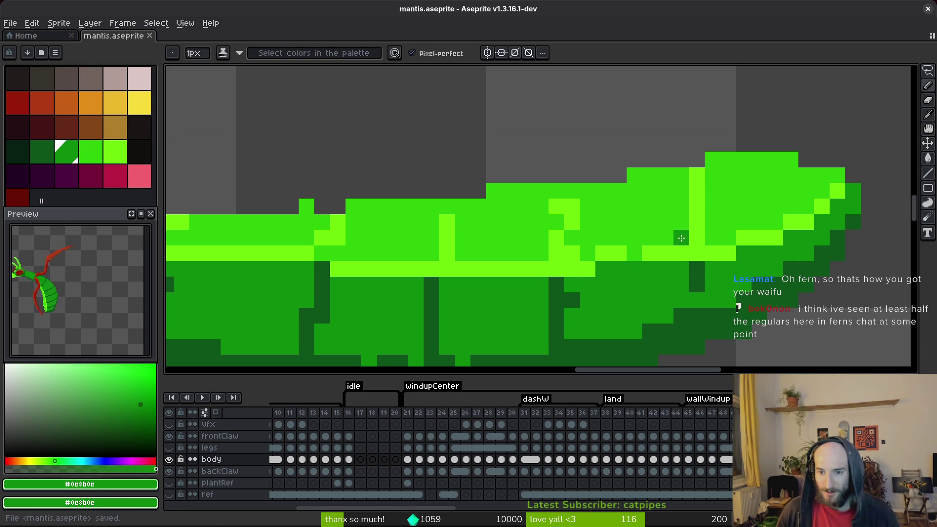
{"action": "left_click", "coordinate": [732, 203], "text": "alt"}
{"action": "left_click", "coordinate": [696, 228]}
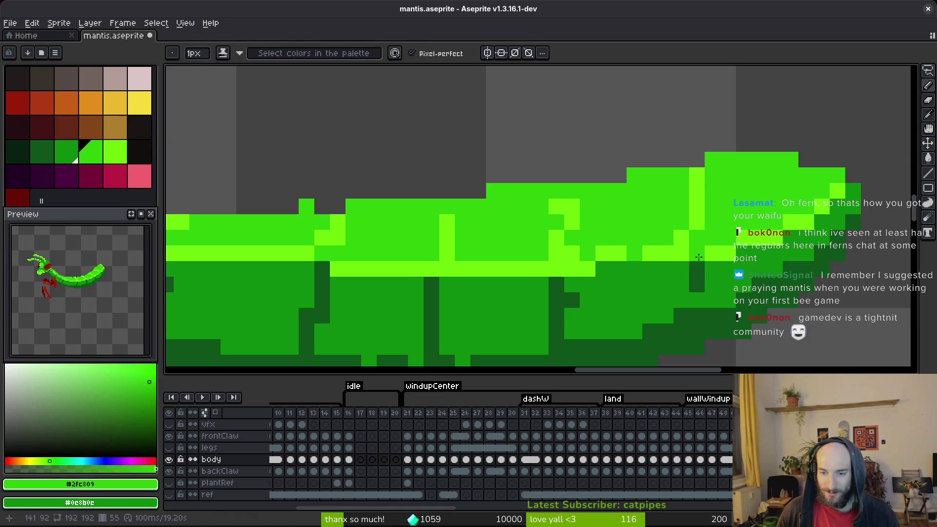
{"action": "left_click", "coordinate": [699, 176], "text": "alt"}
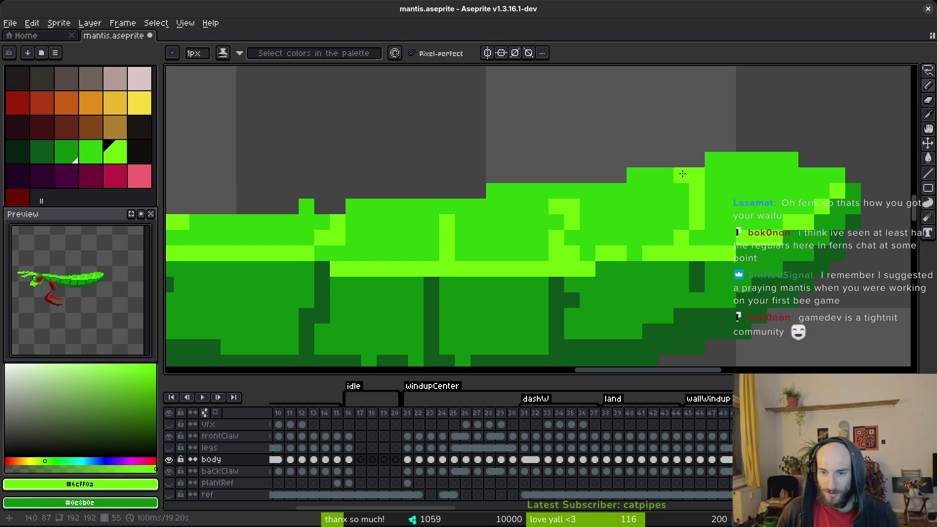
{"action": "left_click", "coordinate": [716, 191], "text": "alt"}
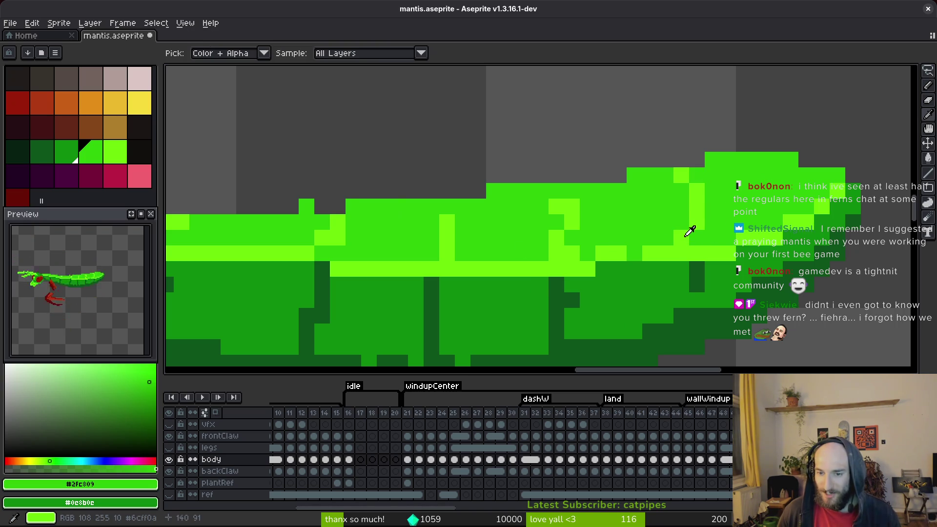
{"action": "key", "text": "ctrl+s"}
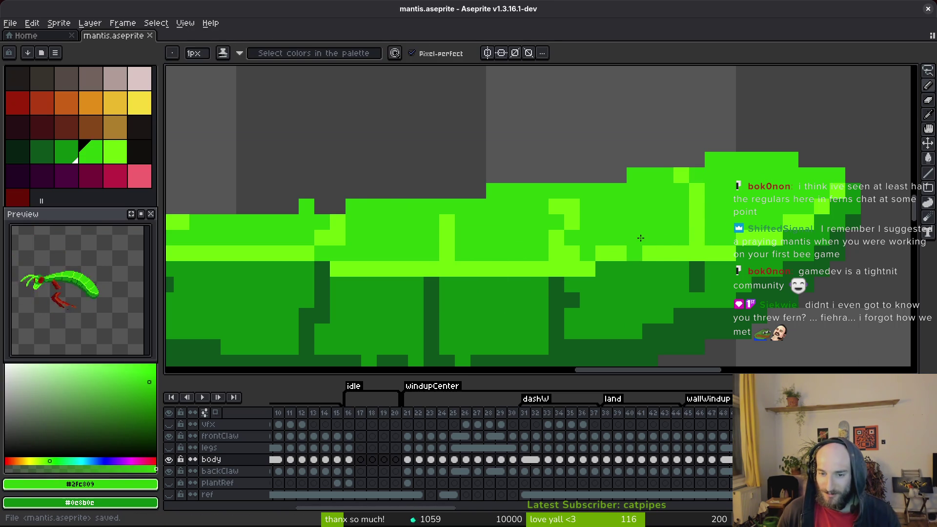
Touch up pixels on the highlight band with darker and lighter greens, then save.
{"action": "left_click", "coordinate": [651, 247], "text": "alt"}
{"action": "left_click", "coordinate": [635, 254]}
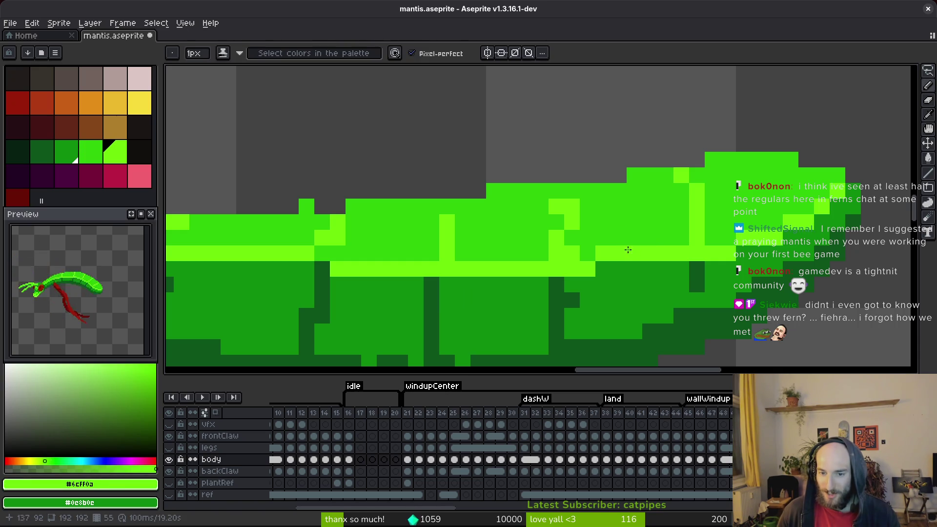
{"action": "left_click", "coordinate": [612, 235], "text": "alt"}
{"action": "left_click", "coordinate": [604, 253]}
{"action": "left_click", "coordinate": [620, 251], "text": "alt"}
{"action": "left_click", "coordinate": [603, 269]}
{"action": "key", "text": "ctrl+s"}
Paint several body-edge pixels mid green and three pixels light green, then save.
{"action": "scroll", "coordinate": [683, 239], "scroll_direction": "right", "scroll_amount": 1}
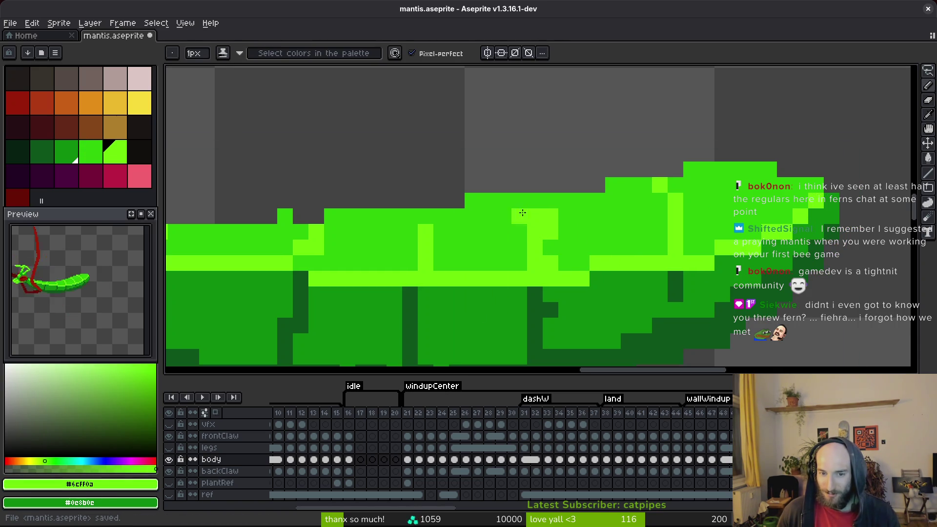
{"action": "left_click", "coordinate": [567, 229], "text": "alt"}
{"action": "left_click", "coordinate": [551, 232]}
{"action": "left_click", "coordinate": [550, 263]}
{"action": "left_click", "coordinate": [535, 214]}
{"action": "left_click", "coordinate": [520, 201], "text": "alt"}
{"action": "left_click", "coordinate": [532, 215]}
{"action": "left_click", "coordinate": [485, 212], "text": "alt"}
{"action": "key", "text": "ctrl+s"}
{"action": "scroll", "coordinate": [582, 256], "scroll_direction": "down", "scroll_amount": 2}
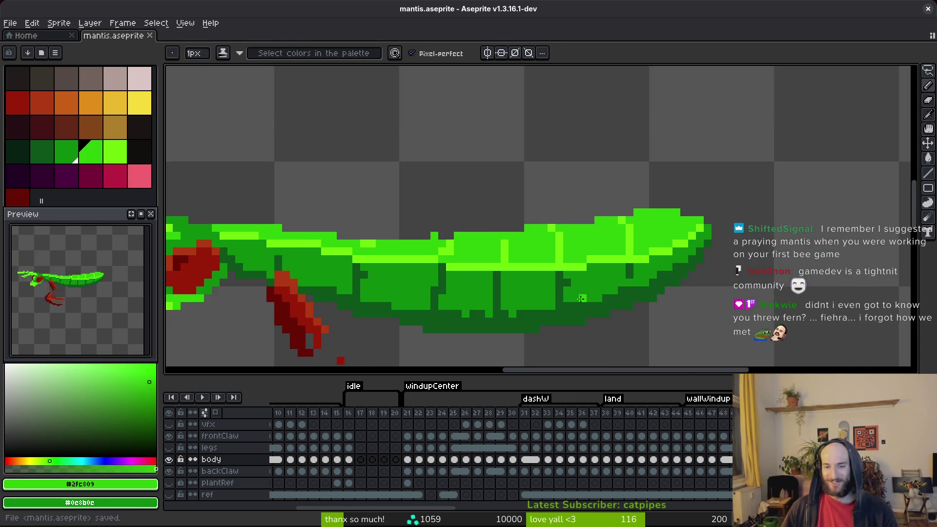
Add dark green pixels along a segment line, repainting one mid green, and save.
{"action": "scroll", "coordinate": [552, 264], "scroll_direction": "up", "scroll_amount": 2}
{"action": "left_click", "coordinate": [584, 251], "text": "alt"}
{"action": "left_click", "coordinate": [567, 265]}
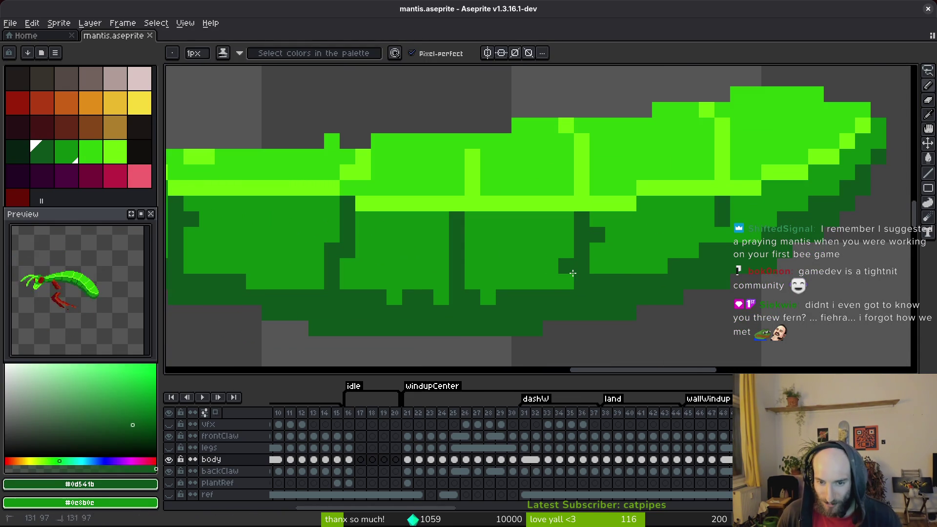
{"action": "key", "text": "ctrl+z"}
{"action": "left_click", "coordinate": [595, 266], "text": "alt"}
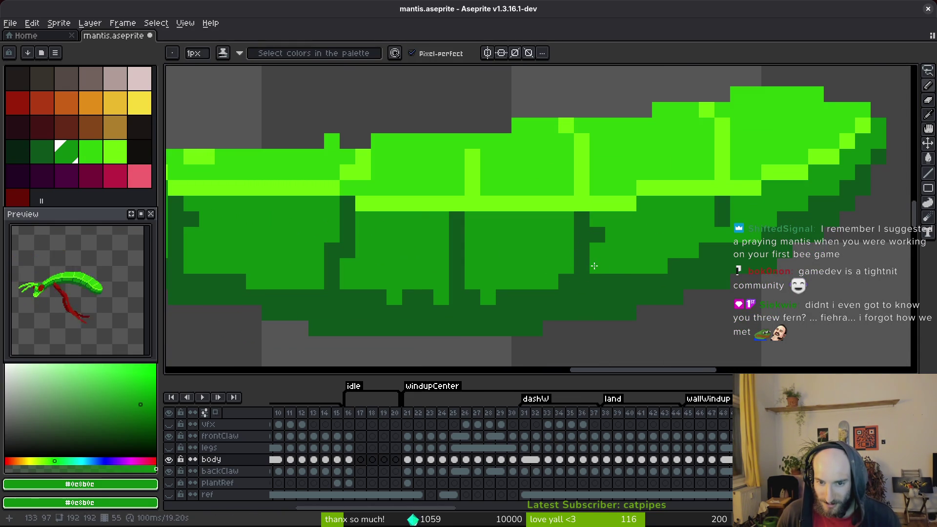
{"action": "left_click", "coordinate": [588, 244], "text": "alt"}
{"action": "left_click", "coordinate": [588, 259]}
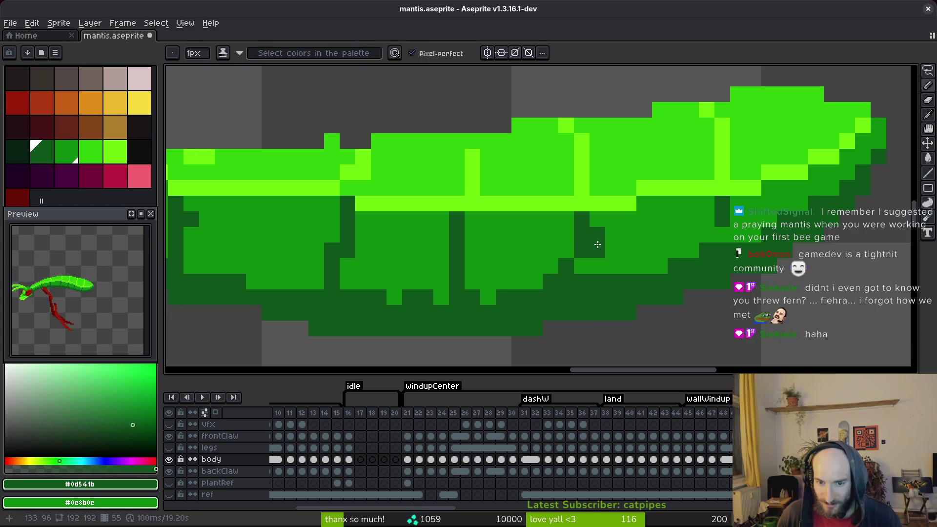
{"action": "key", "text": "ctrl+s"}
Redraw the dark segment line one pixel right and fill the underside bumps dark green.
{"action": "scroll", "coordinate": [634, 278], "scroll_direction": "right", "scroll_amount": 1}
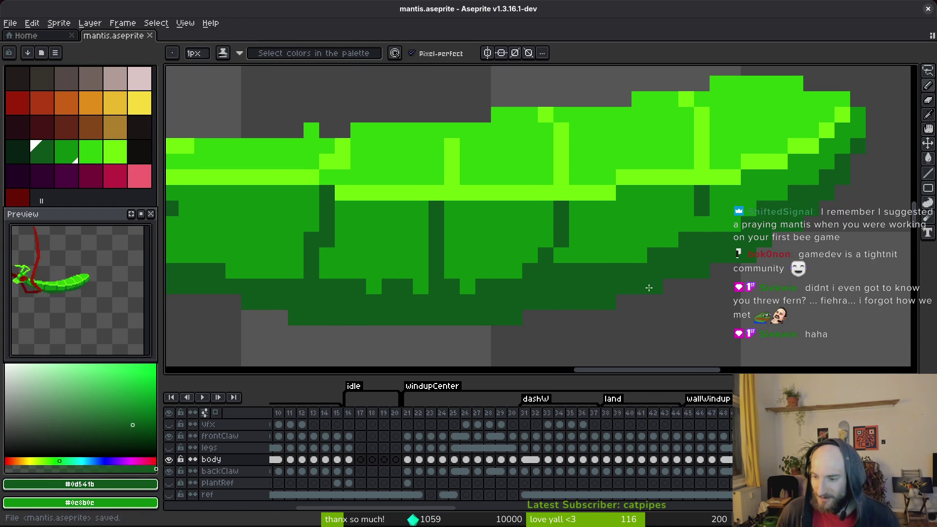
{"action": "key", "text": "ctrl+z"}
{"action": "scroll", "coordinate": [601, 229], "scroll_direction": "up", "scroll_amount": 2}
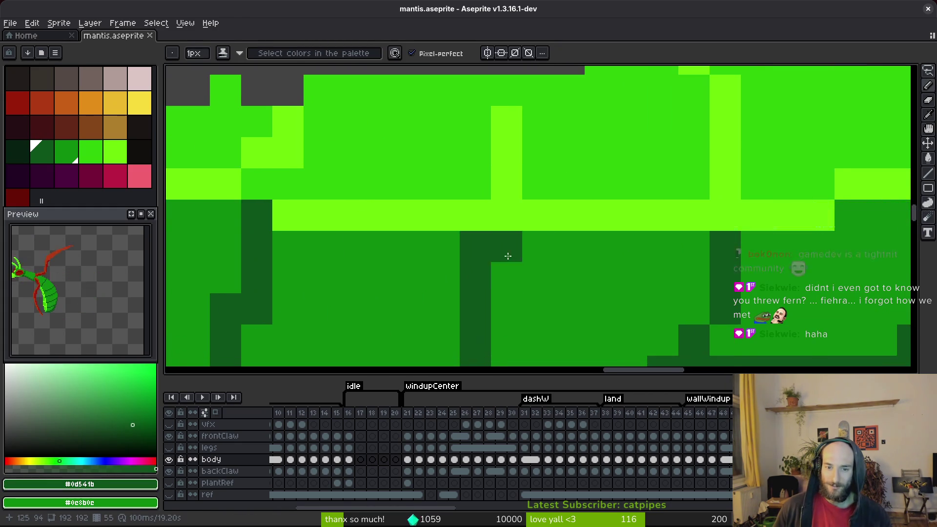
{"action": "left_click", "coordinate": [556, 171]}
{"action": "left_click_drag", "start_coordinate": [557, 174], "coordinate": [561, 258]}
{"action": "scroll", "coordinate": [566, 264], "scroll_direction": "down", "scroll_amount": 1}
{"action": "left_click_drag", "start_coordinate": [508, 281], "coordinate": [410, 281]}
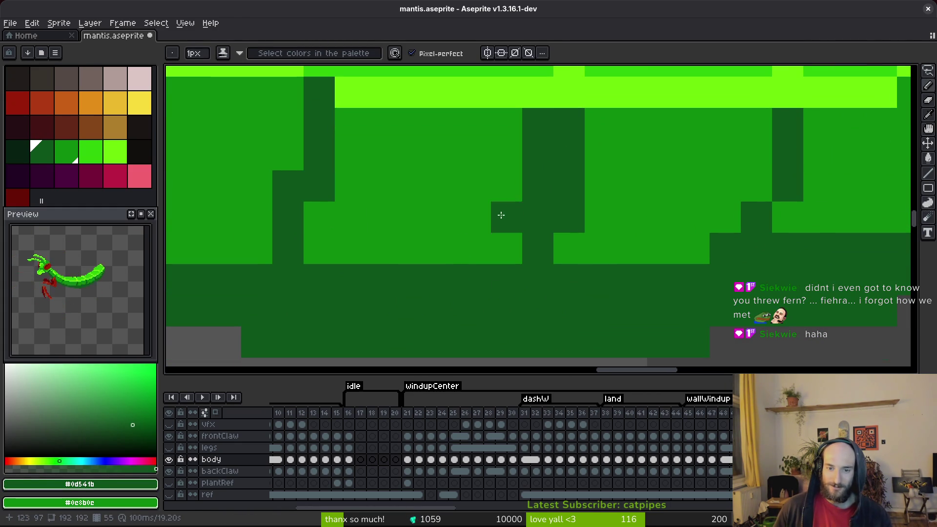
{"action": "right_click", "coordinate": [537, 205]}
{"action": "right_click", "coordinate": [542, 166]}
Add light green highlight pixels and repaint nearby pixels mid green.
{"action": "scroll", "coordinate": [508, 156], "scroll_direction": "down", "scroll_amount": 5}
{"action": "scroll", "coordinate": [610, 239], "scroll_direction": "up", "scroll_amount": 5}
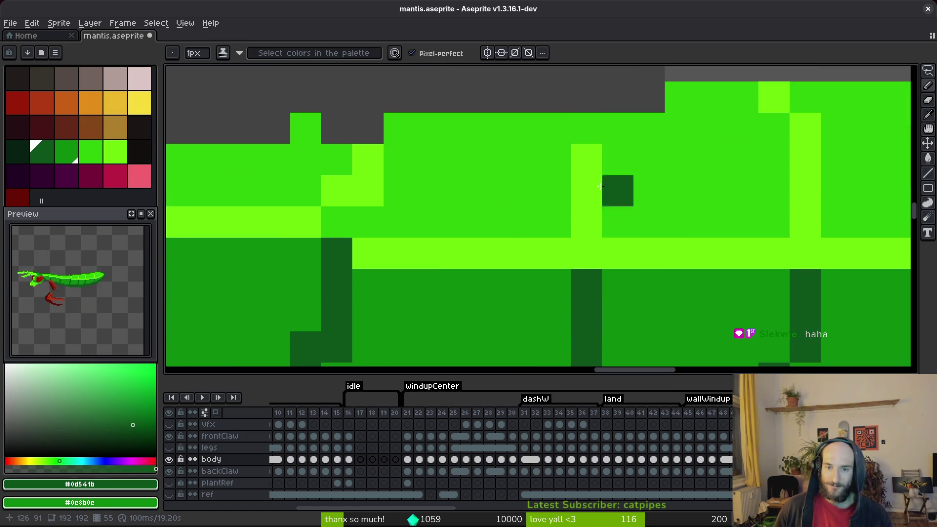
{"action": "left_click", "coordinate": [573, 132], "text": "alt"}
{"action": "left_click", "coordinate": [561, 164]}
{"action": "left_click", "coordinate": [557, 128]}
{"action": "right_click", "coordinate": [586, 127]}
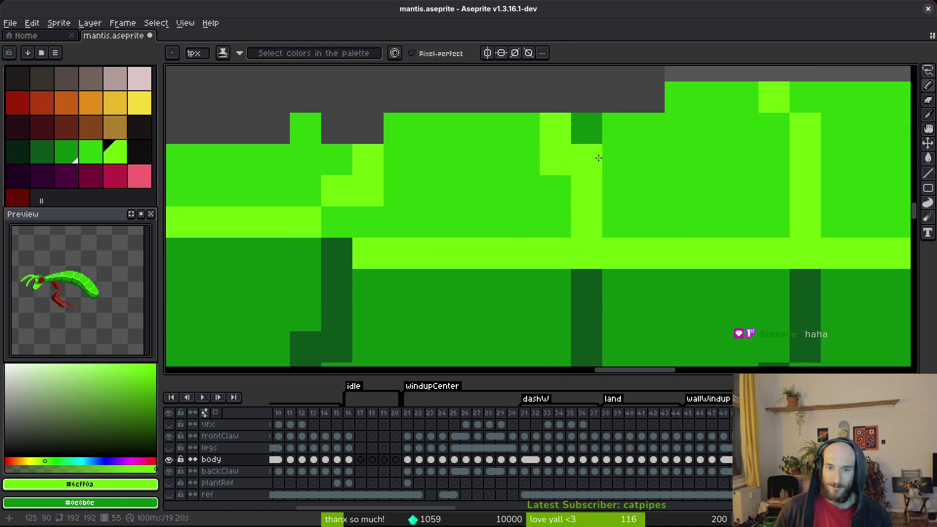
{"action": "right_click", "coordinate": [616, 159], "text": "alt"}
{"action": "right_click", "coordinate": [595, 137]}
{"action": "right_click", "coordinate": [586, 160]}
Adjust the highlight stripe with more light green pixels and mid-green fixes, then save.
{"action": "left_click", "coordinate": [524, 128]}
{"action": "right_click", "coordinate": [556, 128]}
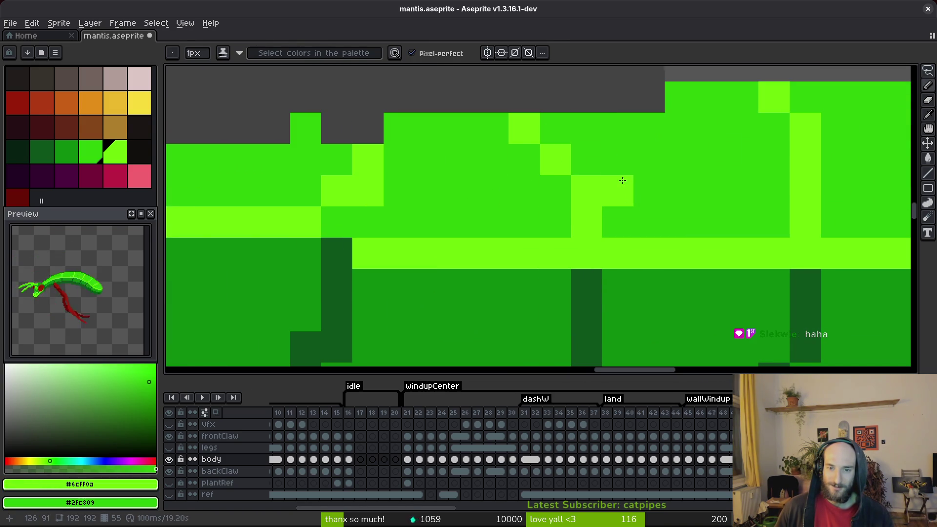
{"action": "left_click", "coordinate": [618, 191]}
{"action": "scroll", "coordinate": [609, 189], "scroll_direction": "down", "scroll_amount": 1}
{"action": "right_click", "coordinate": [618, 184]}
{"action": "left_click", "coordinate": [571, 184]}
{"action": "right_click", "coordinate": [594, 184]}
{"action": "scroll", "coordinate": [594, 184], "scroll_direction": "down", "scroll_amount": 3}
{"action": "key", "text": "ctrl+s"}
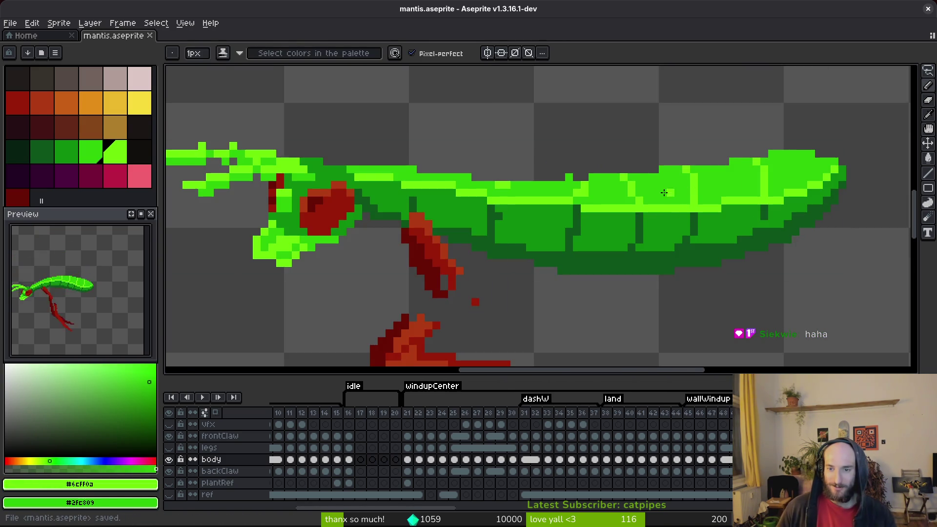
Extend the light green highlight stripe, shifting one light pixel a step right.
{"action": "scroll", "coordinate": [679, 210], "scroll_direction": "up", "scroll_amount": 3}
{"action": "left_click", "coordinate": [689, 212]}
{"action": "left_click", "coordinate": [671, 166]}
{"action": "right_click", "coordinate": [647, 166]}
{"action": "left_click", "coordinate": [584, 287]}
{"action": "right_click", "coordinate": [588, 288]}
{"action": "left_click", "coordinate": [590, 287]}
{"action": "right_click", "coordinate": [596, 282]}
Try out light green pixels along the body's top edge, reverting misplaced ones to mid green.
{"action": "left_click", "coordinate": [483, 213]}
{"action": "right_click", "coordinate": [483, 213]}
{"action": "left_click", "coordinate": [506, 236]}
{"action": "right_click", "coordinate": [506, 235]}
{"action": "left_click", "coordinate": [507, 189]}
{"action": "right_click", "coordinate": [530, 188]}
{"action": "left_click", "coordinate": [483, 166]}
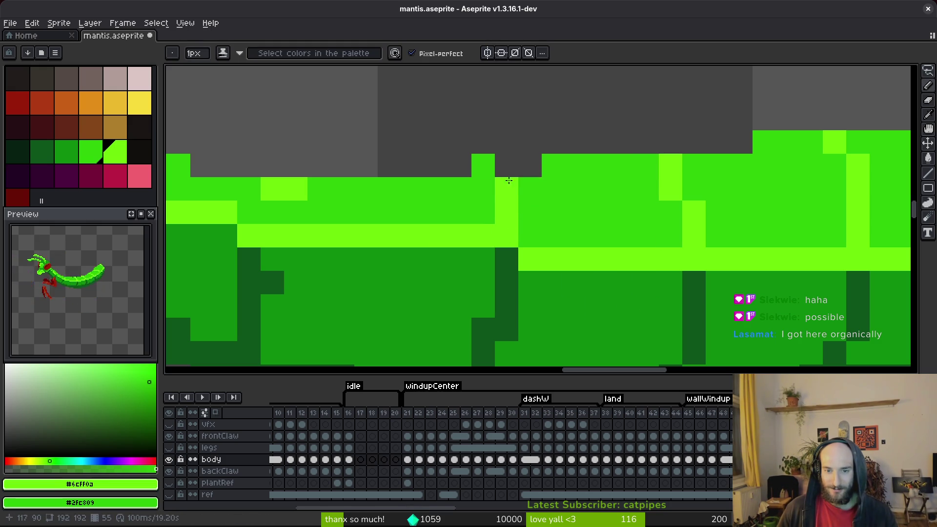
{"action": "right_click", "coordinate": [483, 166]}
{"action": "left_click", "coordinate": [530, 166]}
{"action": "right_click", "coordinate": [532, 167]}
{"action": "left_click", "coordinate": [531, 167]}
{"action": "right_click", "coordinate": [532, 166]}
{"action": "left_click", "coordinate": [486, 164]}
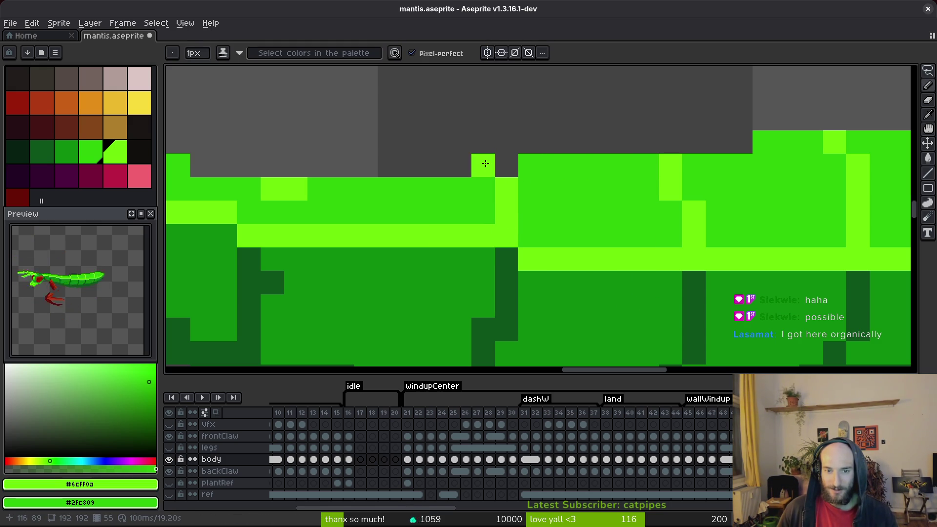
Lighten one more body pixel and save the sprite.
{"action": "scroll", "coordinate": [528, 195], "scroll_direction": "down", "scroll_amount": 8}
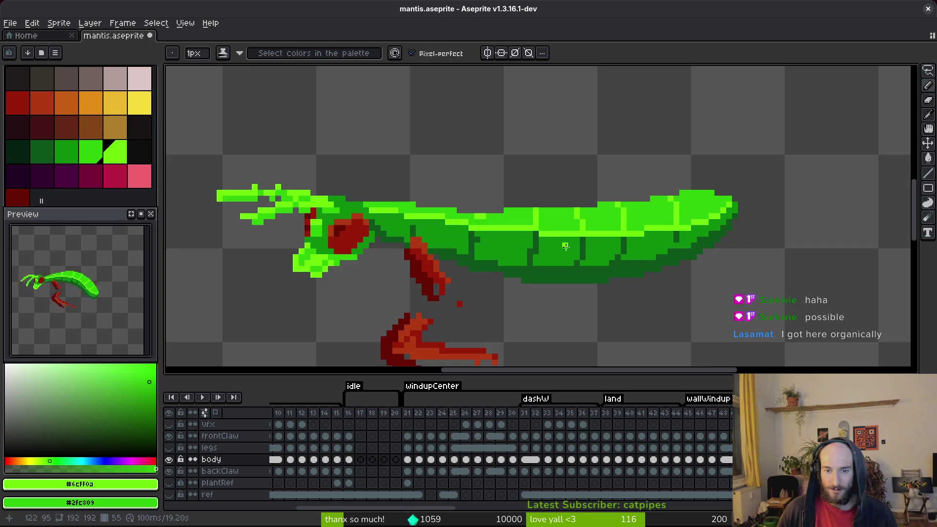
{"action": "scroll", "coordinate": [524, 211], "scroll_direction": "up", "scroll_amount": 6}
{"action": "key", "text": "e"}
{"action": "scroll", "coordinate": [559, 194], "scroll_direction": "down", "scroll_amount": 4}
{"action": "scroll", "coordinate": [533, 175], "scroll_direction": "up", "scroll_amount": 3}
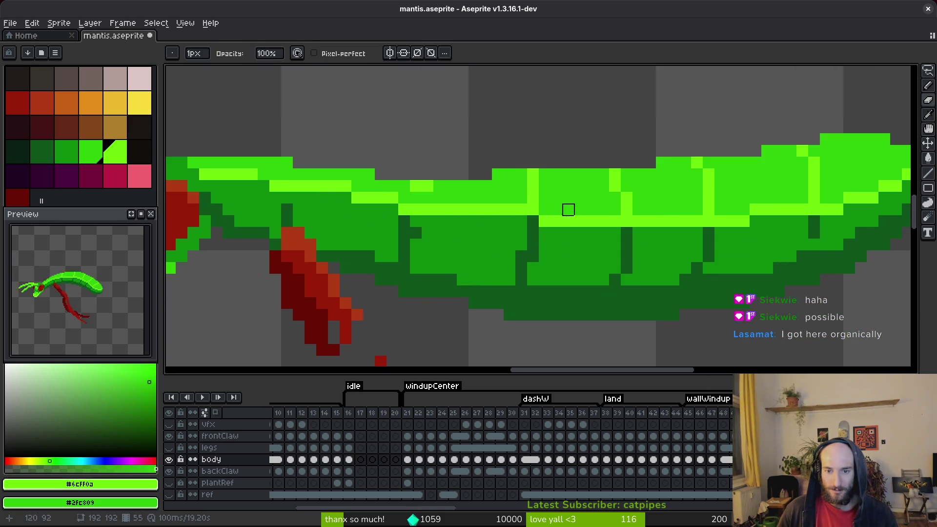
{"action": "key", "text": "b"}
{"action": "left_click", "coordinate": [521, 174]}
{"action": "key", "text": "ctrl+s"}
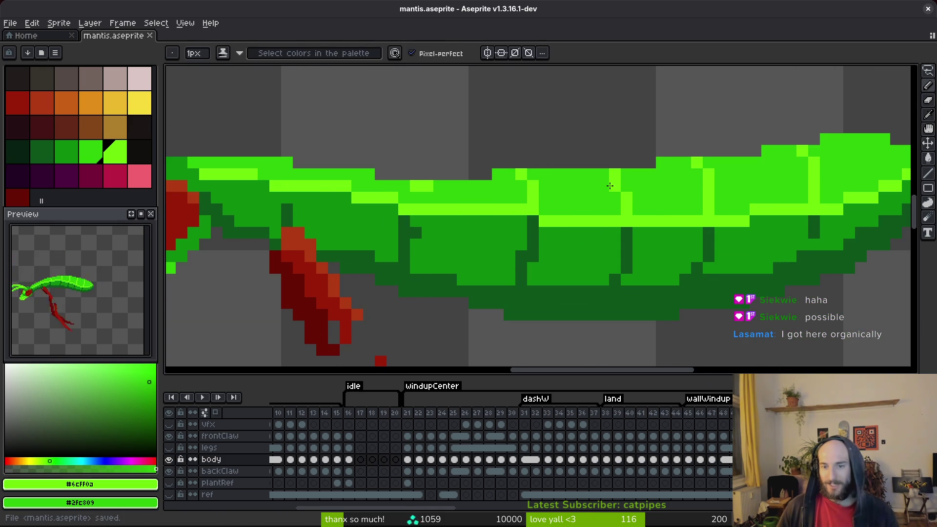
Place bright green highlight pixels on the body, repainting surrounding pixels mid green.
{"action": "scroll", "coordinate": [688, 239], "scroll_direction": "down", "scroll_amount": 3}
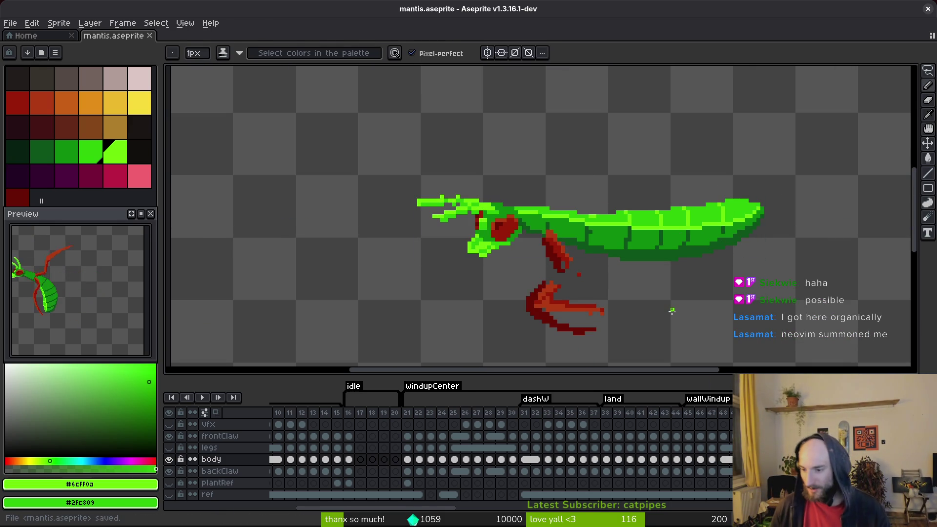
{"action": "scroll", "coordinate": [580, 216], "scroll_direction": "up", "scroll_amount": 3}
{"action": "left_click", "coordinate": [602, 225]}
{"action": "right_click", "coordinate": [613, 213]}
{"action": "right_click", "coordinate": [625, 213]}
{"action": "left_click", "coordinate": [625, 249]}
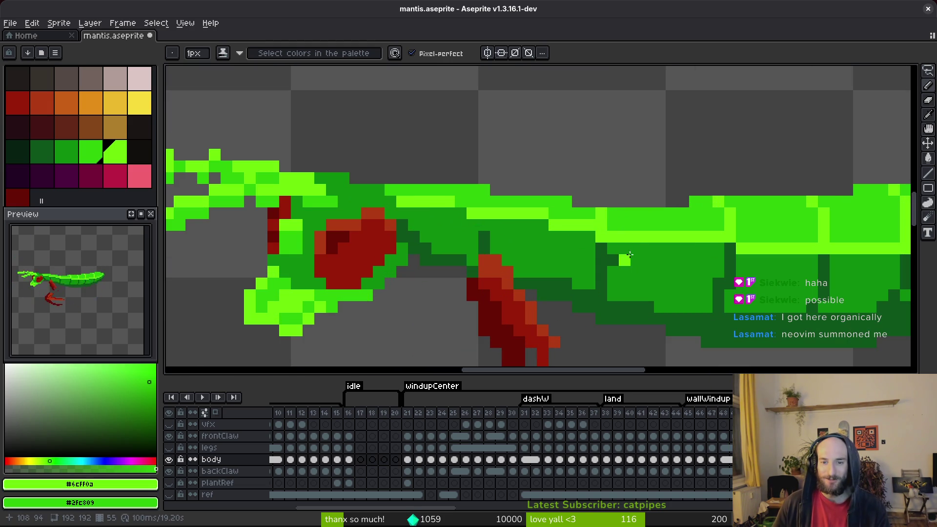
{"action": "right_click", "coordinate": [607, 213]}
{"action": "left_click", "coordinate": [637, 230]}
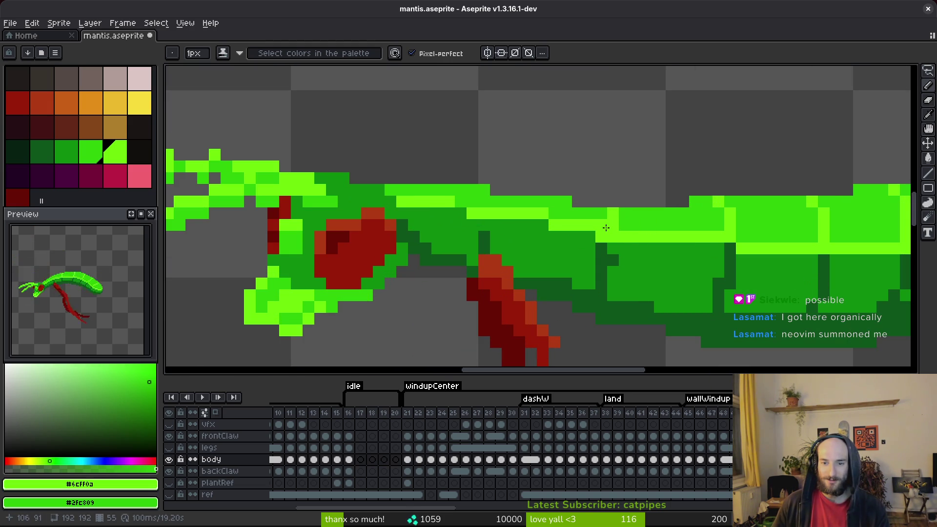
Add a dark green pixel on the underside, reverting a bright pixel to mid green, and save.
{"action": "left_click", "coordinate": [605, 249], "text": "alt"}
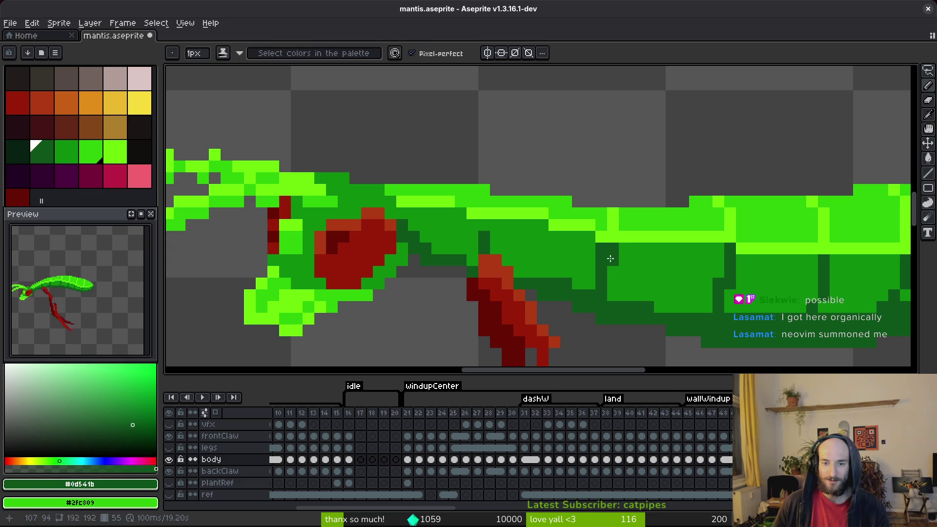
{"action": "right_click", "coordinate": [623, 260], "text": "alt"}
{"action": "right_click", "coordinate": [601, 249]}
{"action": "left_click", "coordinate": [613, 273]}
{"action": "key", "text": "ctrl+s"}
Paint two dark green pixels beside the red leg and save.
{"action": "scroll", "coordinate": [498, 268], "scroll_direction": "up", "scroll_amount": 1}
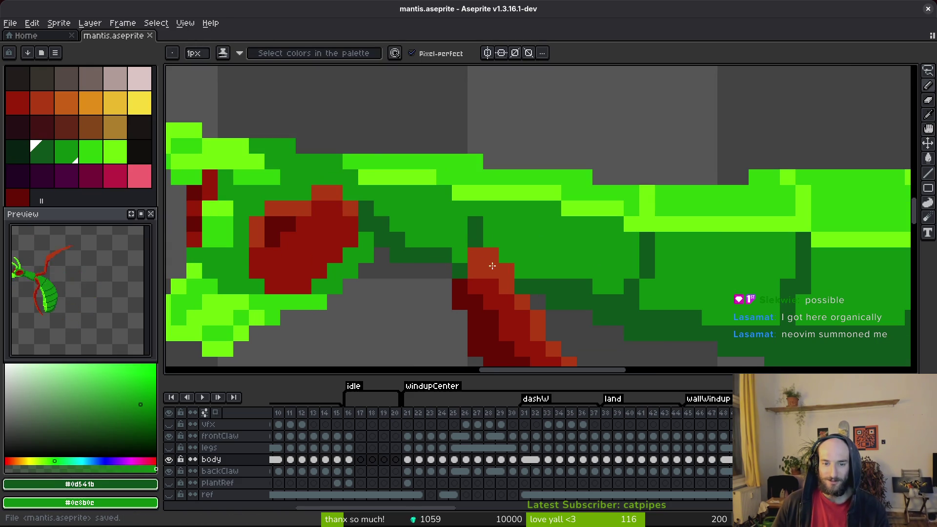
{"action": "left_click", "coordinate": [522, 270]}
{"action": "left_click", "coordinate": [538, 272]}
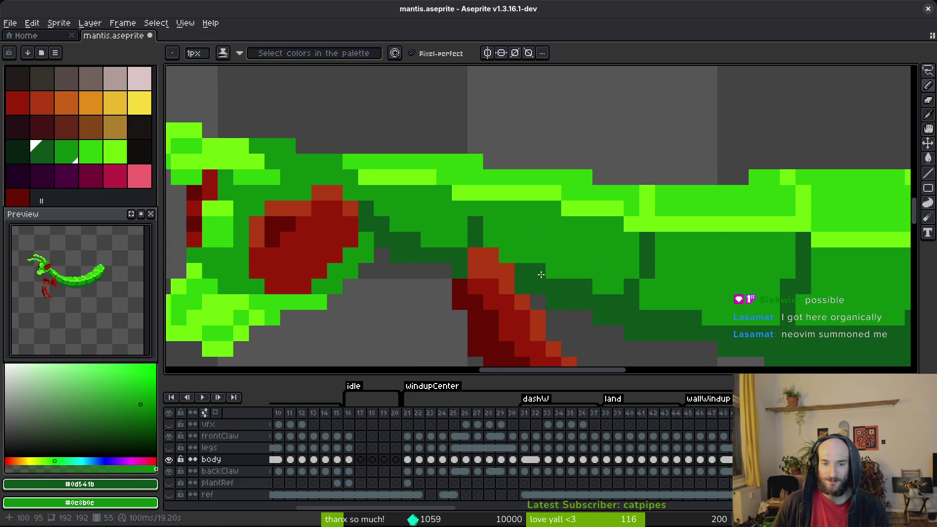
{"action": "left_click_drag", "start_coordinate": [649, 303], "coordinate": [465, 303]}
{"action": "left_click_drag", "start_coordinate": [644, 332], "coordinate": [540, 297]}
{"action": "key", "text": "ctrl+s"}
{"action": "mouse_move", "coordinate": [435, 258]}
{"action": "left_mouse_down"}
{"action": "mouse_move", "coordinate": [546, 277]}
{"action": "mouse_move", "coordinate": [414, 293]}
{"action": "left_mouse_up"}
{"action": "left_click_drag", "start_coordinate": [722, 249], "coordinate": [725, 256]}
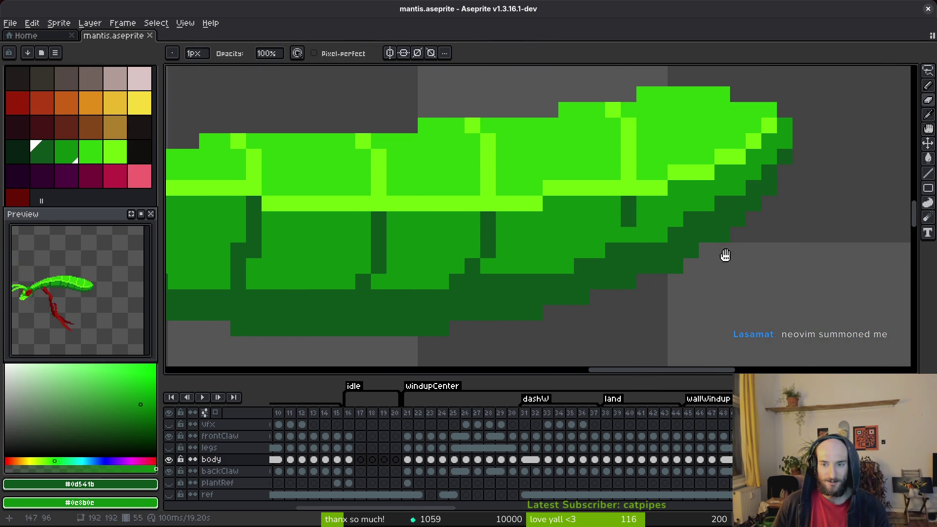
Darken pixels along the abdomen's underside and rear edge, saving before and after.
{"action": "key", "text": "b"}
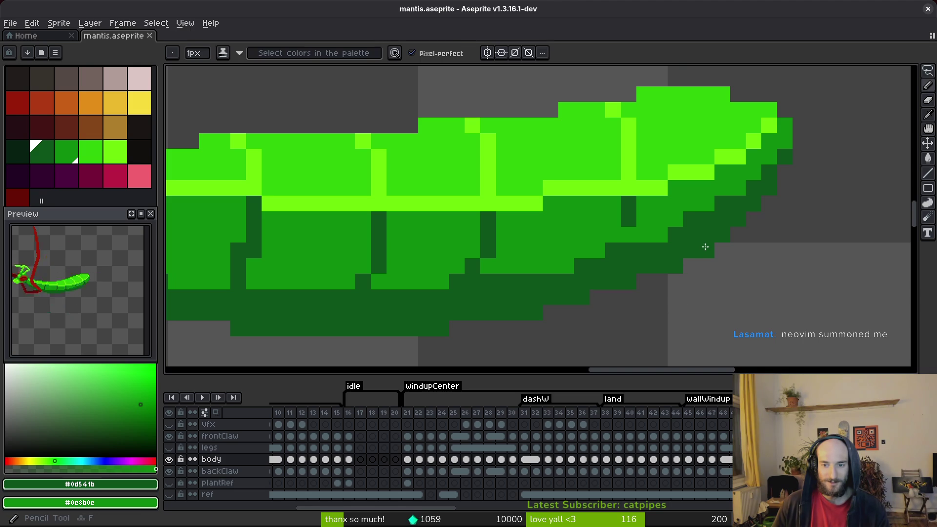
{"action": "scroll", "coordinate": [674, 288], "scroll_direction": "down", "scroll_amount": 3}
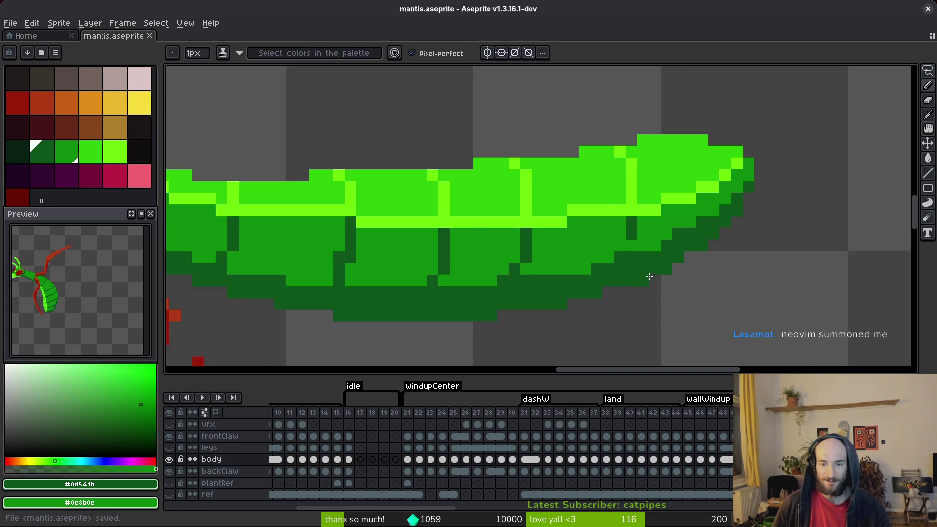
{"action": "scroll", "coordinate": [640, 271], "scroll_direction": "up", "scroll_amount": 5}
{"action": "key", "text": "ctrl+s"}
{"action": "left_click", "coordinate": [584, 237]}
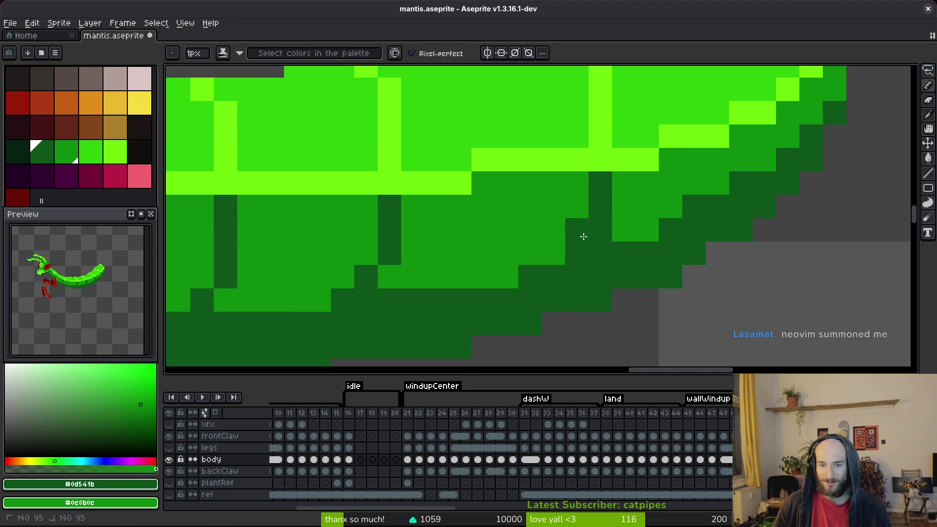
{"action": "right_click", "coordinate": [633, 222]}
{"action": "left_click", "coordinate": [554, 253]}
{"action": "left_click", "coordinate": [506, 277]}
{"action": "left_click_drag", "start_coordinate": [502, 276], "coordinate": [577, 280]}
{"action": "key", "text": "ctrl+s"}
{"action": "key", "text": "ctrl+s"}
Play the mantis animation.
{"action": "key", "text": "Return"}
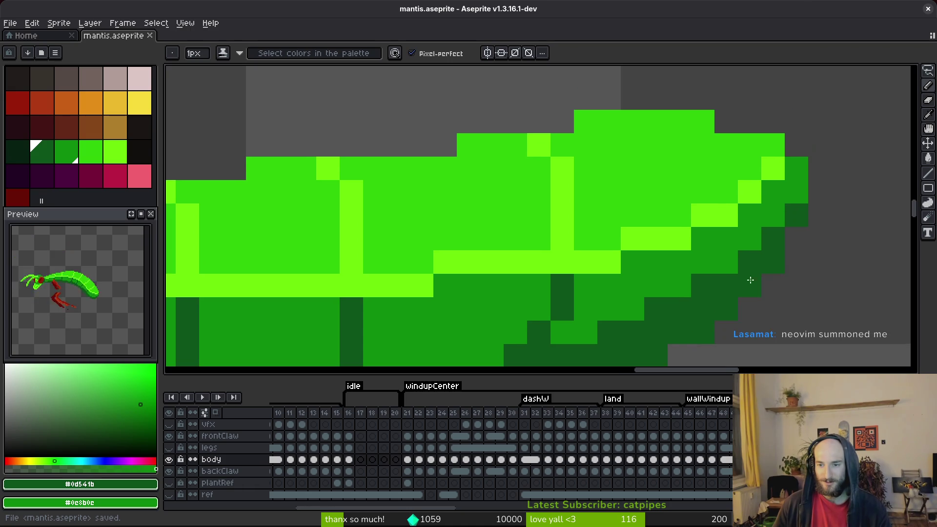
{"action": "scroll", "coordinate": [615, 297], "scroll_direction": "down", "scroll_amount": 2}
{"action": "scroll", "coordinate": [531, 283], "scroll_direction": "up", "scroll_amount": 2}
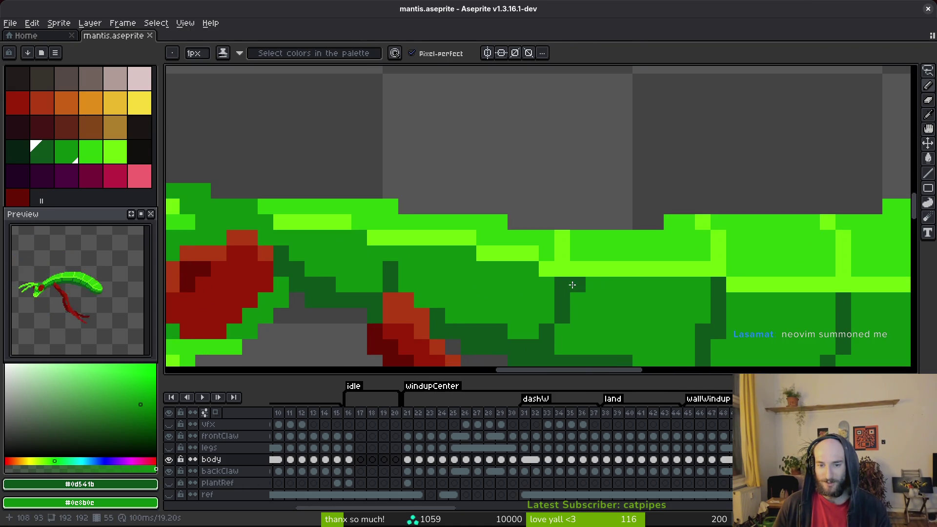
Add a dark pixel on a segment line and repaint a column light green, then save.
{"action": "left_click", "coordinate": [532, 282], "text": "alt"}
{"action": "left_click", "coordinate": [572, 253]}
{"action": "left_click", "coordinate": [561, 250], "text": "alt"}
{"action": "left_click_drag", "start_coordinate": [578, 237], "coordinate": [577, 253]}
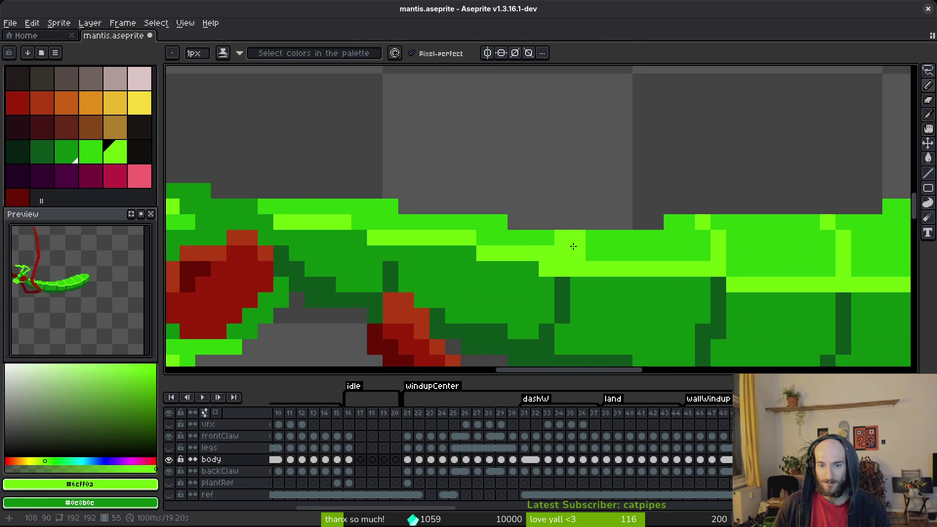
{"action": "left_click", "coordinate": [550, 236], "text": "alt"}
{"action": "key", "text": "ctrl+s"}
Sample the dark green and paint two dark pixels on the mantis body.
{"action": "left_click", "coordinate": [581, 268], "text": "alt"}
{"action": "left_click", "coordinate": [592, 269]}
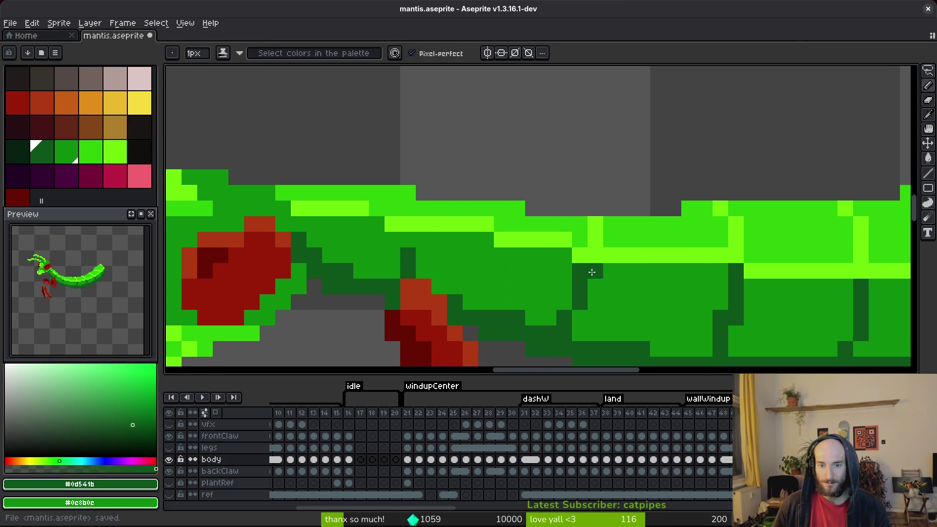
{"action": "left_click", "coordinate": [611, 287]}
{"action": "scroll", "coordinate": [638, 294], "scroll_direction": "down", "scroll_amount": 2}
{"action": "scroll", "coordinate": [639, 294], "scroll_direction": "up", "scroll_amount": 3}
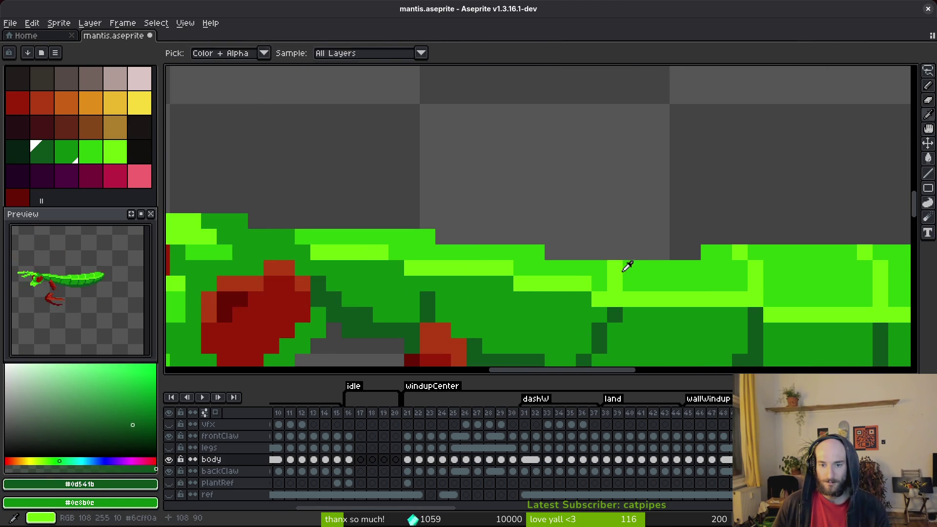
Add a lime highlight pixel on the body and a medium green pixel on the neck, then save.
{"action": "left_click", "coordinate": [623, 267], "text": "alt"}
{"action": "left_click", "coordinate": [599, 268]}
{"action": "left_click", "coordinate": [623, 267], "text": "alt"}
{"action": "scroll", "coordinate": [623, 266], "scroll_direction": "down", "scroll_amount": 3}
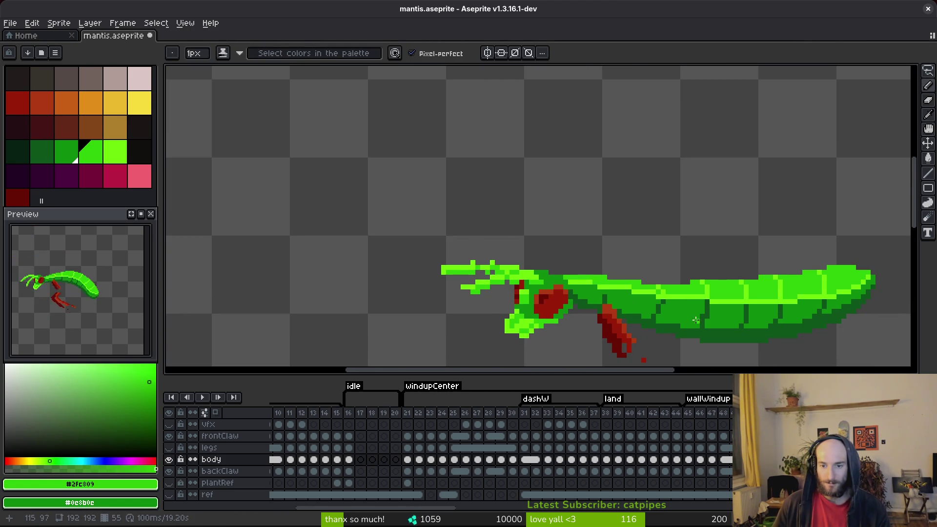
{"action": "scroll", "coordinate": [618, 286], "scroll_direction": "up", "scroll_amount": 3}
{"action": "left_click", "coordinate": [619, 285]}
{"action": "key", "text": "ctrl+s"}
Shade under the neck with dark green and medium green pixels on the underside, then save.
{"action": "left_click", "coordinate": [635, 293], "text": "alt"}
{"action": "left_click", "coordinate": [635, 314]}
{"action": "right_click", "coordinate": [634, 291]}
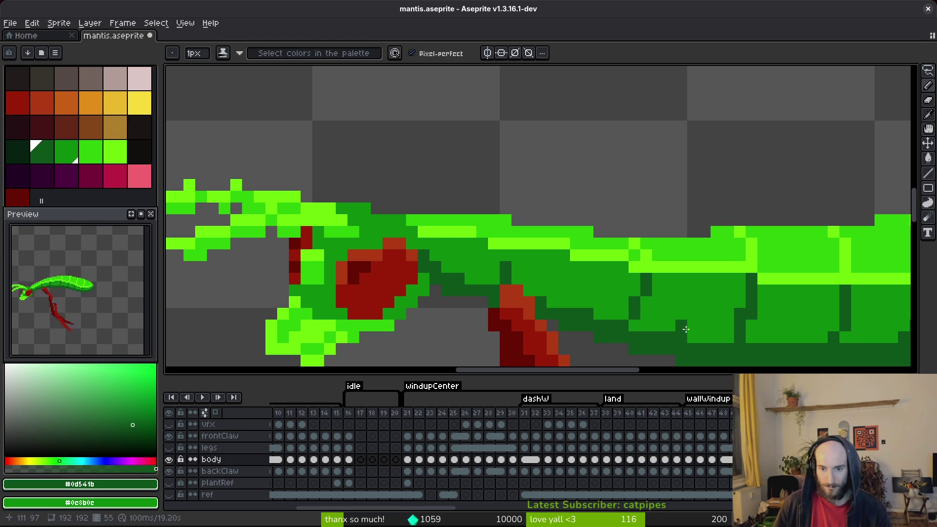
{"action": "scroll", "coordinate": [685, 331], "scroll_direction": "down", "scroll_amount": 3}
{"action": "scroll", "coordinate": [617, 316], "scroll_direction": "up", "scroll_amount": 3}
{"action": "left_click", "coordinate": [617, 316]}
{"action": "key", "text": "ctrl+s"}
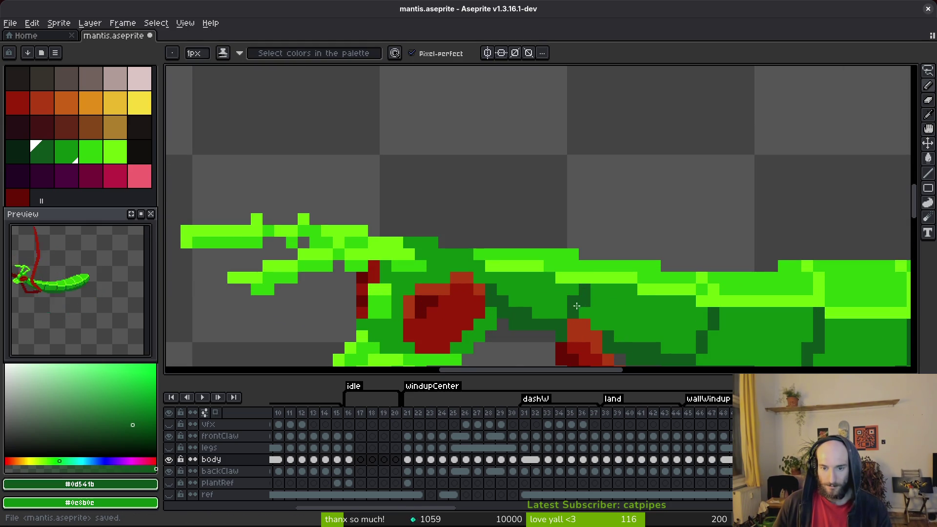
Erase a stray pixel on the neck top, return to the Pencil, and save.
{"action": "left_click", "coordinate": [571, 270], "text": "alt"}
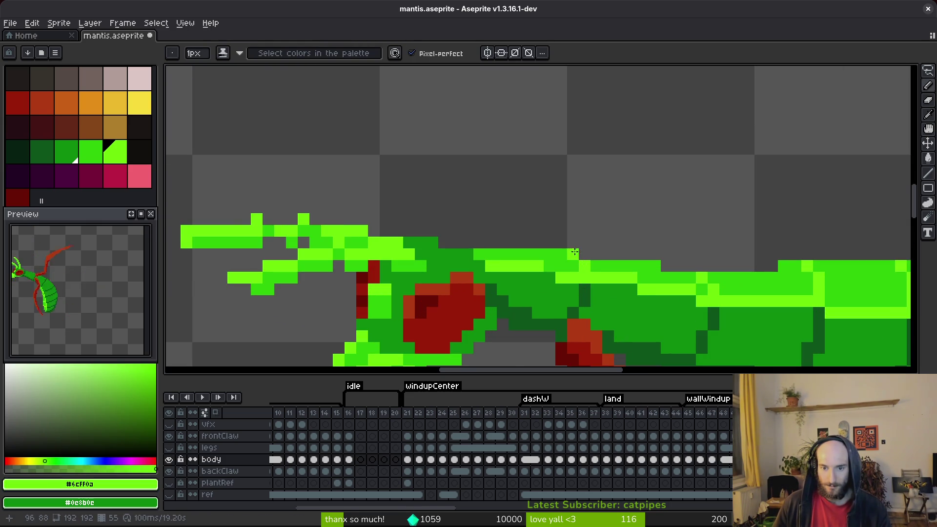
{"action": "key", "text": "e"}
{"action": "left_click", "coordinate": [573, 255]}
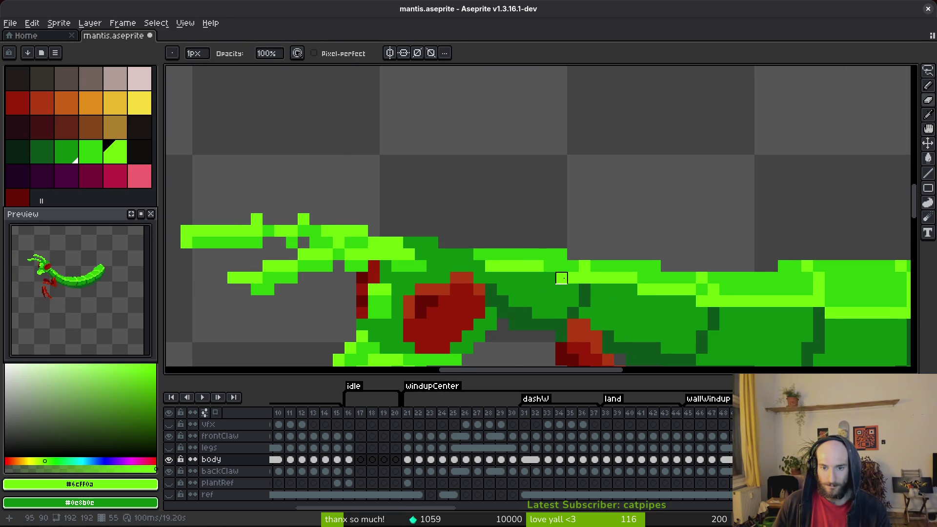
{"action": "left_click", "coordinate": [561, 278], "text": "alt"}
{"action": "key", "text": "b"}
{"action": "scroll", "coordinate": [668, 322], "scroll_direction": "down", "scroll_amount": 5}
{"action": "key", "text": "ctrl+s"}
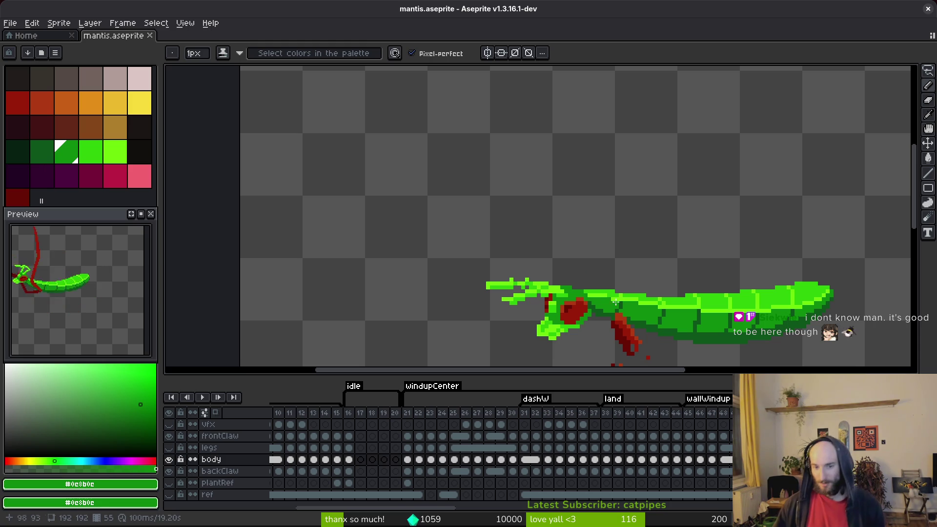
Clean up the stray neck pixel and sample medium green from the neck, saving along the way.
{"action": "scroll", "coordinate": [606, 310], "scroll_direction": "up", "scroll_amount": 2}
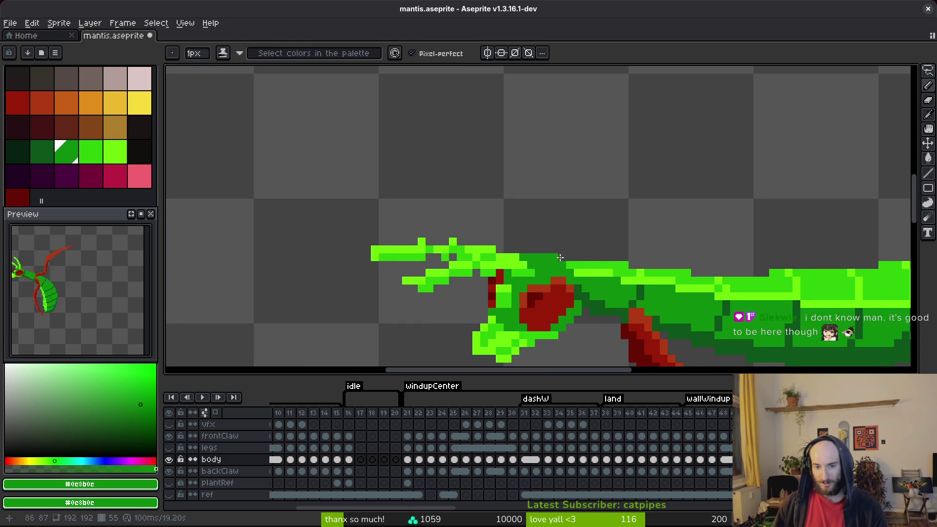
{"action": "scroll", "coordinate": [552, 257], "scroll_direction": "down", "scroll_amount": 2}
{"action": "key", "text": "ctrl+s"}
{"action": "scroll", "coordinate": [546, 234], "scroll_direction": "up", "scroll_amount": 2}
{"action": "key", "text": "e"}
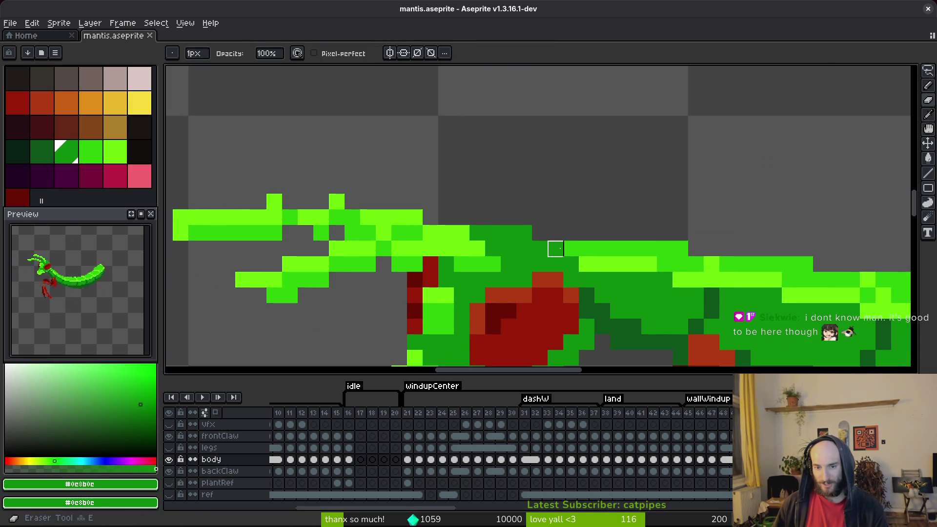
{"action": "left_click", "coordinate": [571, 248], "text": "alt"}
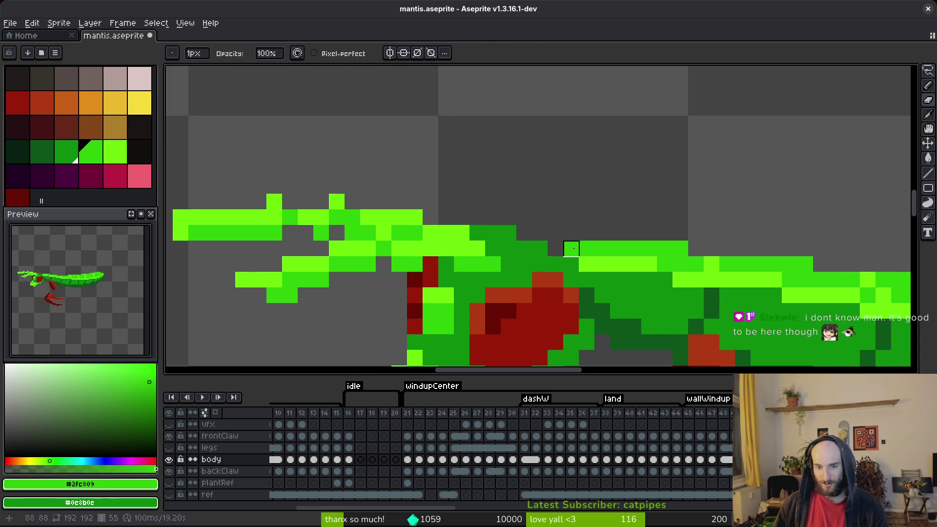
{"action": "key", "text": "ctrl+s"}
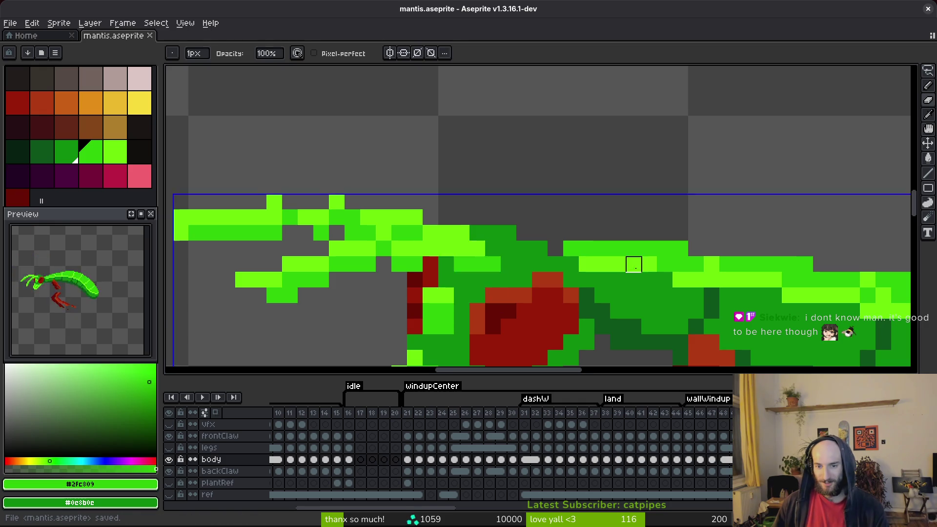
{"action": "scroll", "coordinate": [600, 239], "scroll_direction": "down", "scroll_amount": 1}
{"action": "scroll", "coordinate": [564, 224], "scroll_direction": "up", "scroll_amount": 1}
{"action": "scroll", "coordinate": [617, 229], "scroll_direction": "down", "scroll_amount": 2}
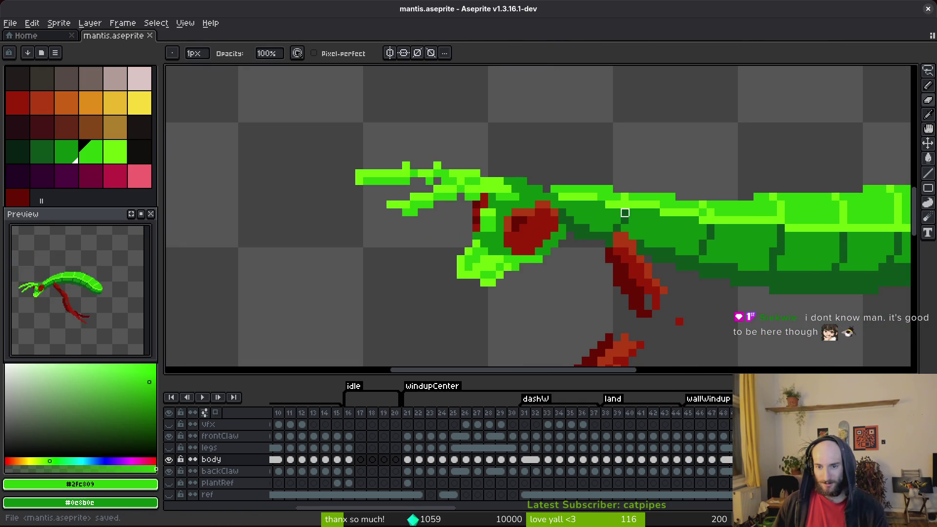
{"action": "scroll", "coordinate": [620, 218], "scroll_direction": "up", "scroll_amount": 1}
{"action": "scroll", "coordinate": [529, 235], "scroll_direction": "up", "scroll_amount": 2}
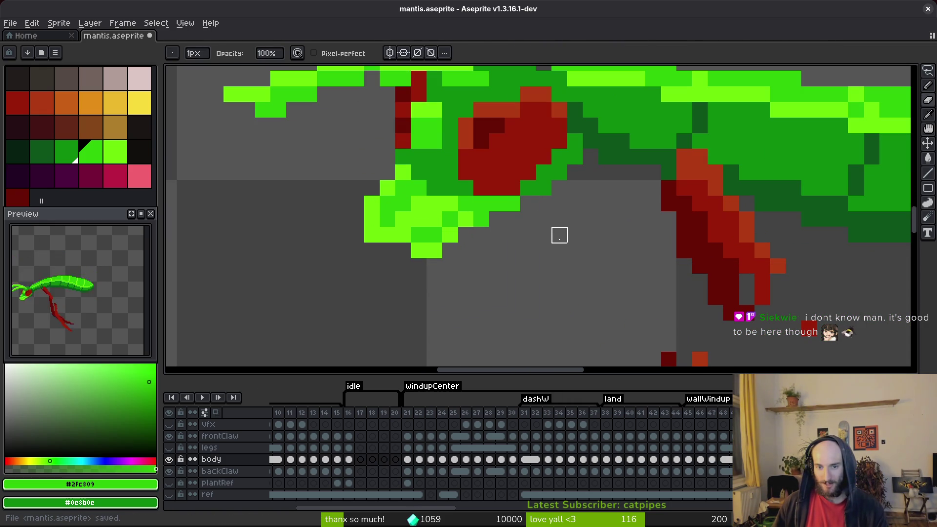
{"action": "key", "text": "ctrl+s"}
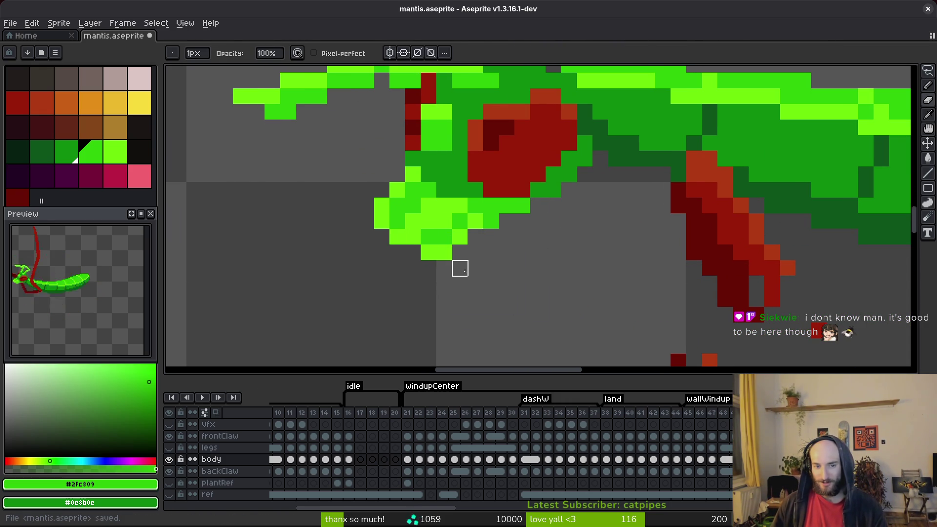
Pick lime #6cff0a and paint it along the raised claw's top edge.
{"action": "scroll", "coordinate": [460, 252], "scroll_direction": "down", "scroll_amount": 3}
{"action": "scroll", "coordinate": [508, 273], "scroll_direction": "up", "scroll_amount": 2}
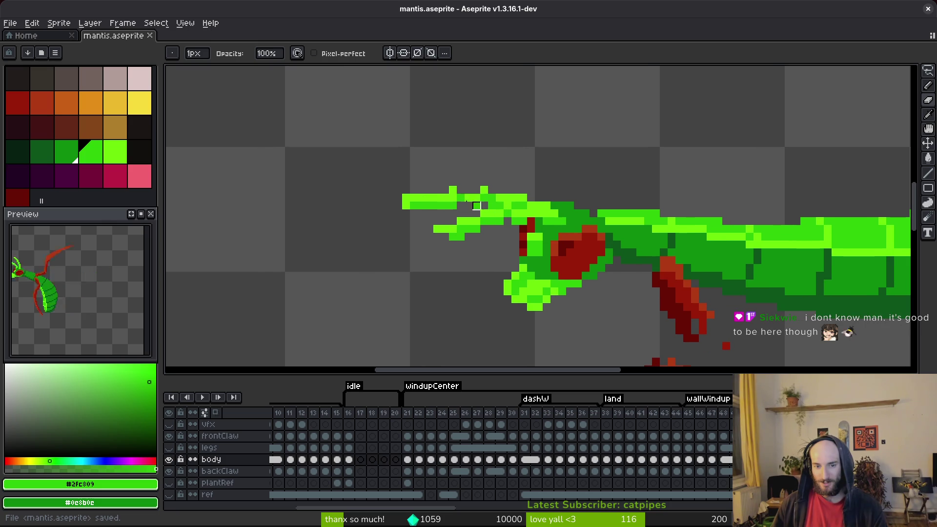
{"action": "left_click", "coordinate": [453, 189], "text": "alt"}
{"action": "scroll", "coordinate": [488, 193], "scroll_direction": "up", "scroll_amount": 1}
{"action": "mouse_move", "coordinate": [452, 190]}
{"action": "left_mouse_down"}
{"action": "mouse_move", "coordinate": [515, 196]}
{"action": "mouse_move", "coordinate": [449, 205]}
{"action": "left_mouse_up"}
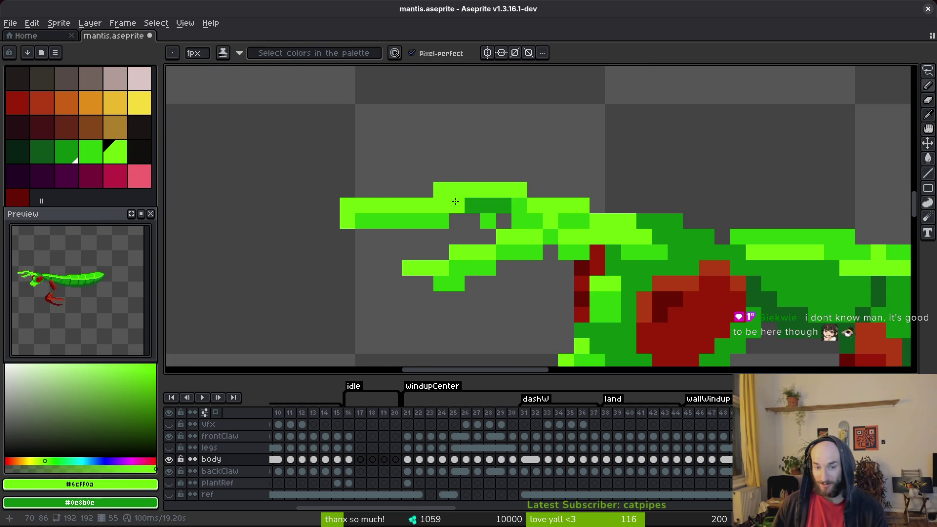
Repaint the claw's top row in darker green #2fc809 and erase its top-left corner pixel.
{"action": "right_click", "coordinate": [519, 203], "text": "alt"}
{"action": "mouse_move", "coordinate": [519, 204]}
{"action": "left_mouse_down"}
{"action": "mouse_move", "coordinate": [447, 210]}
{"action": "mouse_move", "coordinate": [519, 220]}
{"action": "left_mouse_up"}
{"action": "key", "text": "e"}
{"action": "left_click", "coordinate": [347, 205]}
{"action": "key", "text": "b"}
Add a light green claw pixel, shade a claw row darker, fill the lower edge, and save.
{"action": "left_click", "coordinate": [551, 237]}
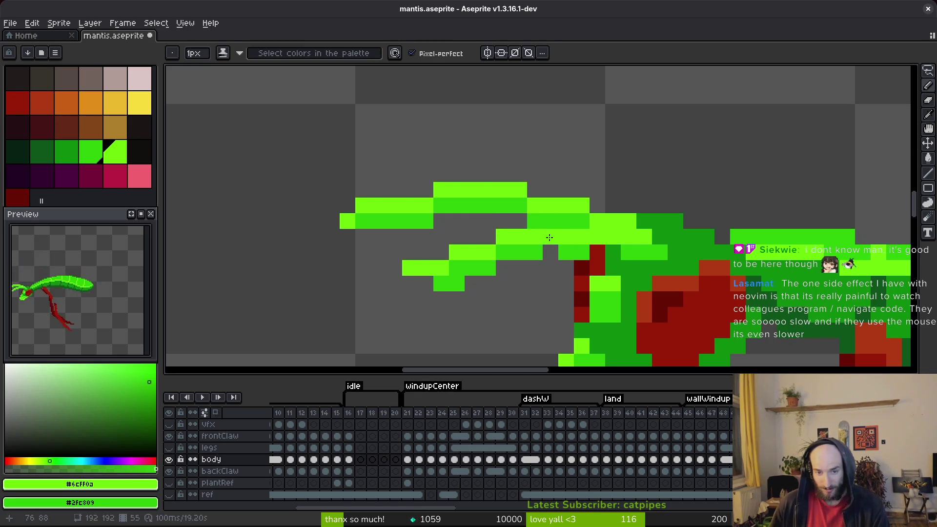
{"action": "mouse_move", "coordinate": [618, 250]}
{"action": "left_mouse_down"}
{"action": "mouse_move", "coordinate": [649, 251]}
{"action": "mouse_move", "coordinate": [597, 253]}
{"action": "left_mouse_up"}
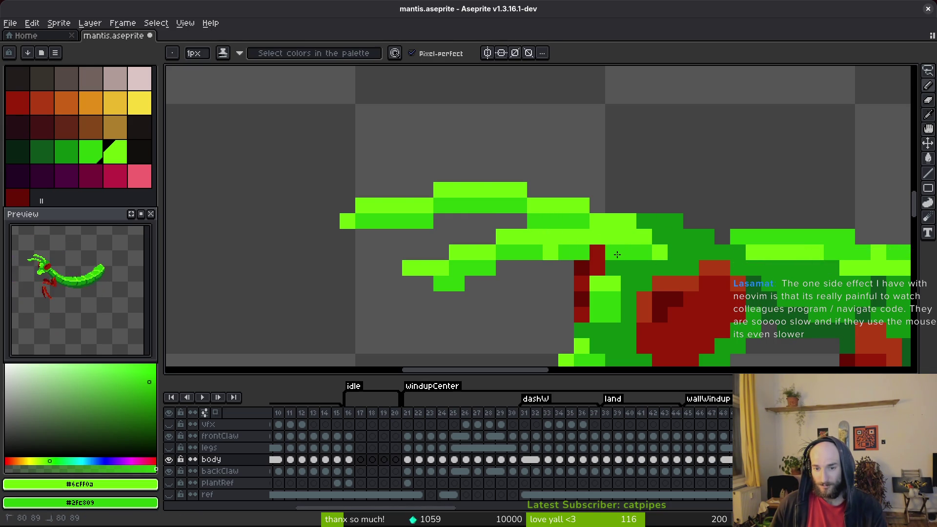
{"action": "left_click_drag", "start_coordinate": [441, 283], "coordinate": [410, 283]}
{"action": "key", "text": "ctrl+s"}
{"action": "scroll", "coordinate": [614, 290], "scroll_direction": "down", "scroll_amount": 5}
{"action": "key", "text": "ctrl+s"}
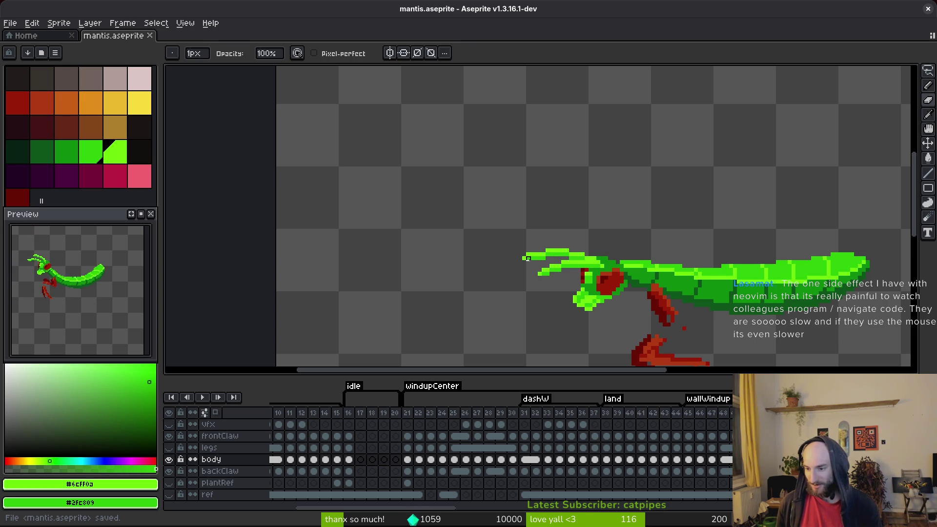
Pick dark green #0d541b and mid green #0e8b0e as second colour, undo one erase, and save.
{"action": "scroll", "coordinate": [528, 259], "scroll_direction": "up", "scroll_amount": 1}
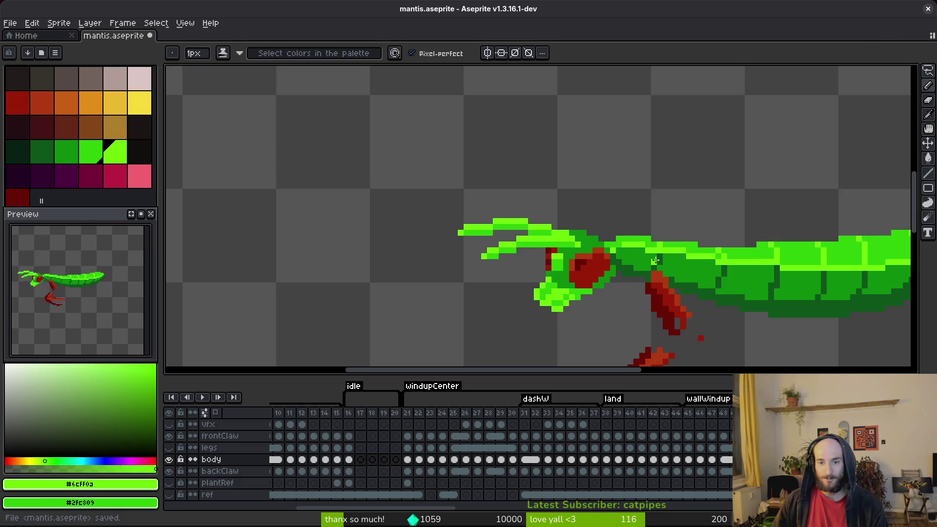
{"action": "scroll", "coordinate": [631, 254], "scroll_direction": "down", "scroll_amount": 3}
{"action": "key", "text": "ctrl+s"}
{"action": "scroll", "coordinate": [658, 269], "scroll_direction": "up", "scroll_amount": 3}
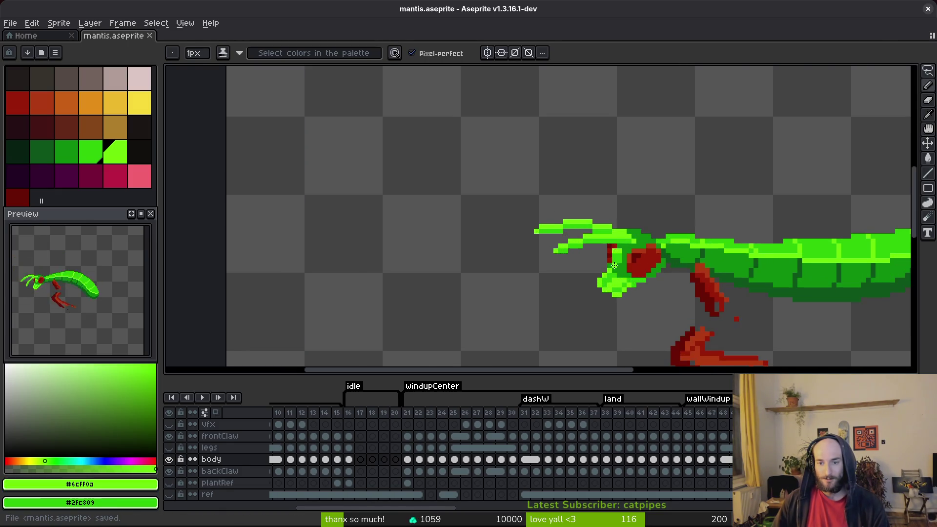
{"action": "scroll", "coordinate": [508, 242], "scroll_direction": "down", "scroll_amount": 2}
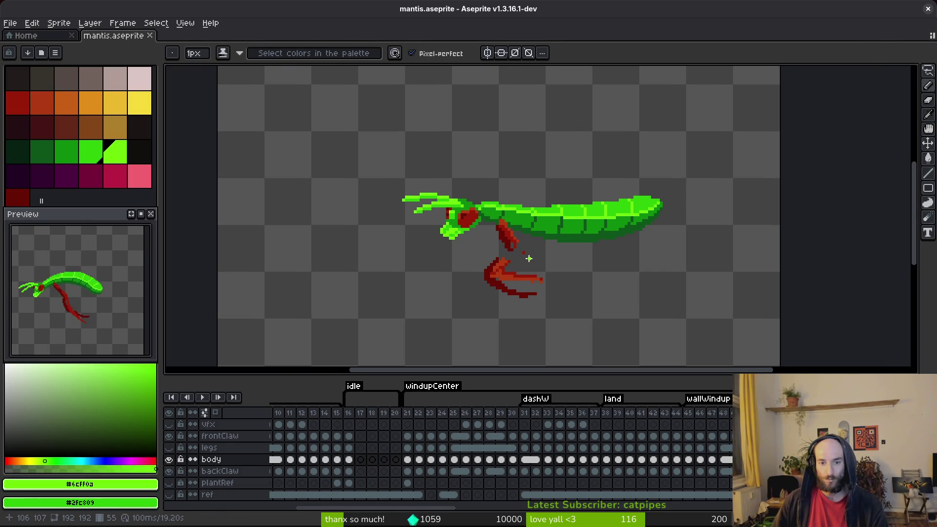
{"action": "scroll", "coordinate": [526, 256], "scroll_direction": "up", "scroll_amount": 3}
{"action": "key", "text": "e"}
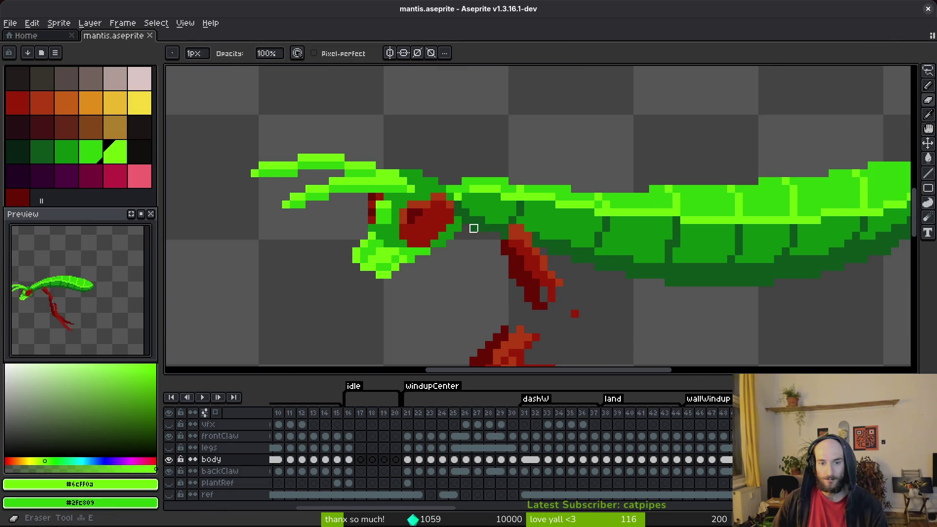
{"action": "key", "text": "b"}
{"action": "left_click", "coordinate": [503, 228], "text": "alt"}
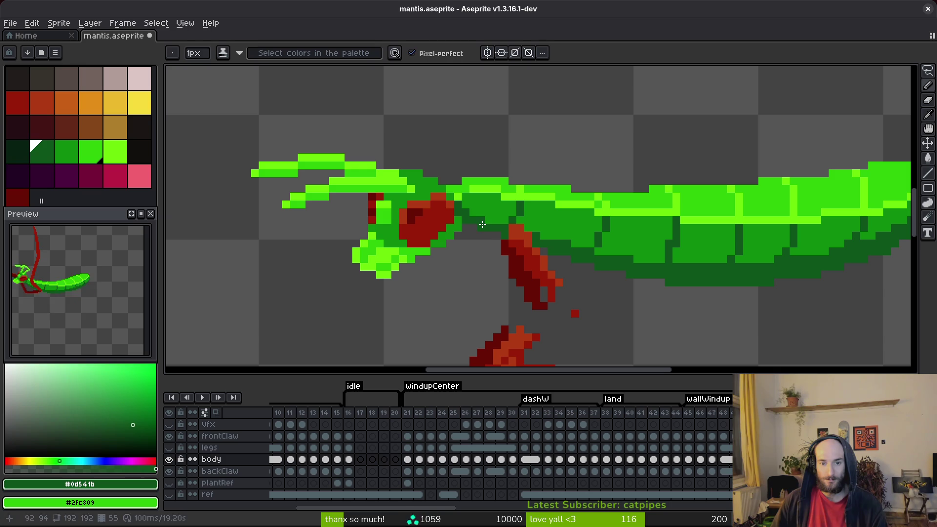
{"action": "key", "text": "i"}
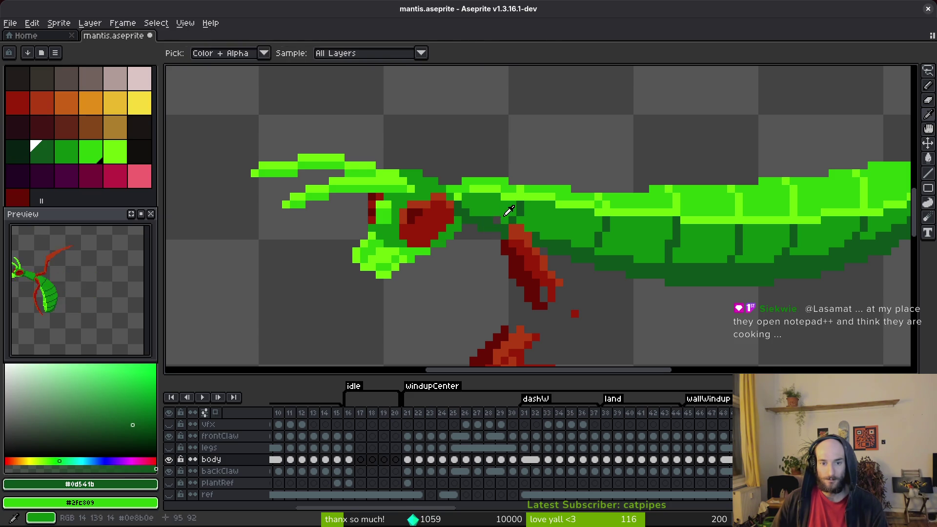
{"action": "right_click", "coordinate": [505, 212]}
{"action": "key", "text": "e"}
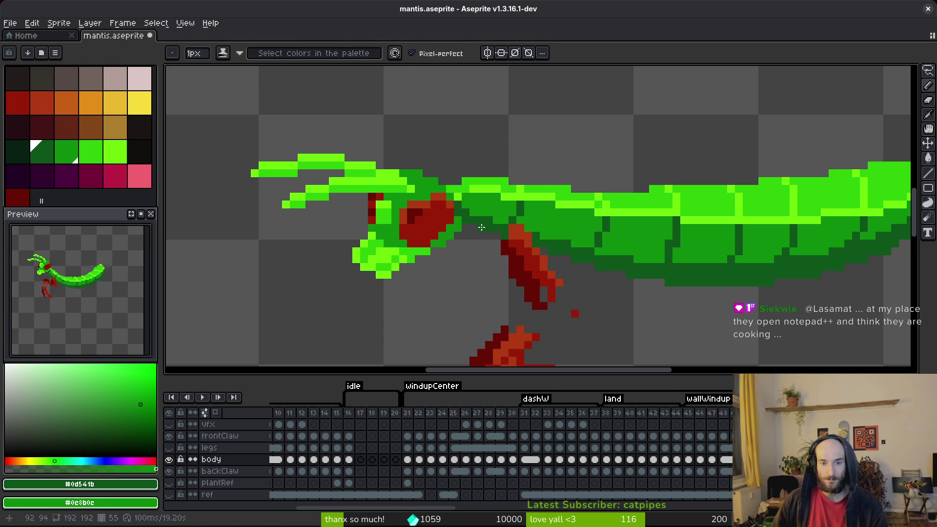
{"action": "key", "text": "ctrl+z"}
{"action": "key", "text": "ctrl+s"}
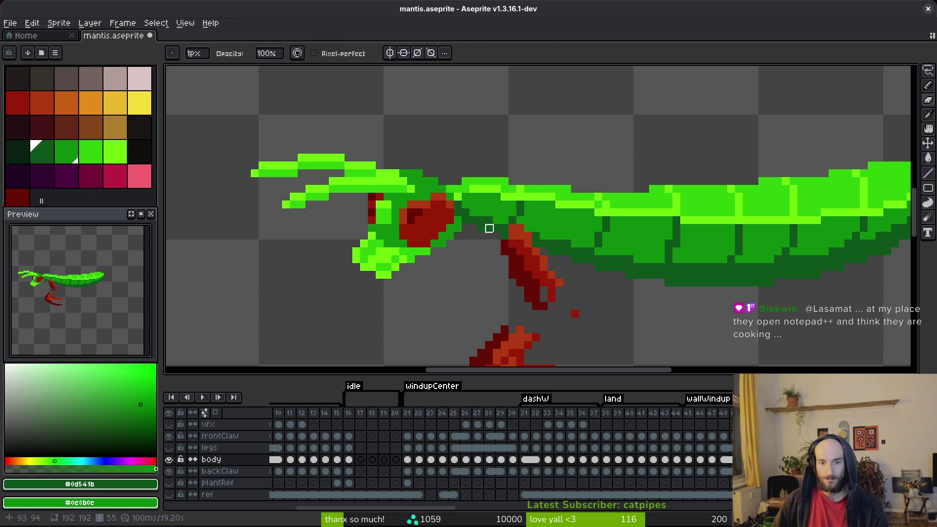
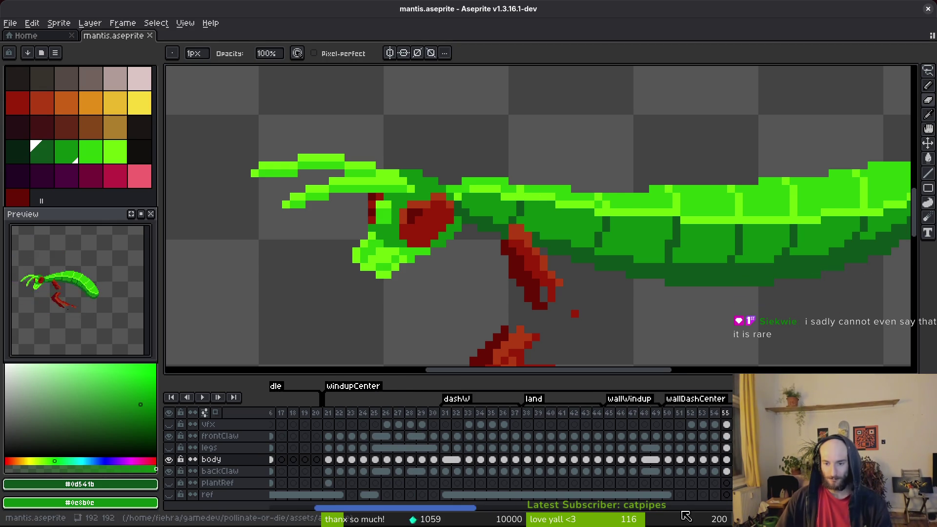
On the next frame, fill the notch in the mantis body with the bright body green.
{"action": "key", "text": "period"}
{"action": "scroll", "coordinate": [630, 289], "scroll_direction": "down", "scroll_amount": 1}
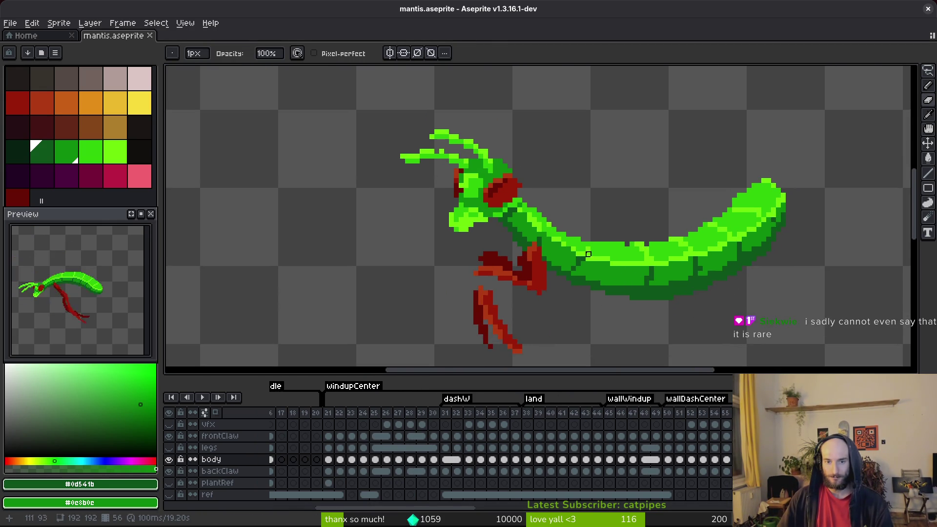
{"action": "scroll", "coordinate": [614, 278], "scroll_direction": "up", "scroll_amount": 1}
{"action": "left_click", "coordinate": [617, 268], "text": "alt"}
{"action": "left_click", "coordinate": [618, 249]}
Repaint pixels along the body's underside, filling in a medium-green body pixel.
{"action": "scroll", "coordinate": [534, 237], "scroll_direction": "up", "scroll_amount": 2}
{"action": "scroll", "coordinate": [653, 264], "scroll_direction": "right", "scroll_amount": 3}
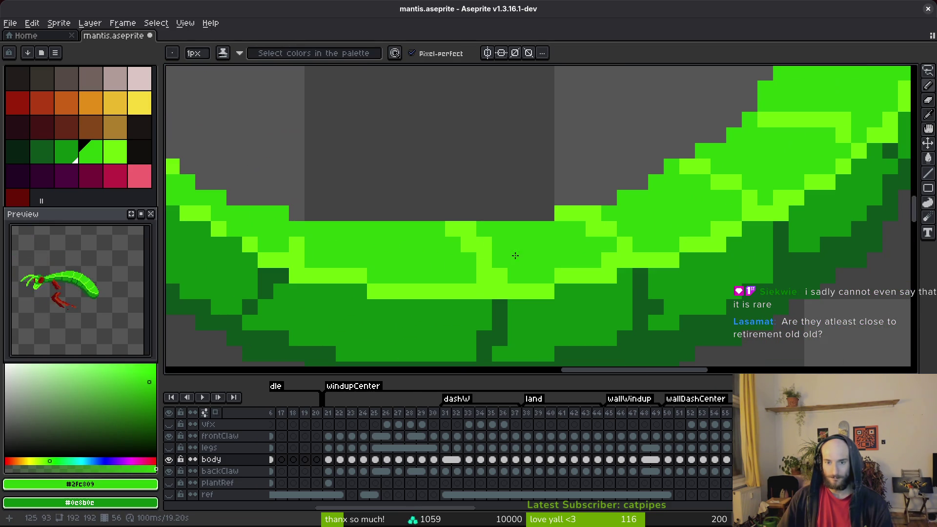
{"action": "left_click_drag", "start_coordinate": [629, 251], "coordinate": [477, 233]}
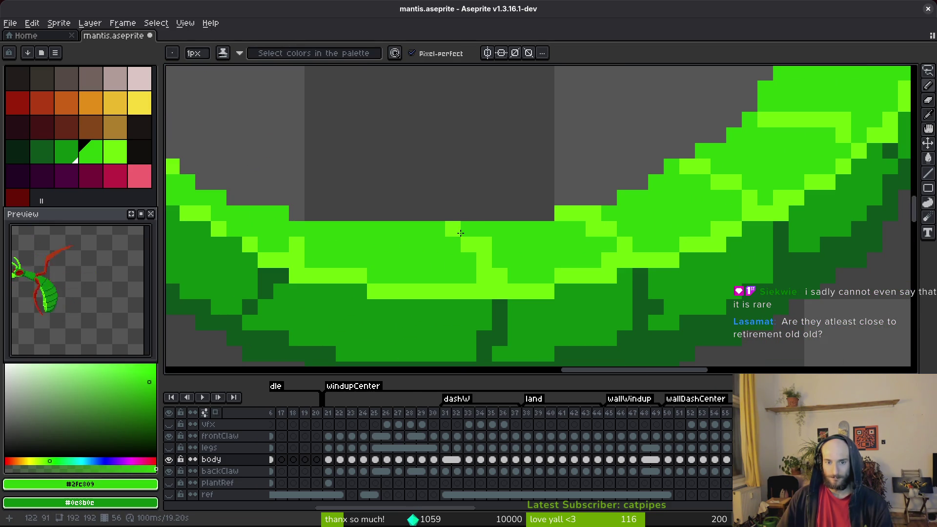
{"action": "left_click", "coordinate": [477, 256]}
{"action": "scroll", "coordinate": [494, 274], "scroll_direction": "down", "scroll_amount": 2}
{"action": "left_click", "coordinate": [498, 288]}
Add a dark green shading pixel on the body and save the sprite.
{"action": "left_click", "coordinate": [493, 271], "text": "alt"}
{"action": "left_click", "coordinate": [541, 271]}
{"action": "scroll", "coordinate": [541, 271], "scroll_direction": "down", "scroll_amount": 3}
{"action": "key", "text": "ctrl+s"}
Repaint a body pixel and a pixel column bright green, add darker shading pixels, and save.
{"action": "scroll", "coordinate": [571, 279], "scroll_direction": "up", "scroll_amount": 2}
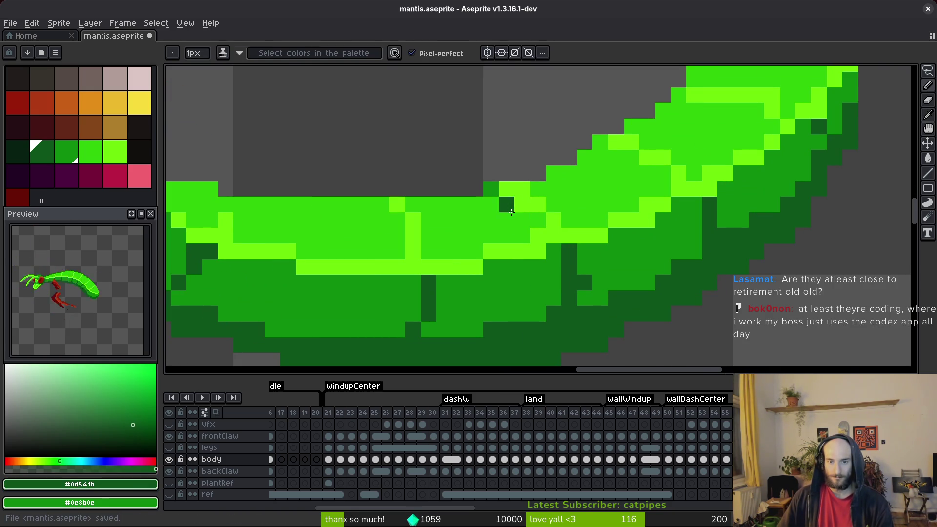
{"action": "left_click", "coordinate": [496, 190], "text": "alt"}
{"action": "left_click", "coordinate": [522, 205]}
{"action": "left_click_drag", "start_coordinate": [569, 266], "coordinate": [569, 282]}
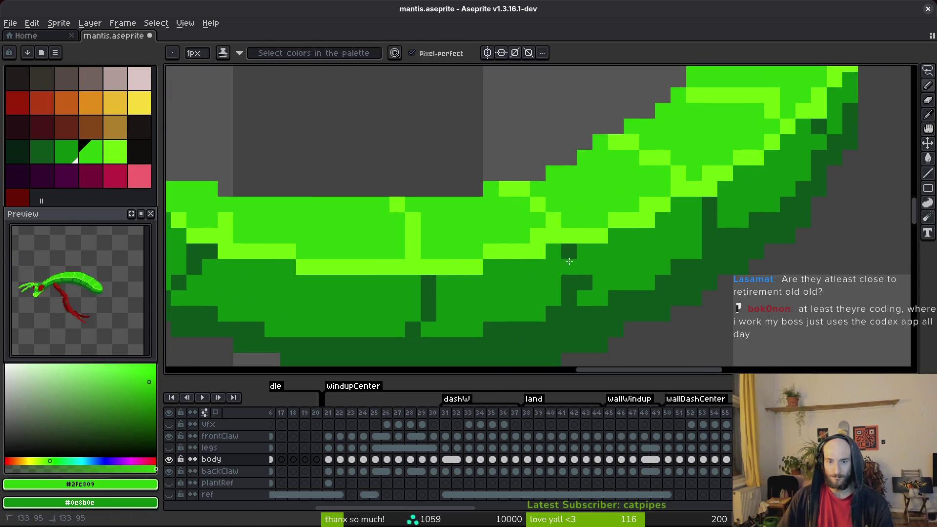
{"action": "left_click", "coordinate": [584, 266], "text": "alt"}
{"action": "left_click", "coordinate": [585, 298]}
{"action": "right_click", "coordinate": [577, 289], "text": "alt"}
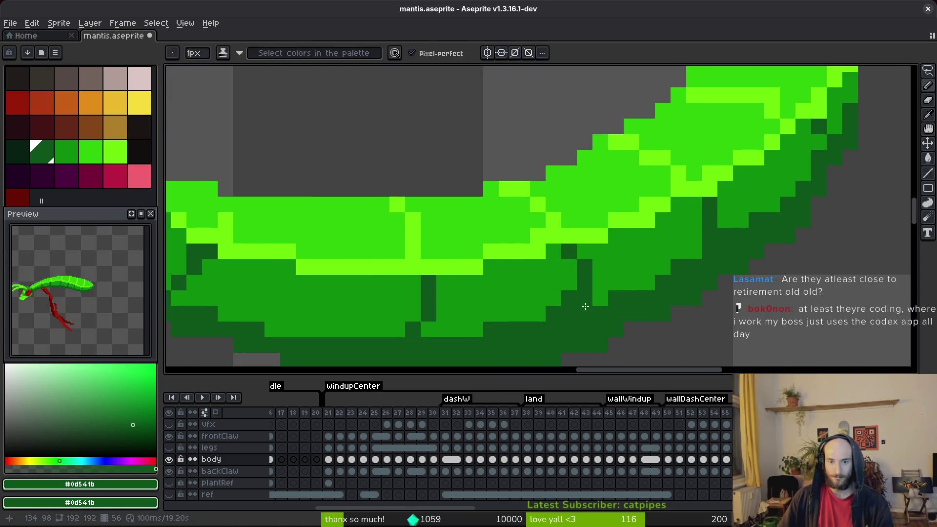
{"action": "right_click", "coordinate": [566, 296], "text": "alt"}
{"action": "key", "text": "ctrl+s"}
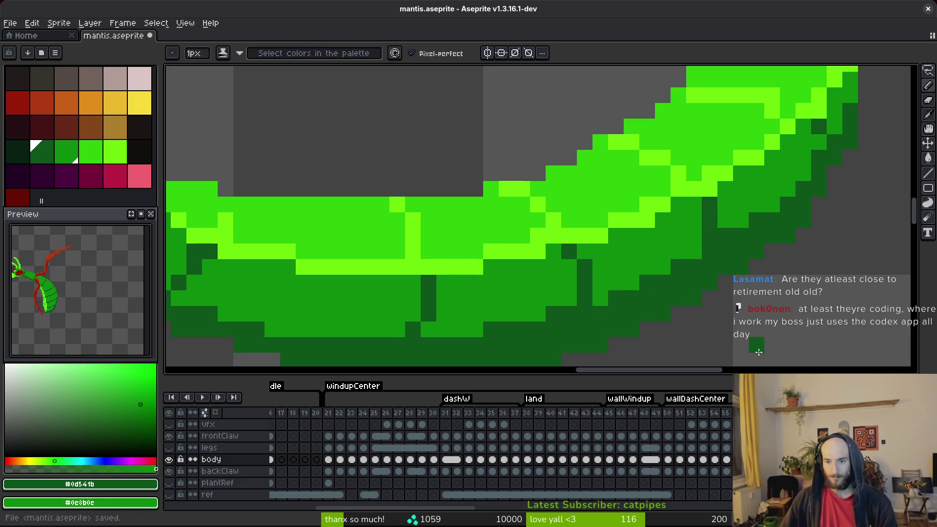
Touch up a body pixel on the following frame, save, and advance to another frame.
{"action": "key", "text": "Right"}
{"action": "left_click", "coordinate": [824, 199]}
{"action": "key", "text": "ctrl+s"}
{"action": "scroll", "coordinate": [845, 268], "scroll_direction": "down", "scroll_amount": 4}
{"action": "scroll", "coordinate": [711, 278], "scroll_direction": "up", "scroll_amount": 4}
{"action": "key", "text": "Right"}
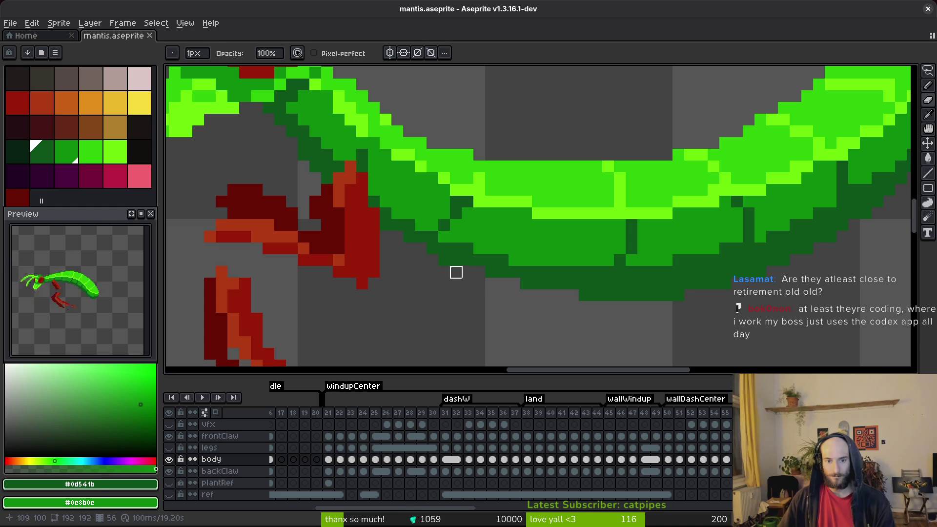
Hide the frontClaw and backClaw layers.
{"action": "key", "text": "v"}
{"action": "left_click", "coordinate": [168, 436]}
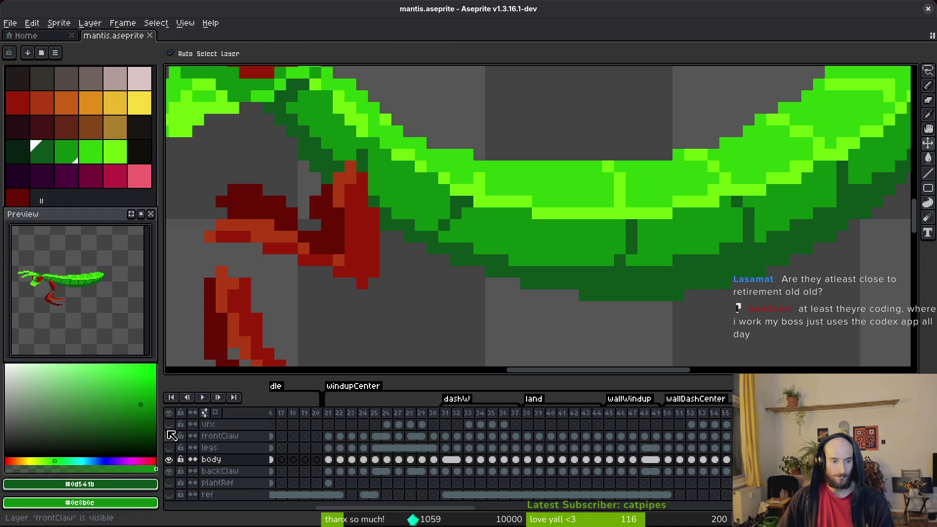
{"action": "left_click", "coordinate": [169, 471]}
{"action": "key", "text": "b"}
Step through frames, undoing a stray dark body pixel, and sample the mid body green.
{"action": "key", "text": "Right"}
{"action": "left_click", "coordinate": [429, 226]}
{"action": "key", "text": "ctrl+z"}
{"action": "key", "text": "e"}
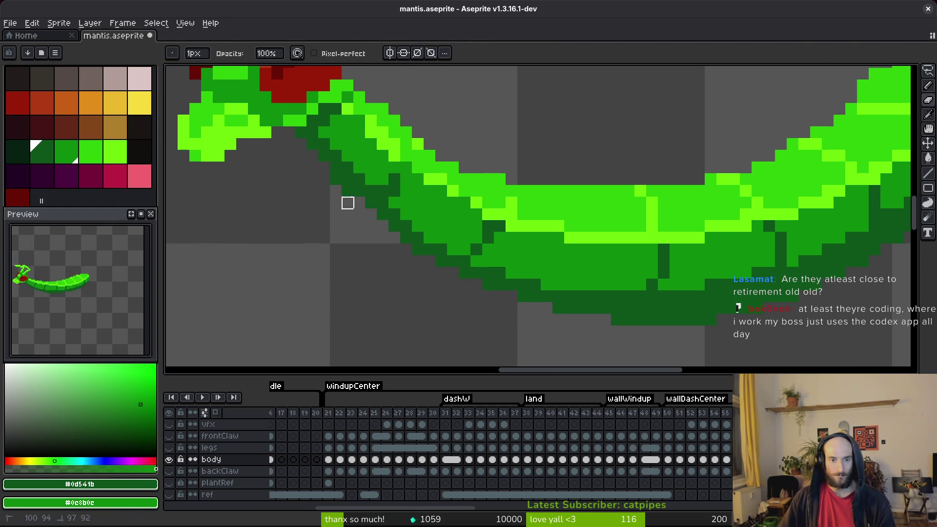
{"action": "key", "text": "Right"}
{"action": "scroll", "coordinate": [383, 250], "scroll_direction": "up", "scroll_amount": 2}
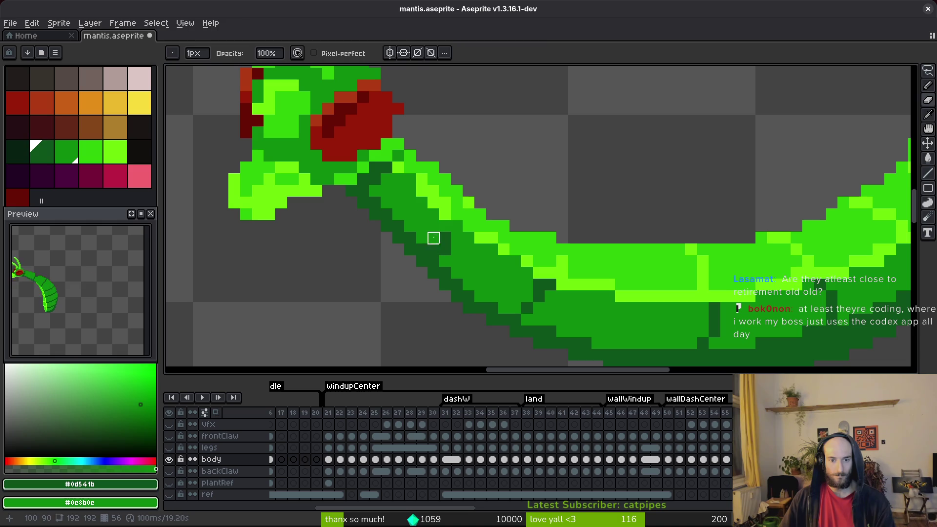
{"action": "left_click", "coordinate": [445, 250], "text": "alt"}
{"action": "key", "text": "b"}
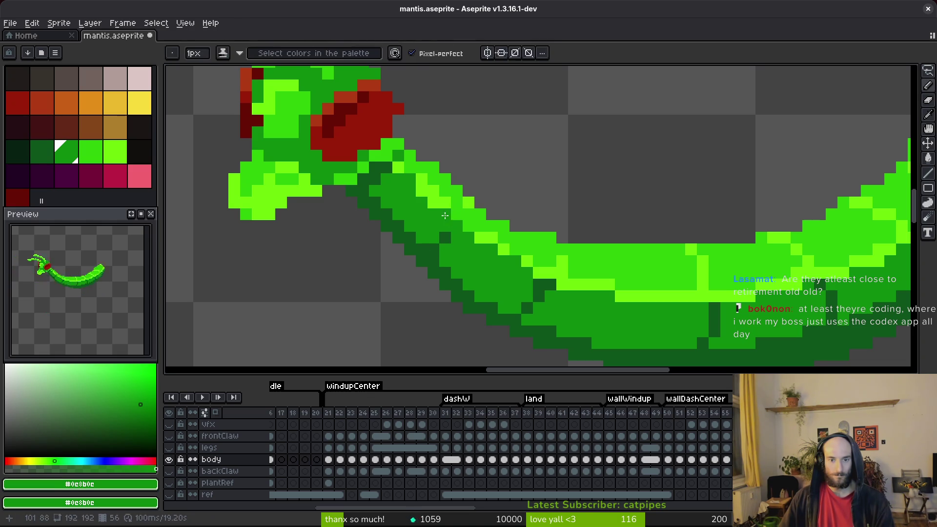
Add light-green highlight pixels along the upper body edge and repaint one highlight pixel mid green.
{"action": "key", "text": "alt"}
{"action": "left_click", "coordinate": [478, 223], "text": "alt"}
{"action": "left_click_drag", "start_coordinate": [456, 215], "coordinate": [472, 228]}
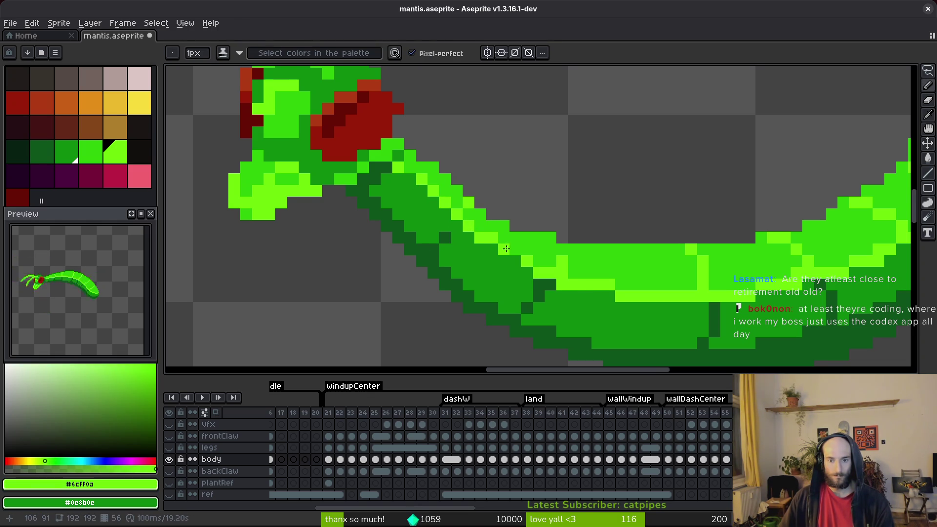
{"action": "scroll", "coordinate": [662, 309], "scroll_direction": "right", "scroll_amount": 3}
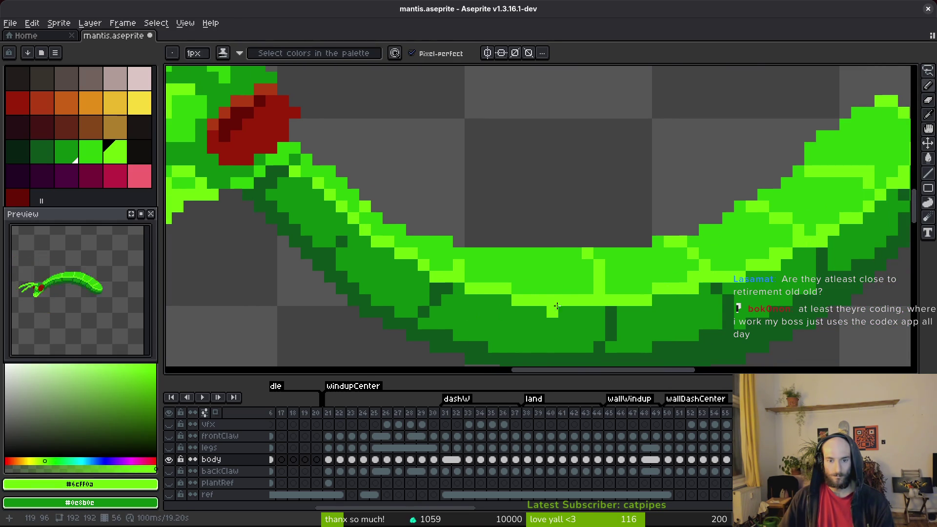
{"action": "scroll", "coordinate": [561, 318], "scroll_direction": "down", "scroll_amount": 2}
{"action": "scroll", "coordinate": [561, 283], "scroll_direction": "up", "scroll_amount": 4}
{"action": "right_click", "coordinate": [562, 274], "text": "alt"}
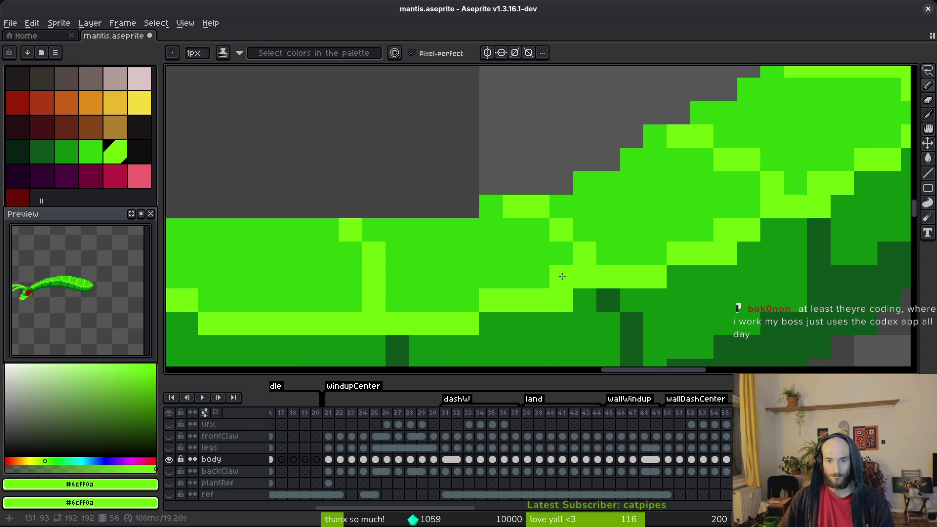
{"action": "left_click", "coordinate": [561, 264], "text": "alt"}
{"action": "left_click", "coordinate": [726, 228]}
Move the light-green highlight one row higher and turn the old highlight row mid green.
{"action": "scroll", "coordinate": [693, 215], "scroll_direction": "right", "scroll_amount": 4}
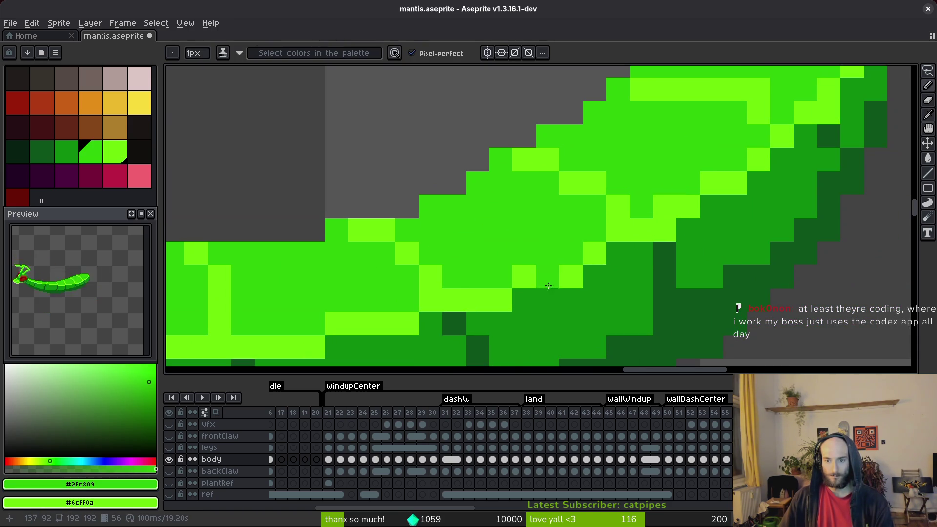
{"action": "scroll", "coordinate": [690, 249], "scroll_direction": "down", "scroll_amount": 4}
{"action": "scroll", "coordinate": [736, 308], "scroll_direction": "up", "scroll_amount": 3}
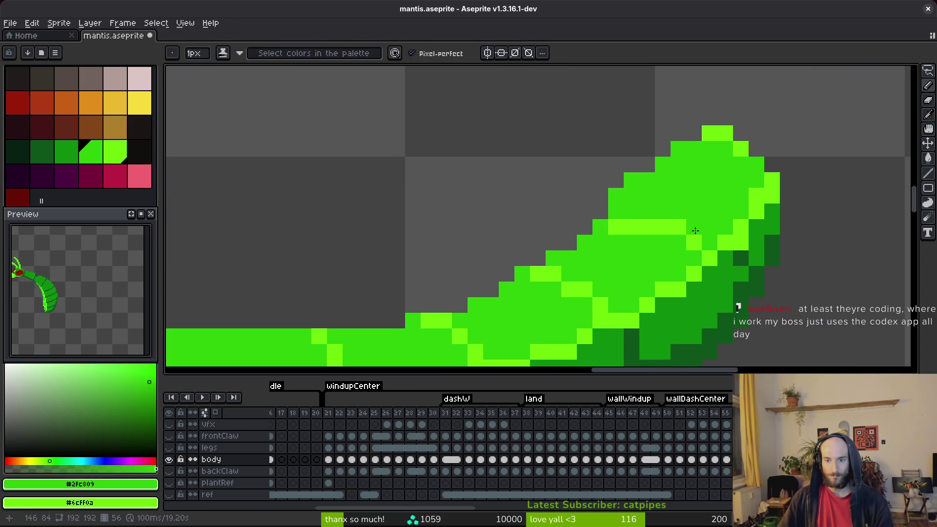
{"action": "left_click", "coordinate": [632, 227], "text": "alt"}
{"action": "mouse_move", "coordinate": [616, 211]}
{"action": "left_mouse_down"}
{"action": "mouse_move", "coordinate": [648, 212]}
{"action": "mouse_move", "coordinate": [620, 227]}
{"action": "left_mouse_up"}
{"action": "left_click", "coordinate": [651, 239], "text": "alt"}
{"action": "scroll", "coordinate": [605, 209], "scroll_direction": "right", "scroll_amount": 3}
{"action": "scroll", "coordinate": [589, 189], "scroll_direction": "up", "scroll_amount": 1}
{"action": "mouse_move", "coordinate": [576, 194]}
{"action": "left_mouse_down"}
{"action": "mouse_move", "coordinate": [566, 193]}
{"action": "mouse_move", "coordinate": [596, 178]}
{"action": "mouse_move", "coordinate": [580, 179]}
{"action": "left_mouse_up"}
Turn extra highlight and edge pixels mid green and add a light-green pixel on the top row.
{"action": "left_click", "coordinate": [631, 165], "text": "alt"}
{"action": "right_click", "coordinate": [630, 178], "text": "alt"}
{"action": "right_click", "coordinate": [612, 178]}
{"action": "right_click", "coordinate": [596, 178]}
{"action": "left_click", "coordinate": [612, 163]}
{"action": "right_click", "coordinate": [674, 194]}
{"action": "right_click", "coordinate": [675, 225]}
Repaint tail pixels with light, darker and bright greens sampled from the body.
{"action": "left_click", "coordinate": [662, 276], "text": "alt"}
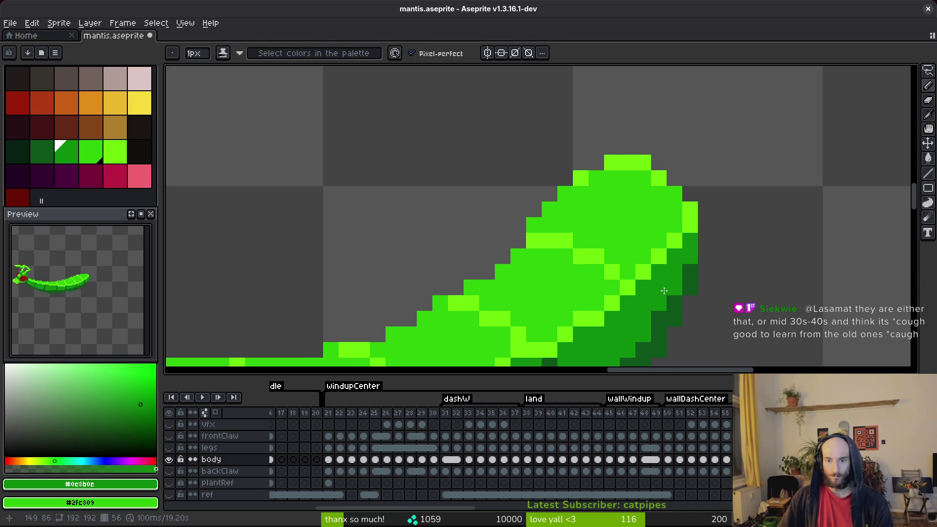
{"action": "scroll", "coordinate": [667, 268], "scroll_direction": "up", "scroll_amount": 2}
{"action": "left_click", "coordinate": [688, 208], "text": "alt"}
{"action": "left_click", "coordinate": [648, 277]}
{"action": "left_click", "coordinate": [640, 206], "text": "alt"}
{"action": "left_click", "coordinate": [618, 278]}
{"action": "left_click", "coordinate": [649, 278]}
{"action": "left_click", "coordinate": [650, 258], "text": "alt"}
{"action": "left_click", "coordinate": [618, 309]}
{"action": "left_click", "coordinate": [680, 309]}
Redraw a light-green highlight pixel along the tail.
{"action": "scroll", "coordinate": [627, 335], "scroll_direction": "down", "scroll_amount": 2}
{"action": "scroll", "coordinate": [627, 335], "scroll_direction": "up", "scroll_amount": 1}
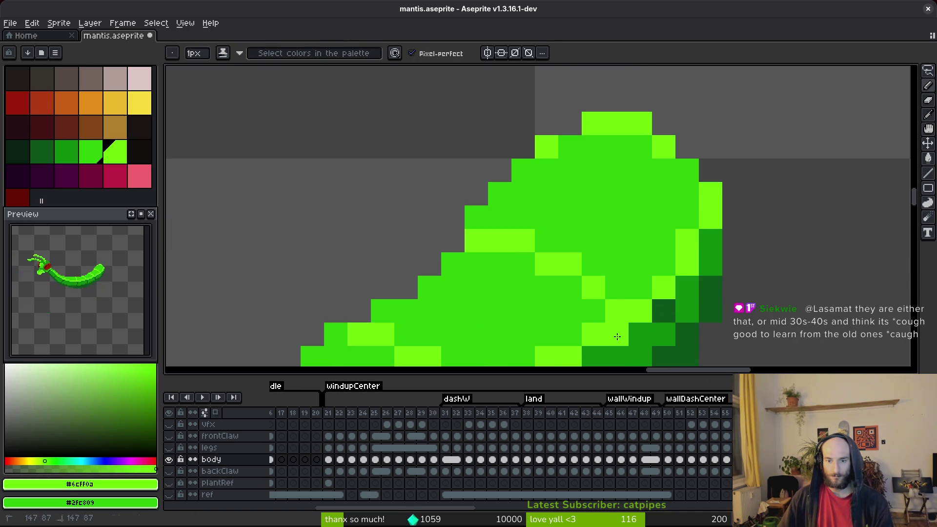
{"action": "scroll", "coordinate": [607, 247], "scroll_direction": "down", "scroll_amount": 1}
{"action": "left_click", "coordinate": [603, 220], "text": "alt"}
{"action": "scroll", "coordinate": [672, 283], "scroll_direction": "down", "scroll_amount": 5}
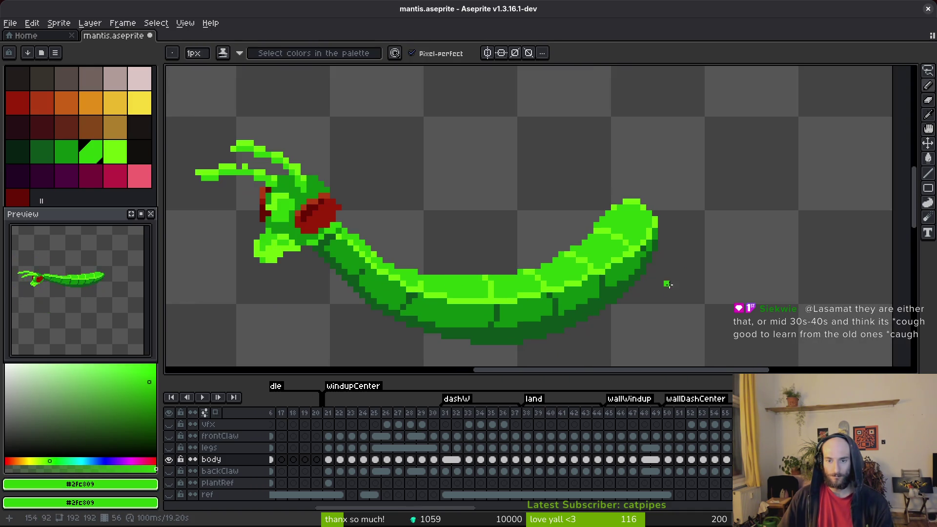
{"action": "scroll", "coordinate": [648, 278], "scroll_direction": "up", "scroll_amount": 1}
{"action": "left_click", "coordinate": [619, 224], "text": "alt"}
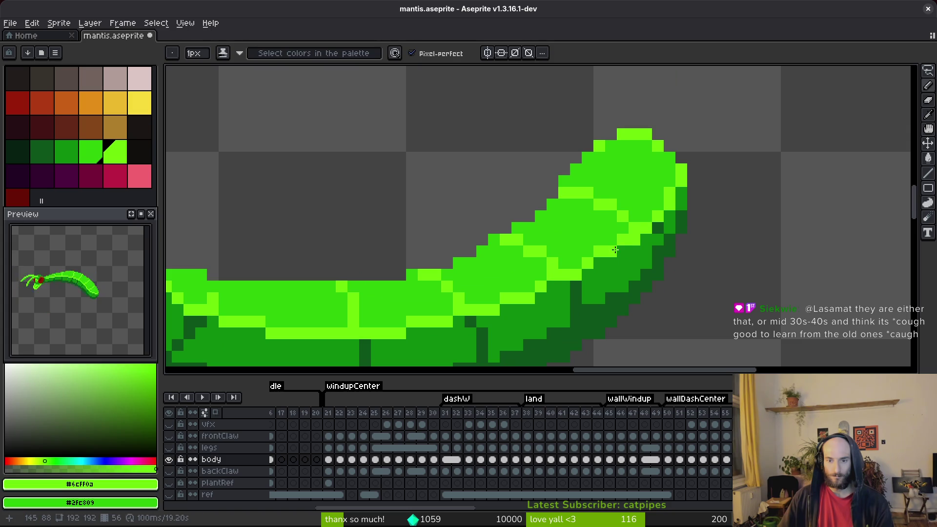
{"action": "left_click", "coordinate": [599, 264]}
Darken one tail pixel, redraw another tail highlight pixel, and save the sprite.
{"action": "left_click", "coordinate": [603, 230], "text": "alt"}
{"action": "left_click", "coordinate": [622, 240]}
{"action": "left_click", "coordinate": [634, 228]}
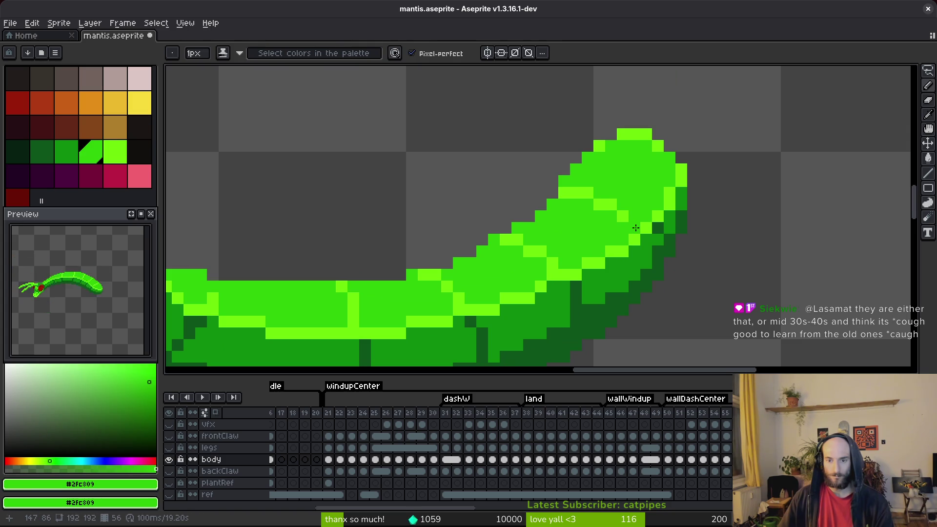
{"action": "left_click", "coordinate": [632, 216], "text": "alt"}
{"action": "key", "text": "ctrl+s"}
{"action": "scroll", "coordinate": [668, 250], "scroll_direction": "down", "scroll_amount": 4}
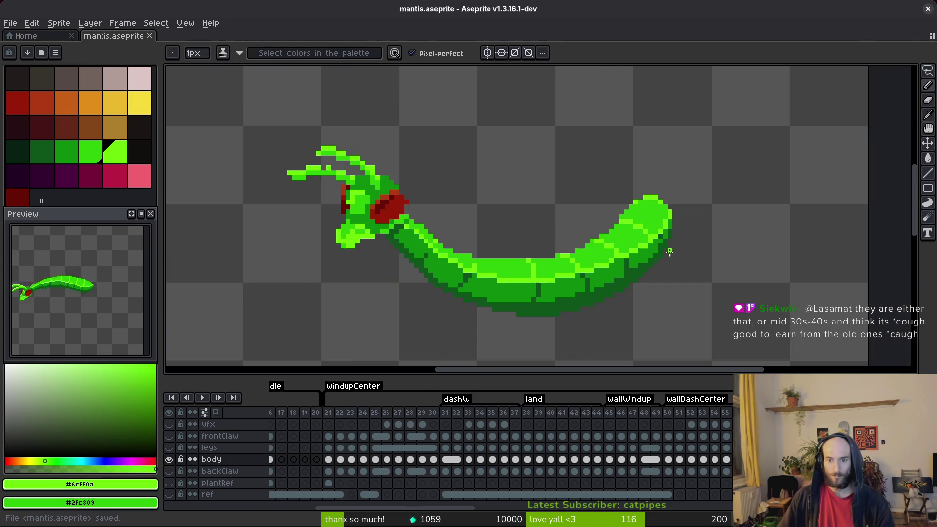
{"action": "key", "text": "ctrl+s"}
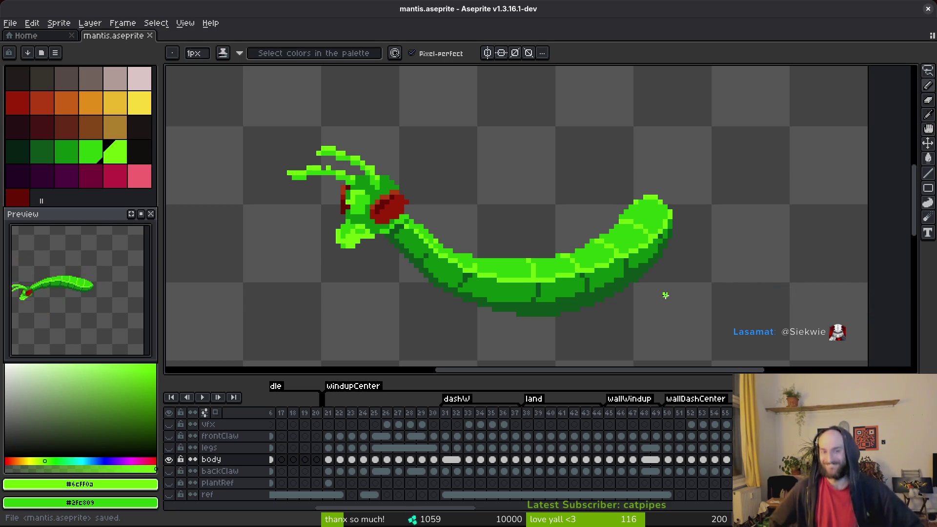
{"action": "scroll", "coordinate": [508, 214], "scroll_direction": "up", "scroll_amount": 2}
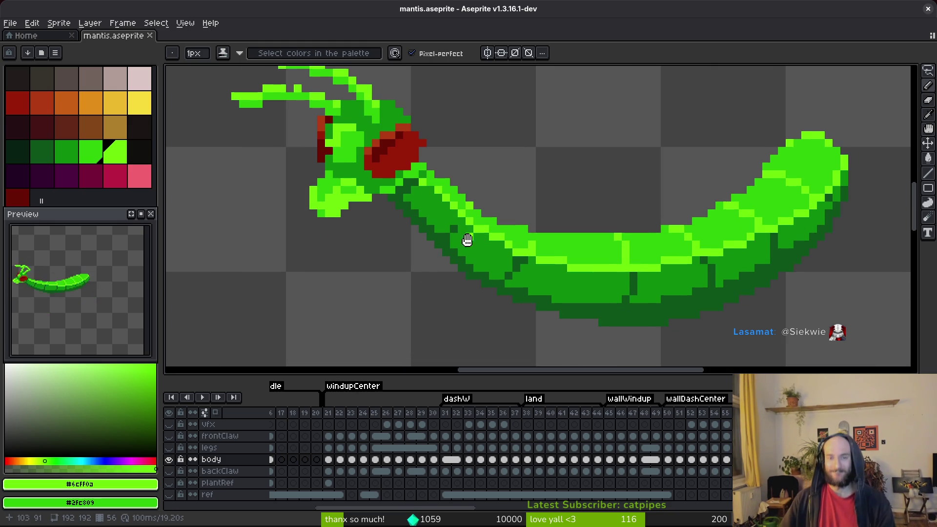
Paint mid-green pixels along the neck and the body's upper edge, then save.
{"action": "left_click", "coordinate": [465, 224], "text": "alt"}
{"action": "left_click", "coordinate": [481, 238]}
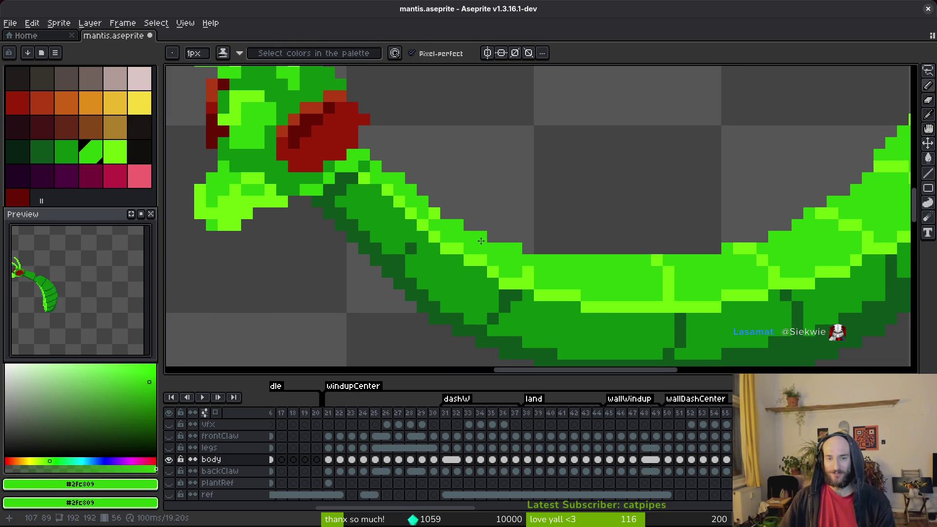
{"action": "scroll", "coordinate": [571, 300], "scroll_direction": "right", "scroll_amount": 3}
{"action": "scroll", "coordinate": [640, 249], "scroll_direction": "right", "scroll_amount": 3}
{"action": "left_click_drag", "start_coordinate": [640, 249], "coordinate": [568, 271]}
{"action": "key", "text": "ctrl+s"}
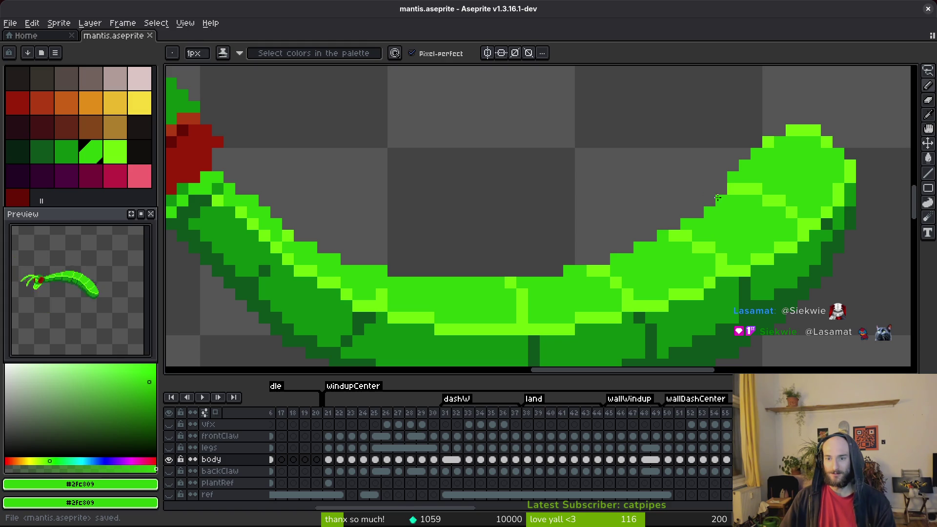
Extend green pixels along the tail's upper edge and save the sprite.
{"action": "left_click_drag", "start_coordinate": [721, 189], "coordinate": [702, 214]}
{"action": "key", "text": "ctrl+s"}
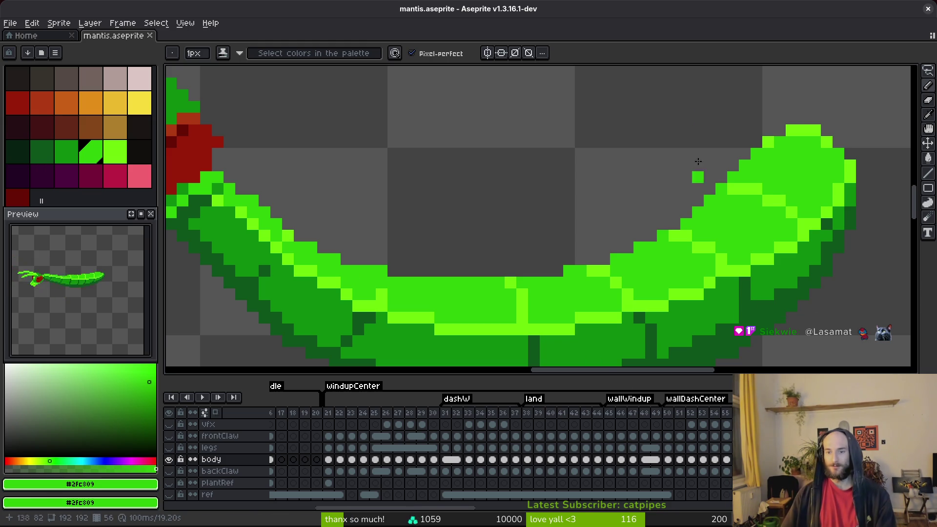
{"action": "scroll", "coordinate": [736, 306], "scroll_direction": "up", "scroll_amount": 1}
{"action": "left_click_drag", "start_coordinate": [735, 306], "coordinate": [633, 242]}
{"action": "key", "text": "ctrl+s"}
Darken light-green belly pixels to the medium shading green.
{"action": "left_click", "coordinate": [653, 237], "text": "alt"}
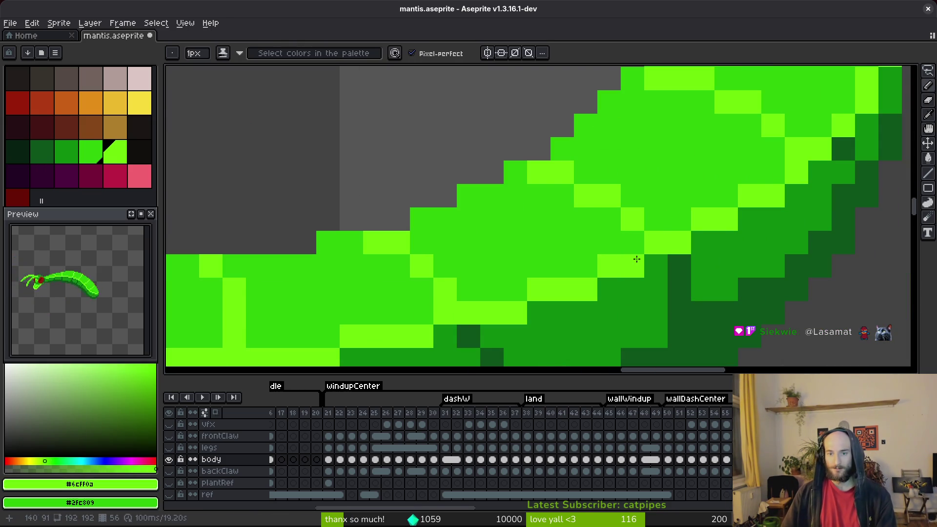
{"action": "scroll", "coordinate": [688, 271], "scroll_direction": "down", "scroll_amount": 2}
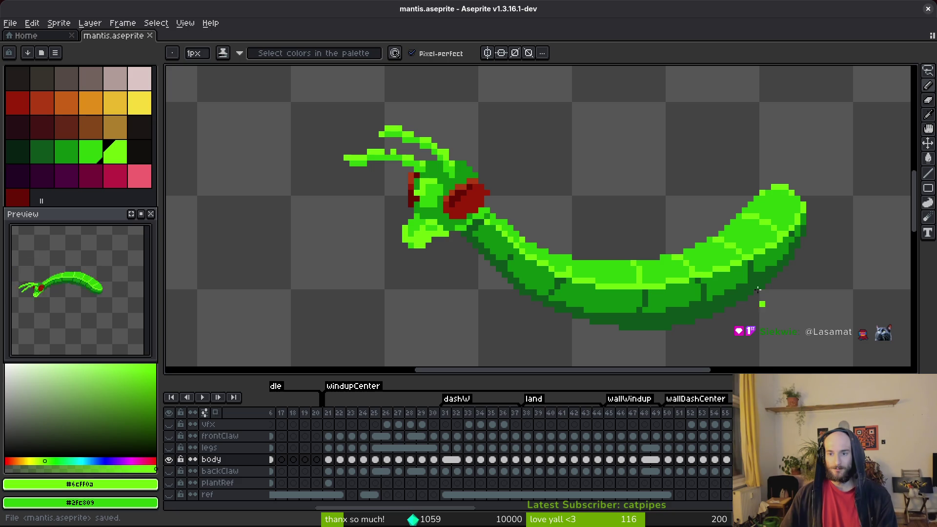
{"action": "scroll", "coordinate": [669, 273], "scroll_direction": "up", "scroll_amount": 2}
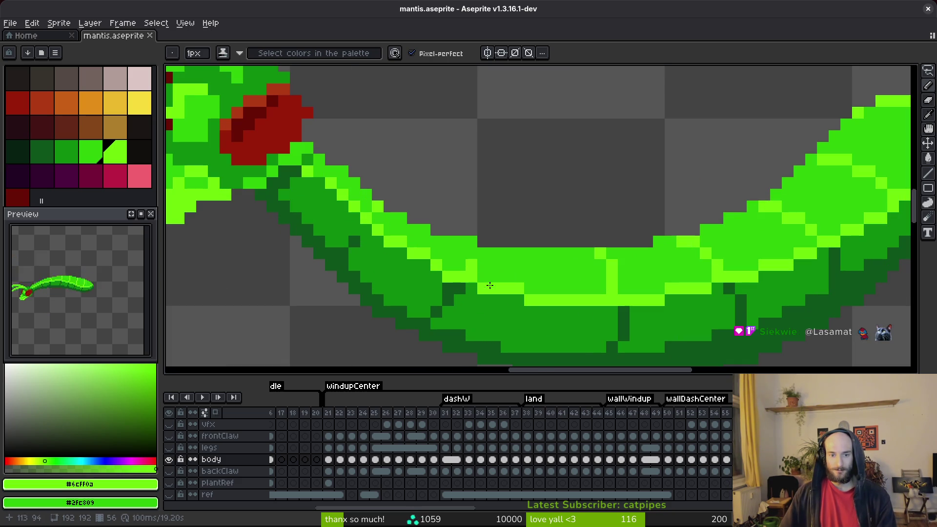
{"action": "left_click", "coordinate": [457, 272]}
{"action": "left_click", "coordinate": [434, 274], "text": "alt"}
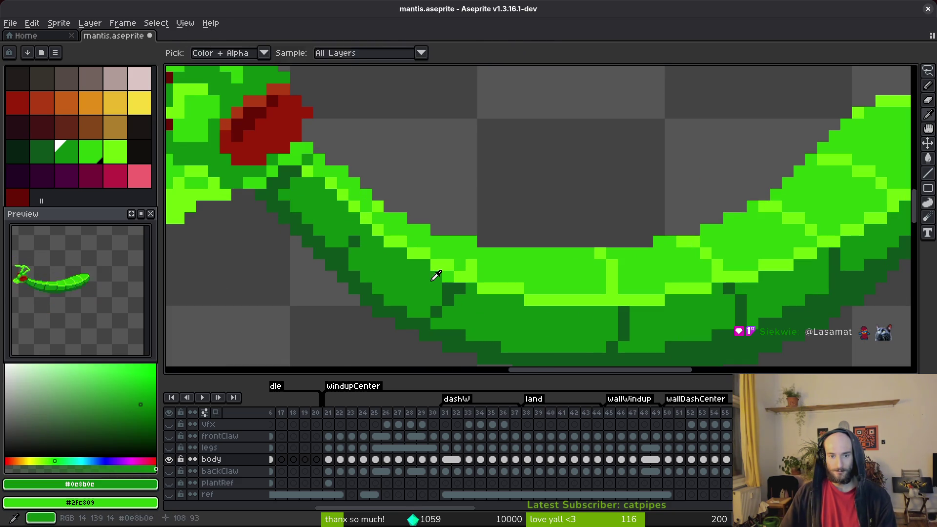
{"action": "scroll", "coordinate": [546, 296], "scroll_direction": "down", "scroll_amount": 2}
{"action": "scroll", "coordinate": [542, 295], "scroll_direction": "up", "scroll_amount": 2}
{"action": "left_click", "coordinate": [495, 283]}
{"action": "left_click", "coordinate": [546, 295]}
Repaint belly pixels in light green, erase a stray pixel, and save mantis.aseprite.
{"action": "left_click", "coordinate": [563, 292], "text": "alt"}
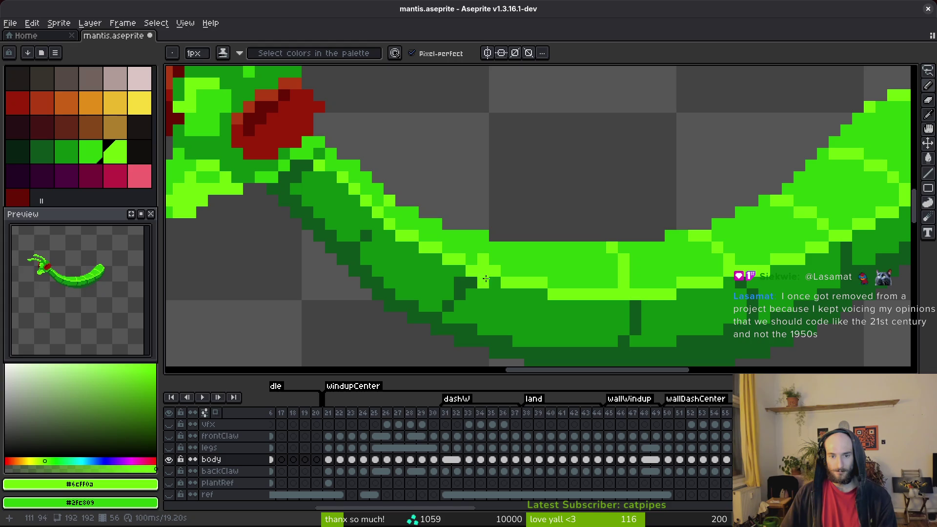
{"action": "left_click", "coordinate": [489, 250]}
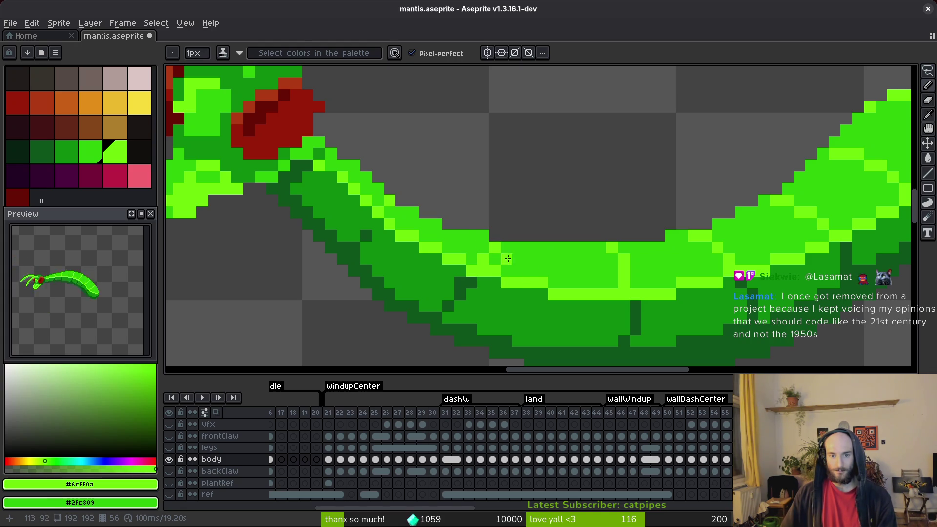
{"action": "key", "text": "e"}
{"action": "left_click", "coordinate": [483, 236]}
{"action": "scroll", "coordinate": [553, 249], "scroll_direction": "down", "scroll_amount": 3}
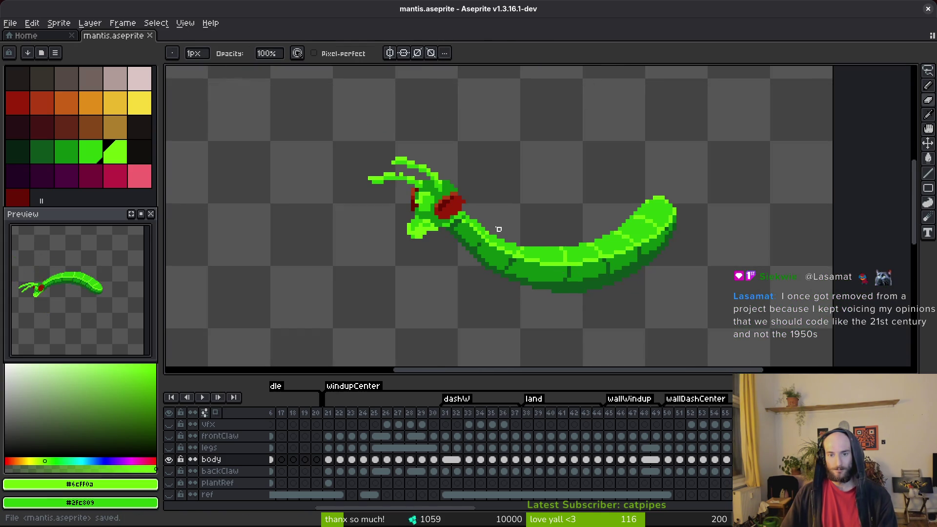
{"action": "scroll", "coordinate": [566, 273], "scroll_direction": "up", "scroll_amount": 3}
{"action": "key", "text": "b"}
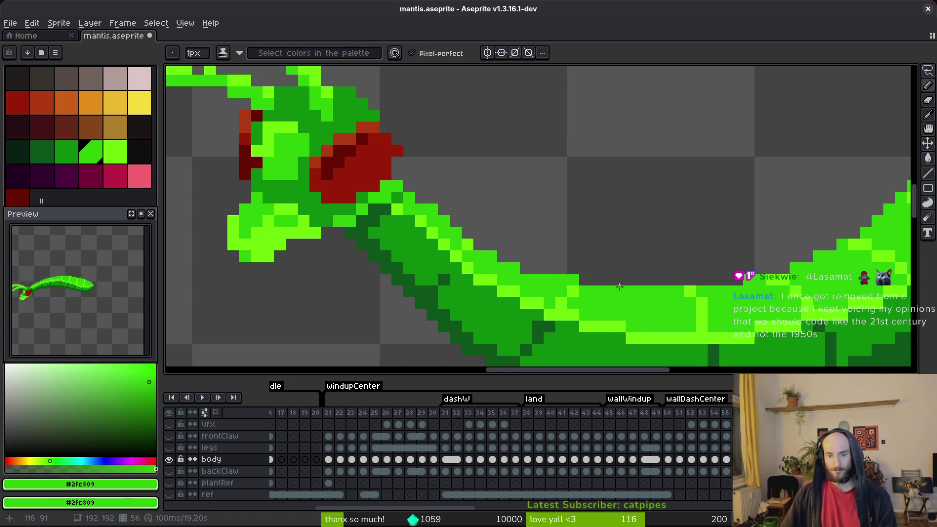
{"action": "scroll", "coordinate": [627, 296], "scroll_direction": "down", "scroll_amount": 3}
{"action": "scroll", "coordinate": [627, 296], "scroll_direction": "up", "scroll_amount": 3}
{"action": "key", "text": "ctrl+s"}
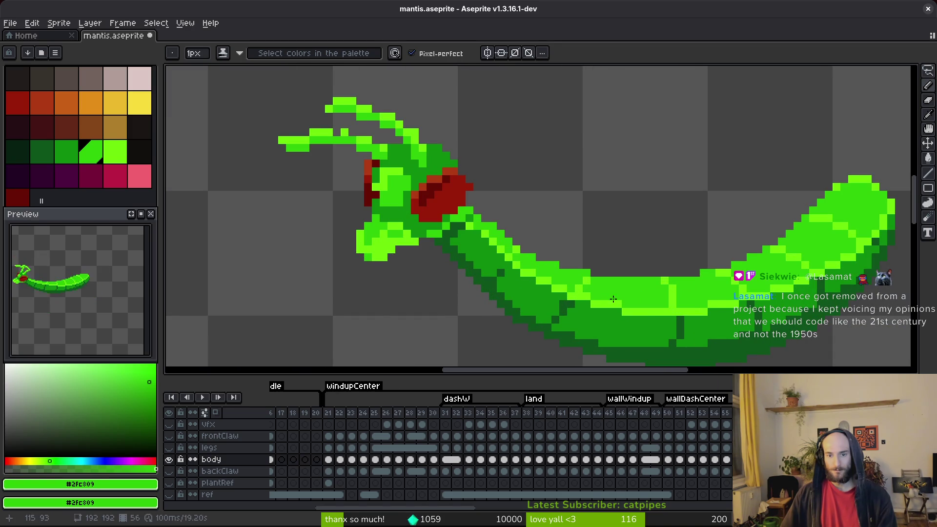
Add dark-green outline pixels along the body's lower edge.
{"action": "scroll", "coordinate": [622, 243], "scroll_direction": "up", "scroll_amount": 2}
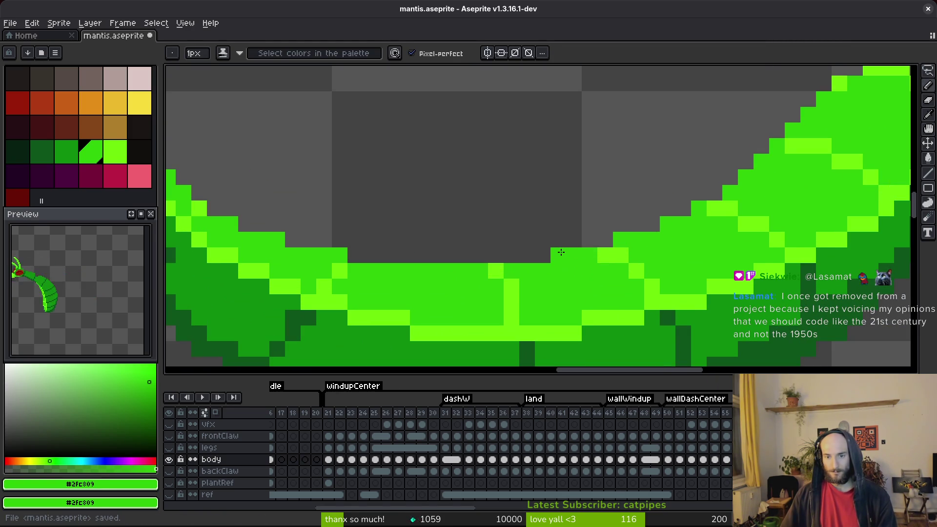
{"action": "scroll", "coordinate": [628, 305], "scroll_direction": "down", "scroll_amount": 2}
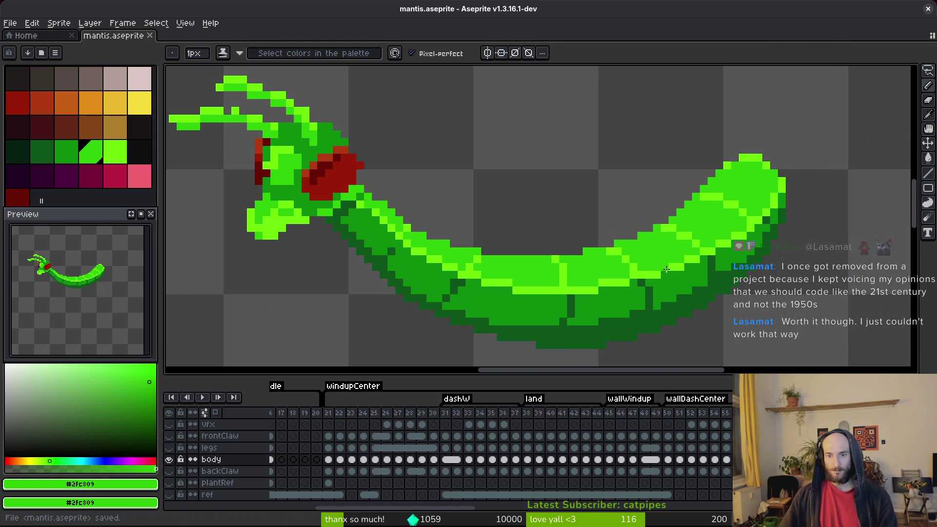
{"action": "scroll", "coordinate": [610, 292], "scroll_direction": "down", "scroll_amount": 3}
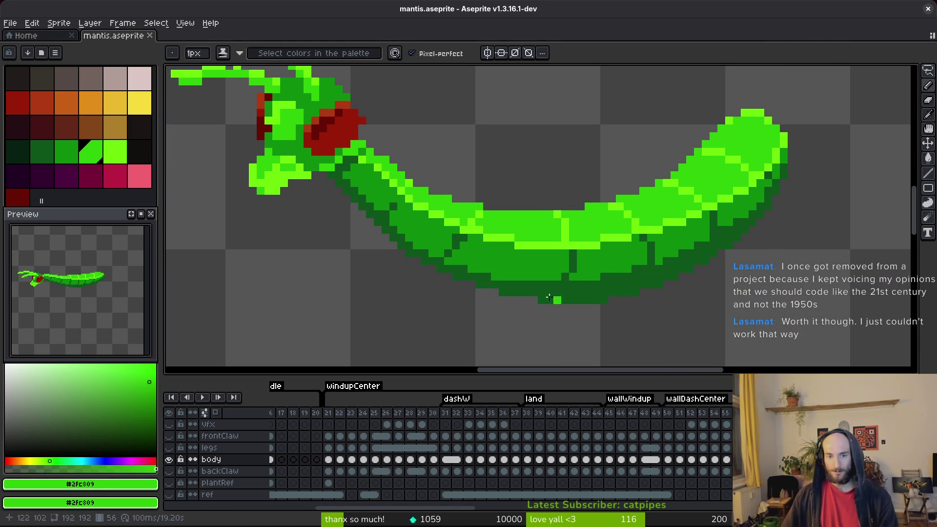
{"action": "scroll", "coordinate": [601, 292], "scroll_direction": "up", "scroll_amount": 3}
{"action": "left_click", "coordinate": [459, 247], "text": "alt"}
{"action": "left_click", "coordinate": [396, 225]}
{"action": "left_click", "coordinate": [325, 201]}
{"action": "left_click", "coordinate": [278, 178]}
Add matching dark-green outline pixels up the body edge on the next frame, then save.
{"action": "key", "text": "period"}
{"action": "left_click", "coordinate": [360, 254]}
{"action": "left_click", "coordinate": [337, 225]}
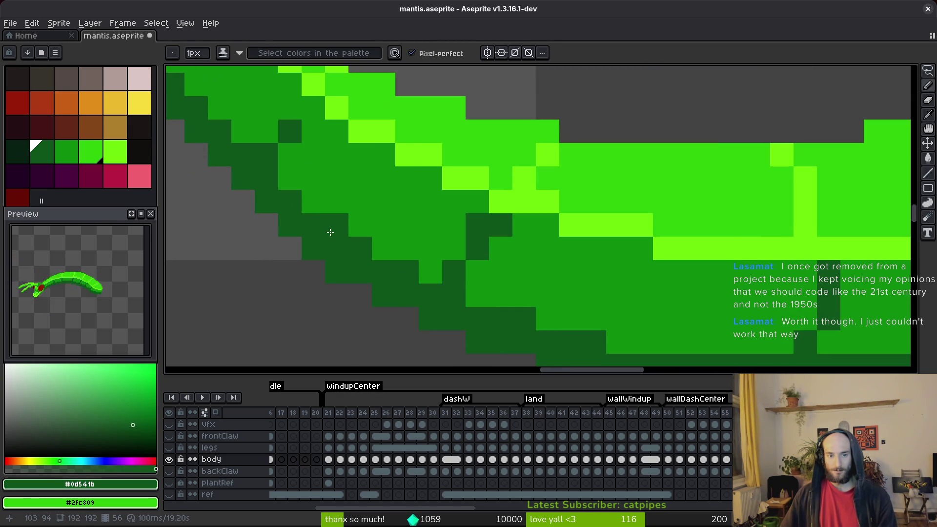
{"action": "left_click", "coordinate": [314, 201]}
{"action": "scroll", "coordinate": [412, 296], "scroll_direction": "down", "scroll_amount": 5}
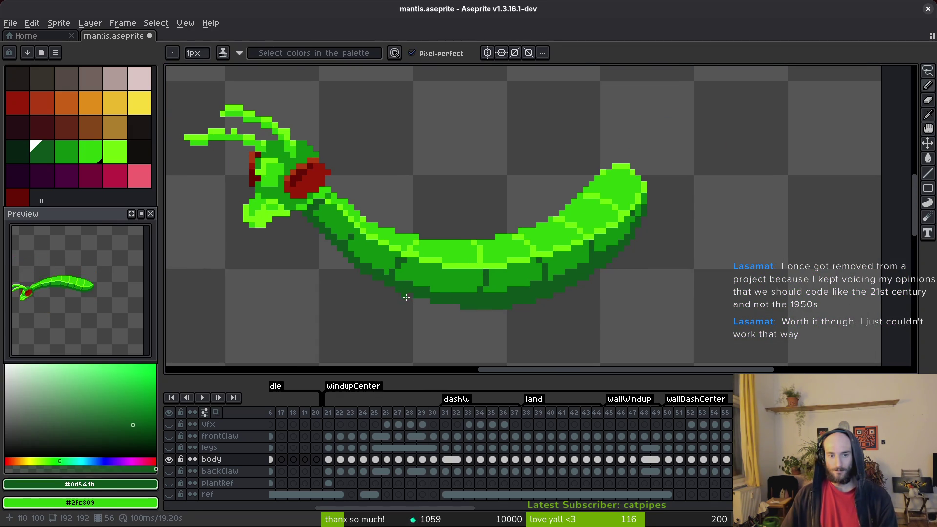
{"action": "scroll", "coordinate": [411, 285], "scroll_direction": "up", "scroll_amount": 5}
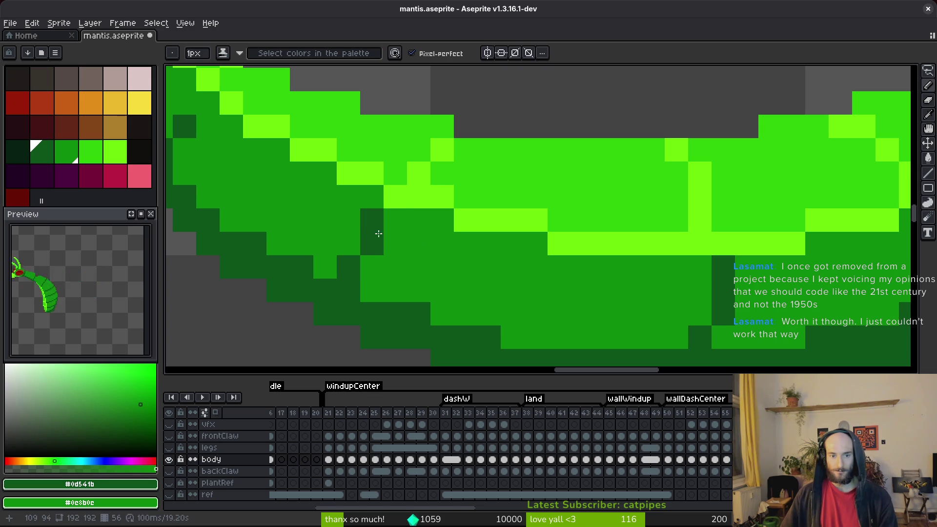
{"action": "key", "text": "ctrl+s"}
Sample the light and main body greens and save the mantis file again.
{"action": "scroll", "coordinate": [576, 286], "scroll_direction": "right", "scroll_amount": 3}
{"action": "scroll", "coordinate": [576, 285], "scroll_direction": "down", "scroll_amount": 1}
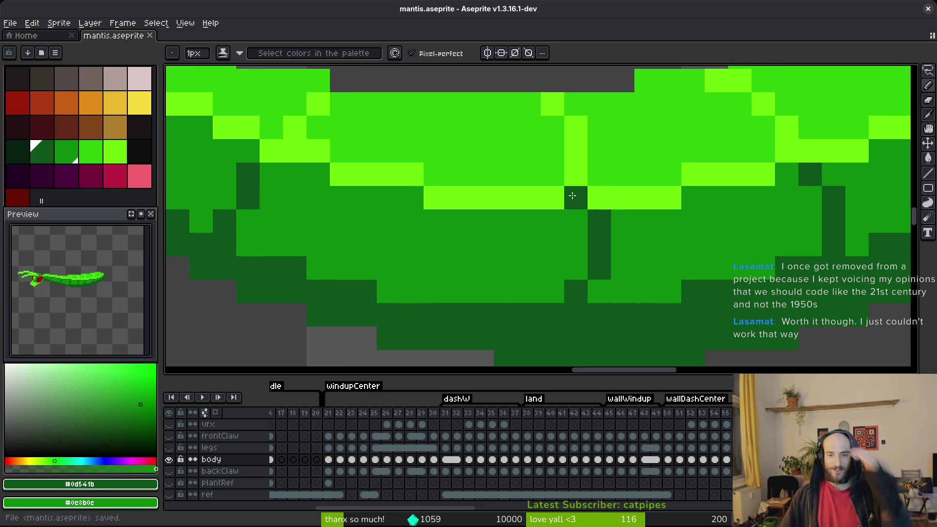
{"action": "left_click", "coordinate": [578, 165], "text": "alt"}
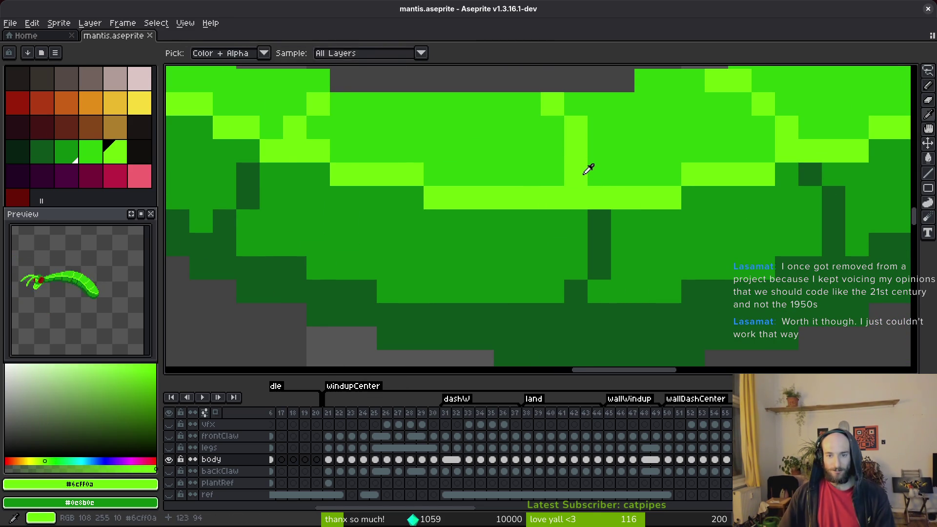
{"action": "left_click", "coordinate": [578, 171], "text": "alt"}
{"action": "key", "text": "ctrl+s"}
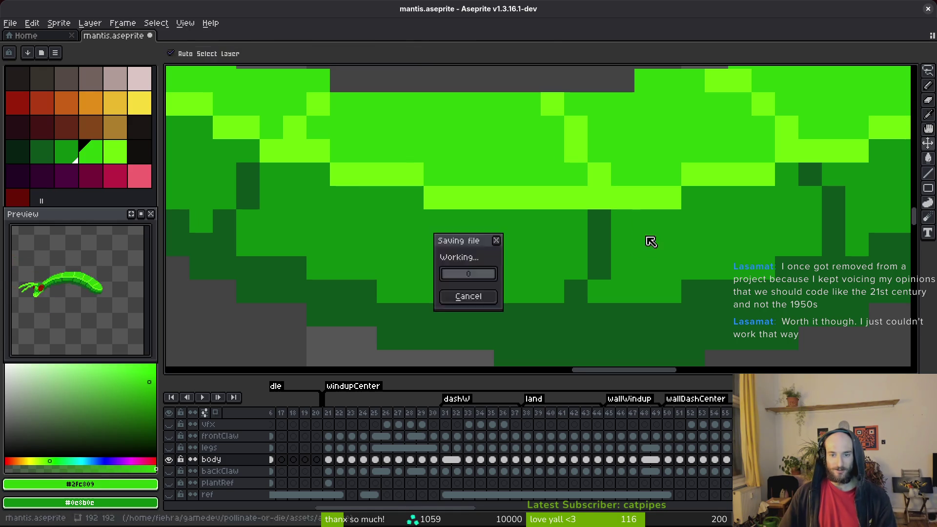
{"action": "scroll", "coordinate": [659, 271], "scroll_direction": "down", "scroll_amount": 5}
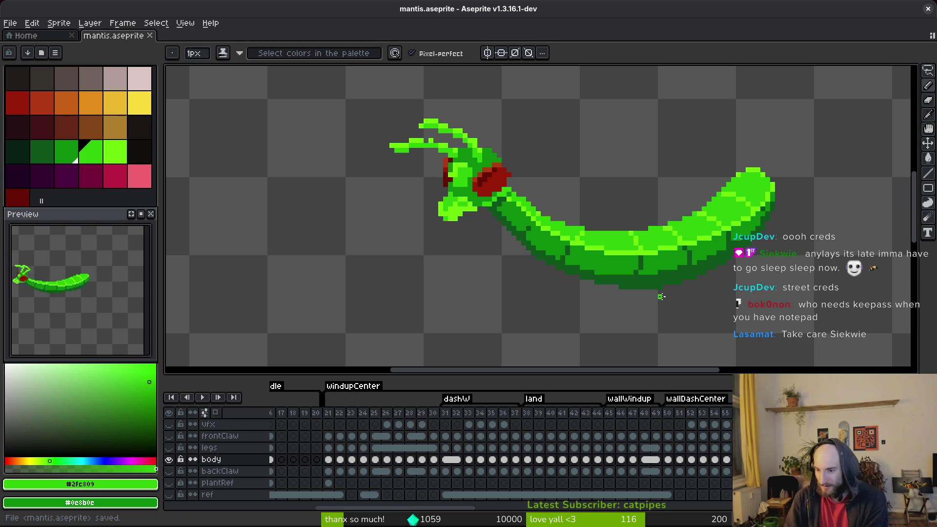
Show the frame with the upright mantis: bright-green head, dark red eye, curving neck.
{"action": "key", "text": "ctrl+z"}
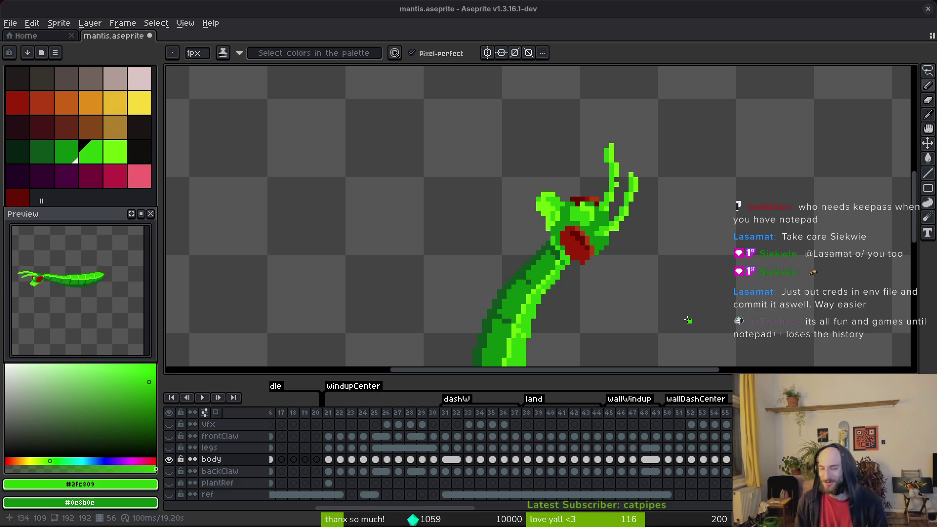
Save mantis.aseprite and flip to the next frame and back.
{"action": "key", "text": "ctrl+s"}
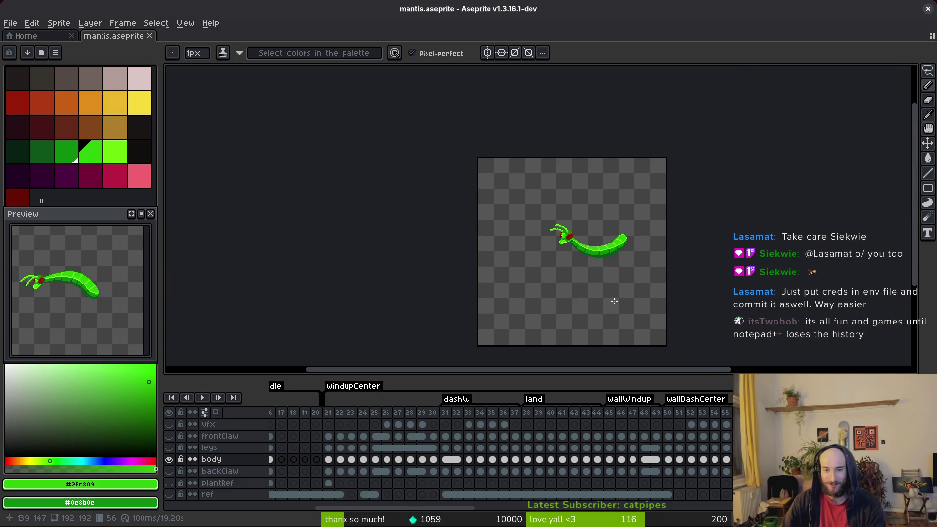
{"action": "scroll", "coordinate": [615, 288], "scroll_direction": "up", "scroll_amount": 4}
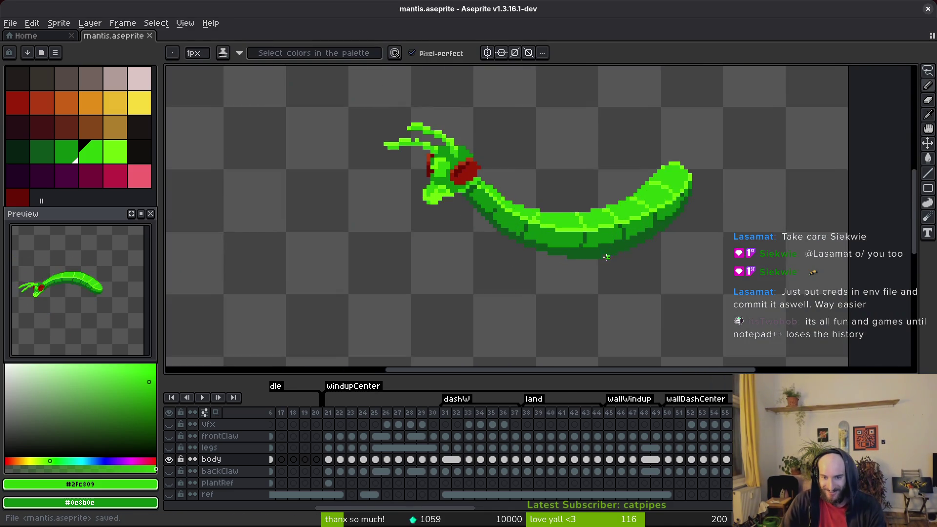
{"action": "scroll", "coordinate": [630, 293], "scroll_direction": "up", "scroll_amount": 2}
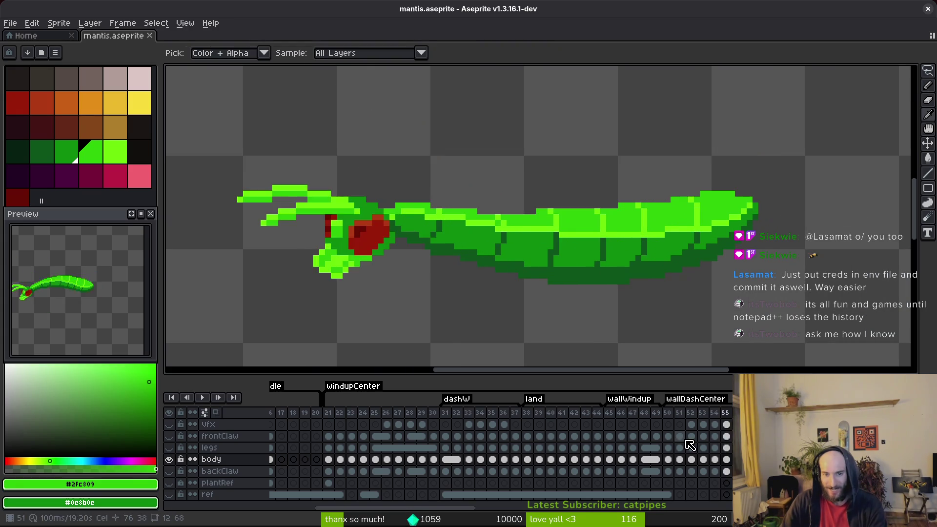
{"action": "key", "text": "Right"}
{"action": "key", "text": "Right"}
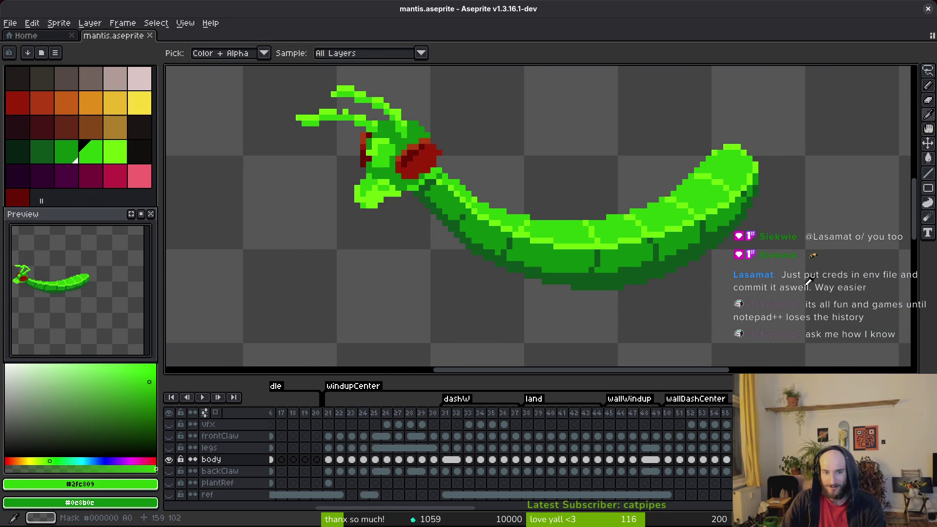
{"action": "key", "text": "Left"}
{"action": "key", "text": "Left"}
{"action": "scroll", "coordinate": [488, 205], "scroll_direction": "up", "scroll_amount": 3}
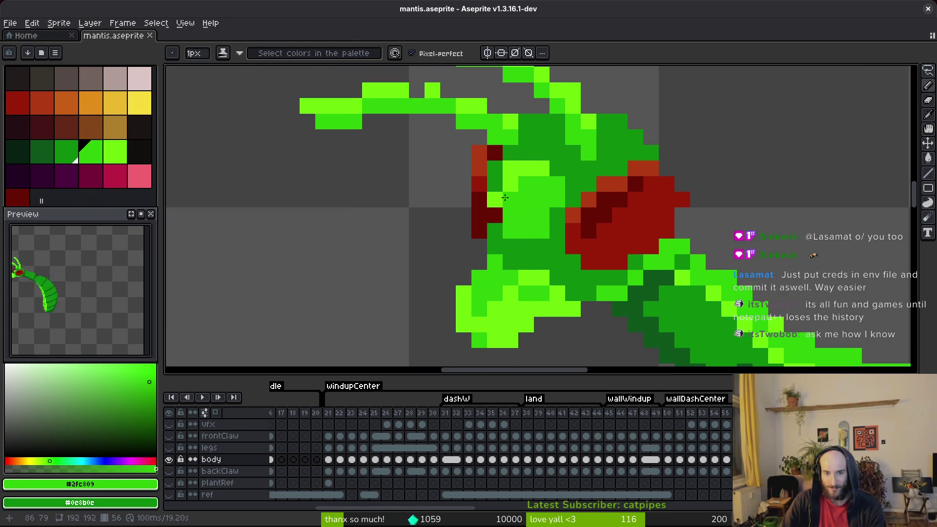
Recolour stray head pixels with green, orange and red, and reshape the small eye in dark red.
{"action": "left_click", "coordinate": [501, 182], "text": "alt"}
{"action": "left_click", "coordinate": [490, 171]}
{"action": "left_click", "coordinate": [479, 153]}
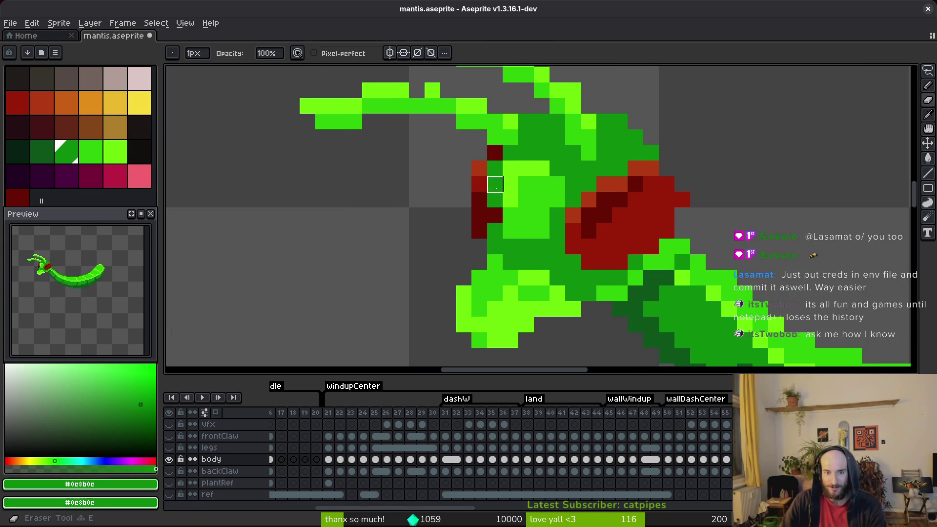
{"action": "left_click", "coordinate": [486, 166], "text": "alt"}
{"action": "left_click", "coordinate": [495, 152]}
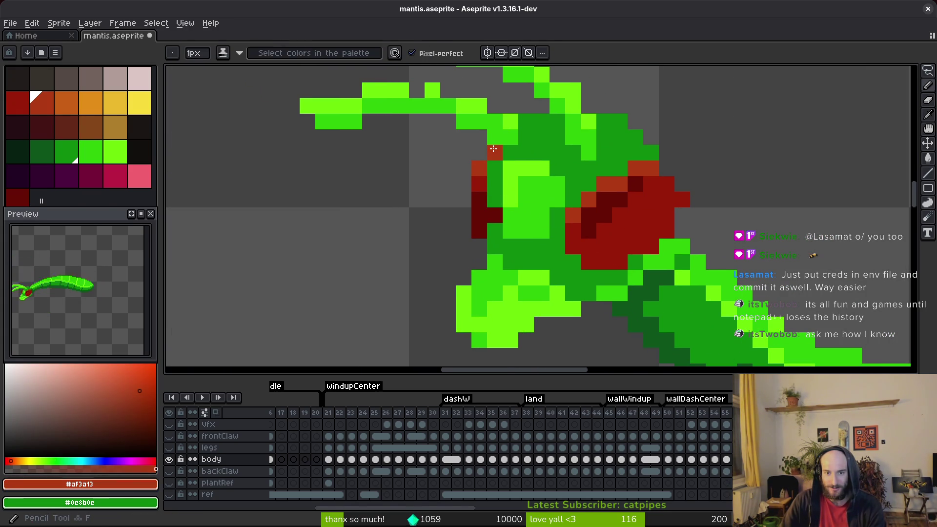
{"action": "left_click", "coordinate": [486, 198], "text": "alt"}
{"action": "left_click", "coordinate": [482, 195], "text": "alt"}
{"action": "left_click", "coordinate": [479, 215]}
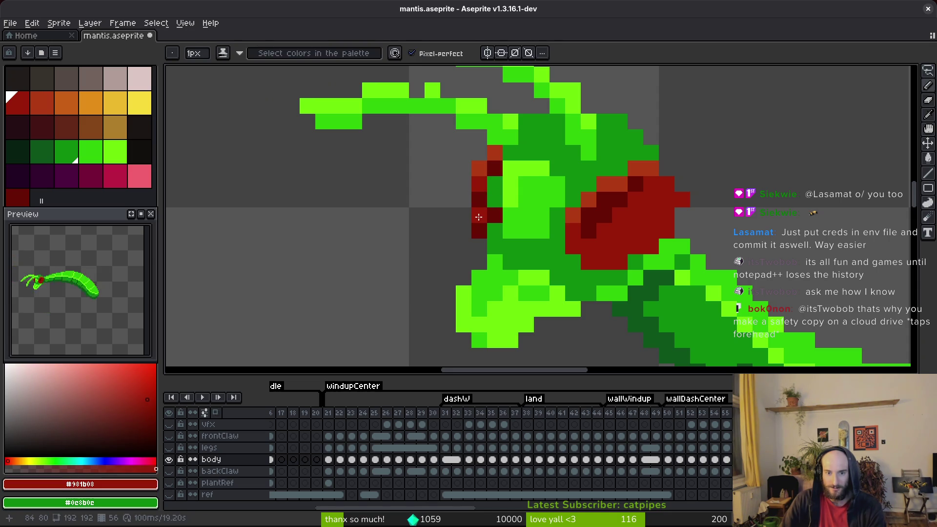
{"action": "left_click", "coordinate": [495, 199]}
{"action": "left_click", "coordinate": [495, 184]}
{"action": "left_click", "coordinate": [494, 227], "text": "alt"}
{"action": "left_click", "coordinate": [494, 215]}
{"action": "scroll", "coordinate": [556, 220], "scroll_direction": "down", "scroll_amount": 3}
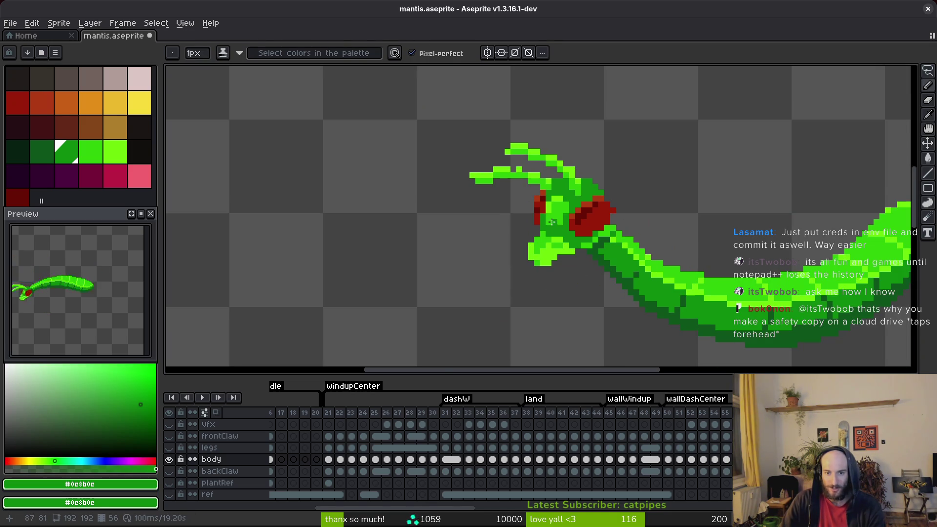
Add light-green highlight pixels on the head and touch one up in body green.
{"action": "left_click", "coordinate": [549, 217], "text": "alt"}
{"action": "key", "text": "ctrl+s"}
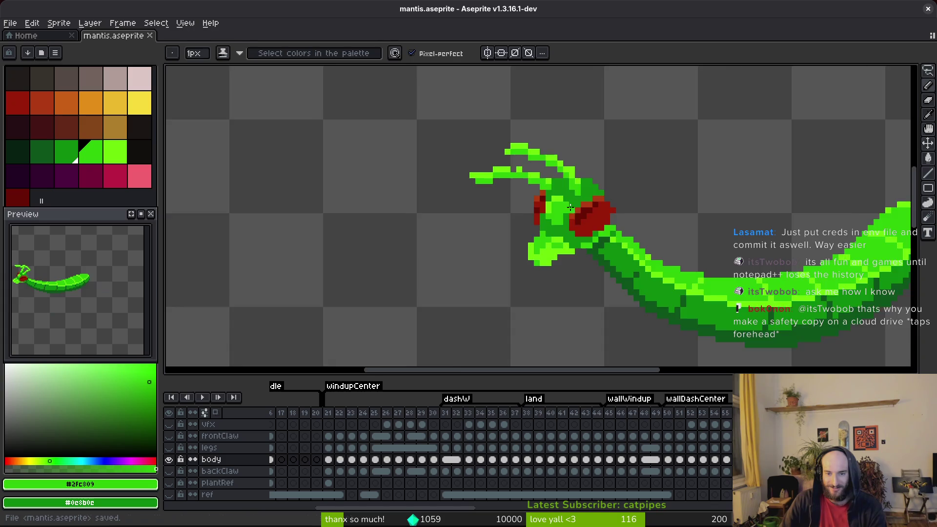
{"action": "scroll", "coordinate": [506, 224], "scroll_direction": "up", "scroll_amount": 4}
{"action": "left_click", "coordinate": [494, 199], "text": "alt"}
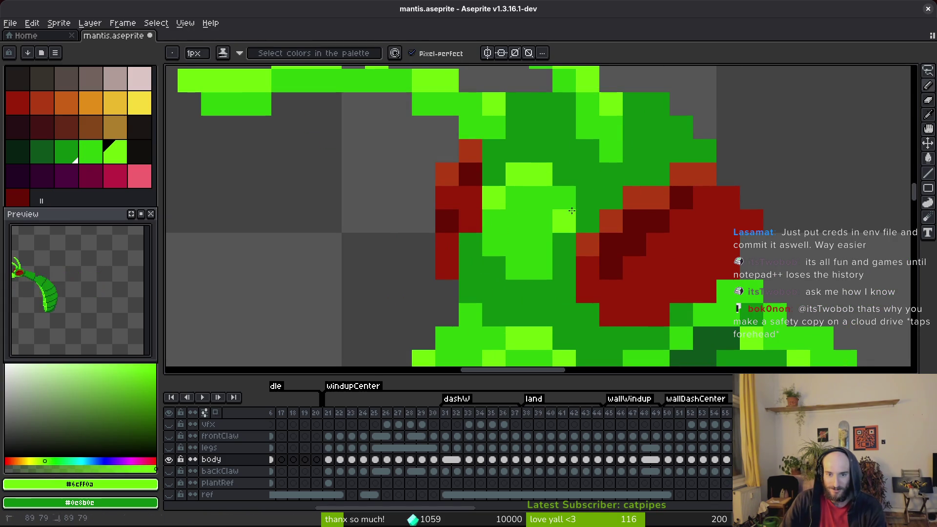
{"action": "left_click", "coordinate": [565, 198]}
{"action": "left_click", "coordinate": [561, 222]}
{"action": "left_click", "coordinate": [545, 224], "text": "alt"}
{"action": "left_click", "coordinate": [494, 199]}
Touch up body pixels with Eraser and Pencil, then undo an erased red pixel beside the eye.
{"action": "key", "text": "ctrl+s"}
{"action": "scroll", "coordinate": [494, 200], "scroll_direction": "down", "scroll_amount": 5}
{"action": "scroll", "coordinate": [517, 210], "scroll_direction": "up", "scroll_amount": 3}
{"action": "key", "text": "e"}
{"action": "left_click", "coordinate": [518, 209]}
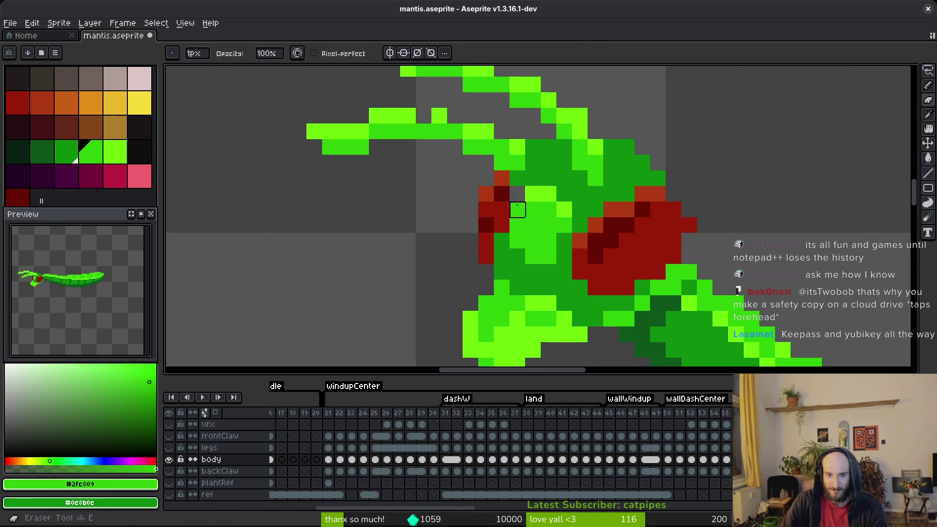
{"action": "key", "text": "b"}
{"action": "left_click", "coordinate": [533, 209], "text": "alt"}
{"action": "scroll", "coordinate": [593, 241], "scroll_direction": "down", "scroll_amount": 4}
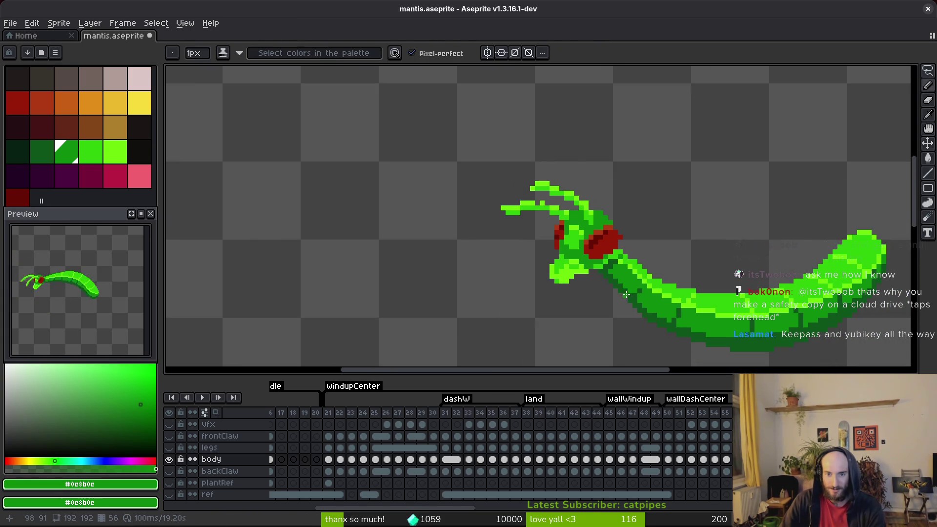
{"action": "scroll", "coordinate": [615, 243], "scroll_direction": "up", "scroll_amount": 5}
{"action": "key", "text": "e"}
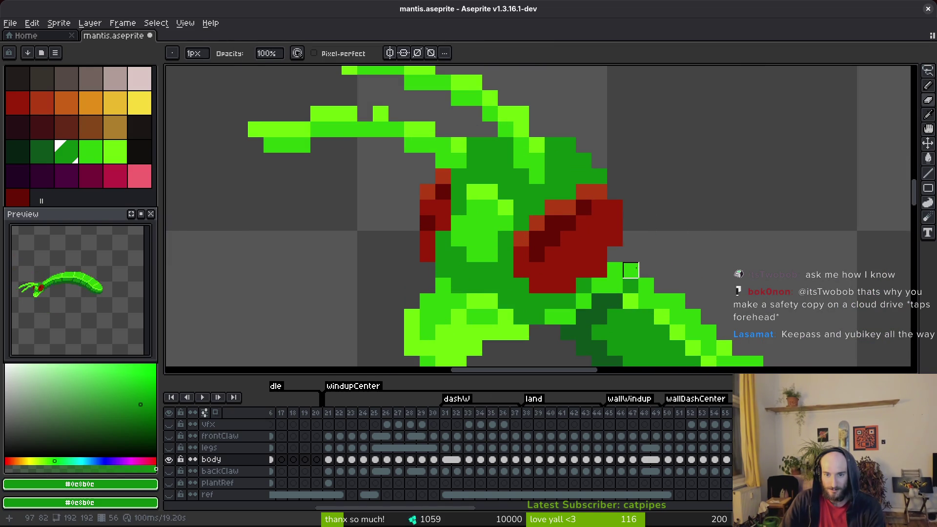
{"action": "left_click", "coordinate": [599, 270]}
{"action": "key", "text": "ctrl+z"}
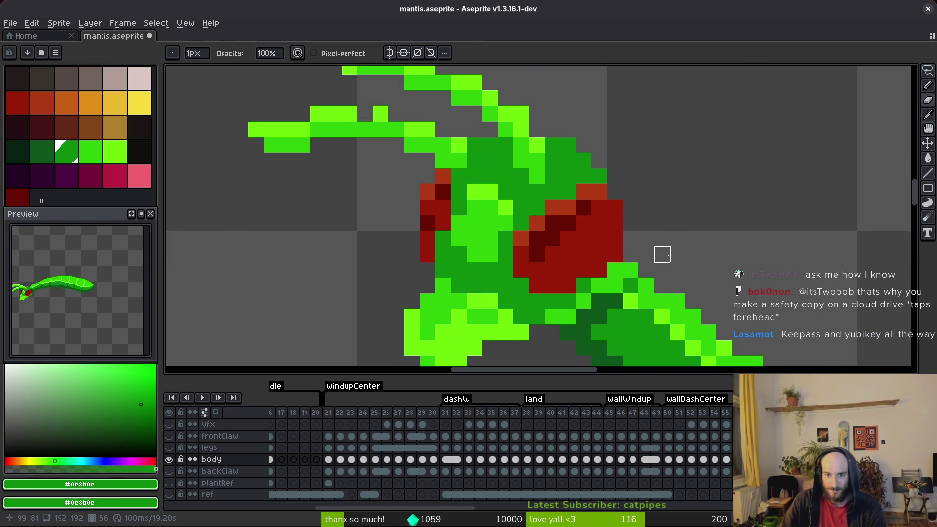
Extend the eye with red pixels along its right side and top-right corner.
{"action": "scroll", "coordinate": [662, 254], "scroll_direction": "down", "scroll_amount": 3}
{"action": "scroll", "coordinate": [661, 249], "scroll_direction": "up", "scroll_amount": 3}
{"action": "left_click", "coordinate": [613, 236], "text": "alt"}
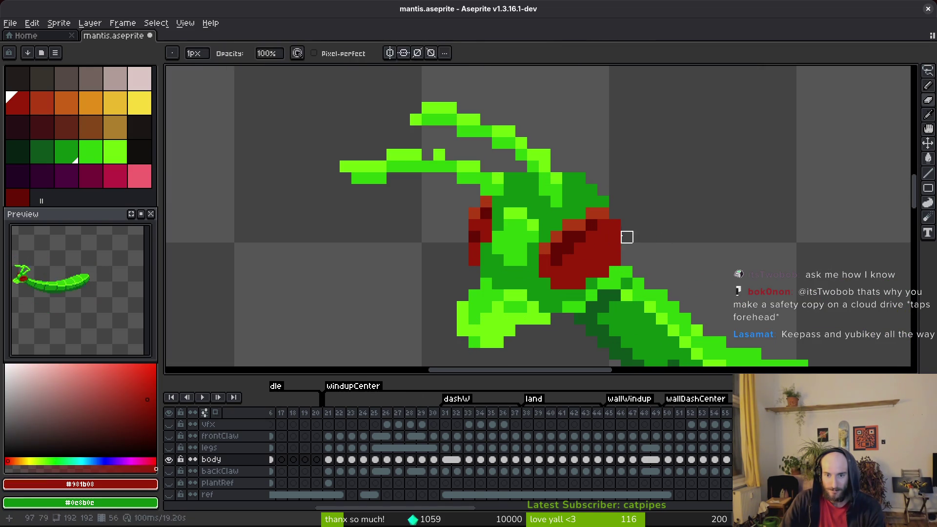
{"action": "key", "text": "b"}
{"action": "left_click", "coordinate": [623, 241]}
{"action": "left_click", "coordinate": [627, 226]}
{"action": "left_click", "coordinate": [627, 249]}
{"action": "left_click", "coordinate": [615, 214]}
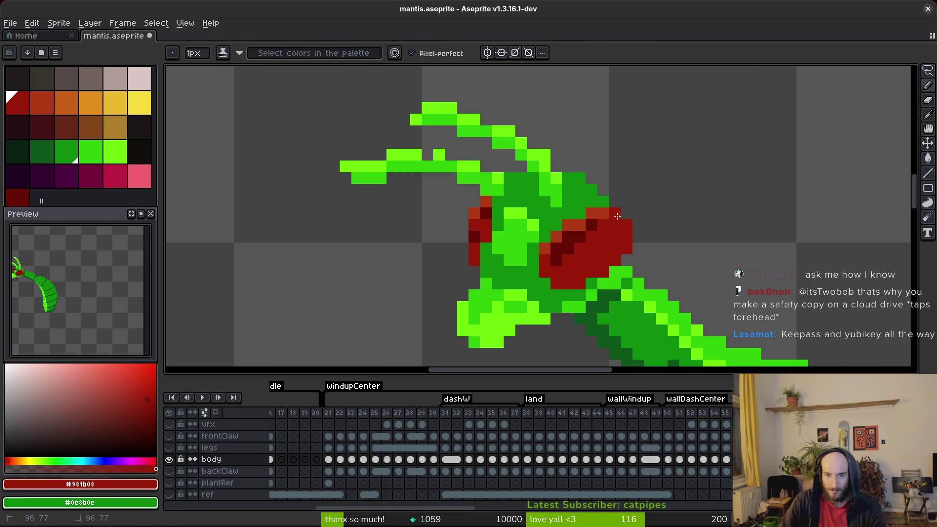
{"action": "scroll", "coordinate": [664, 257], "scroll_direction": "down", "scroll_amount": 3}
{"action": "scroll", "coordinate": [664, 257], "scroll_direction": "up", "scroll_amount": 3}
Add an orange-red highlight to the eye, undoing a misplaced one, and save.
{"action": "left_click", "coordinate": [616, 211], "text": "alt"}
{"action": "left_click", "coordinate": [605, 255]}
{"action": "key", "text": "ctrl+z"}
{"action": "left_click", "coordinate": [590, 249], "text": "alt"}
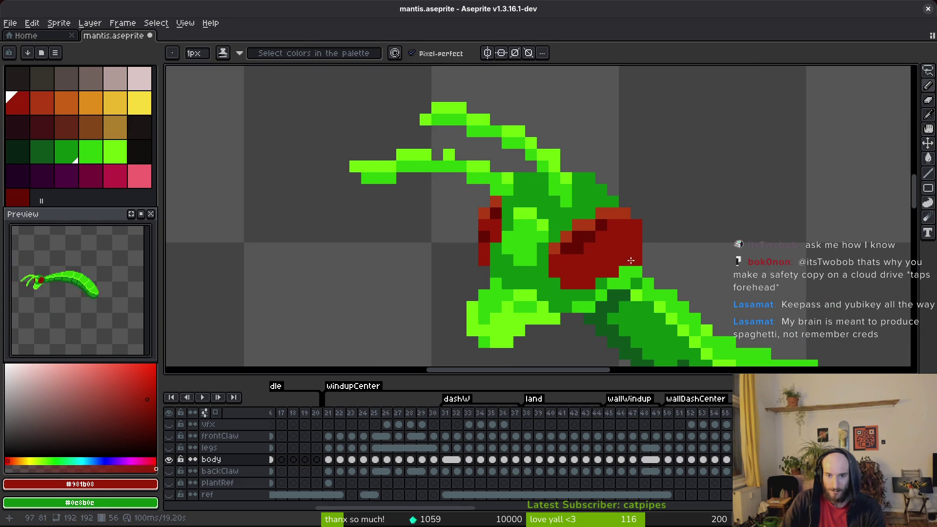
{"action": "key", "text": "ctrl+s"}
{"action": "scroll", "coordinate": [640, 269], "scroll_direction": "down", "scroll_amount": 6}
{"action": "scroll", "coordinate": [639, 269], "scroll_direction": "up", "scroll_amount": 6}
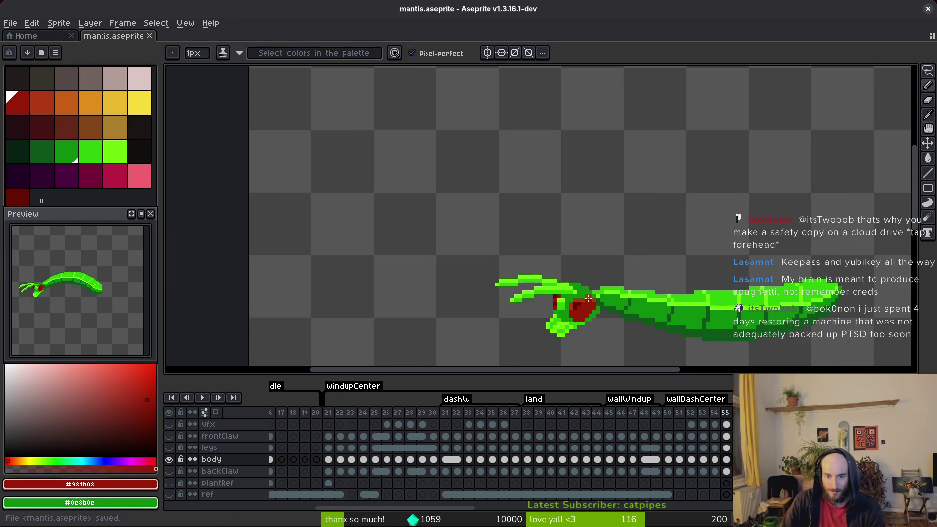
{"action": "left_click", "coordinate": [574, 297]}
{"action": "left_click", "coordinate": [574, 297], "text": "alt"}
{"action": "left_click", "coordinate": [574, 298]}
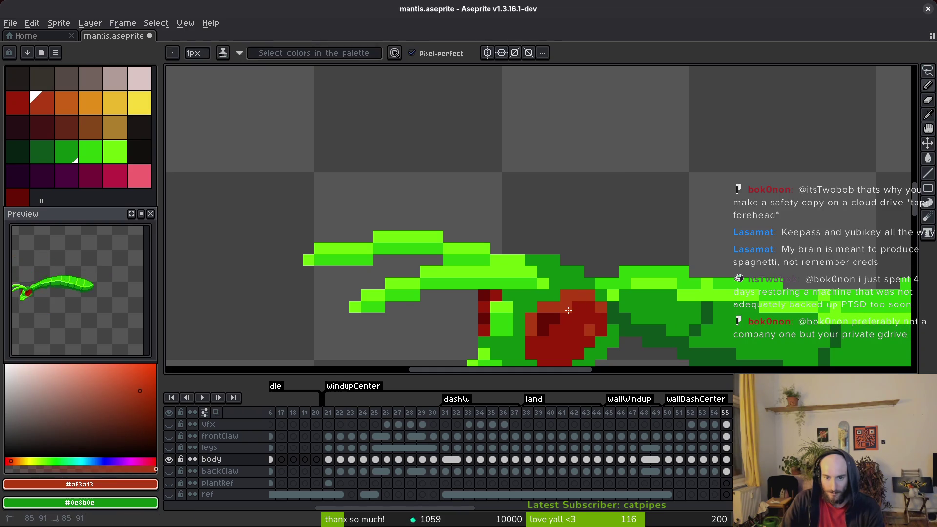
{"action": "left_click", "coordinate": [578, 310], "text": "alt"}
Paint dark red shading across the eye, save, then undo the shading.
{"action": "scroll", "coordinate": [596, 272], "scroll_direction": "up", "scroll_amount": 3}
{"action": "left_click", "coordinate": [502, 249]}
{"action": "left_click", "coordinate": [506, 252], "text": "alt"}
{"action": "mouse_move", "coordinate": [517, 267]}
{"action": "left_mouse_down"}
{"action": "mouse_move", "coordinate": [569, 222]}
{"action": "mouse_move", "coordinate": [552, 254]}
{"action": "mouse_move", "coordinate": [571, 220]}
{"action": "left_mouse_up"}
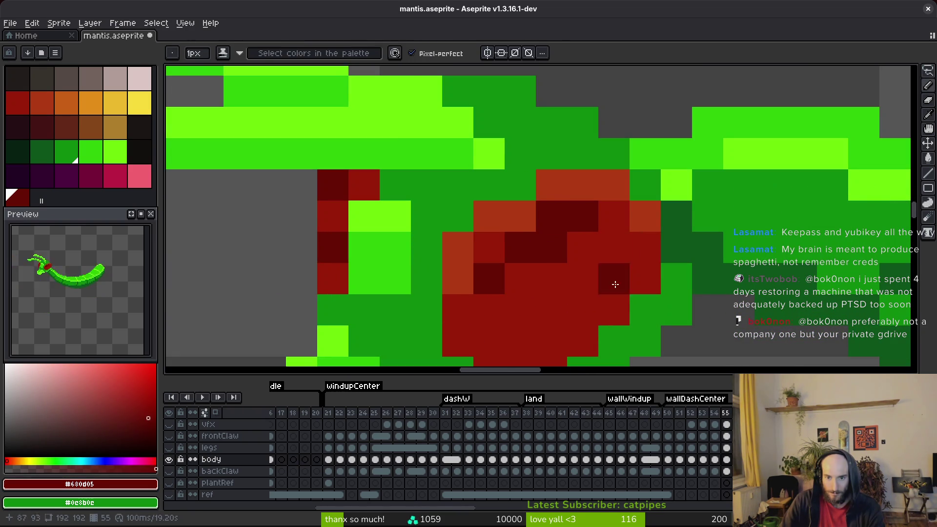
{"action": "left_click", "coordinate": [622, 278], "text": "alt"}
{"action": "left_click", "coordinate": [618, 274]}
{"action": "scroll", "coordinate": [618, 275], "scroll_direction": "down", "scroll_amount": 4}
{"action": "key", "text": "ctrl+s"}
{"action": "scroll", "coordinate": [562, 254], "scroll_direction": "up", "scroll_amount": 4}
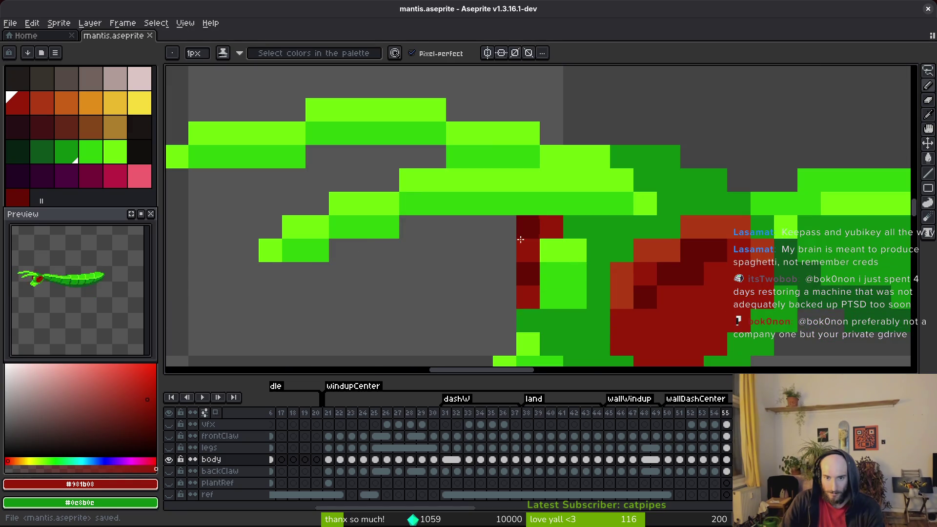
{"action": "key", "text": "0"}
{"action": "key", "text": "ctrl+z"}
{"action": "key", "text": "ctrl+z"}
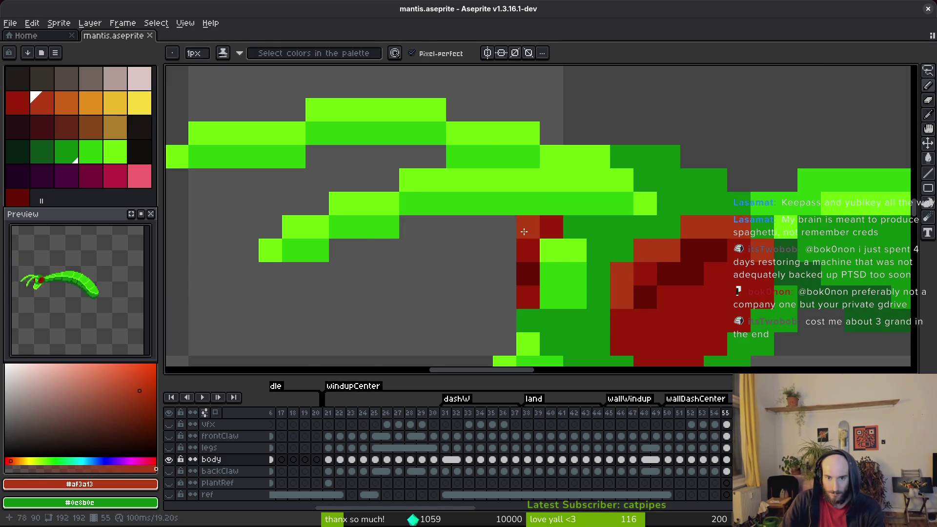
Paint one eye pixel and compare the eye across frames 54 and 55.
{"action": "left_click", "coordinate": [692, 274]}
{"action": "scroll", "coordinate": [692, 274], "scroll_direction": "down", "scroll_amount": 3}
{"action": "key", "text": "Left"}
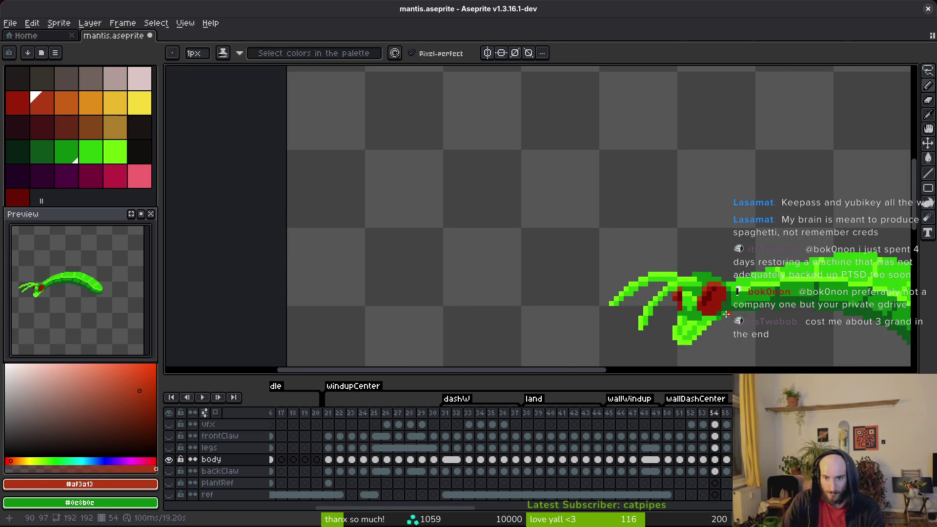
{"action": "scroll", "coordinate": [718, 301], "scroll_direction": "up", "scroll_amount": 3}
{"action": "key", "text": "Right"}
{"action": "key", "text": "Right"}
{"action": "key", "text": "Left"}
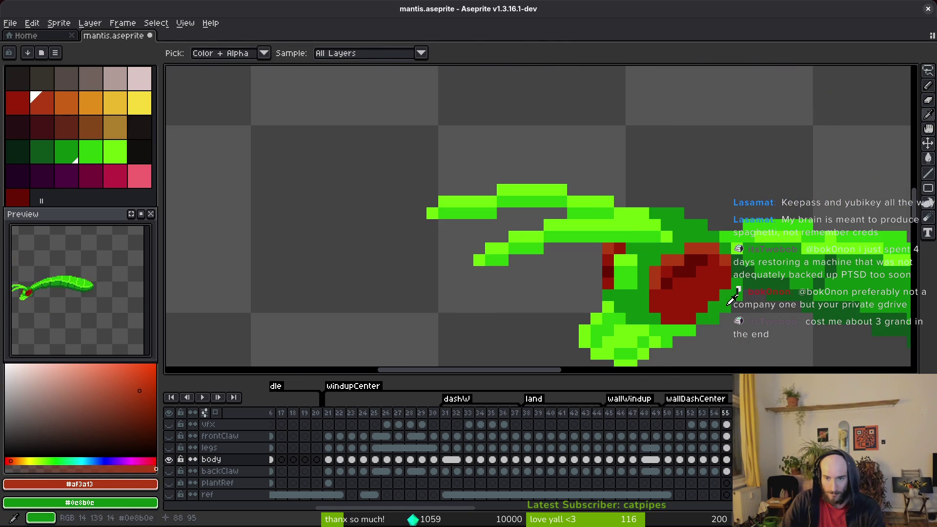
{"action": "scroll", "coordinate": [752, 310], "scroll_direction": "down", "scroll_amount": 2}
{"action": "key", "text": "i"}
{"action": "key", "text": "Left"}
{"action": "key", "text": "Right"}
{"action": "scroll", "coordinate": [723, 308], "scroll_direction": "up", "scroll_amount": 2}
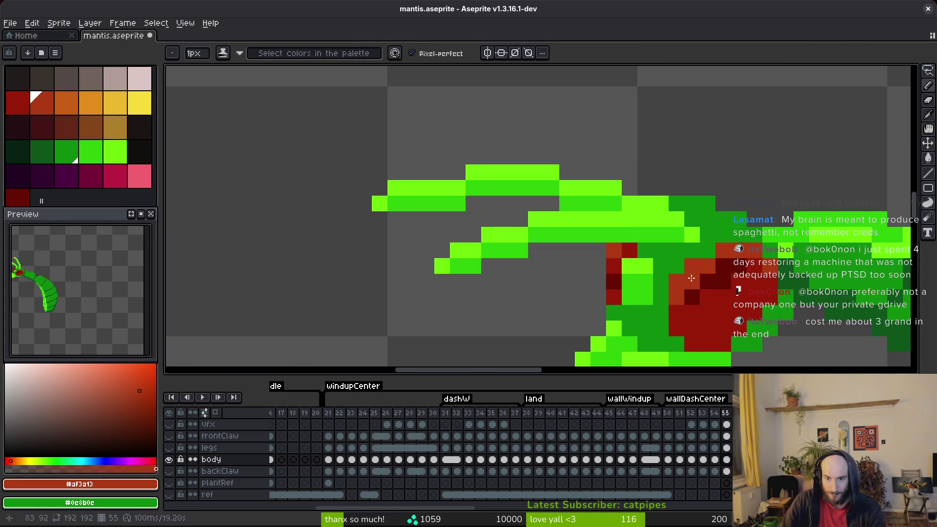
Recolour eye-edge pixels dark green and add an orange-red highlight, then save and undo two changes.
{"action": "left_click", "coordinate": [692, 248]}
{"action": "left_click", "coordinate": [676, 283]}
{"action": "left_click", "coordinate": [708, 312], "text": "alt"}
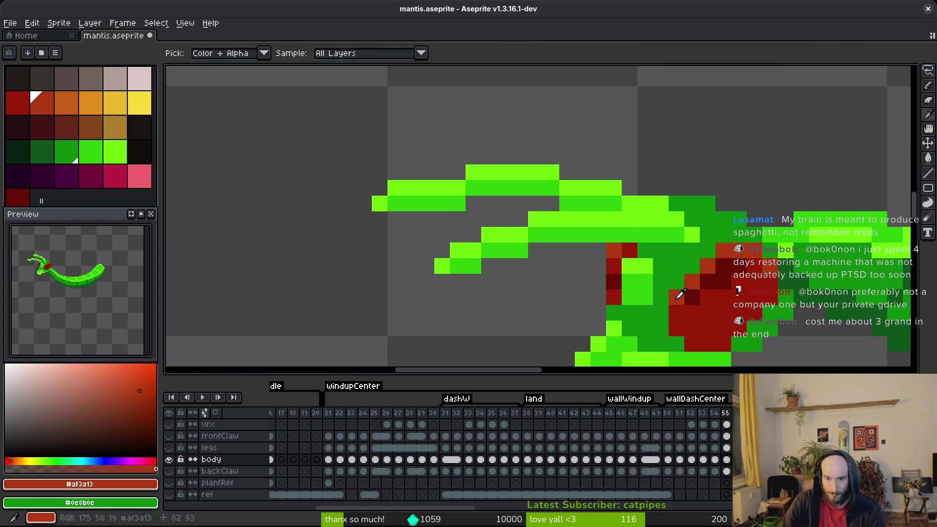
{"action": "left_click", "coordinate": [692, 297]}
{"action": "key", "text": "ctrl+s"}
{"action": "scroll", "coordinate": [765, 312], "scroll_direction": "down", "scroll_amount": 2}
{"action": "scroll", "coordinate": [767, 310], "scroll_direction": "up", "scroll_amount": 2}
{"action": "key", "text": "ctrl+z"}
{"action": "key", "text": "ctrl+z"}
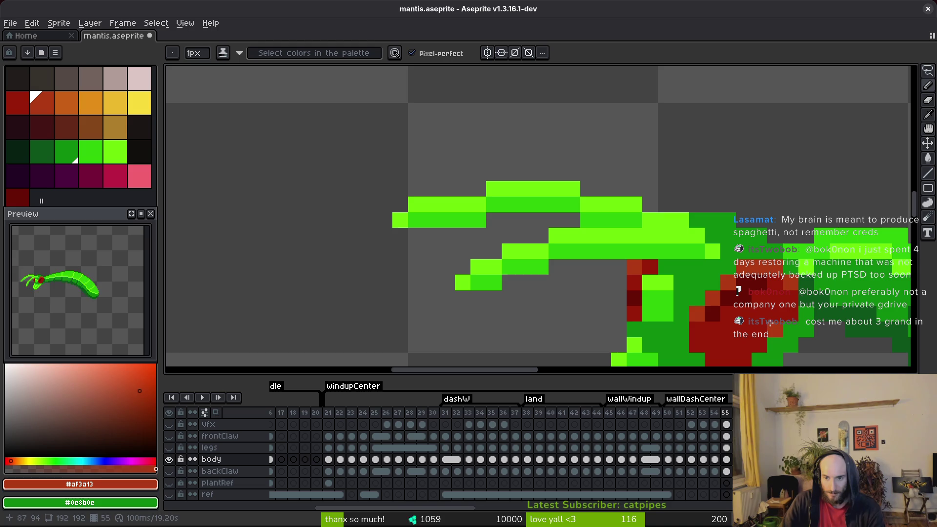
{"action": "key", "text": "ctrl+z"}
{"action": "scroll", "coordinate": [756, 293], "scroll_direction": "down", "scroll_amount": 2}
{"action": "scroll", "coordinate": [771, 308], "scroll_direction": "up", "scroll_amount": 2}
{"action": "left_click", "coordinate": [775, 311], "text": "alt"}
{"action": "scroll", "coordinate": [781, 322], "scroll_direction": "down", "scroll_amount": 3}
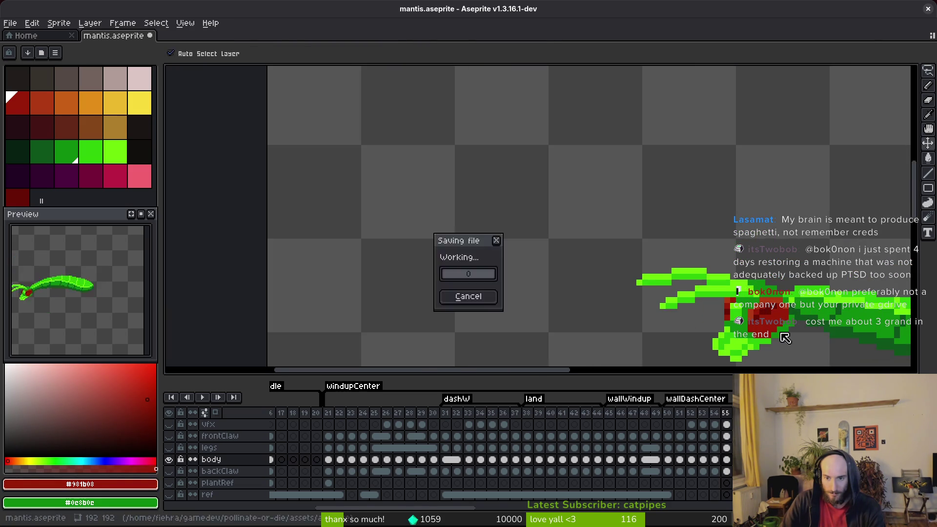
Paint orange-red highlight pixels on the larger eye, including two former green pixels beside it.
{"action": "key", "text": "ctrl+s"}
{"action": "scroll", "coordinate": [730, 283], "scroll_direction": "up", "scroll_amount": 2}
{"action": "scroll", "coordinate": [764, 300], "scroll_direction": "down", "scroll_amount": 1}
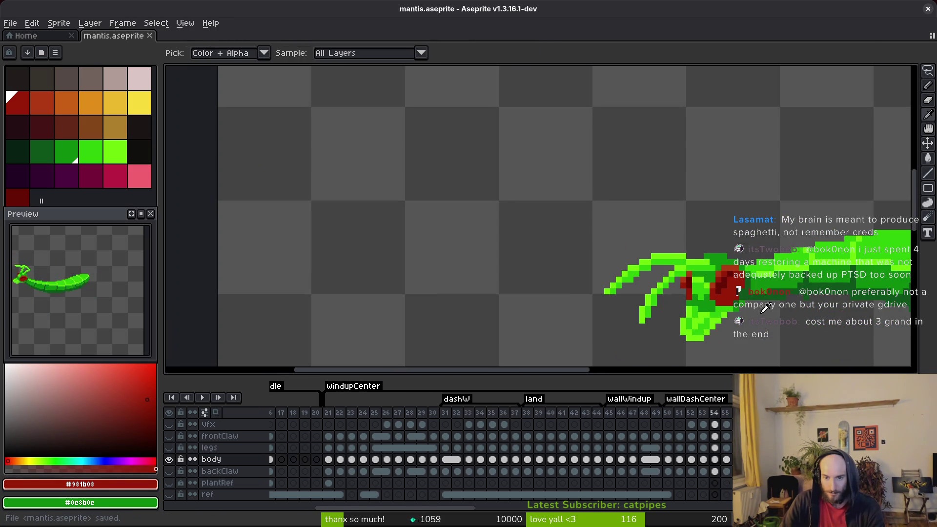
{"action": "scroll", "coordinate": [764, 273], "scroll_direction": "up", "scroll_amount": 3}
{"action": "scroll", "coordinate": [766, 213], "scroll_direction": "up", "scroll_amount": 1}
{"action": "left_click", "coordinate": [702, 160]}
{"action": "left_click", "coordinate": [679, 184]}
{"action": "left_click", "coordinate": [703, 161], "text": "alt"}
{"action": "left_click", "coordinate": [655, 184]}
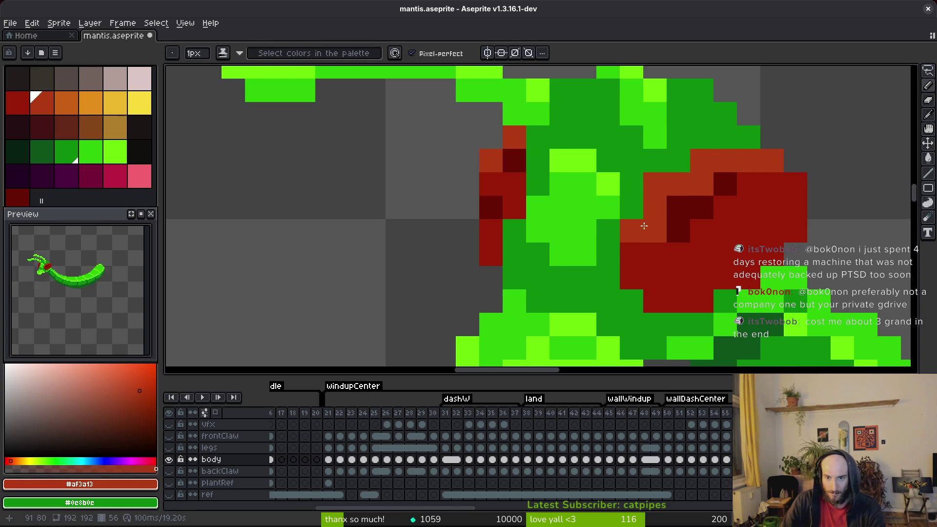
{"action": "left_click", "coordinate": [632, 207]}
Add a red and a dark maroon pixel at the eye's top, then save.
{"action": "left_click", "coordinate": [732, 234], "text": "alt"}
{"action": "left_click", "coordinate": [702, 184]}
{"action": "left_click", "coordinate": [679, 231]}
{"action": "left_click", "coordinate": [690, 207], "text": "alt"}
{"action": "left_click", "coordinate": [702, 184]}
{"action": "left_click", "coordinate": [713, 247], "text": "alt"}
{"action": "key", "text": "ctrl+s"}
{"action": "scroll", "coordinate": [781, 255], "scroll_direction": "down", "scroll_amount": 3}
{"action": "scroll", "coordinate": [743, 278], "scroll_direction": "up", "scroll_amount": 3}
Erase stray pixels along the eye's right edge, return to Pencil, and save.
{"action": "mouse_move", "coordinate": [736, 286]}
{"action": "left_mouse_down"}
{"action": "mouse_move", "coordinate": [684, 206]}
{"action": "mouse_move", "coordinate": [718, 230]}
{"action": "mouse_move", "coordinate": [742, 278]}
{"action": "mouse_move", "coordinate": [672, 328]}
{"action": "left_mouse_up"}
{"action": "left_click", "coordinate": [700, 203], "text": "alt"}
{"action": "key", "text": "e"}
{"action": "scroll", "coordinate": [719, 351], "scroll_direction": "down", "scroll_amount": 3}
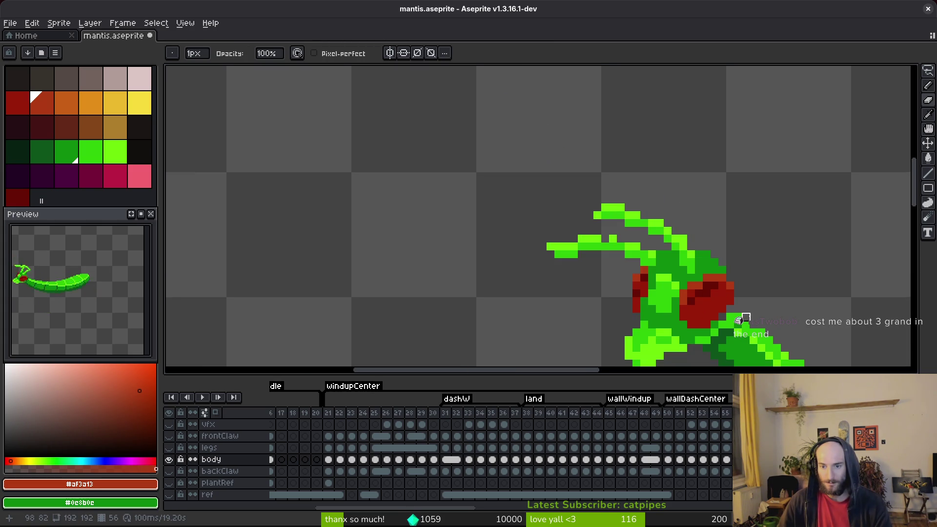
{"action": "scroll", "coordinate": [719, 351], "scroll_direction": "up", "scroll_amount": 3}
{"action": "left_click", "coordinate": [648, 337], "text": "alt"}
{"action": "key", "text": "b"}
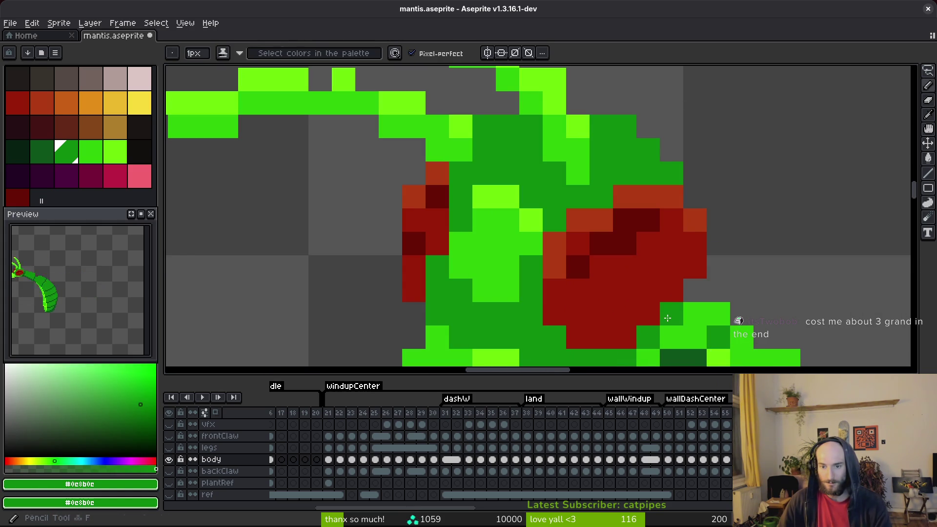
{"action": "scroll", "coordinate": [741, 230], "scroll_direction": "down", "scroll_amount": 5}
{"action": "scroll", "coordinate": [741, 230], "scroll_direction": "down", "scroll_amount": 1}
{"action": "key", "text": "ctrl+s"}
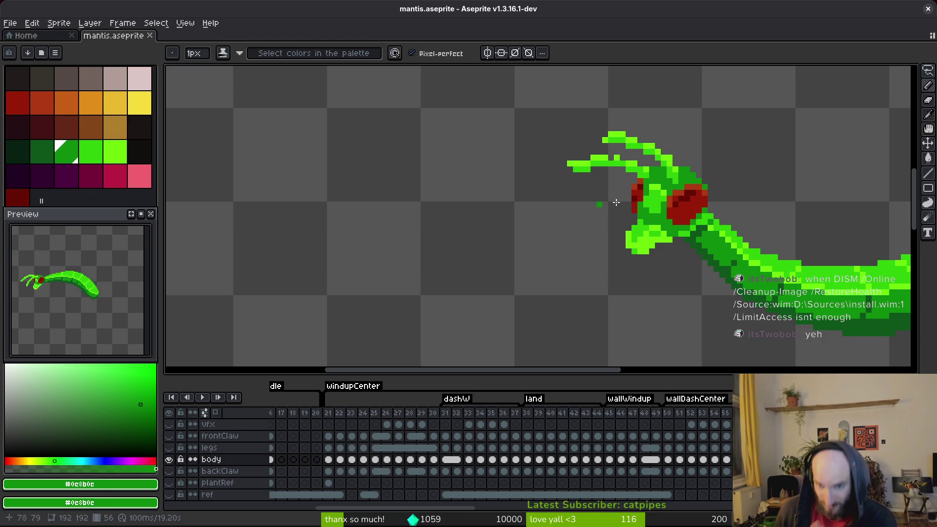
Repaint the jaw in mid green, reshape its lower-left, and darken and brighten single pixels.
{"action": "scroll", "coordinate": [698, 258], "scroll_direction": "up", "scroll_amount": 3}
{"action": "left_click", "coordinate": [593, 205], "text": "alt"}
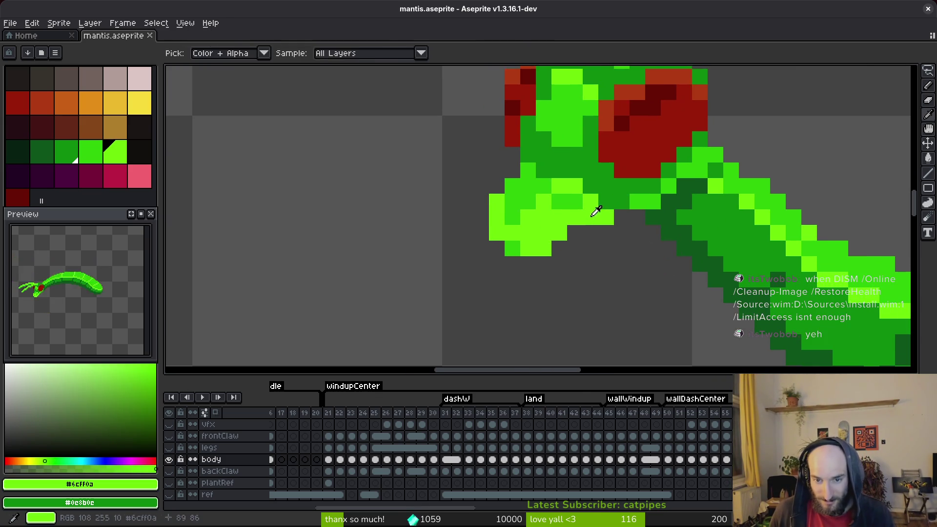
{"action": "left_click", "coordinate": [580, 200], "text": "alt"}
{"action": "mouse_move", "coordinate": [562, 217]}
{"action": "left_mouse_down"}
{"action": "mouse_move", "coordinate": [496, 244]}
{"action": "mouse_move", "coordinate": [529, 249]}
{"action": "left_mouse_up"}
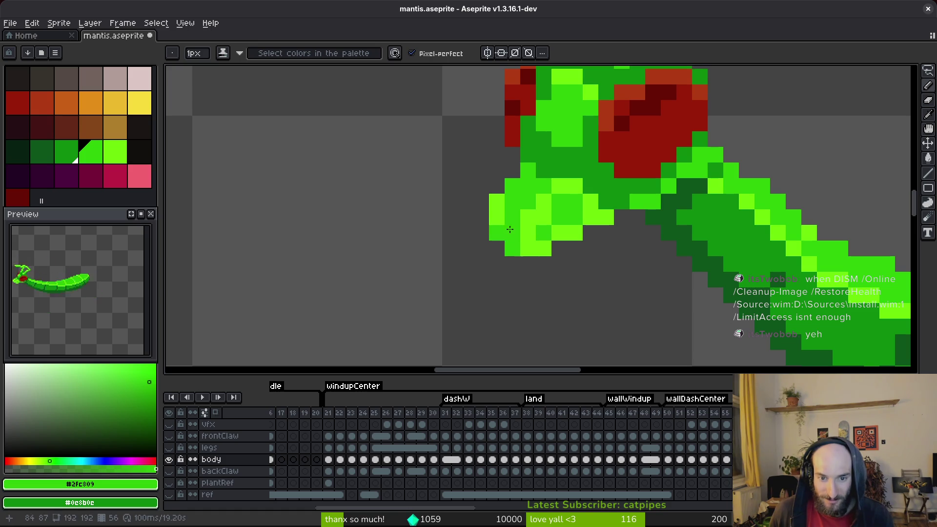
{"action": "left_click", "coordinate": [505, 208], "text": "alt"}
{"action": "left_click", "coordinate": [542, 226], "text": "alt"}
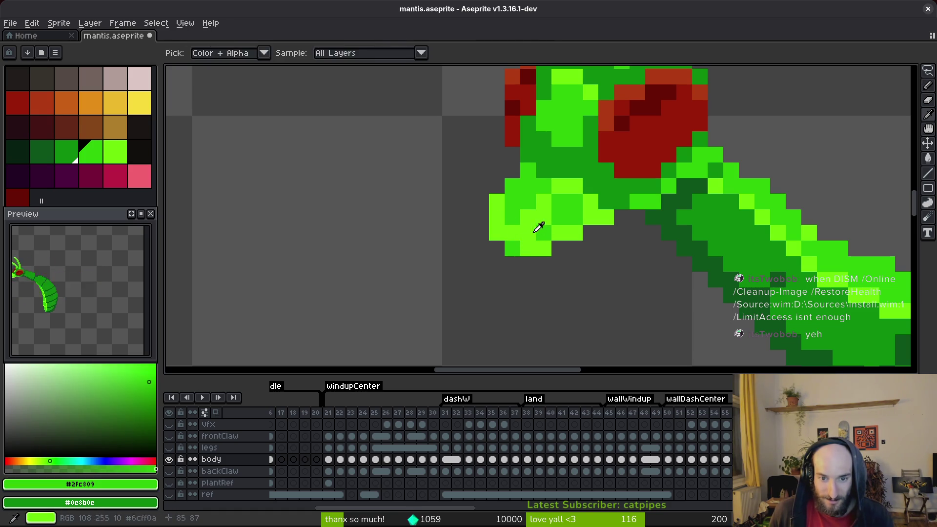
{"action": "left_click", "coordinate": [543, 201]}
{"action": "left_click", "coordinate": [561, 184], "text": "alt"}
{"action": "left_click", "coordinate": [574, 201]}
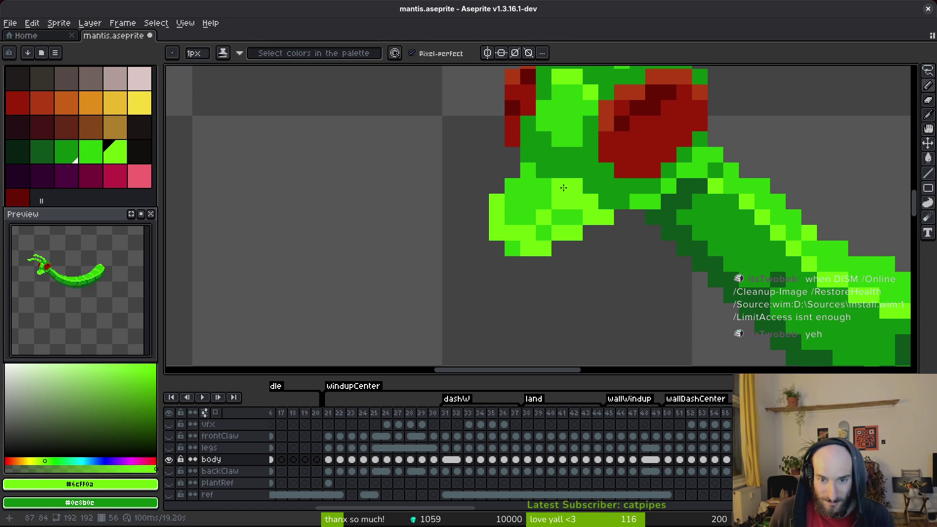
{"action": "left_click", "coordinate": [600, 168], "text": "alt"}
Extend the jaw's left edge with bright green pixels and adjust its shading.
{"action": "scroll", "coordinate": [634, 222], "scroll_direction": "down", "scroll_amount": 3}
{"action": "scroll", "coordinate": [638, 225], "scroll_direction": "up", "scroll_amount": 3}
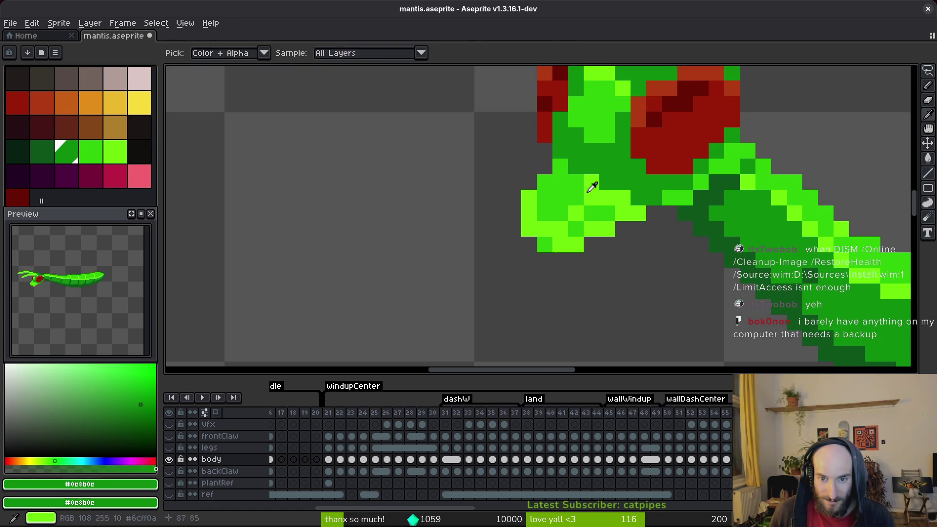
{"action": "left_click", "coordinate": [592, 189], "text": "alt"}
{"action": "left_click", "coordinate": [561, 182]}
{"action": "left_click", "coordinate": [546, 198]}
{"action": "left_click", "coordinate": [581, 185], "text": "alt"}
{"action": "left_click", "coordinate": [545, 198]}
{"action": "left_click", "coordinate": [592, 184], "text": "alt"}
{"action": "left_click", "coordinate": [569, 214]}
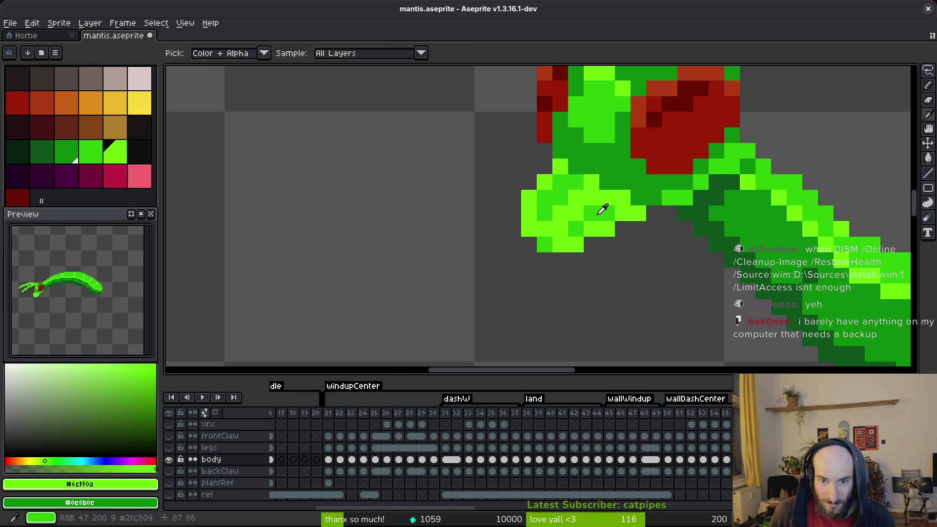
{"action": "scroll", "coordinate": [642, 275], "scroll_direction": "down", "scroll_amount": 3}
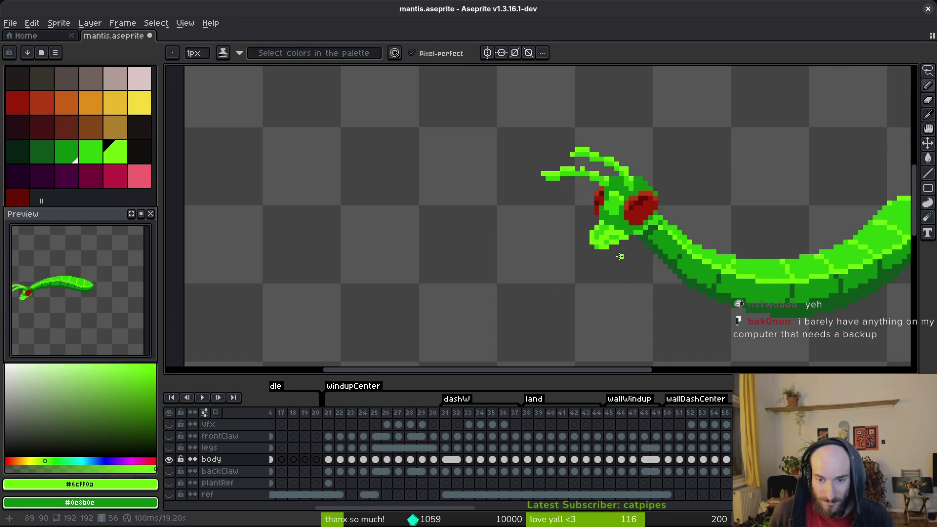
{"action": "scroll", "coordinate": [588, 237], "scroll_direction": "up", "scroll_amount": 4}
{"action": "scroll", "coordinate": [654, 273], "scroll_direction": "down", "scroll_amount": 3}
Repaint lower jaw pixels in darker green with bright green highlights.
{"action": "left_click", "coordinate": [663, 278], "text": "alt"}
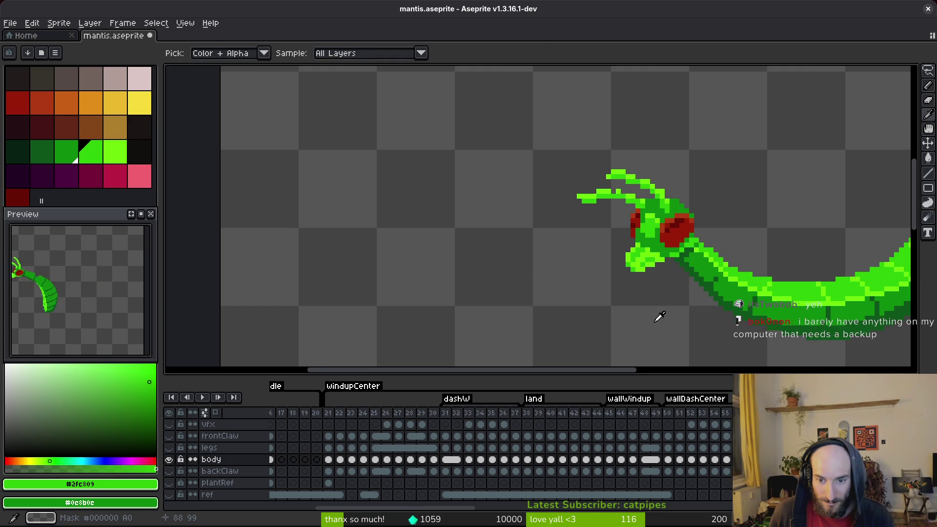
{"action": "scroll", "coordinate": [655, 313], "scroll_direction": "up", "scroll_amount": 4}
{"action": "left_click", "coordinate": [584, 223], "text": "alt"}
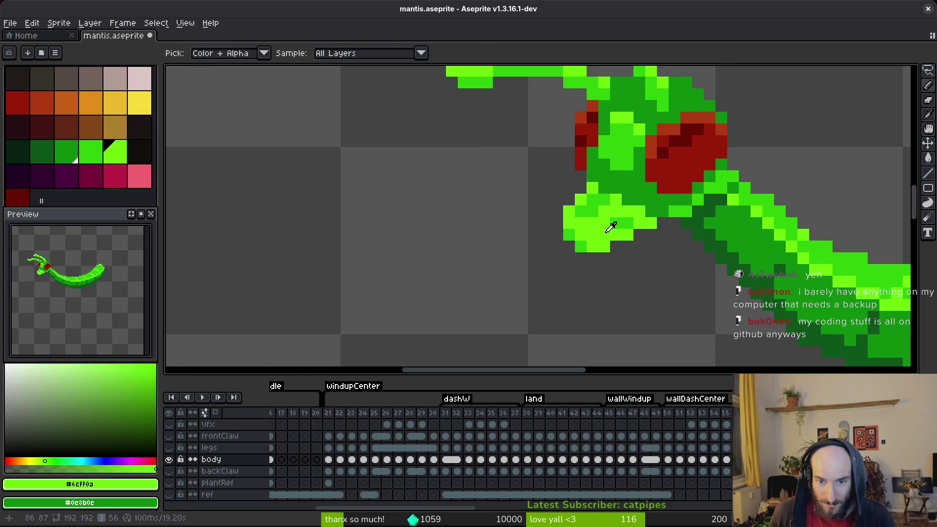
{"action": "left_click", "coordinate": [610, 225], "text": "alt"}
{"action": "left_click", "coordinate": [586, 234]}
{"action": "left_click", "coordinate": [588, 235]}
{"action": "left_click", "coordinate": [580, 242], "text": "alt"}
{"action": "left_click", "coordinate": [570, 235]}
{"action": "left_click", "coordinate": [592, 235]}
Touch up a few jaw pixels in mid green.
{"action": "left_click", "coordinate": [586, 216], "text": "alt"}
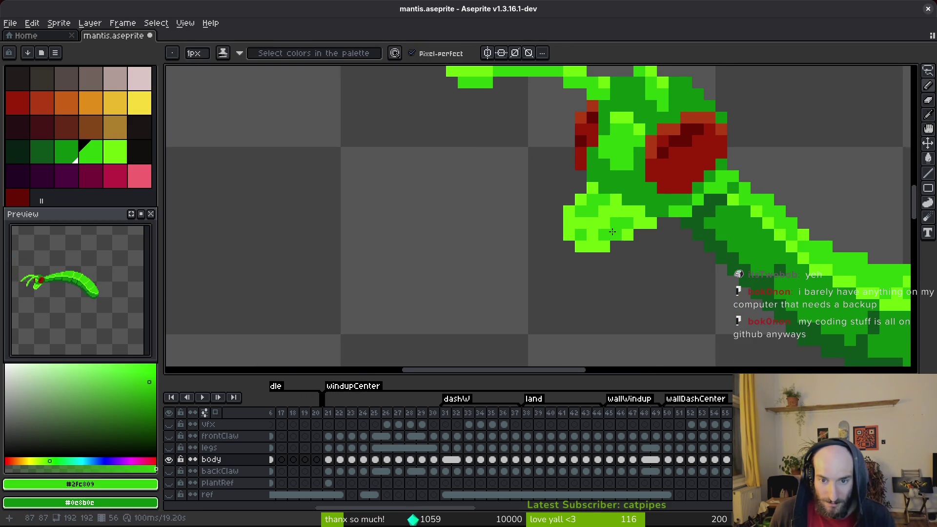
{"action": "scroll", "coordinate": [627, 266], "scroll_direction": "down", "scroll_amount": 3}
{"action": "scroll", "coordinate": [626, 259], "scroll_direction": "up", "scroll_amount": 1}
{"action": "scroll", "coordinate": [625, 249], "scroll_direction": "up", "scroll_amount": 1}
{"action": "left_click", "coordinate": [589, 237]}
{"action": "left_click", "coordinate": [593, 229]}
{"action": "left_click", "coordinate": [585, 233]}
Save mantis.aseprite, centre the head, and paint a jaw pixel in darker green.
{"action": "key", "text": "ctrl+s"}
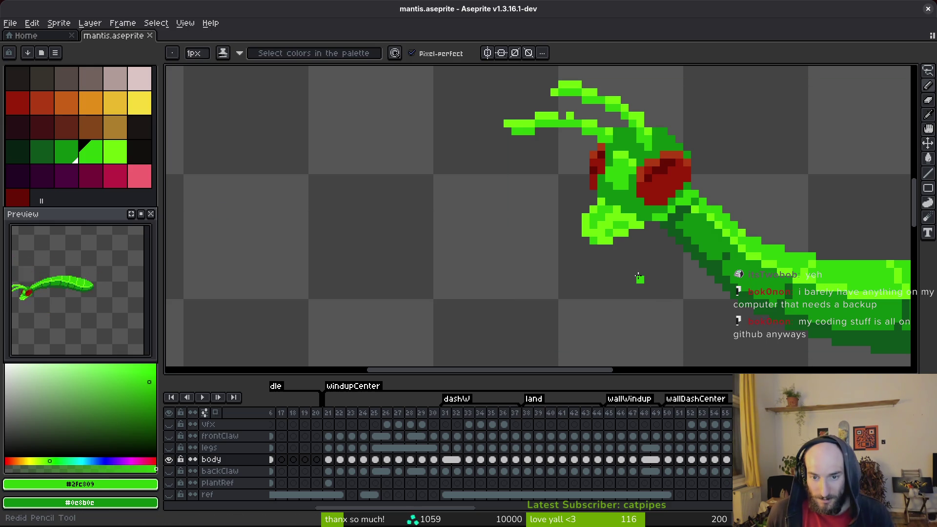
{"action": "left_click_drag", "start_coordinate": [636, 274], "coordinate": [580, 254]}
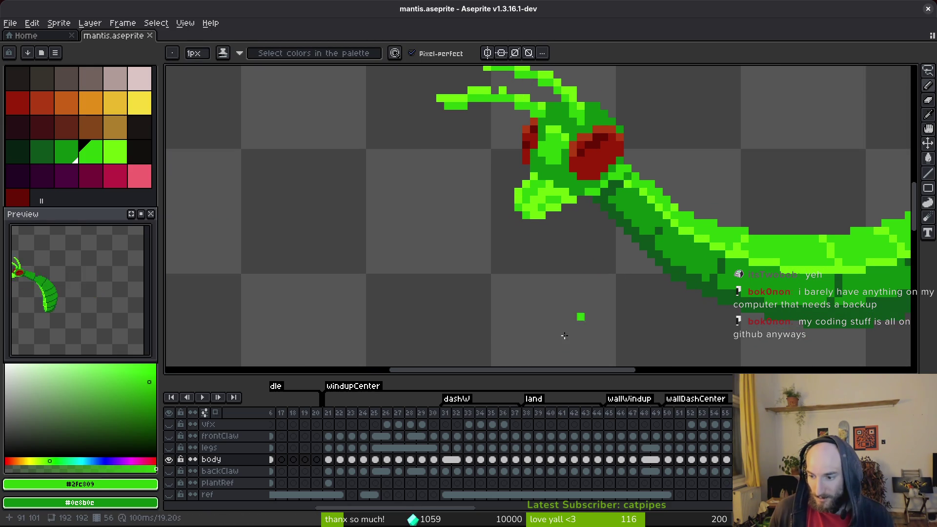
{"action": "key", "text": "ctrl+s"}
{"action": "scroll", "coordinate": [629, 205], "scroll_direction": "up", "scroll_amount": 2}
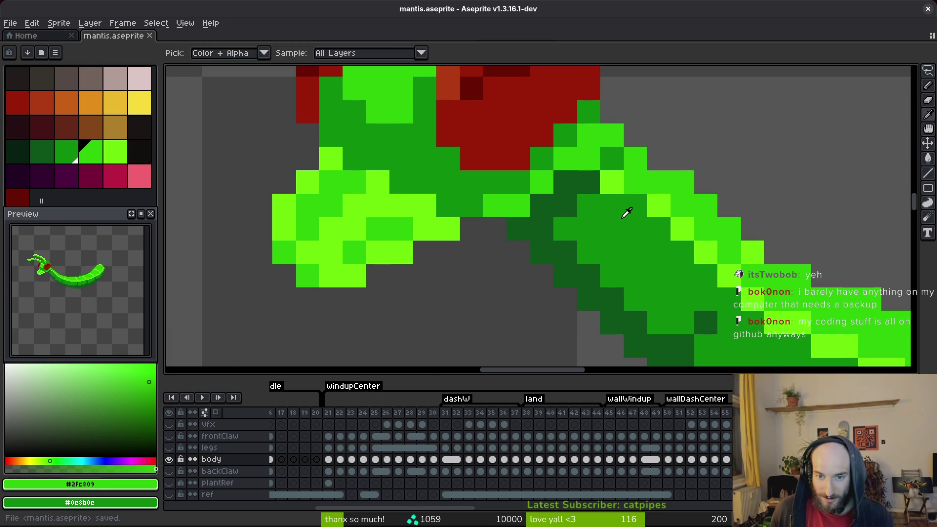
{"action": "left_click", "coordinate": [627, 212], "text": "alt"}
{"action": "left_click", "coordinate": [613, 136]}
{"action": "scroll", "coordinate": [643, 201], "scroll_direction": "down", "scroll_amount": 3}
{"action": "scroll", "coordinate": [640, 187], "scroll_direction": "up", "scroll_amount": 3}
{"action": "left_click", "coordinate": [607, 181], "text": "alt"}
{"action": "key", "text": "ctrl+s"}
Paint a light-green pixel where the jaw meets the neck, save, and reselect bright green.
{"action": "left_click", "coordinate": [618, 181], "text": "alt"}
{"action": "left_click", "coordinate": [614, 205]}
{"action": "left_click", "coordinate": [657, 221], "text": "alt"}
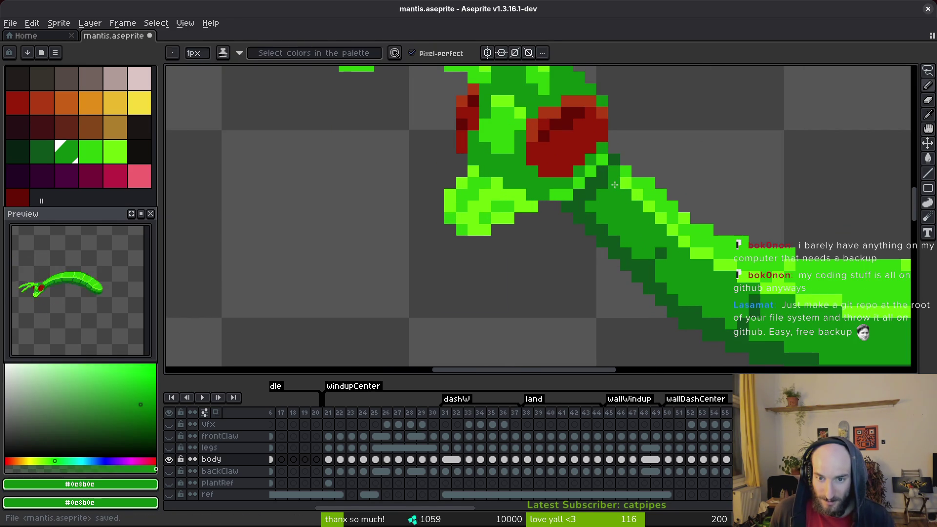
{"action": "key", "text": "ctrl+s"}
{"action": "key", "text": "b"}
{"action": "scroll", "coordinate": [659, 224], "scroll_direction": "down", "scroll_amount": 3}
{"action": "scroll", "coordinate": [635, 200], "scroll_direction": "up", "scroll_amount": 3}
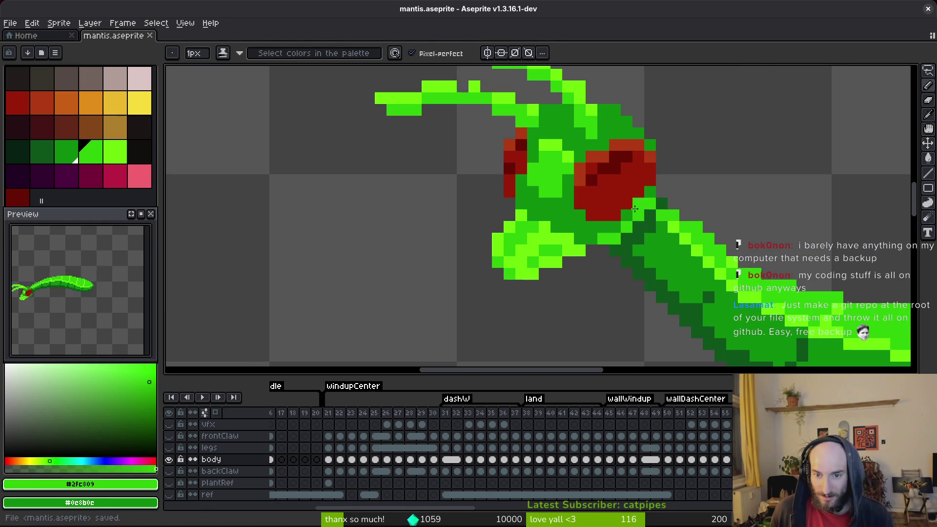
{"action": "left_click", "coordinate": [662, 216], "text": "alt"}
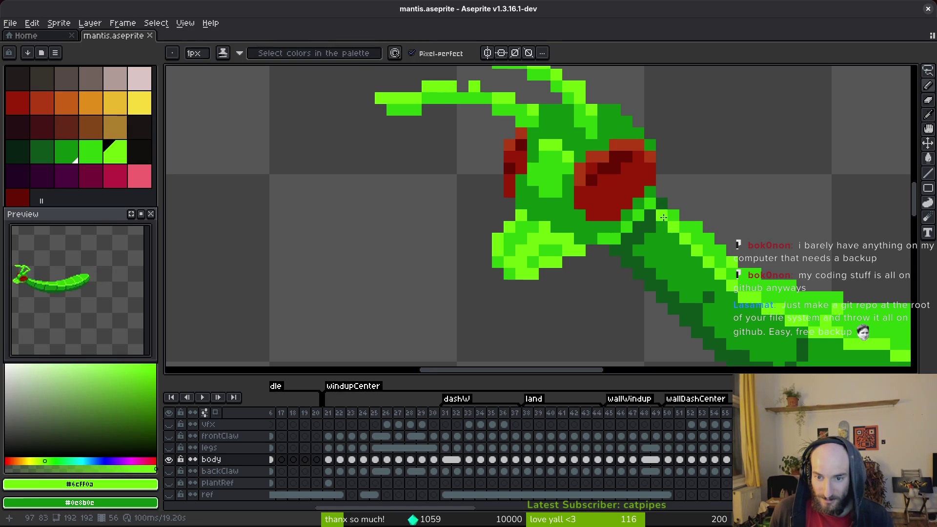
{"action": "left_click_drag", "start_coordinate": [711, 283], "coordinate": [537, 205]}
{"action": "scroll", "coordinate": [679, 161], "scroll_direction": "down", "scroll_amount": 2}
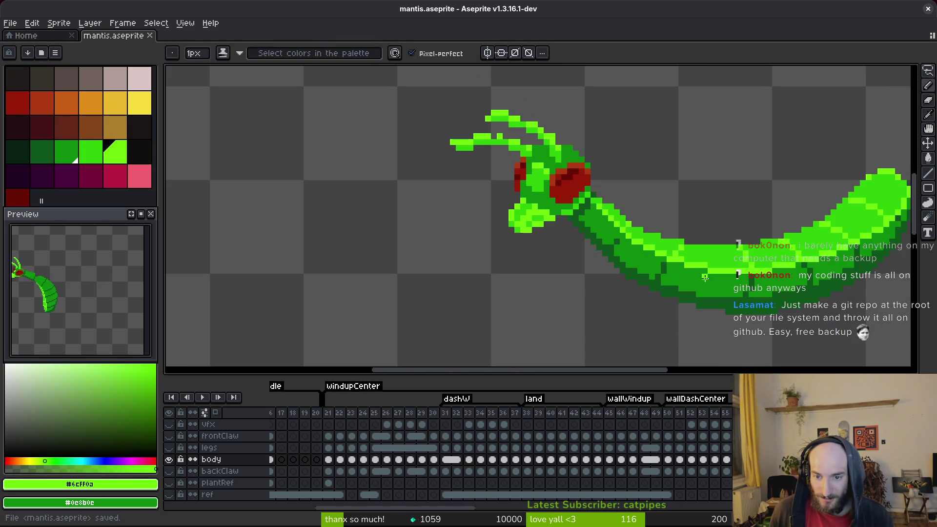
{"action": "scroll", "coordinate": [655, 221], "scroll_direction": "up", "scroll_amount": 3}
Draw a dark green shading line along the body's underside and save.
{"action": "left_click", "coordinate": [669, 206], "text": "alt"}
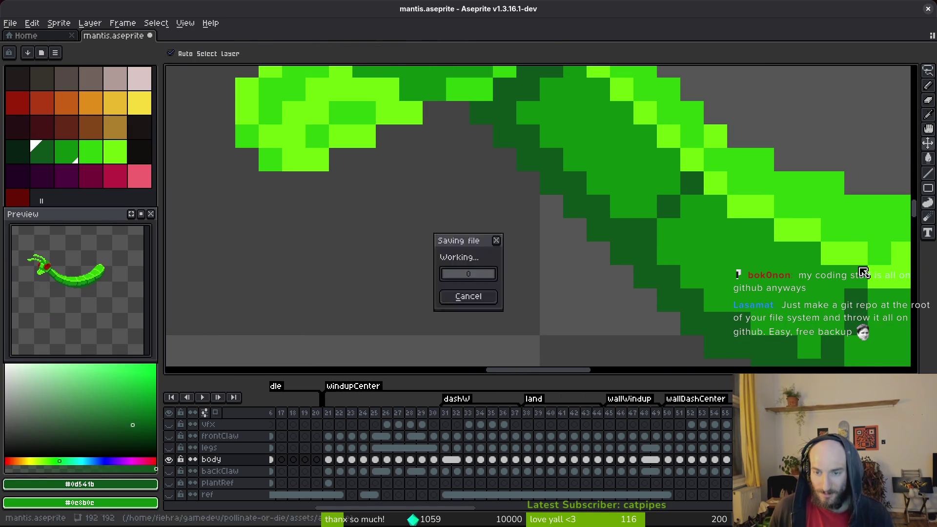
{"action": "scroll", "coordinate": [717, 276], "scroll_direction": "down", "scroll_amount": 3}
{"action": "scroll", "coordinate": [530, 227], "scroll_direction": "up", "scroll_amount": 4}
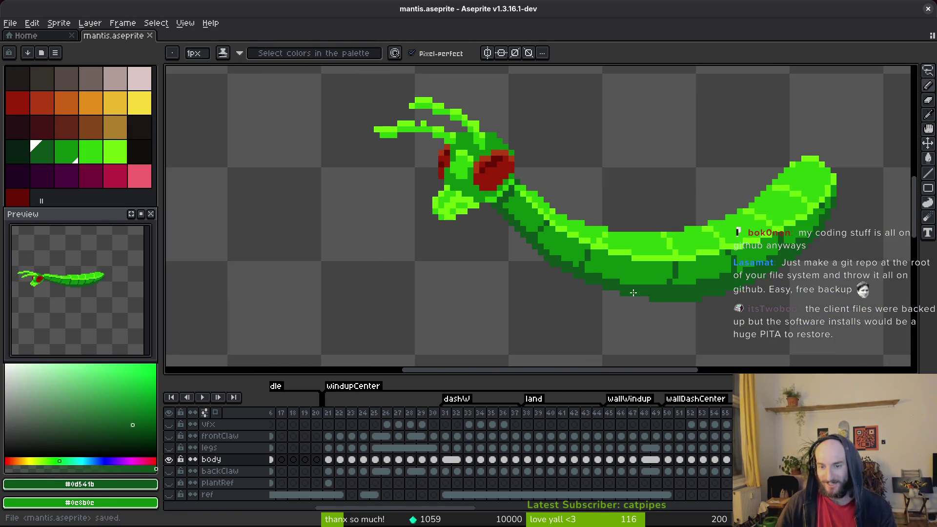
{"action": "mouse_move", "coordinate": [530, 227]}
{"action": "left_mouse_down"}
{"action": "mouse_move", "coordinate": [499, 209]}
{"action": "mouse_move", "coordinate": [482, 252]}
{"action": "left_mouse_up"}
{"action": "key", "text": "ctrl+s"}
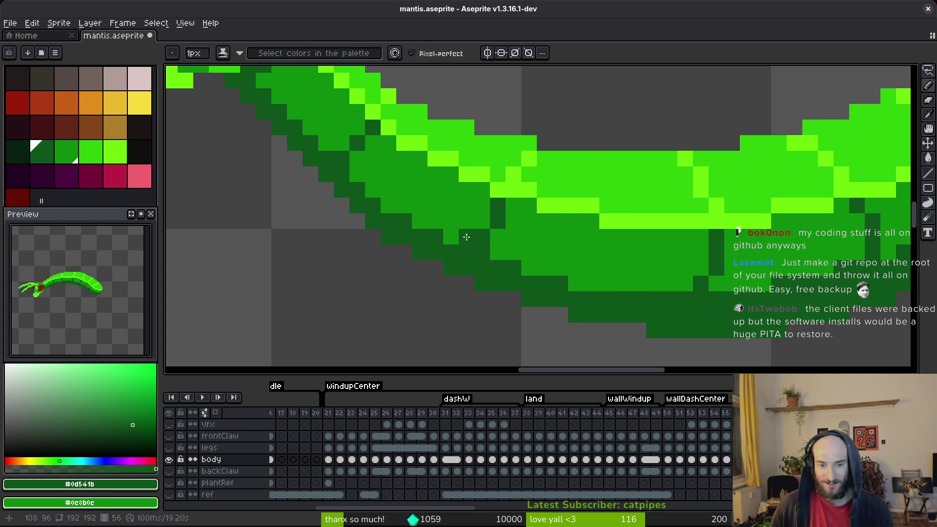
Zoom in and out to review the new shading, saving the sprite several times.
{"action": "scroll", "coordinate": [548, 218], "scroll_direction": "down", "scroll_amount": 3}
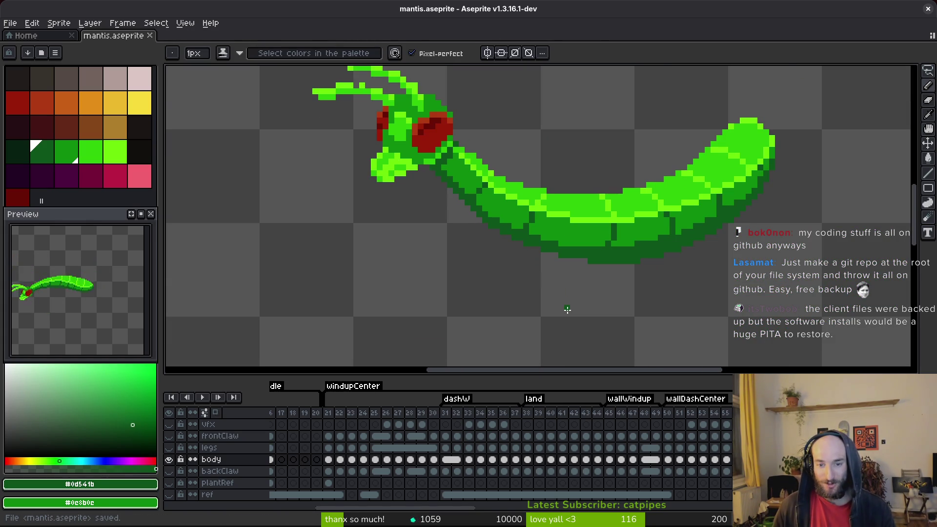
{"action": "key", "text": "ctrl+s"}
{"action": "scroll", "coordinate": [617, 251], "scroll_direction": "up", "scroll_amount": 3}
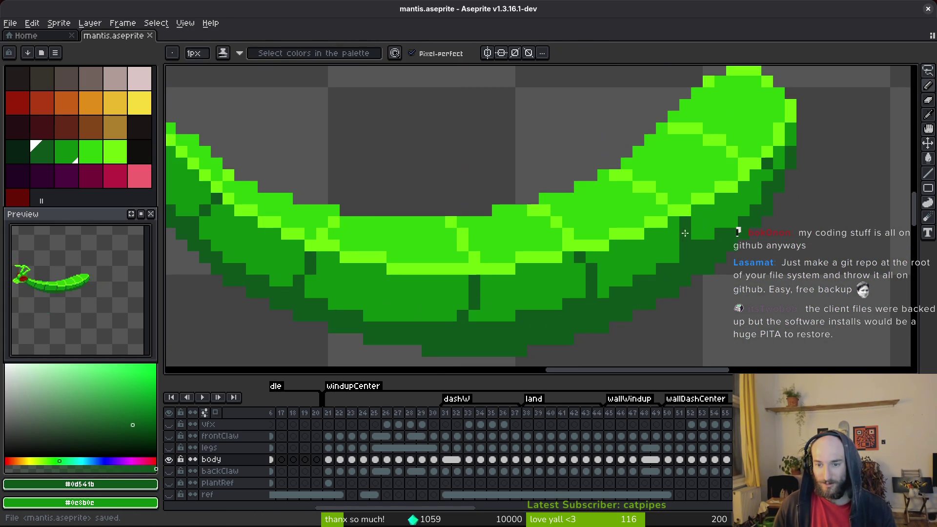
{"action": "key", "text": "ctrl+s"}
{"action": "scroll", "coordinate": [740, 251], "scroll_direction": "down", "scroll_amount": 3}
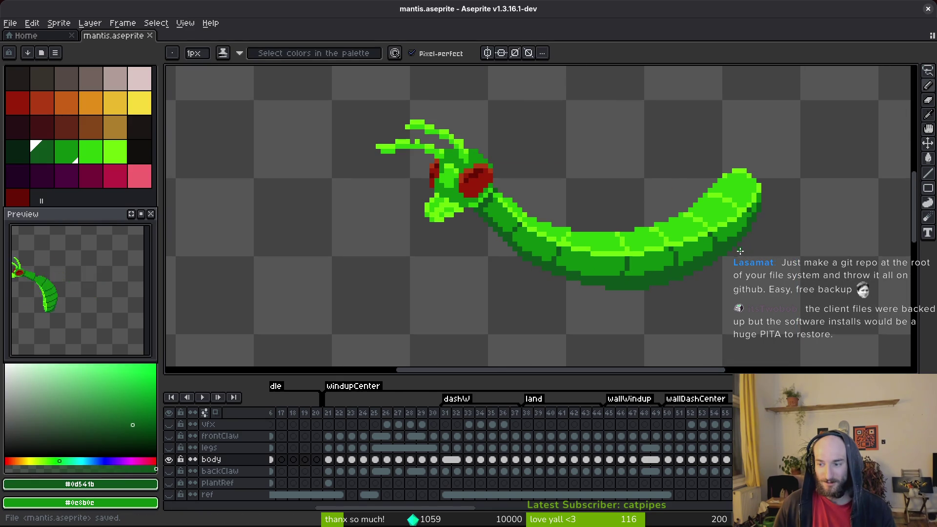
{"action": "scroll", "coordinate": [747, 220], "scroll_direction": "up", "scroll_amount": 3}
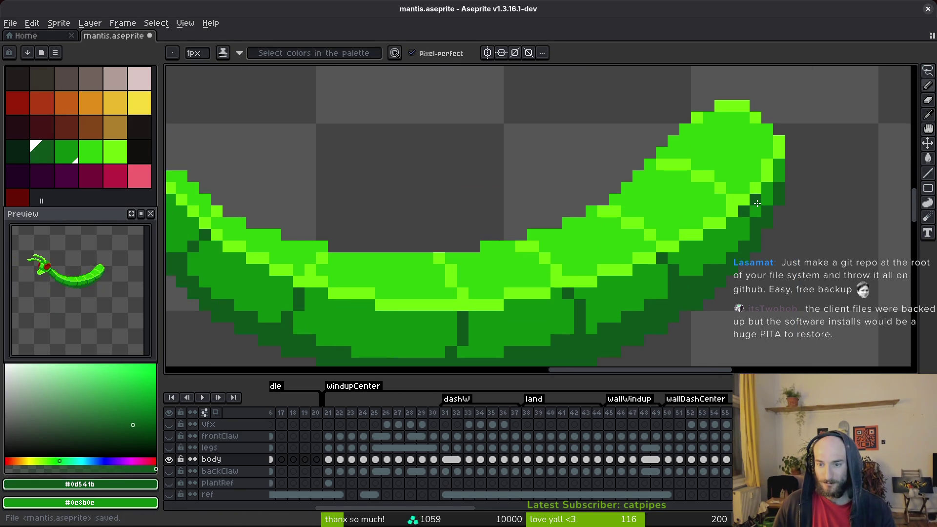
{"action": "key", "text": "ctrl+s"}
{"action": "scroll", "coordinate": [756, 248], "scroll_direction": "down", "scroll_amount": 4}
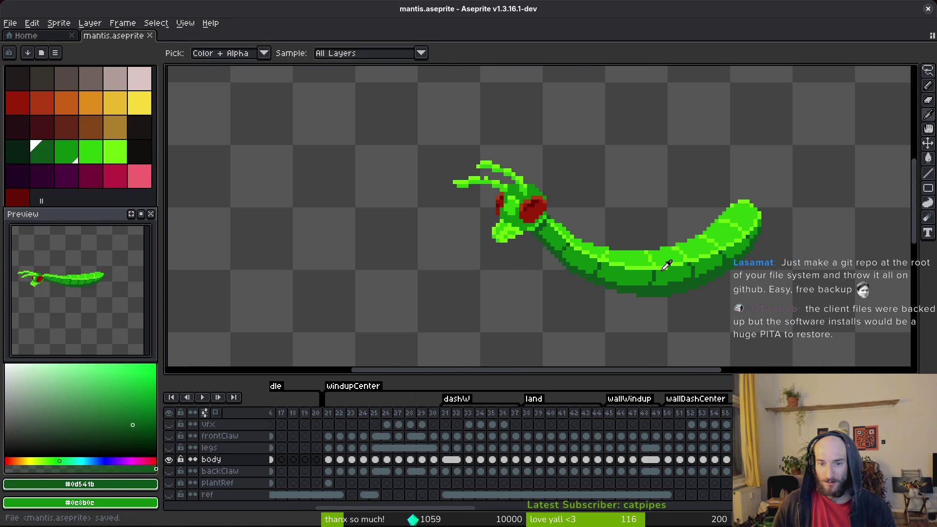
{"action": "scroll", "coordinate": [628, 244], "scroll_direction": "up", "scroll_amount": 2}
{"action": "scroll", "coordinate": [602, 328], "scroll_direction": "down", "scroll_amount": 3}
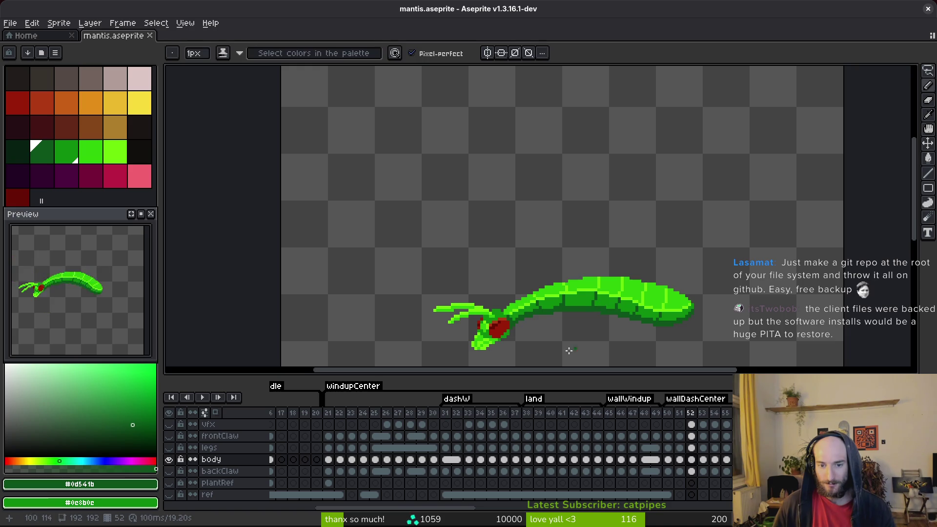
{"action": "scroll", "coordinate": [599, 332], "scroll_direction": "up", "scroll_amount": 5}
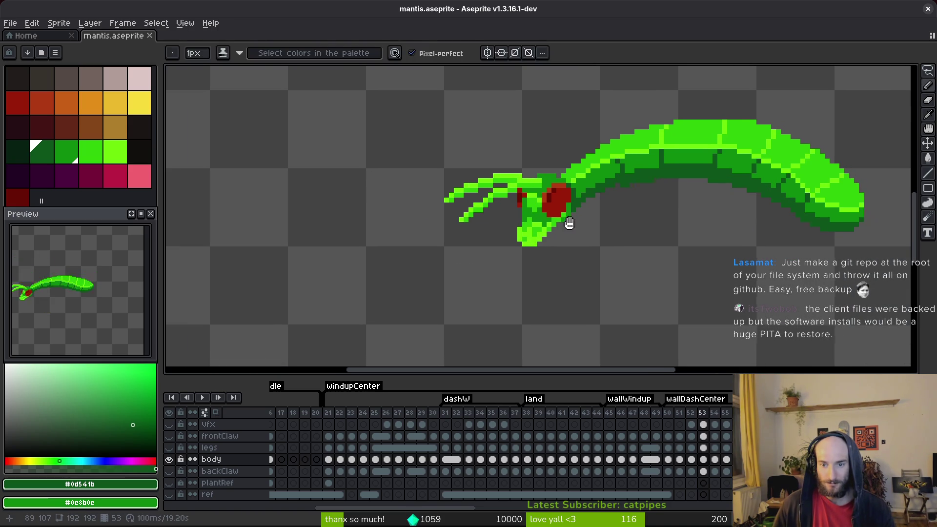
{"action": "key", "text": "alt"}
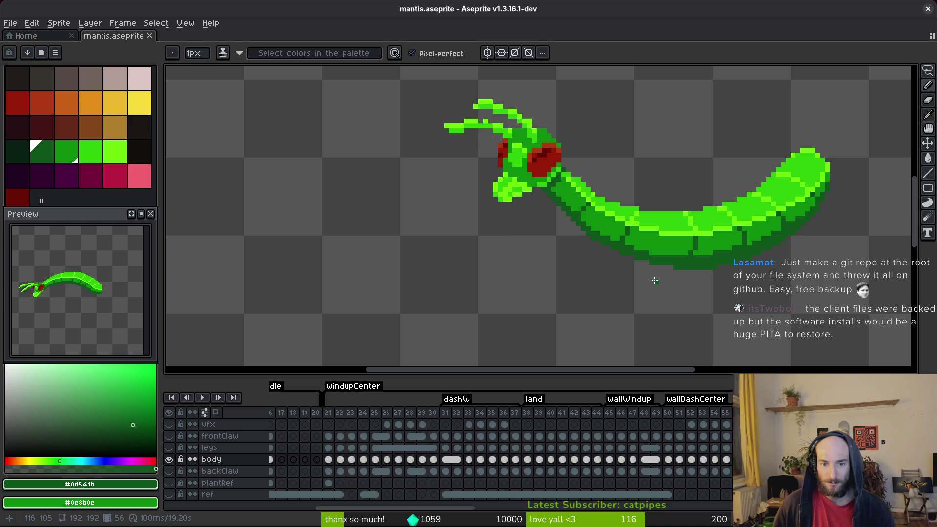
{"action": "scroll", "coordinate": [497, 168], "scroll_direction": "up", "scroll_amount": 4}
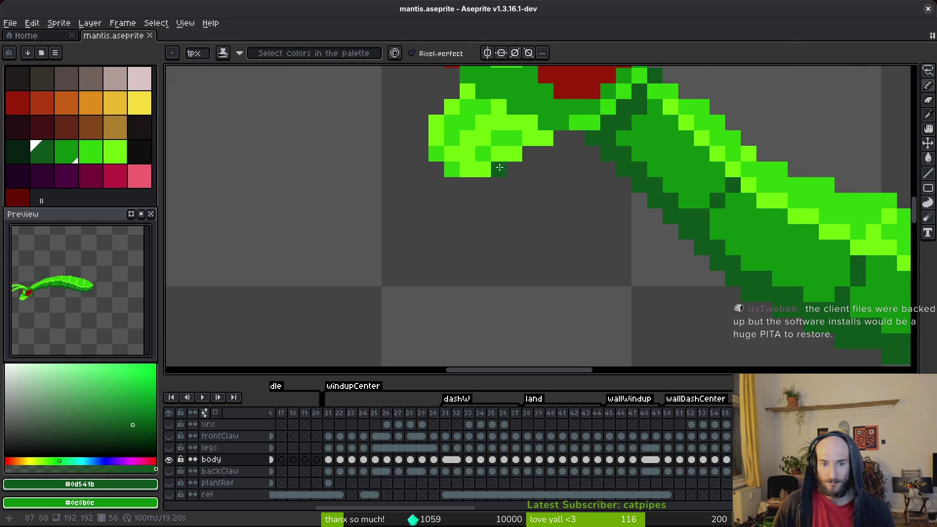
Sample the bright and mid greens from the mantis head and save.
{"action": "left_click", "coordinate": [497, 167], "text": "alt"}
{"action": "left_click", "coordinate": [528, 153], "text": "alt"}
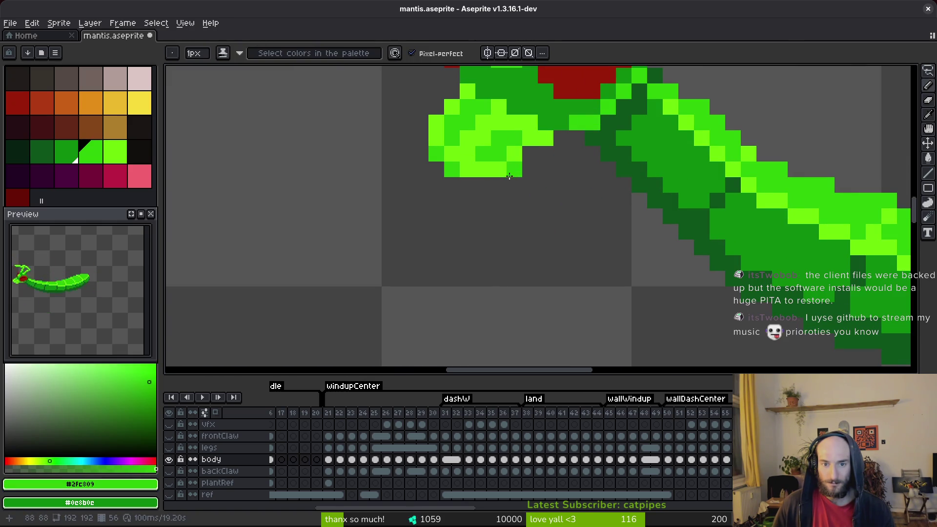
{"action": "scroll", "coordinate": [556, 195], "scroll_direction": "down", "scroll_amount": 3}
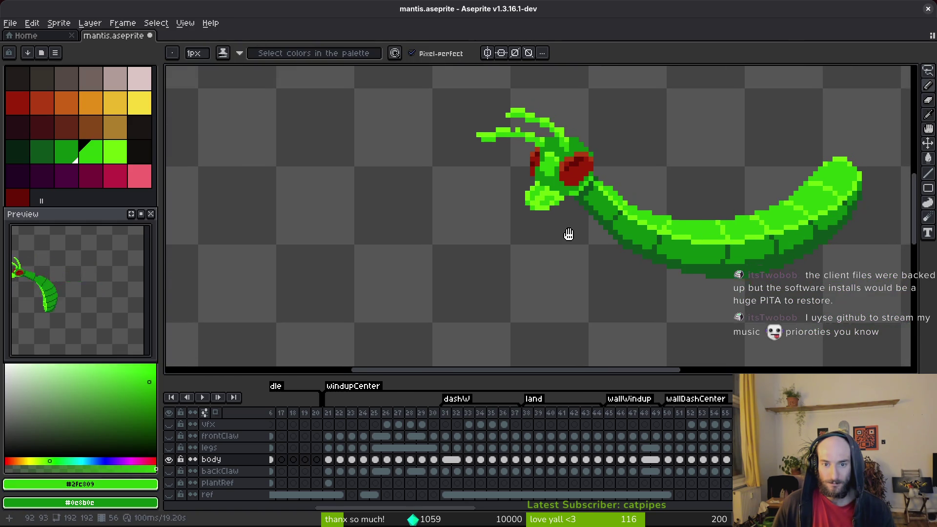
{"action": "scroll", "coordinate": [576, 230], "scroll_direction": "up", "scroll_amount": 2}
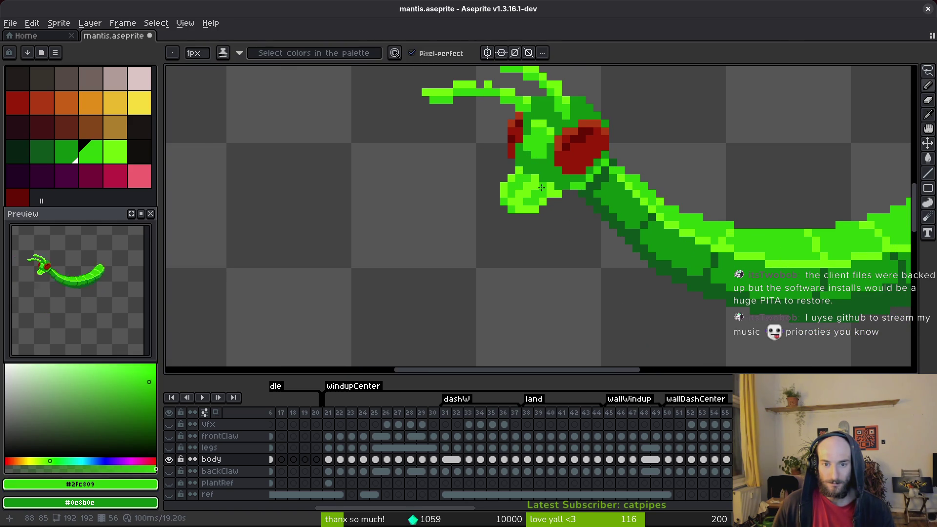
{"action": "left_click", "coordinate": [535, 195], "text": "alt"}
{"action": "scroll", "coordinate": [536, 194], "scroll_direction": "up", "scroll_amount": 2}
{"action": "left_click", "coordinate": [537, 175], "text": "alt"}
{"action": "scroll", "coordinate": [592, 251], "scroll_direction": "down", "scroll_amount": 4}
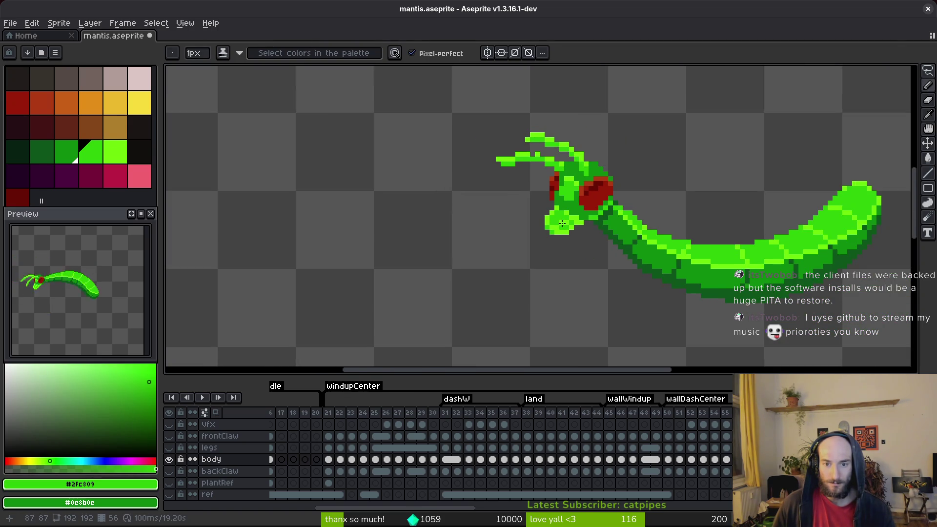
{"action": "scroll", "coordinate": [557, 226], "scroll_direction": "up", "scroll_amount": 2}
{"action": "left_click", "coordinate": [567, 225], "text": "alt"}
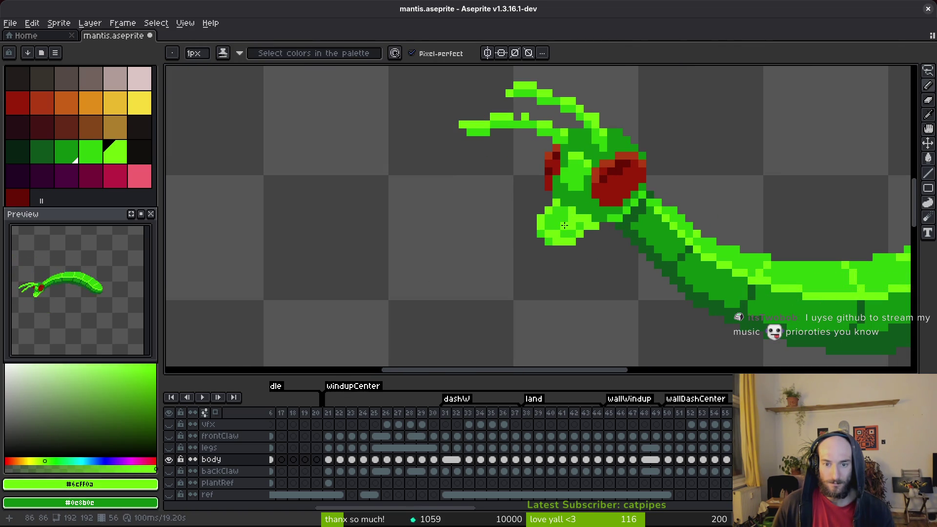
{"action": "scroll", "coordinate": [603, 246], "scroll_direction": "down", "scroll_amount": 3}
{"action": "scroll", "coordinate": [600, 252], "scroll_direction": "up", "scroll_amount": 3}
{"action": "key", "text": "ctrl+s"}
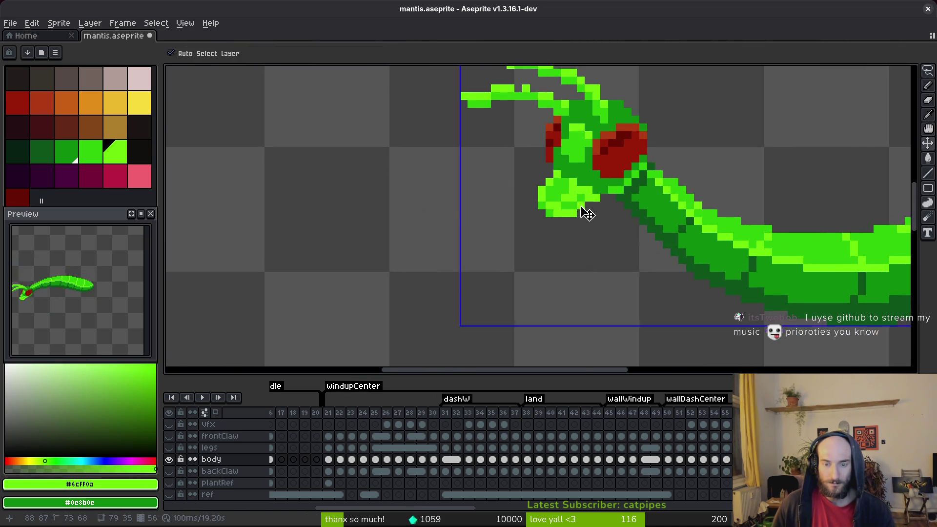
Fix a pixel on the mantis head with the eraser, save, and return to the Pencil.
{"action": "scroll", "coordinate": [586, 211], "scroll_direction": "up", "scroll_amount": 2}
{"action": "scroll", "coordinate": [571, 205], "scroll_direction": "down", "scroll_amount": 3}
{"action": "scroll", "coordinate": [605, 207], "scroll_direction": "up", "scroll_amount": 3}
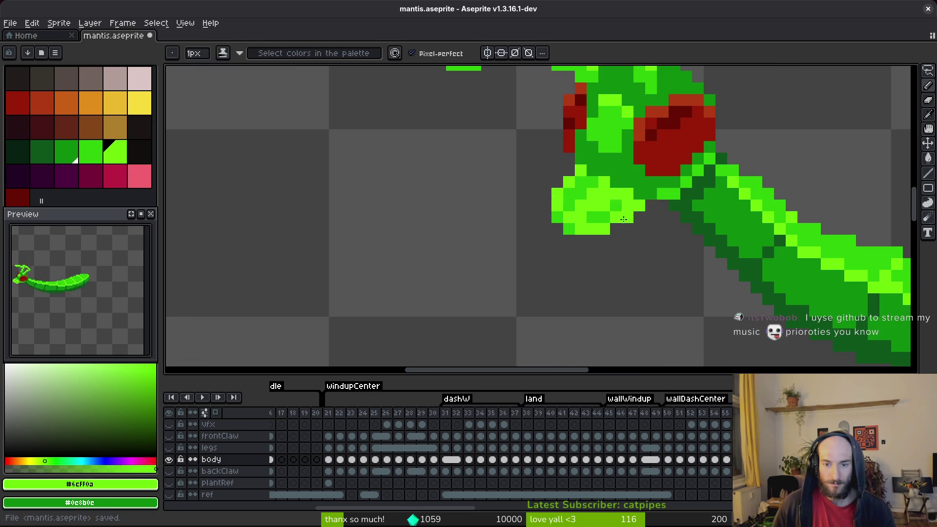
{"action": "left_click", "coordinate": [610, 205], "text": "alt"}
{"action": "scroll", "coordinate": [637, 231], "scroll_direction": "down", "scroll_amount": 2}
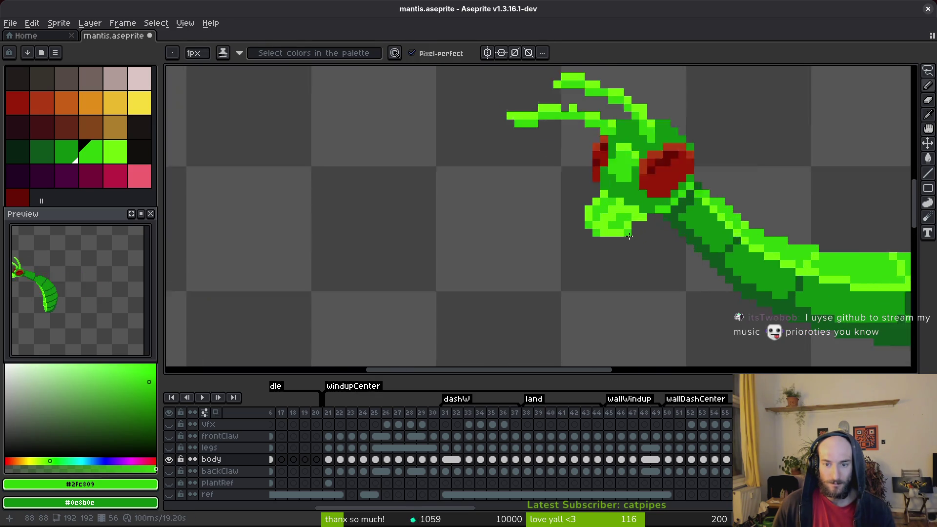
{"action": "scroll", "coordinate": [629, 230], "scroll_direction": "up", "scroll_amount": 2}
{"action": "key", "text": "e"}
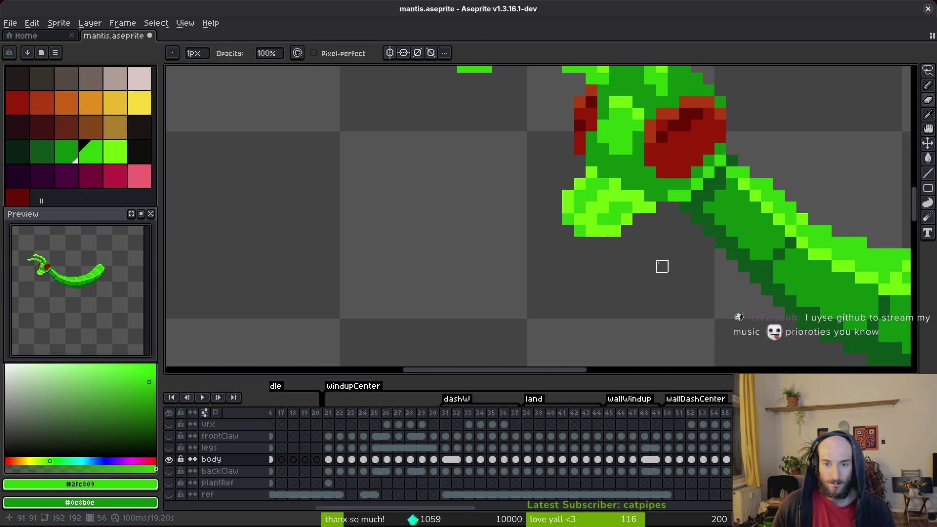
{"action": "key", "text": "ctrl+s"}
{"action": "scroll", "coordinate": [663, 267], "scroll_direction": "down", "scroll_amount": 3}
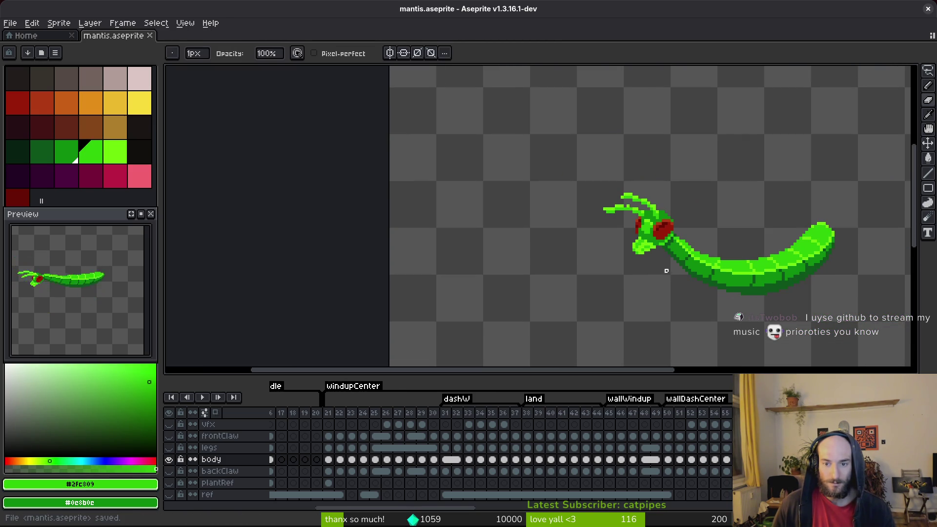
{"action": "left_click", "coordinate": [657, 277]}
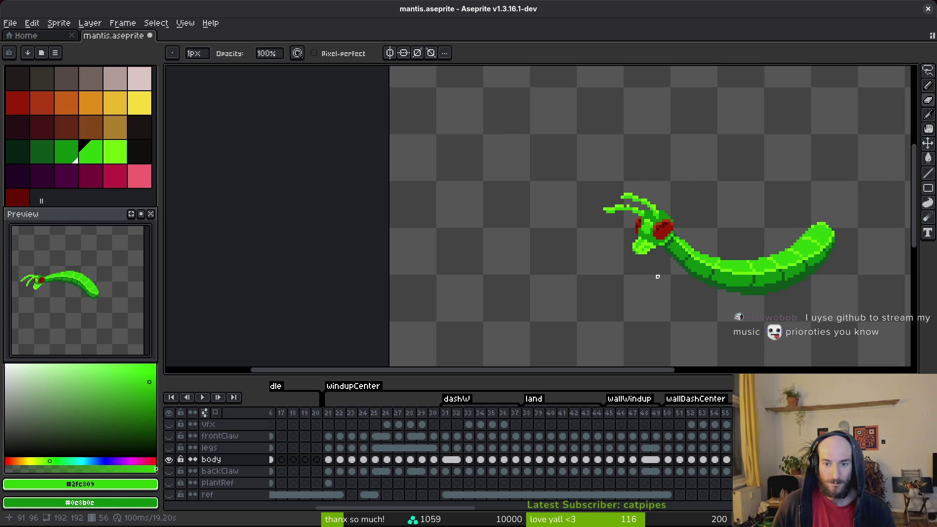
{"action": "scroll", "coordinate": [657, 277], "scroll_direction": "up", "scroll_amount": 4}
{"action": "key", "text": "b"}
Repaint lime jaw pixels in darker and medium green, saving after each change.
{"action": "left_click", "coordinate": [643, 240], "text": "alt"}
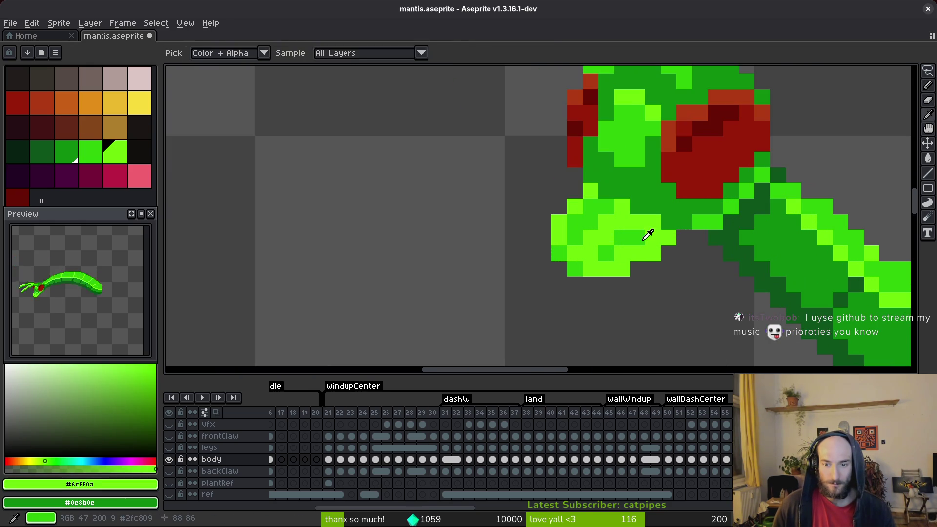
{"action": "left_click", "coordinate": [622, 237], "text": "alt"}
{"action": "left_click", "coordinate": [622, 251]}
{"action": "left_click", "coordinate": [623, 222], "text": "alt"}
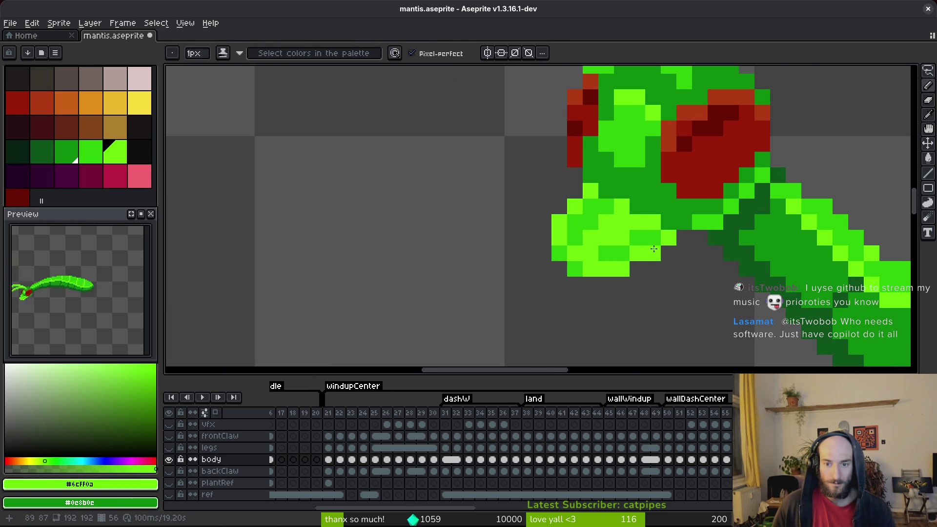
{"action": "scroll", "coordinate": [655, 248], "scroll_direction": "down", "scroll_amount": 2}
{"action": "key", "text": "ctrl+s"}
{"action": "scroll", "coordinate": [623, 196], "scroll_direction": "up", "scroll_amount": 2}
{"action": "left_click", "coordinate": [622, 196], "text": "alt"}
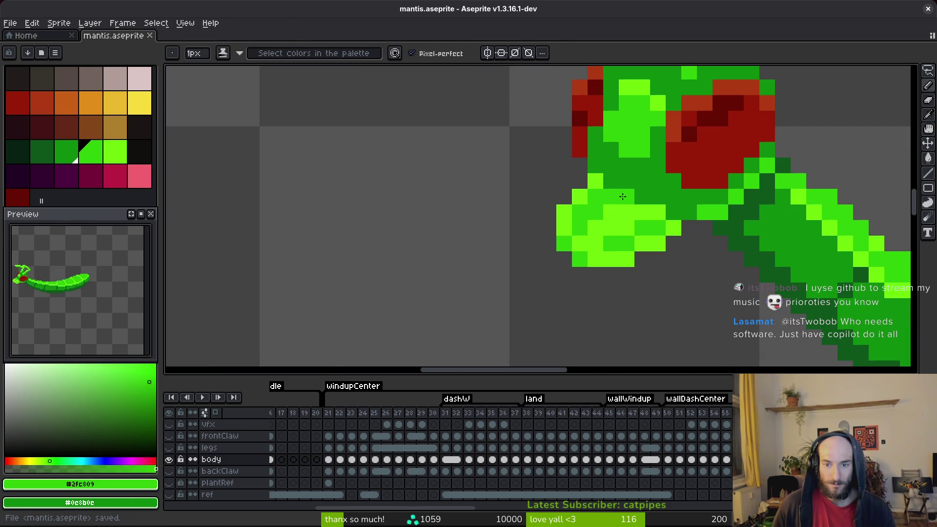
{"action": "left_click", "coordinate": [598, 223]}
{"action": "key", "text": "ctrl+s"}
{"action": "scroll", "coordinate": [678, 246], "scroll_direction": "down", "scroll_amount": 4}
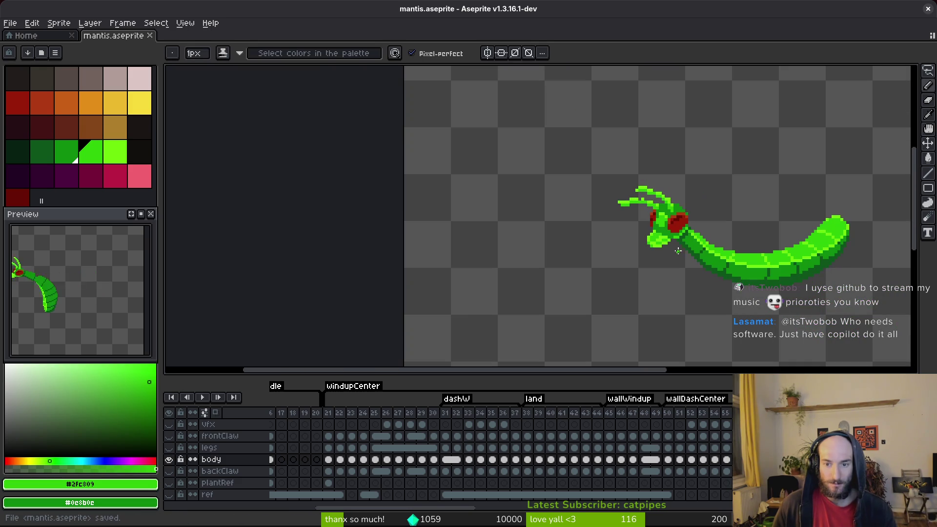
{"action": "key", "text": "ctrl+s"}
Add a lime green pixel on the jaw and save the file.
{"action": "scroll", "coordinate": [679, 256], "scroll_direction": "up", "scroll_amount": 4}
{"action": "left_click", "coordinate": [628, 203], "text": "alt"}
{"action": "left_click", "coordinate": [650, 214]}
{"action": "key", "text": "ctrl+s"}
{"action": "scroll", "coordinate": [649, 215], "scroll_direction": "down", "scroll_amount": 4}
{"action": "key", "text": "ctrl+s"}
{"action": "scroll", "coordinate": [659, 249], "scroll_direction": "up", "scroll_amount": 4}
{"action": "left_click", "coordinate": [652, 217]}
{"action": "key", "text": "ctrl+s"}
{"action": "scroll", "coordinate": [664, 224], "scroll_direction": "down", "scroll_amount": 3}
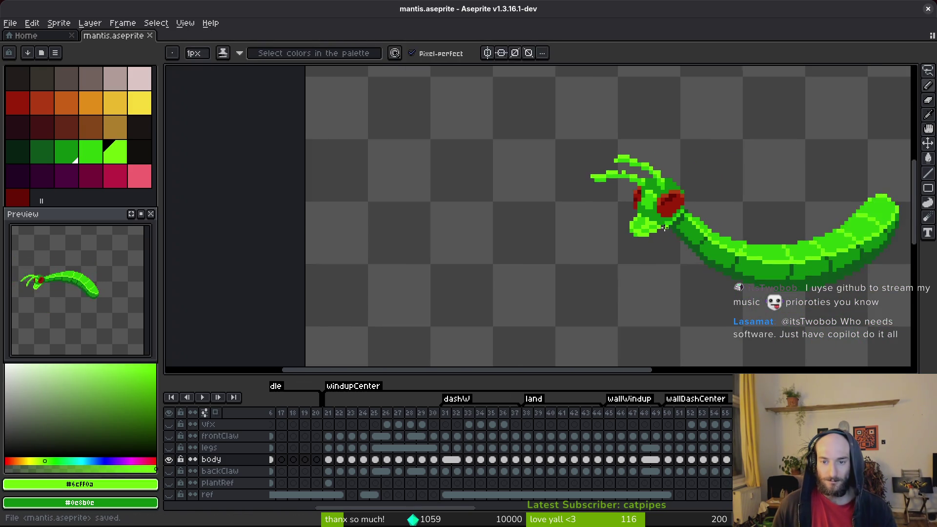
On frame 55, repaint several jaw pixels dark green #0e8b0e and save.
{"action": "key", "text": "Left"}
{"action": "scroll", "coordinate": [665, 255], "scroll_direction": "up", "scroll_amount": 4}
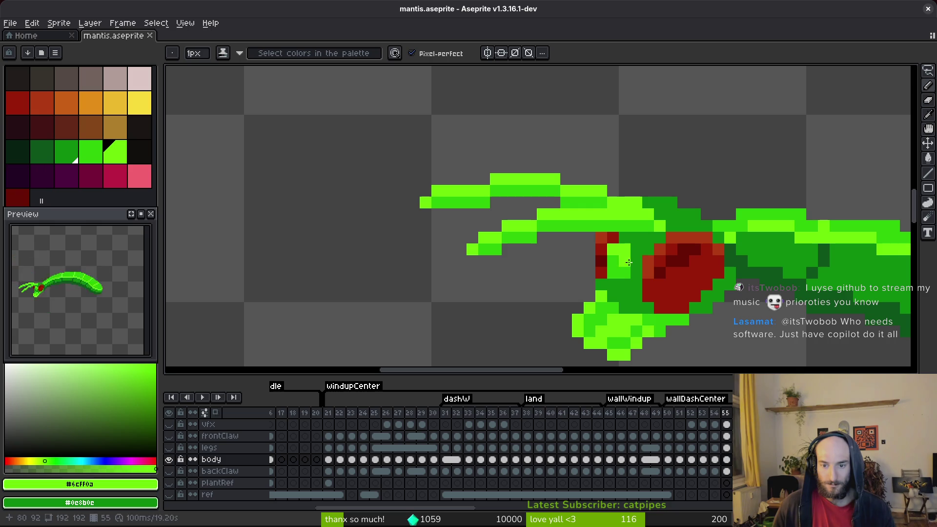
{"action": "left_click", "coordinate": [635, 263], "text": "alt"}
{"action": "left_click", "coordinate": [621, 248]}
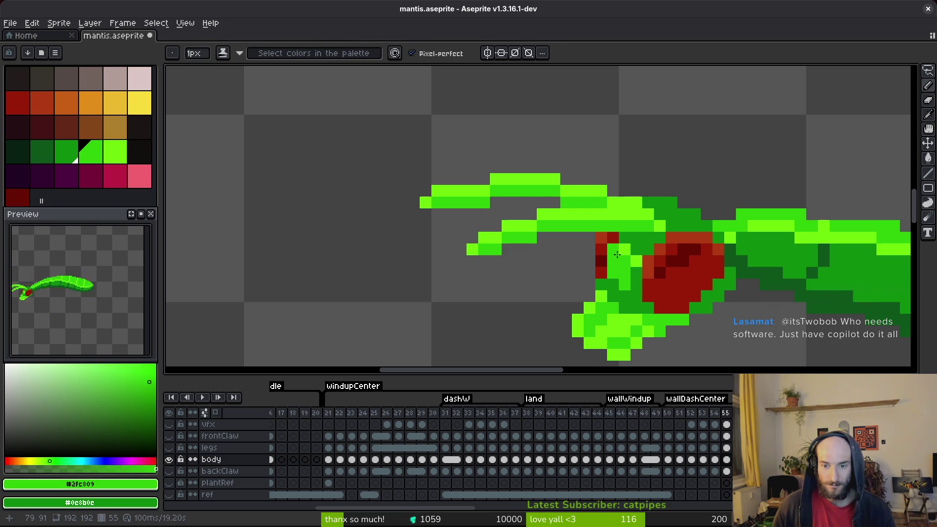
{"action": "left_click", "coordinate": [619, 248]}
{"action": "left_click", "coordinate": [602, 237]}
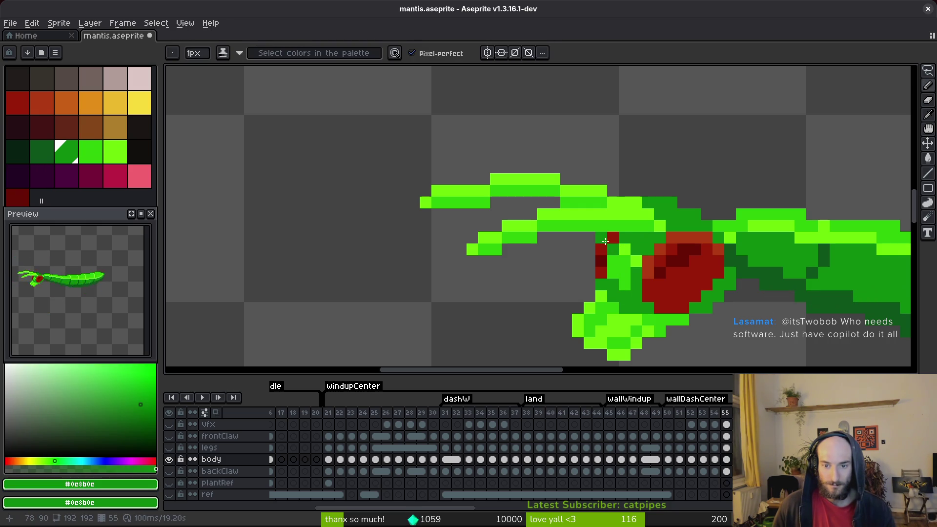
{"action": "left_click", "coordinate": [660, 248], "text": "alt"}
{"action": "key", "text": "ctrl+s"}
Step back to frame 54 with the Pencil tool active.
{"action": "scroll", "coordinate": [674, 283], "scroll_direction": "down", "scroll_amount": 3}
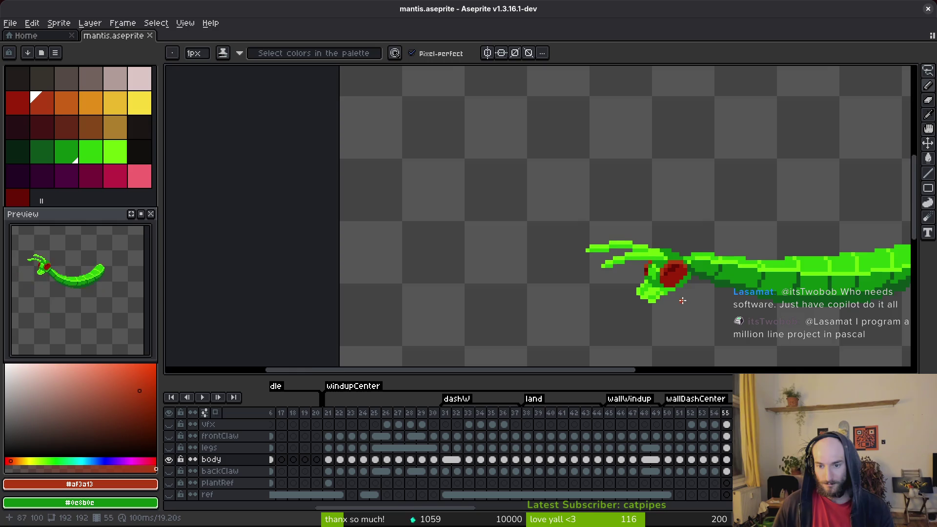
{"action": "scroll", "coordinate": [695, 297], "scroll_direction": "up", "scroll_amount": 3}
{"action": "scroll", "coordinate": [698, 300], "scroll_direction": "down", "scroll_amount": 3}
{"action": "key", "text": "Left"}
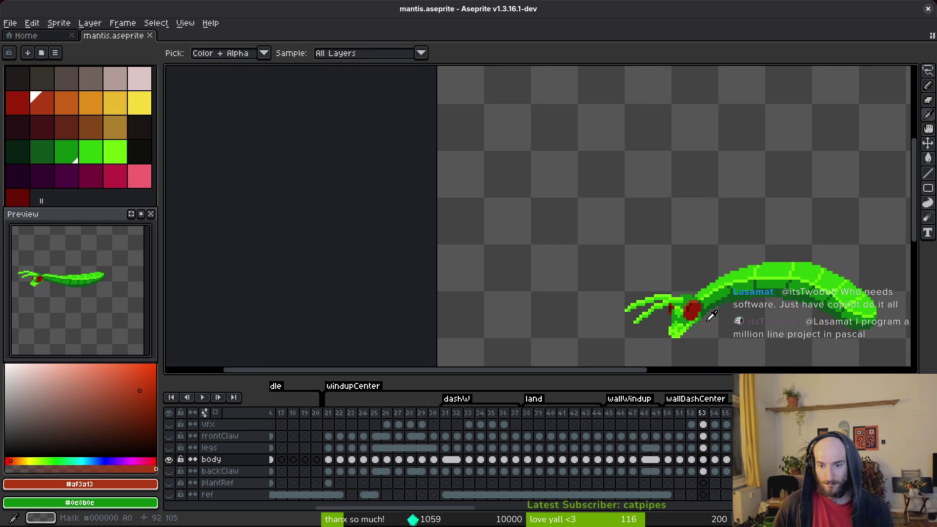
{"action": "key", "text": "b"}
{"action": "scroll", "coordinate": [686, 284], "scroll_direction": "up", "scroll_amount": 4}
Lasso-select the mantis's lower jaw on frame 53 and move it one pixel right.
{"action": "key", "text": "q"}
{"action": "mouse_move", "coordinate": [690, 290]}
{"action": "left_mouse_down"}
{"action": "mouse_move", "coordinate": [684, 261]}
{"action": "mouse_move", "coordinate": [676, 300]}
{"action": "left_mouse_up"}
{"action": "left_click", "coordinate": [666, 276]}
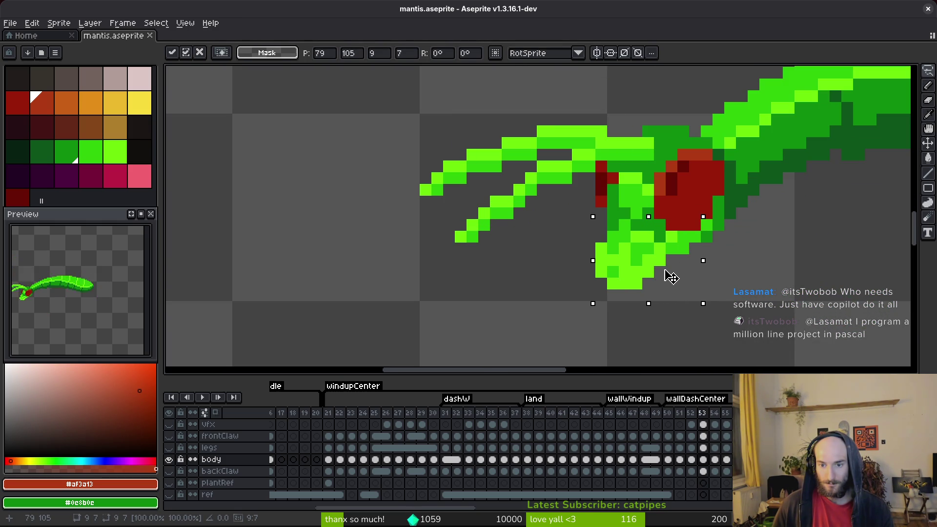
{"action": "left_click_drag", "start_coordinate": [666, 275], "coordinate": [677, 275]}
Sample the dark green and bright lime green from the head and jaw.
{"action": "key", "text": "e"}
{"action": "left_click", "coordinate": [613, 225]}
{"action": "key", "text": "b"}
{"action": "left_click", "coordinate": [649, 207], "text": "alt"}
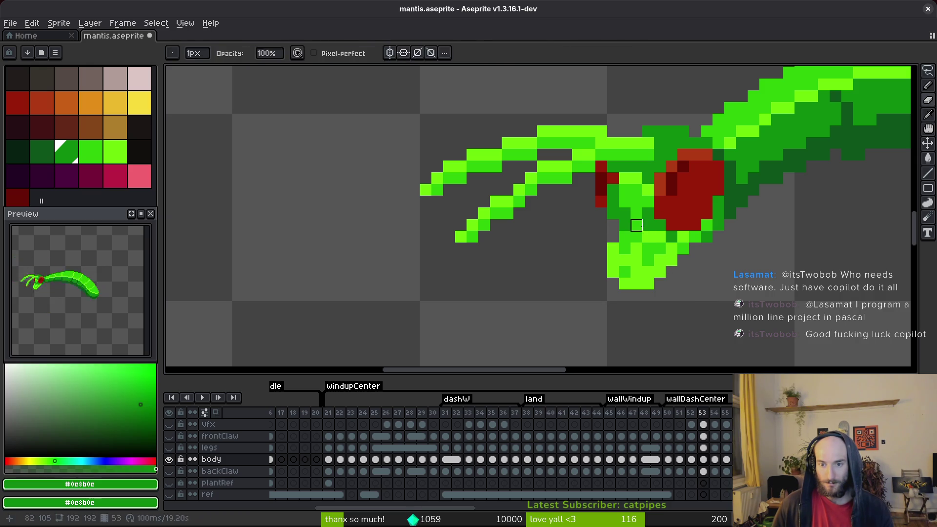
{"action": "left_click", "coordinate": [618, 244], "text": "alt"}
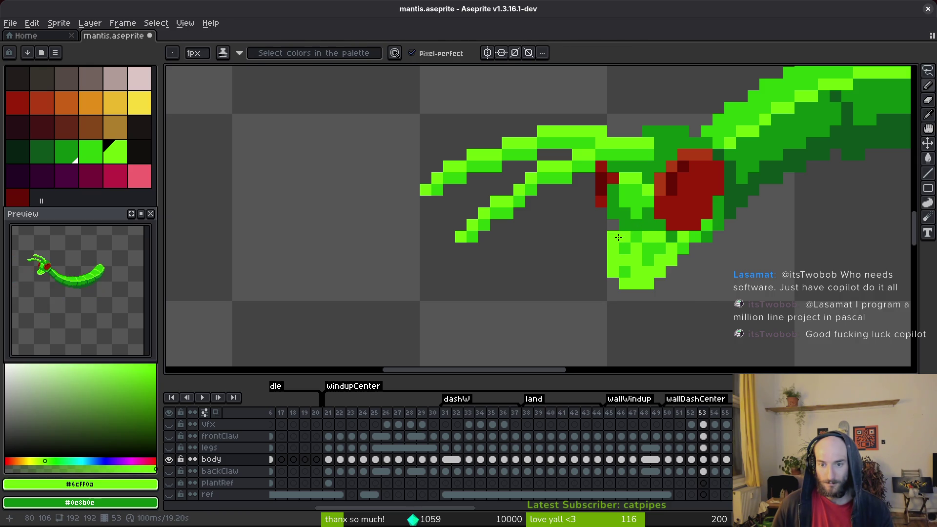
{"action": "left_click", "coordinate": [624, 216], "text": "alt"}
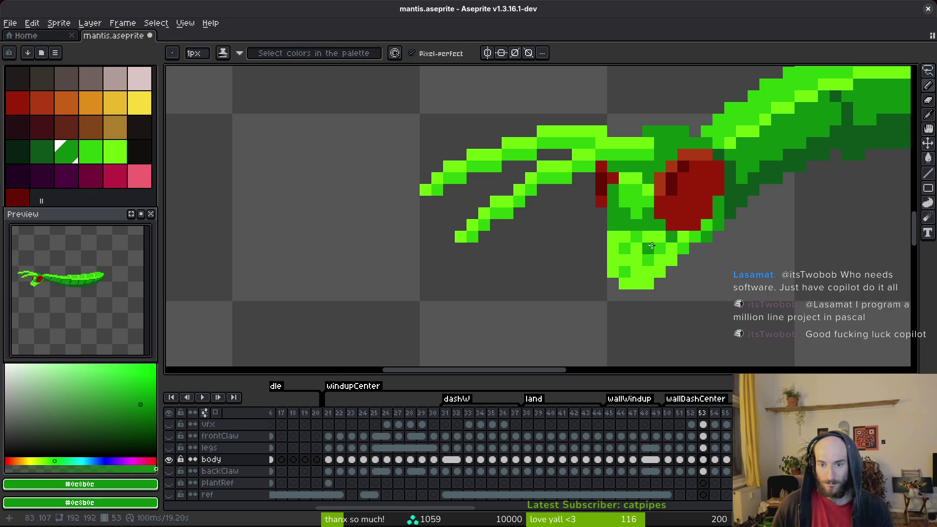
{"action": "scroll", "coordinate": [613, 234], "scroll_direction": "down", "scroll_amount": 3}
{"action": "scroll", "coordinate": [606, 227], "scroll_direction": "up", "scroll_amount": 4}
Pick medium green #2fc809 and lime #6cff0a, making medium green the secondary colour.
{"action": "key", "text": "e"}
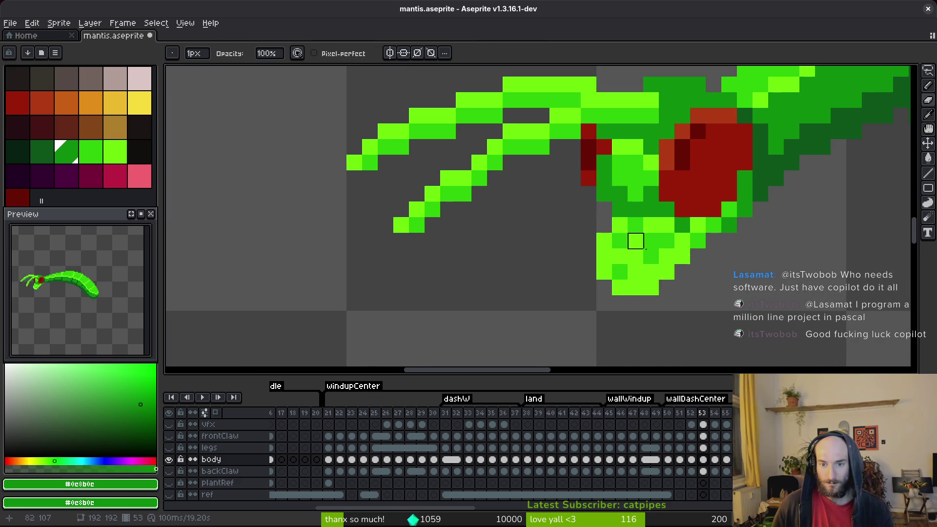
{"action": "scroll", "coordinate": [697, 294], "scroll_direction": "down", "scroll_amount": 3}
{"action": "scroll", "coordinate": [671, 273], "scroll_direction": "up", "scroll_amount": 2}
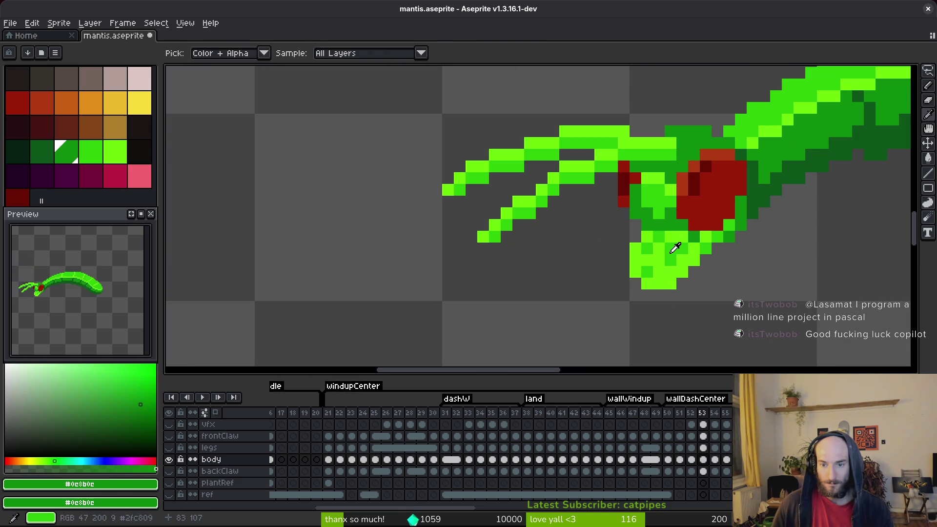
{"action": "left_click", "coordinate": [668, 253], "text": "alt"}
{"action": "left_click", "coordinate": [699, 236], "text": "alt"}
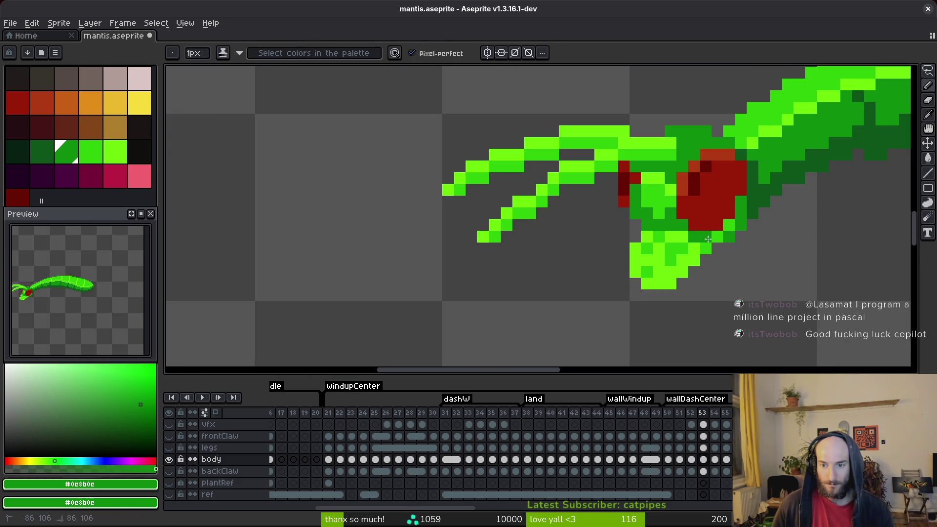
{"action": "left_click", "coordinate": [683, 237], "text": "alt"}
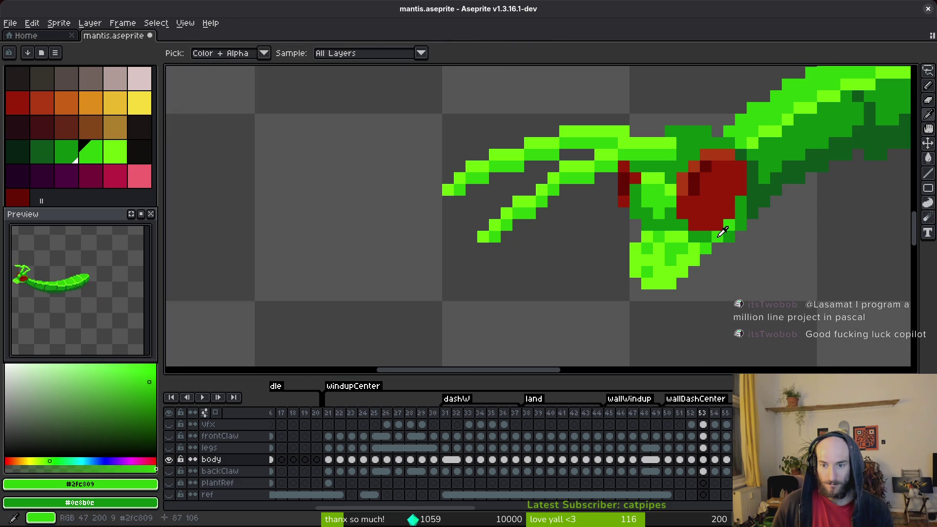
{"action": "left_click", "coordinate": [682, 218], "text": "alt"}
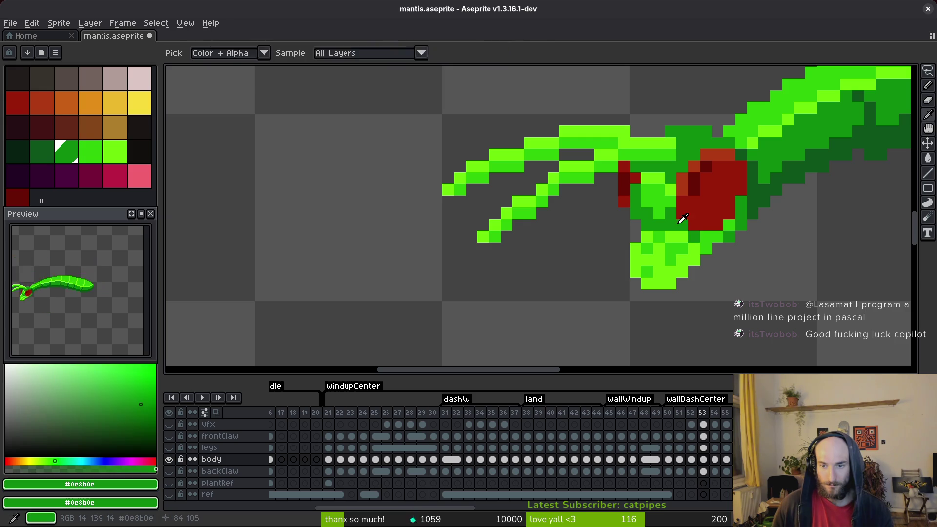
{"action": "left_click", "coordinate": [695, 248], "text": "alt"}
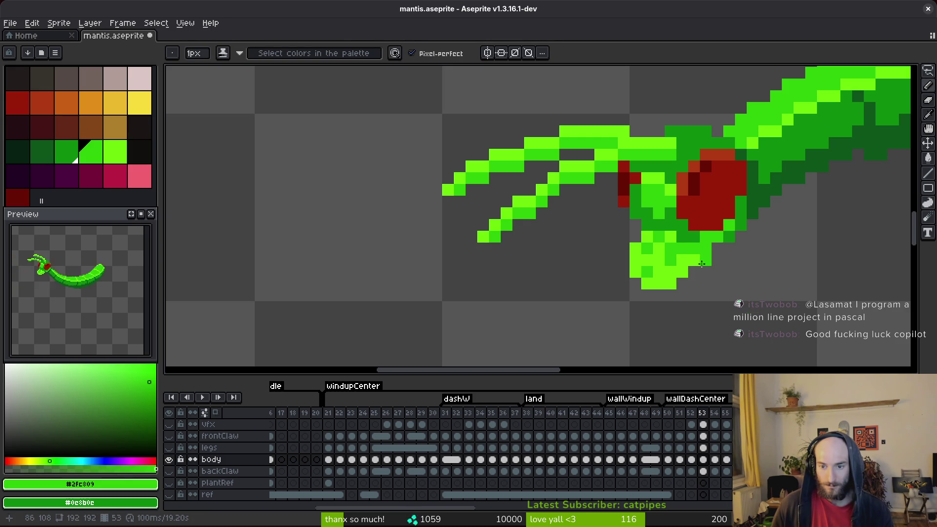
{"action": "left_click", "coordinate": [683, 253], "text": "alt"}
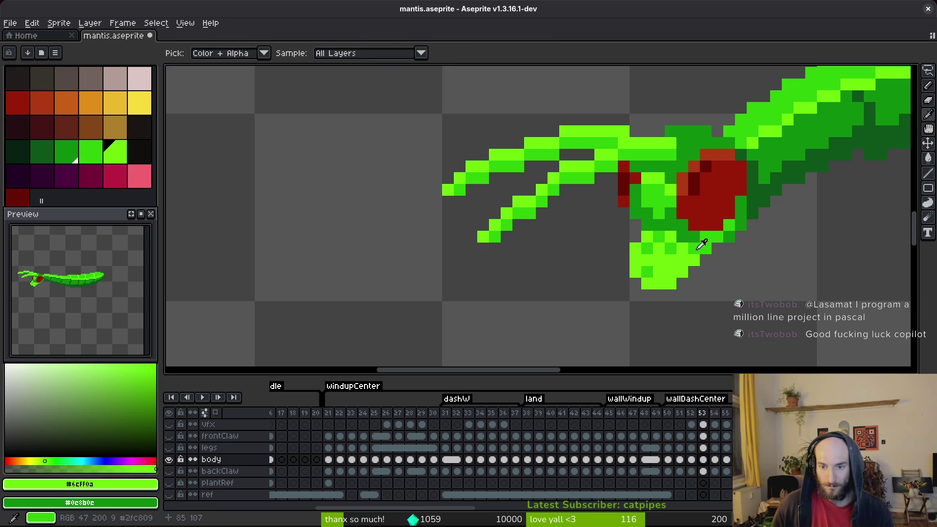
{"action": "right_click", "coordinate": [682, 258], "text": "alt"}
Shade a stroke of jaw pixels medium and darker green, then save mantis.aseprite.
{"action": "mouse_move", "coordinate": [683, 260]}
{"action": "left_mouse_down"}
{"action": "mouse_move", "coordinate": [660, 280]}
{"action": "mouse_move", "coordinate": [641, 252]}
{"action": "left_mouse_up"}
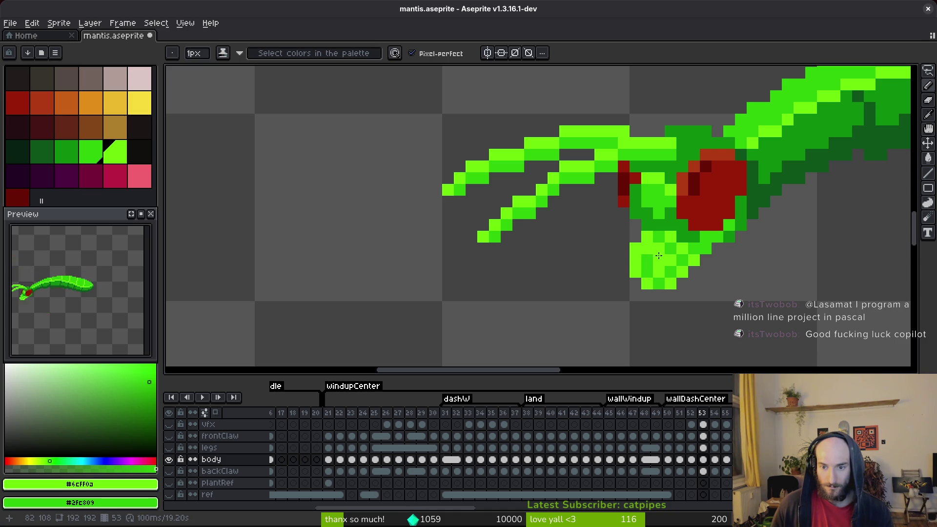
{"action": "left_click", "coordinate": [647, 252]}
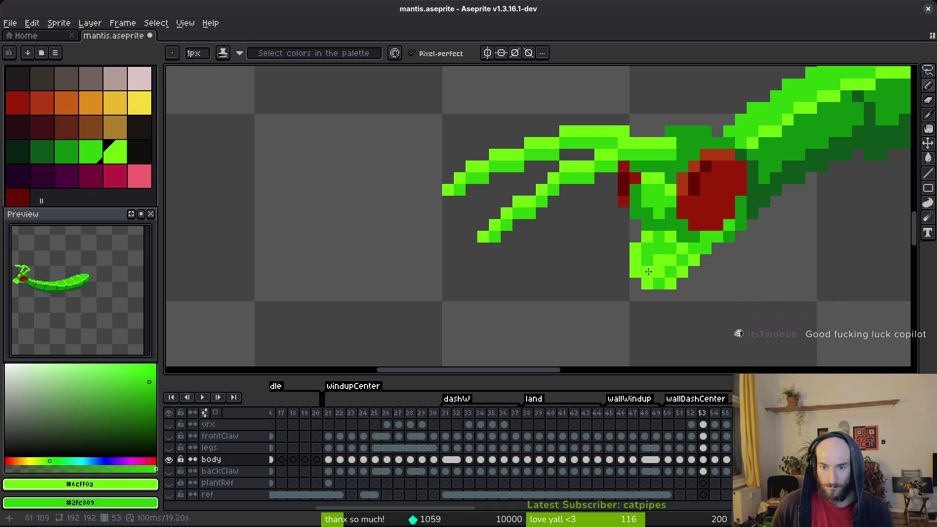
{"action": "scroll", "coordinate": [706, 284], "scroll_direction": "down", "scroll_amount": 5}
{"action": "scroll", "coordinate": [715, 286], "scroll_direction": "up", "scroll_amount": 5}
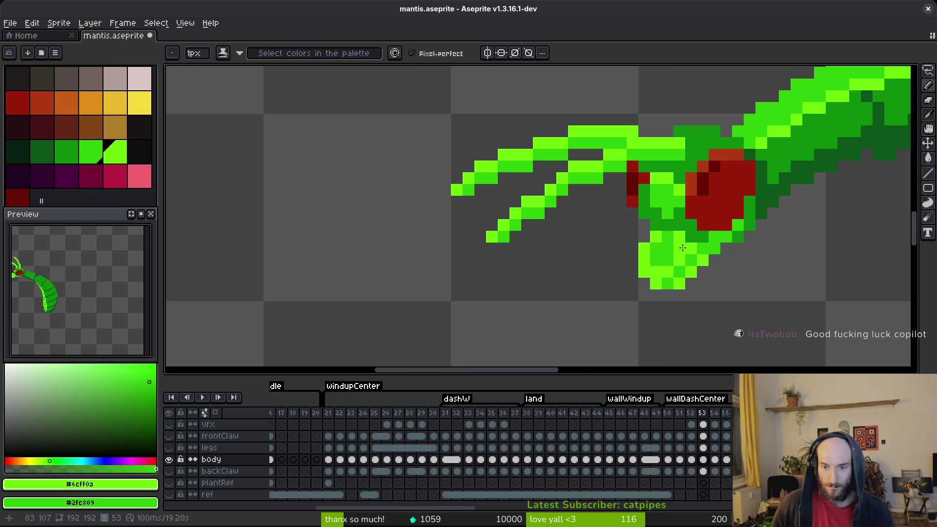
{"action": "scroll", "coordinate": [766, 297], "scroll_direction": "down", "scroll_amount": 5}
{"action": "key", "text": "ctrl+s"}
{"action": "scroll", "coordinate": [601, 249], "scroll_direction": "down", "scroll_amount": 3}
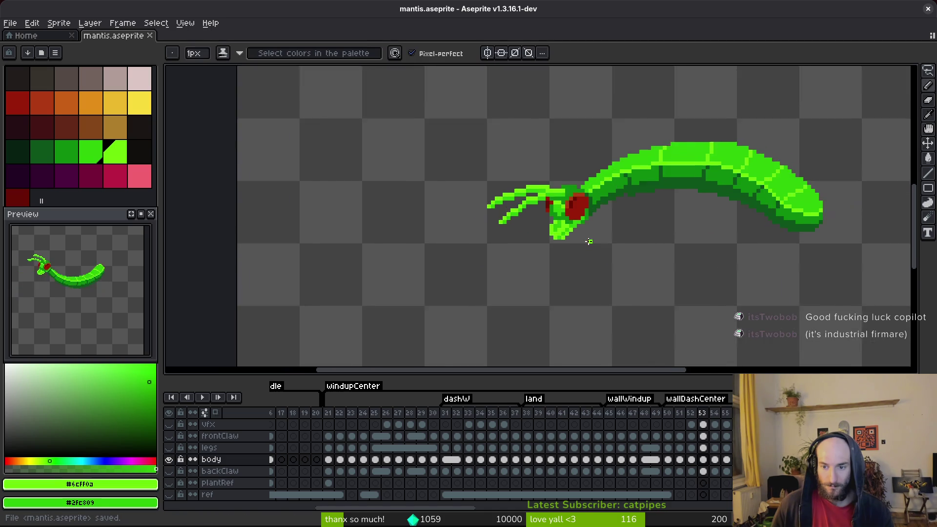
Step through the neighbouring frames to reach frame 55.
{"action": "key", "text": "i"}
{"action": "key", "text": "Right"}
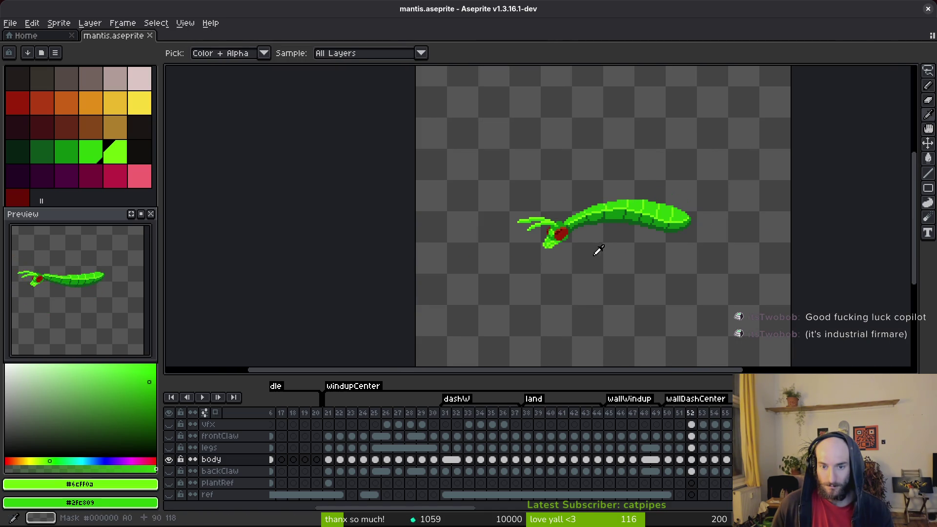
{"action": "key", "text": "Left"}
{"action": "key", "text": "Right"}
{"action": "key", "text": "b"}
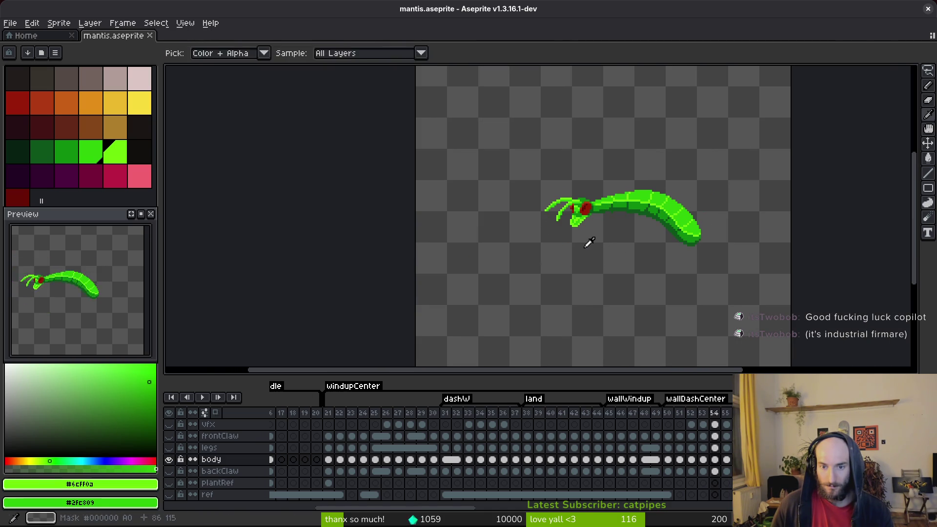
{"action": "key", "text": "Right"}
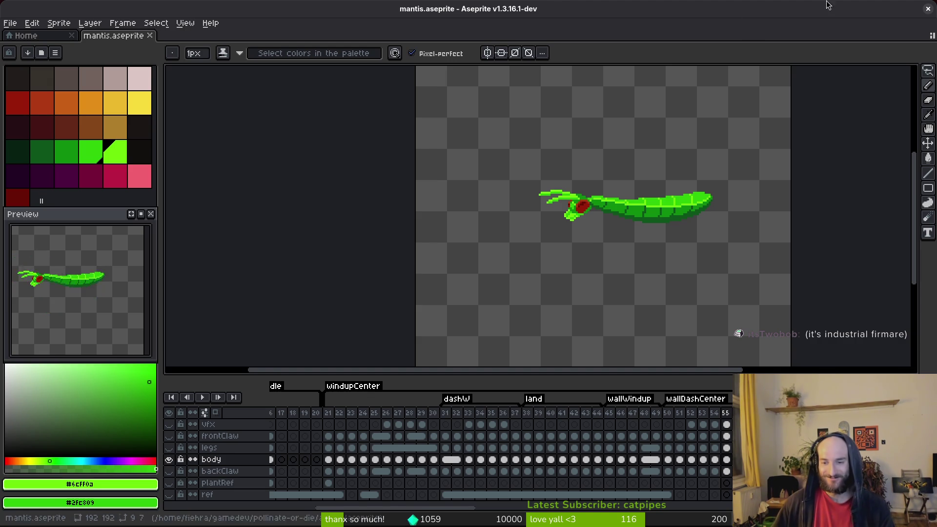
Sample the body's dark green and paint a pixel near the claw.
{"action": "key", "text": "i"}
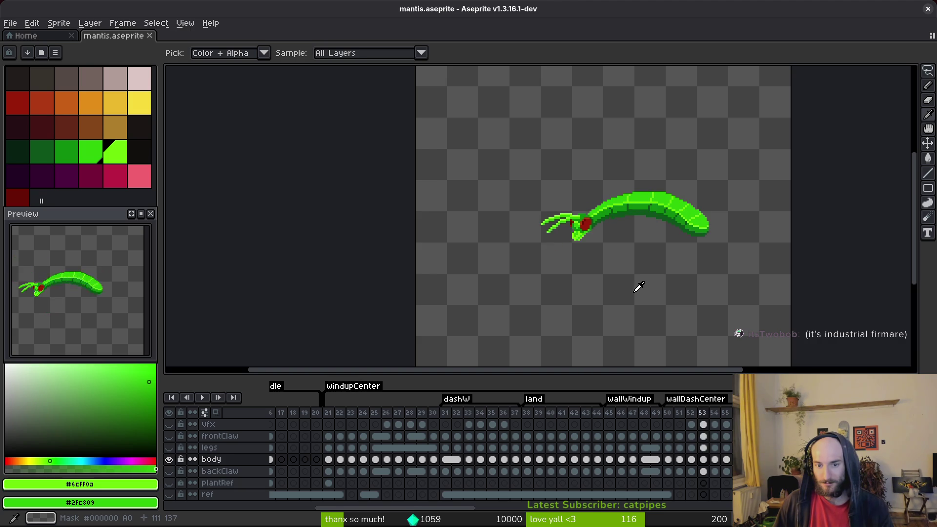
{"action": "scroll", "coordinate": [583, 247], "scroll_direction": "up", "scroll_amount": 5}
{"action": "left_click", "coordinate": [529, 190]}
{"action": "left_click", "coordinate": [520, 209]}
{"action": "scroll", "coordinate": [548, 214], "scroll_direction": "down", "scroll_amount": 3}
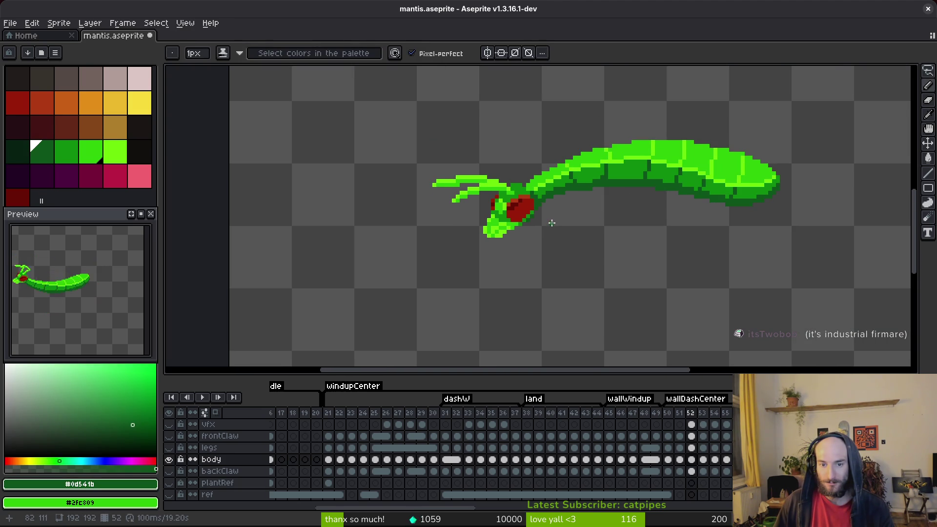
Paint bright green pixels on the jaw on frame 52, pick the body's mid green, and save.
{"action": "key", "text": "i"}
{"action": "scroll", "coordinate": [527, 236], "scroll_direction": "up", "scroll_amount": 3}
{"action": "left_click", "coordinate": [523, 195], "text": "alt"}
{"action": "left_click", "coordinate": [516, 186]}
{"action": "left_click", "coordinate": [528, 199]}
{"action": "left_click", "coordinate": [532, 185], "text": "alt"}
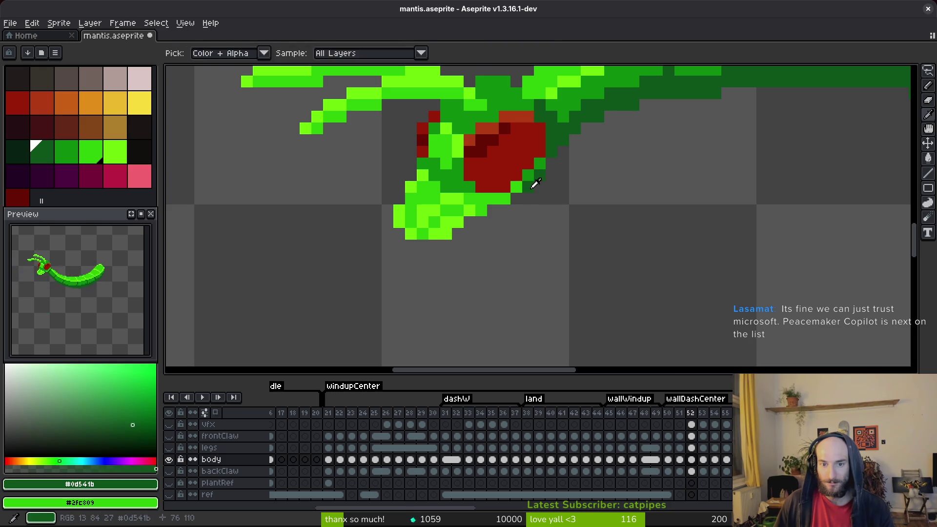
{"action": "left_click", "coordinate": [528, 186], "text": "alt"}
{"action": "scroll", "coordinate": [612, 202], "scroll_direction": "down", "scroll_amount": 2}
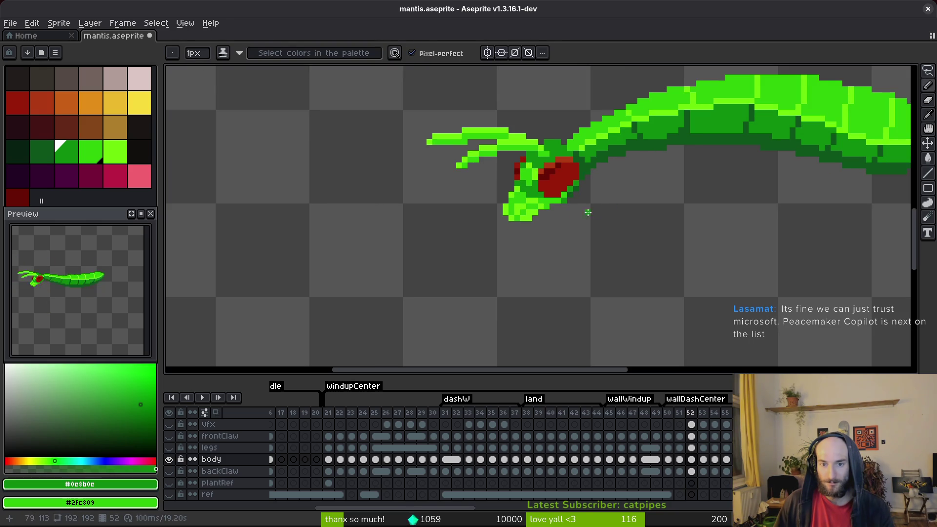
{"action": "key", "text": "ctrl+s"}
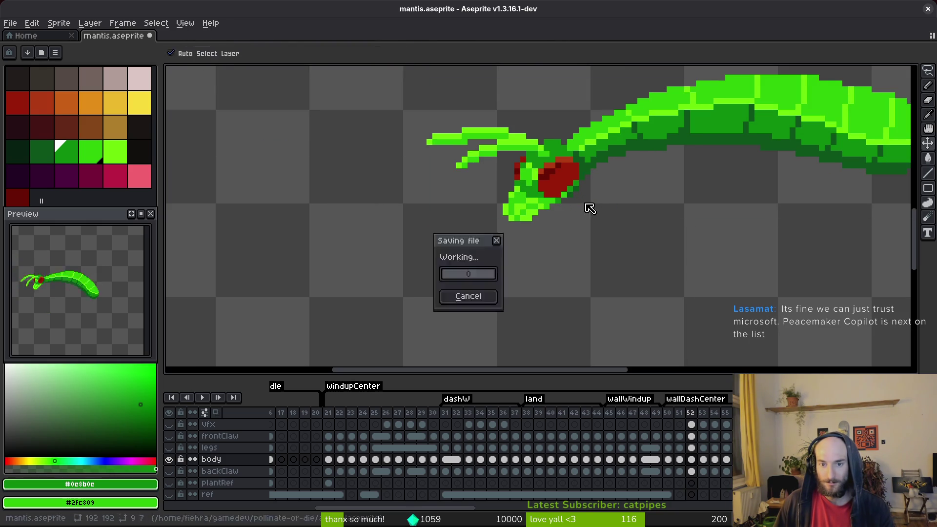
{"action": "scroll", "coordinate": [590, 205], "scroll_direction": "down", "scroll_amount": 2}
On frame 53, add a darkest-green shading pixel under the neck and save.
{"action": "key", "text": "Left"}
{"action": "key", "text": "Right"}
{"action": "key", "text": "Right"}
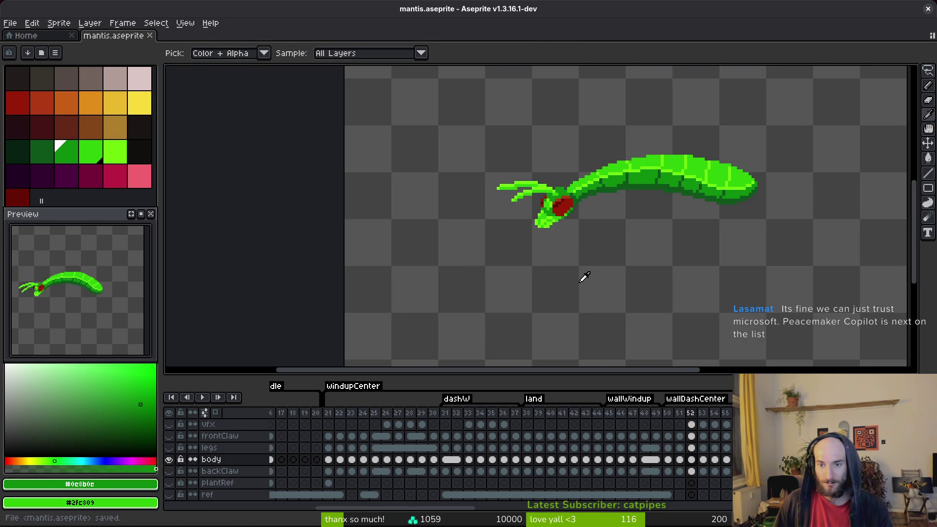
{"action": "key", "text": "Left"}
{"action": "key", "text": "Right"}
{"action": "key", "text": "b"}
{"action": "scroll", "coordinate": [636, 175], "scroll_direction": "up", "scroll_amount": 3}
{"action": "left_click", "coordinate": [642, 194]}
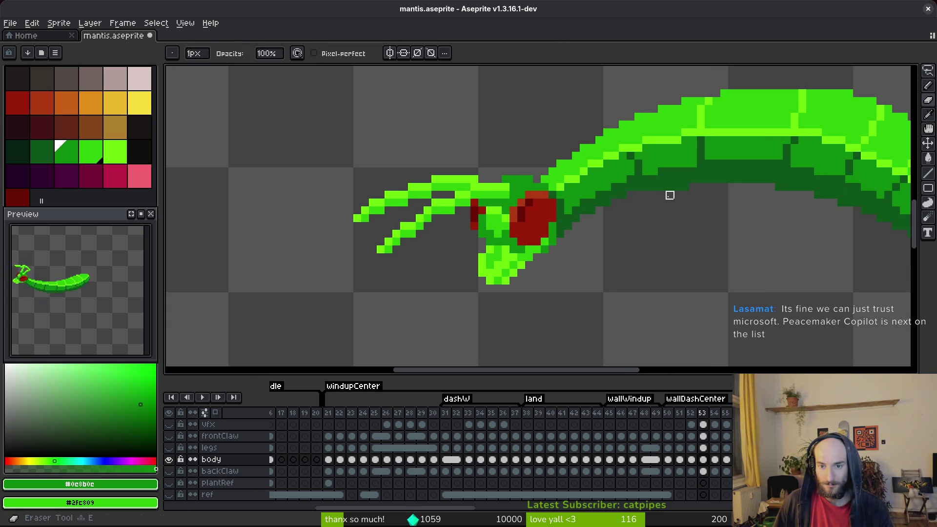
{"action": "left_click", "coordinate": [638, 182], "text": "alt"}
{"action": "key", "text": "ctrl+s"}
{"action": "scroll", "coordinate": [596, 226], "scroll_direction": "down", "scroll_amount": 3}
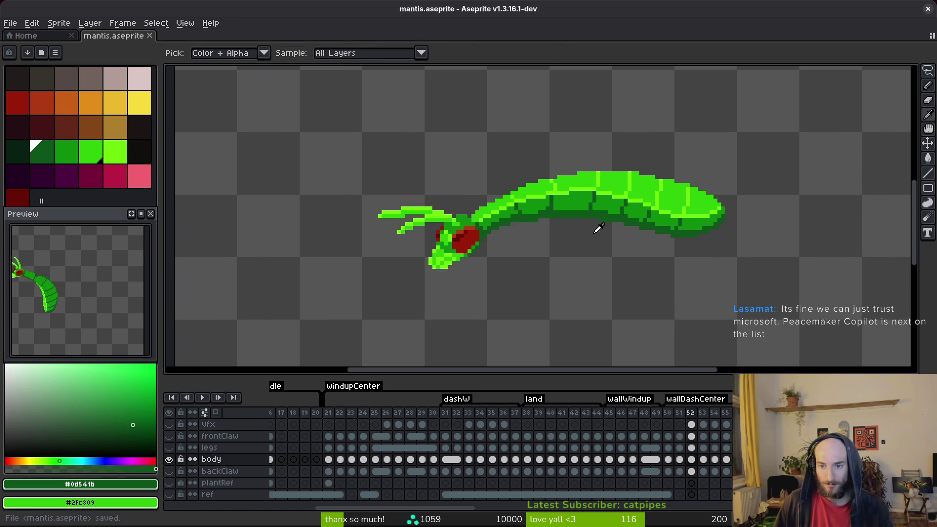
On frame 54, compare poses with neighbouring frames and add a dark green pixel under the neck.
{"action": "scroll", "coordinate": [565, 234], "scroll_direction": "up", "scroll_amount": 1}
{"action": "key", "text": "Left"}
{"action": "key", "text": "Right"}
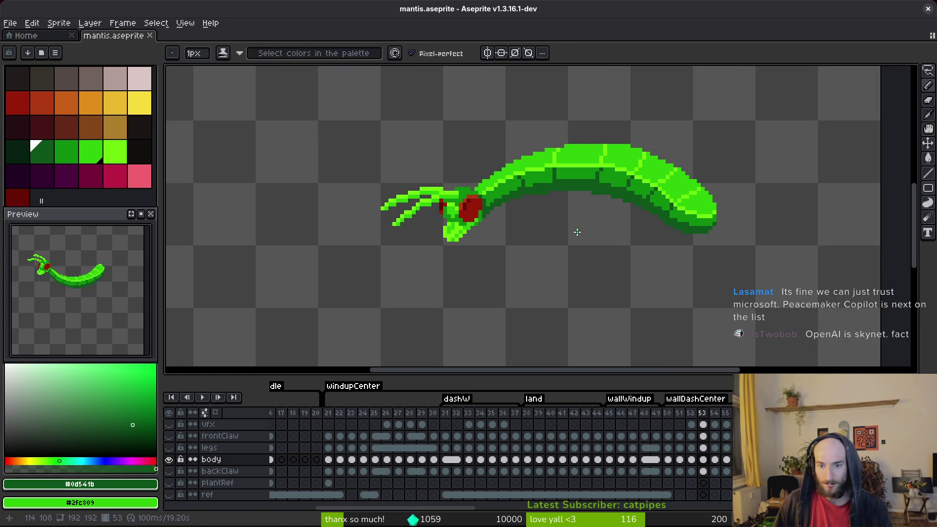
{"action": "key", "text": "Left"}
{"action": "key", "text": "Right"}
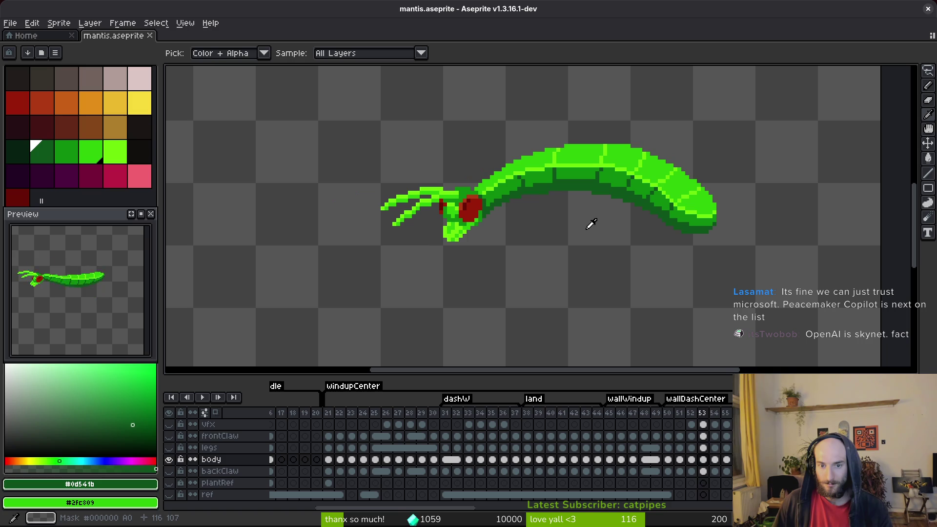
{"action": "key", "text": "Right"}
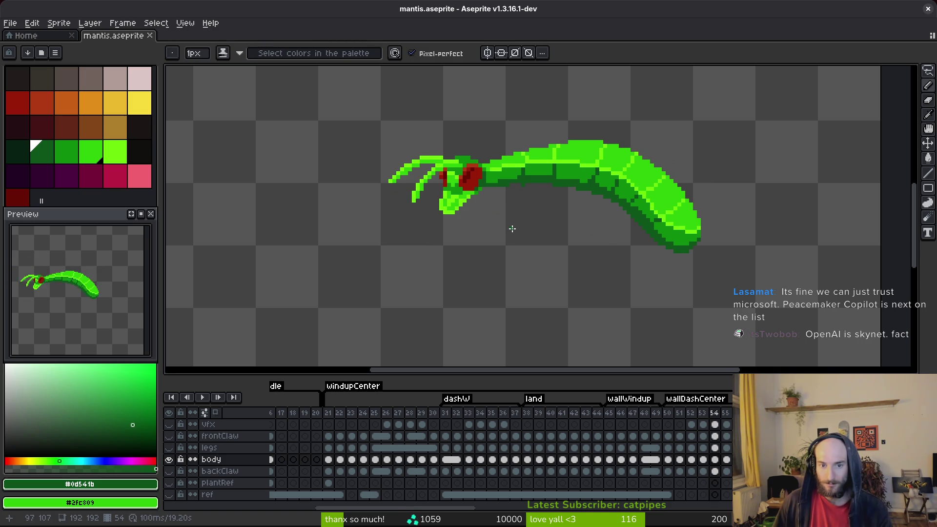
{"action": "scroll", "coordinate": [510, 230], "scroll_direction": "up", "scroll_amount": 2}
{"action": "key", "text": "Left"}
{"action": "key", "text": "Left"}
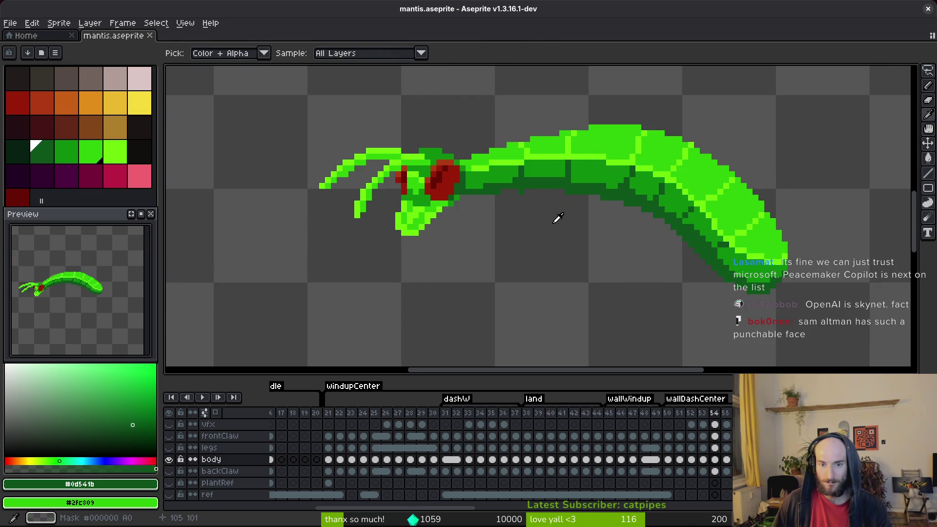
{"action": "key", "text": "Right"}
{"action": "key", "text": "Right"}
{"action": "scroll", "coordinate": [505, 175], "scroll_direction": "up", "scroll_amount": 2}
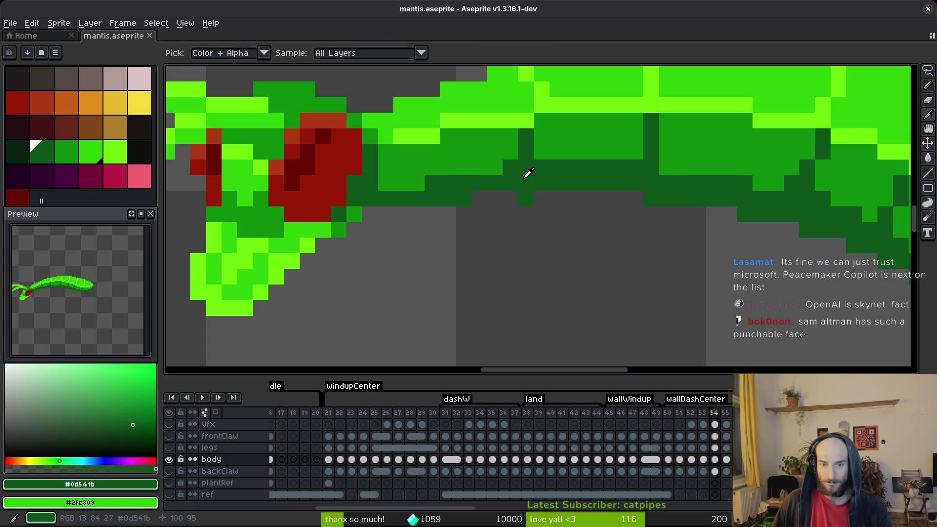
{"action": "left_click", "coordinate": [586, 215]}
{"action": "scroll", "coordinate": [465, 241], "scroll_direction": "down", "scroll_amount": 2}
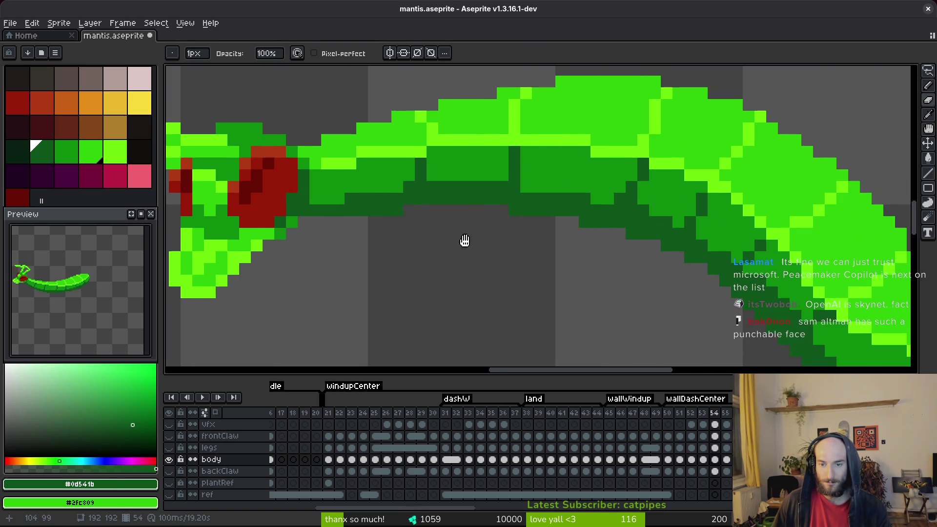
{"action": "scroll", "coordinate": [618, 266], "scroll_direction": "down", "scroll_amount": 2}
{"action": "scroll", "coordinate": [620, 273], "scroll_direction": "up", "scroll_amount": 2}
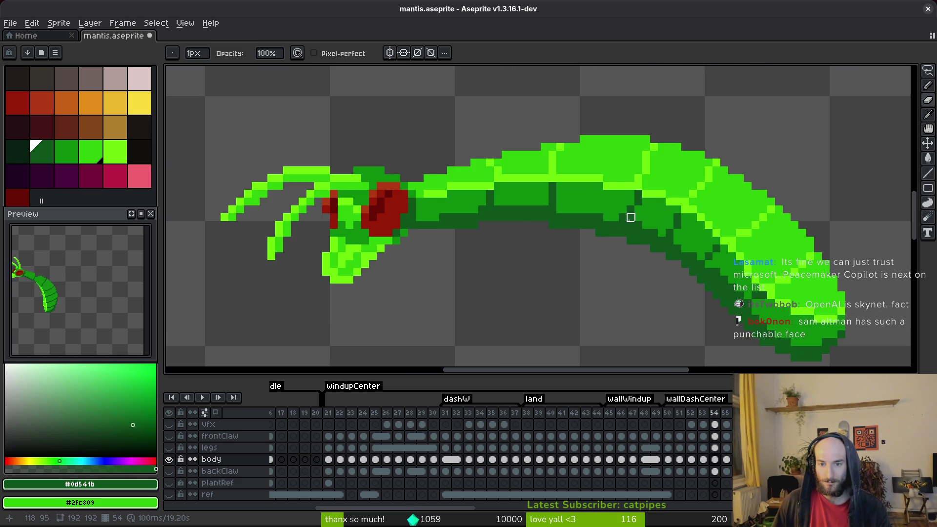
Set darkest green as primary and mid green as secondary colour, then save.
{"action": "left_click", "coordinate": [626, 218], "text": "alt"}
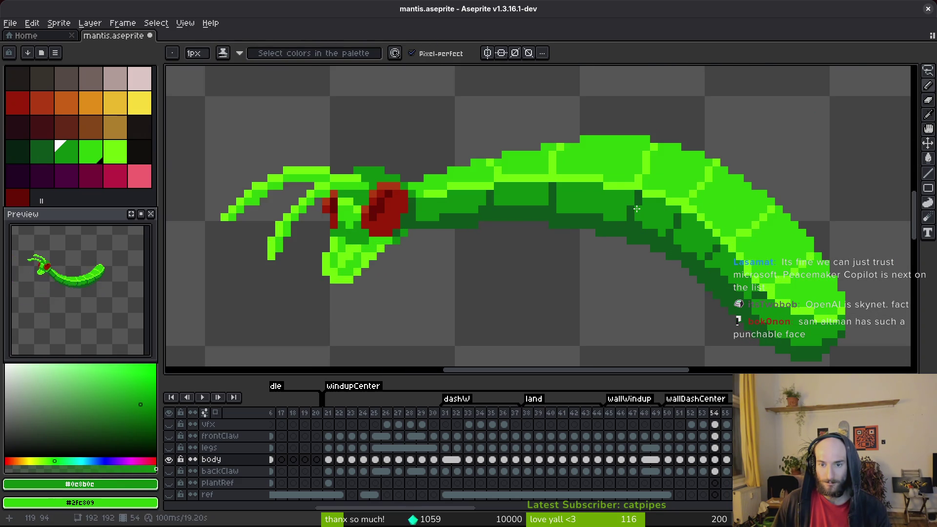
{"action": "key", "text": "alt"}
{"action": "scroll", "coordinate": [635, 205], "scroll_direction": "up", "scroll_amount": 2}
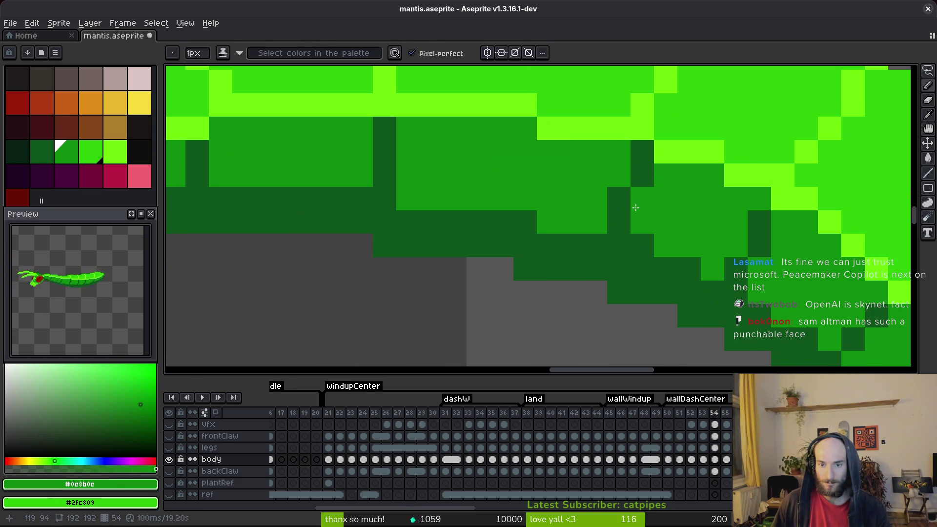
{"action": "left_click", "coordinate": [641, 199], "text": "alt"}
{"action": "right_click", "coordinate": [617, 198], "text": "alt"}
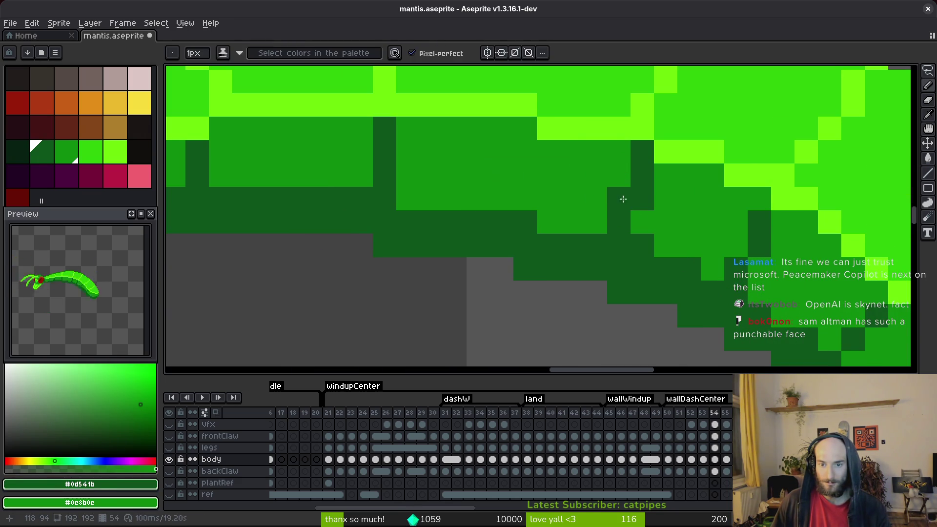
{"action": "key", "text": "ctrl+s"}
Recolour a pixel on the body's underside, add a dark green pixel below the neck, and save.
{"action": "scroll", "coordinate": [725, 261], "scroll_direction": "down", "scroll_amount": 5}
{"action": "scroll", "coordinate": [704, 203], "scroll_direction": "up", "scroll_amount": 4}
{"action": "left_click", "coordinate": [705, 204]}
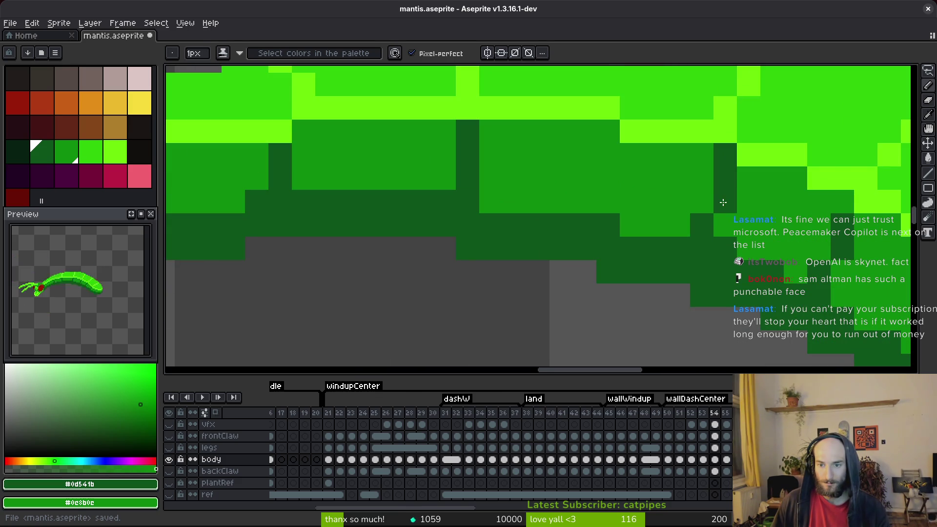
{"action": "scroll", "coordinate": [752, 233], "scroll_direction": "down", "scroll_amount": 4}
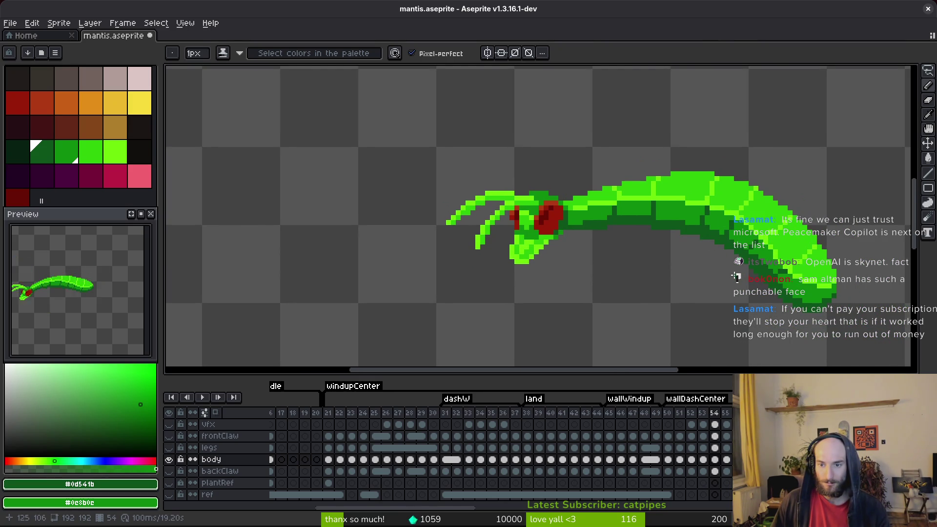
{"action": "scroll", "coordinate": [663, 216], "scroll_direction": "up", "scroll_amount": 2}
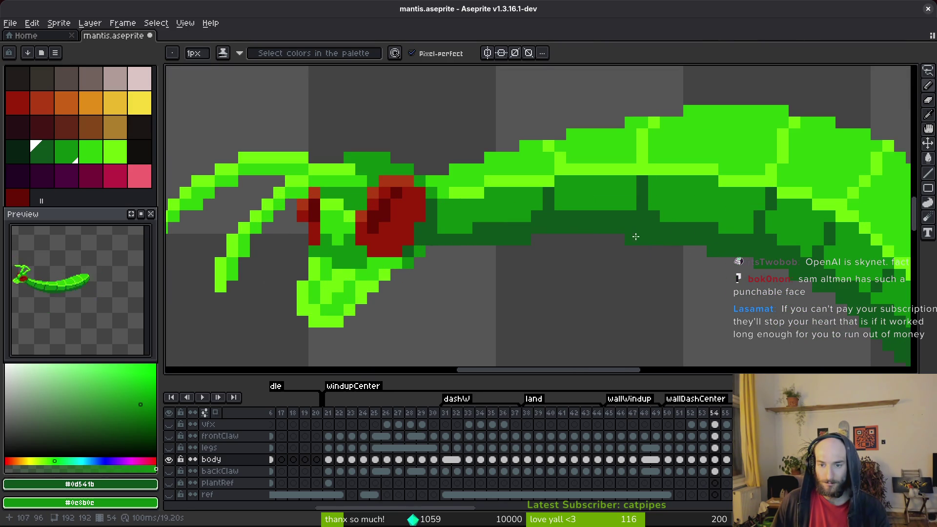
{"action": "left_click", "coordinate": [597, 313]}
{"action": "scroll", "coordinate": [503, 283], "scroll_direction": "down", "scroll_amount": 1}
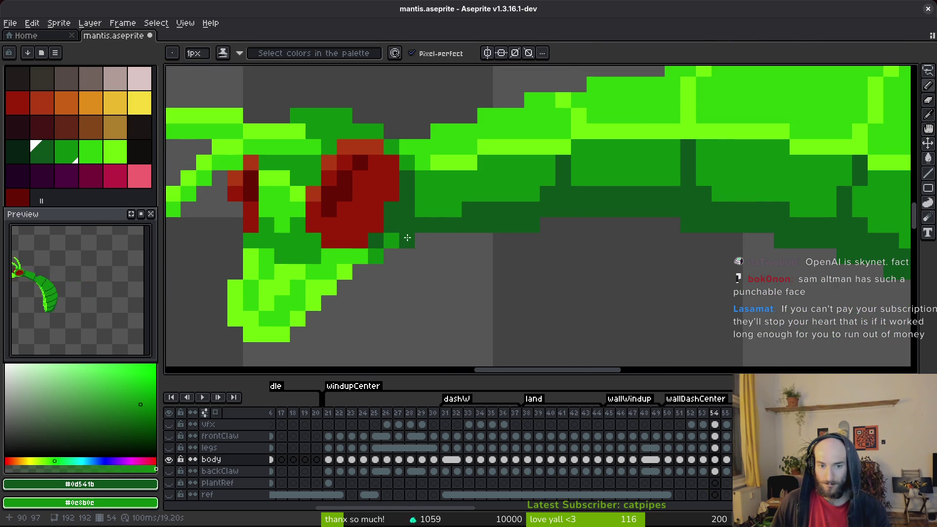
{"action": "scroll", "coordinate": [546, 257], "scroll_direction": "down", "scroll_amount": 2}
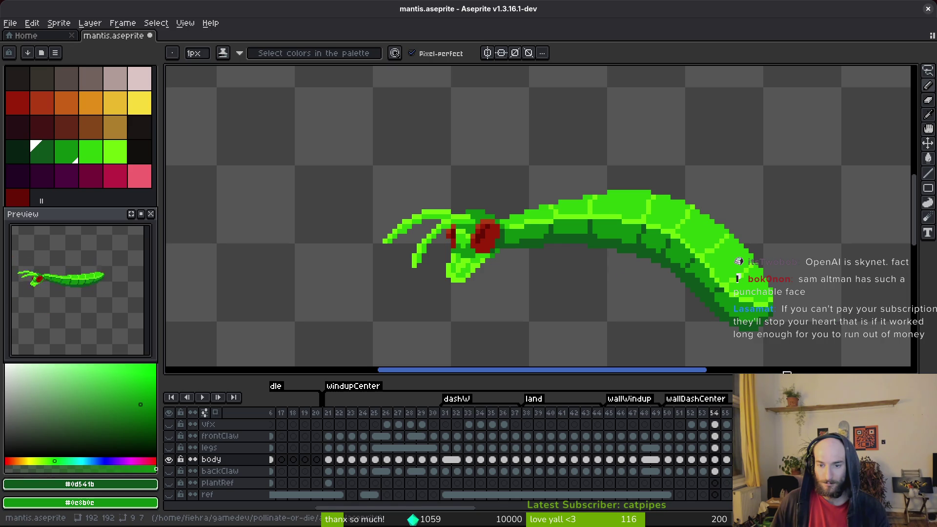
{"action": "key", "text": "ctrl+s"}
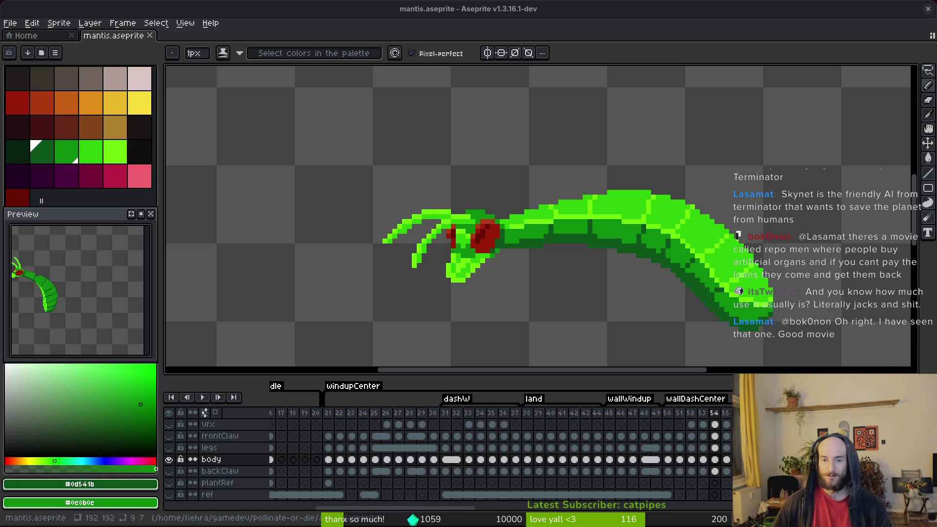
Scroll the canvas over the saved mantis on frame 55.
{"action": "scroll", "coordinate": [581, 234], "scroll_direction": "up", "scroll_amount": 4}
Save, then flick between frames around frame 55.
{"action": "scroll", "coordinate": [506, 255], "scroll_direction": "down", "scroll_amount": 3}
{"action": "key", "text": "ctrl+s"}
{"action": "key", "text": "Right"}
{"action": "key", "text": "i"}
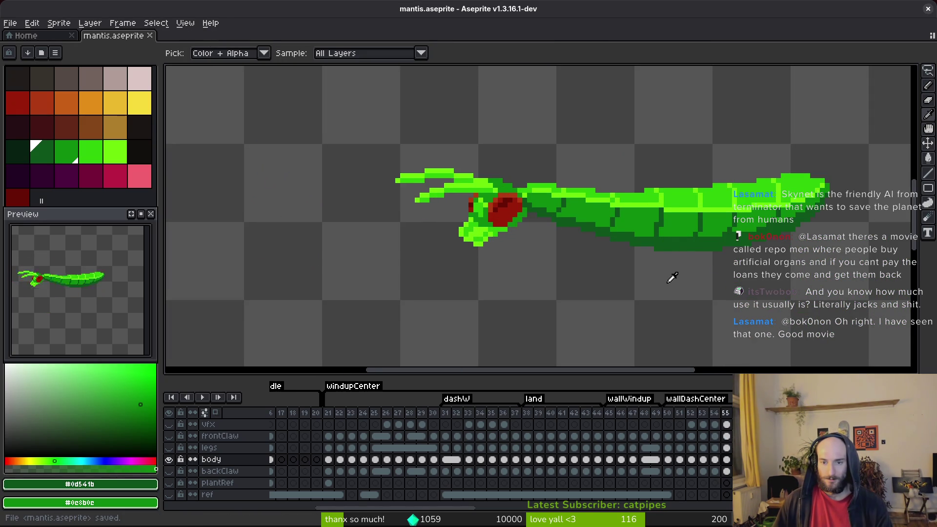
{"action": "key", "text": "Left"}
{"action": "key", "text": "Right"}
{"action": "key", "text": "Left"}
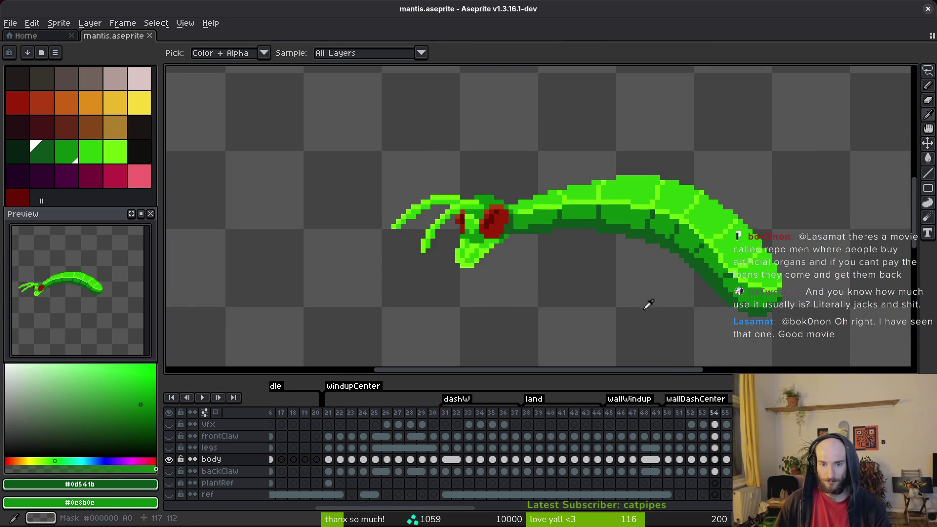
Show the legs layer and step back to frame 52.
{"action": "left_click", "coordinate": [168, 447]}
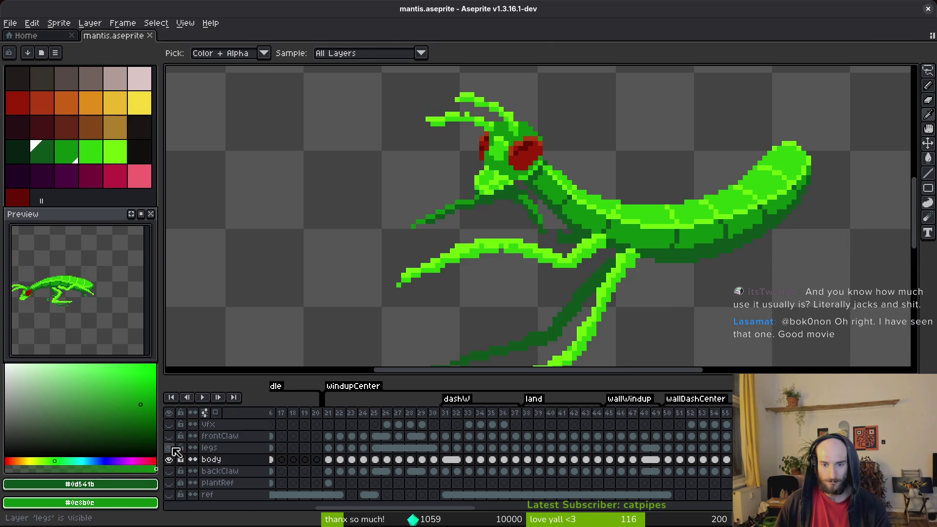
{"action": "key", "text": "b"}
{"action": "scroll", "coordinate": [558, 255], "scroll_direction": "down", "scroll_amount": 2}
{"action": "key", "text": "i"}
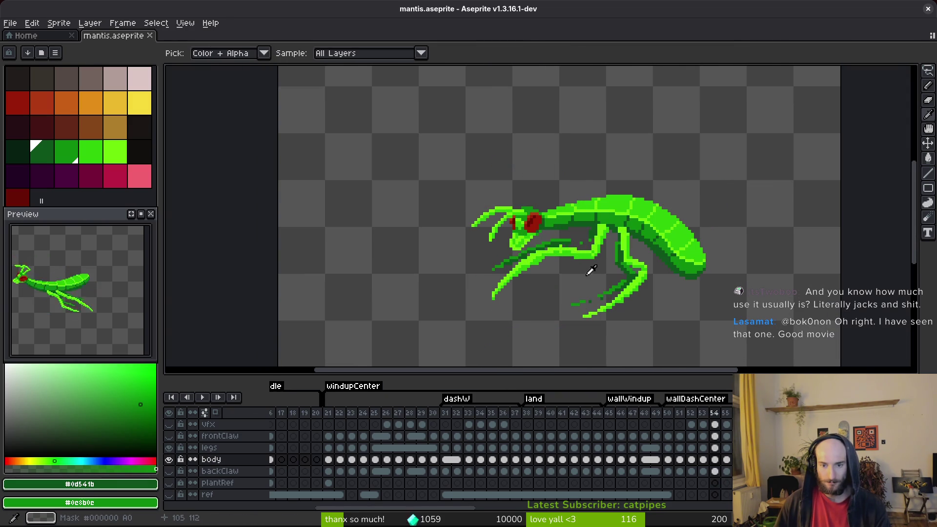
{"action": "key", "text": "Left"}
{"action": "key", "text": "Left"}
{"action": "key", "text": "Right"}
{"action": "key", "text": "b"}
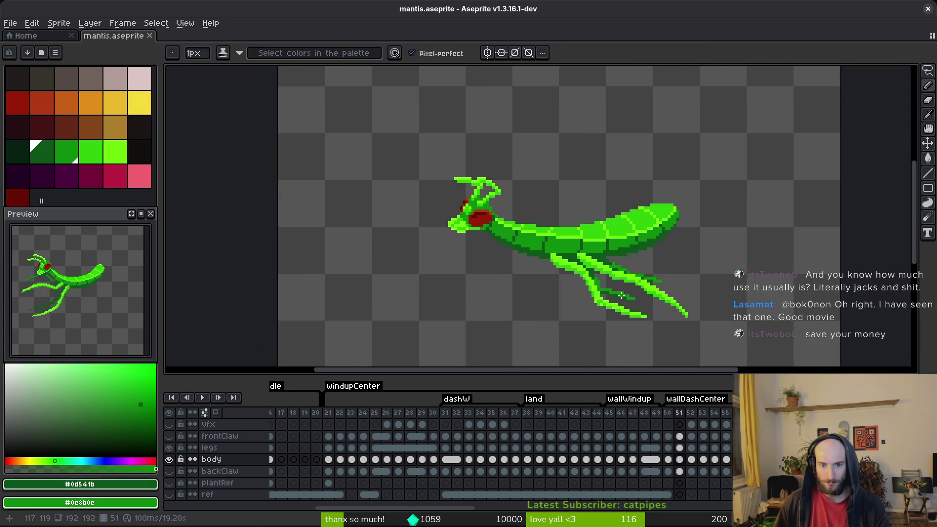
{"action": "key", "text": "Right"}
Take bright leg green as primary and mid green as secondary, go to frame 54, and redo the pencil stroke.
{"action": "scroll", "coordinate": [620, 293], "scroll_direction": "up", "scroll_amount": 2}
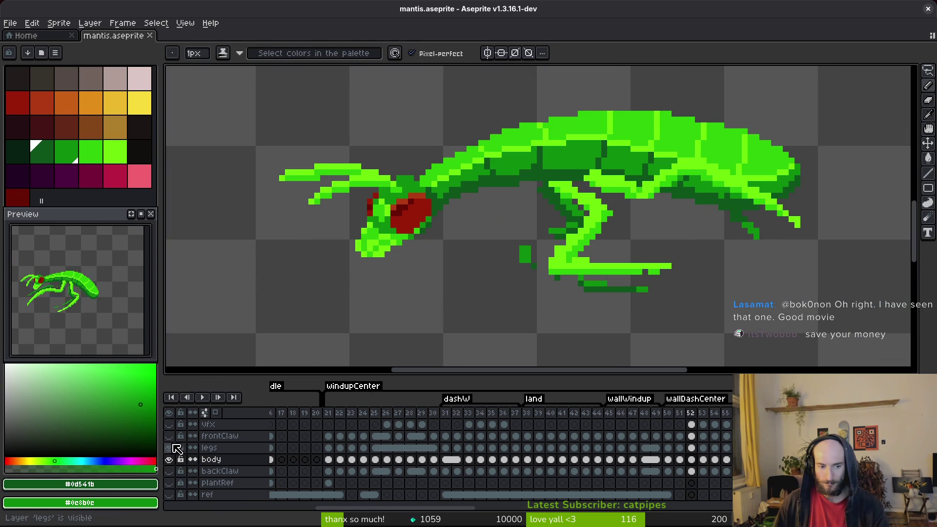
{"action": "scroll", "coordinate": [548, 217], "scroll_direction": "up", "scroll_amount": 2}
{"action": "left_click", "coordinate": [552, 170], "text": "alt"}
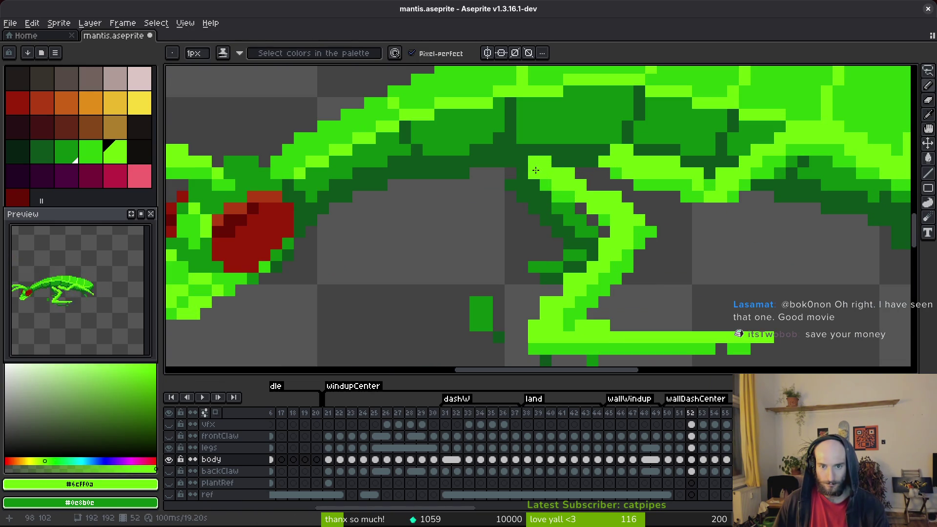
{"action": "right_click", "coordinate": [541, 178], "text": "alt"}
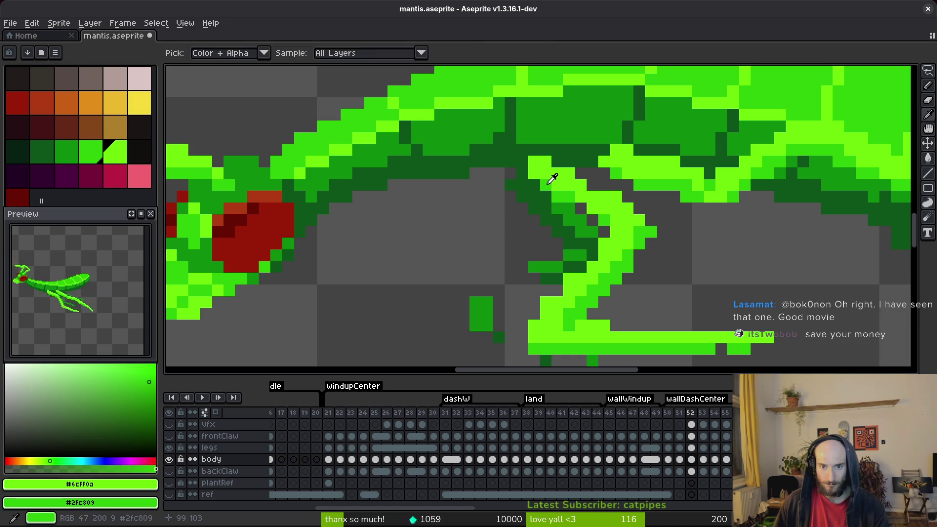
{"action": "left_click", "coordinate": [722, 483]}
{"action": "key", "text": "ctrl+y"}
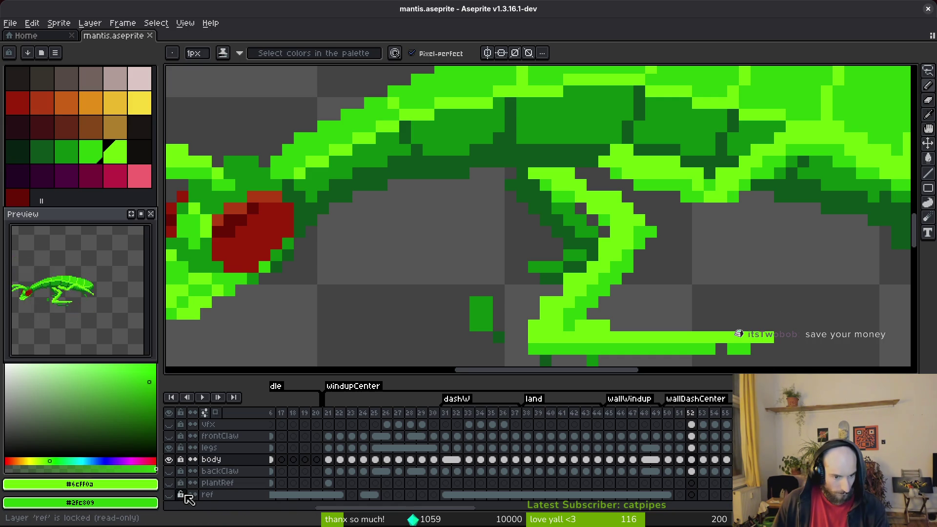
On frame 52's legs cel, paint bright green pixels onto the hind leg.
{"action": "left_click", "coordinate": [691, 448]}
{"action": "scroll", "coordinate": [529, 179], "scroll_direction": "up", "scroll_amount": 2}
{"action": "left_click", "coordinate": [525, 155]}
{"action": "left_click", "coordinate": [510, 155]}
{"action": "left_click", "coordinate": [541, 156]}
{"action": "left_click", "coordinate": [509, 140]}
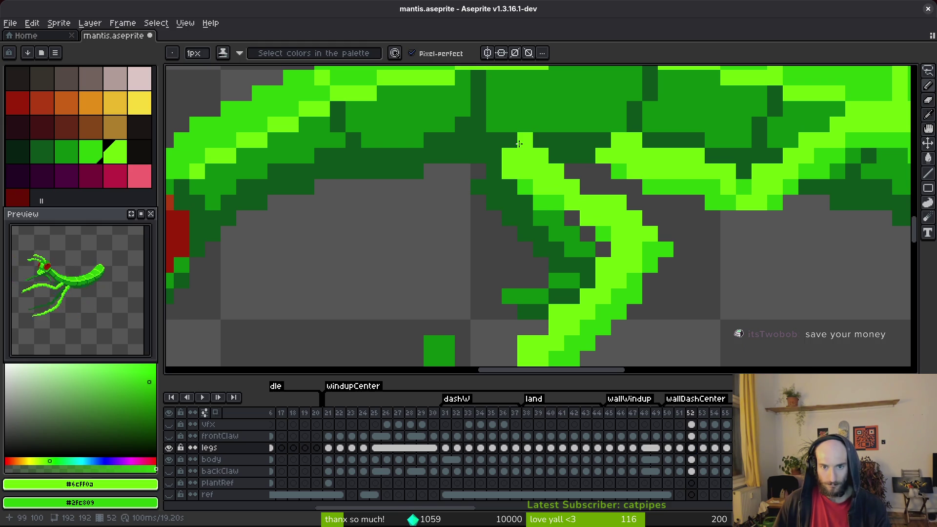
Shade the leg diagonal, alternating mid-green and bright-green pixels, and brighten the upper leg.
{"action": "right_click", "coordinate": [510, 156]}
{"action": "right_click", "coordinate": [525, 171]}
{"action": "left_click", "coordinate": [518, 173]}
{"action": "right_click", "coordinate": [540, 187]}
{"action": "right_click", "coordinate": [572, 202]}
{"action": "left_click", "coordinate": [572, 217]}
{"action": "right_click", "coordinate": [574, 219]}
{"action": "right_click", "coordinate": [588, 218]}
{"action": "left_click", "coordinate": [609, 240]}
{"action": "left_click", "coordinate": [581, 207]}
{"action": "left_click", "coordinate": [587, 187]}
Darken the leg tip pixel and brighten pixels down along the leg.
{"action": "scroll", "coordinate": [587, 195], "scroll_direction": "down", "scroll_amount": 5}
{"action": "scroll", "coordinate": [647, 191], "scroll_direction": "up", "scroll_amount": 5}
{"action": "right_click", "coordinate": [652, 197]}
{"action": "left_click", "coordinate": [606, 243]}
{"action": "left_click", "coordinate": [574, 197]}
{"action": "right_click", "coordinate": [606, 243]}
{"action": "left_click", "coordinate": [590, 196]}
{"action": "left_click", "coordinate": [574, 212]}
{"action": "left_click", "coordinate": [543, 243]}
{"action": "left_click", "coordinate": [574, 276]}
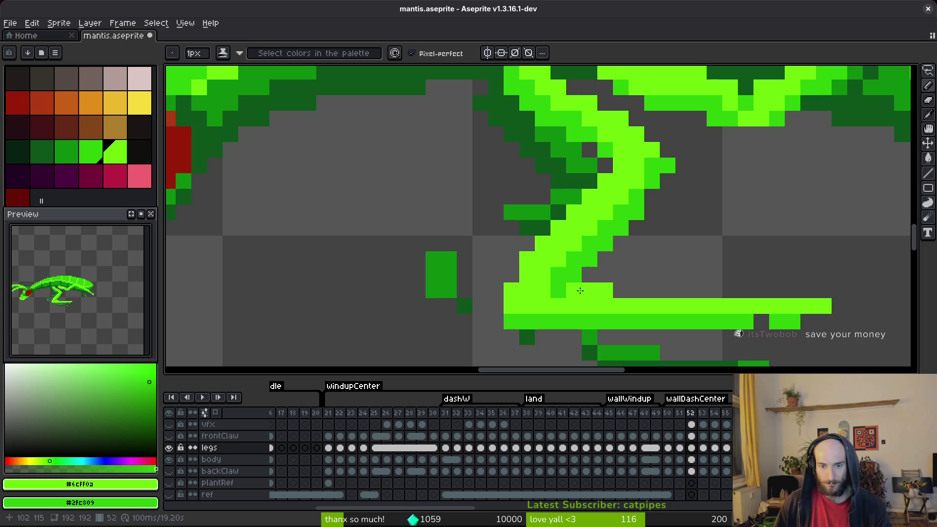
Erase the stray bright pixel by the leg and darken the leg's edge pixels.
{"action": "key", "text": "e"}
{"action": "left_click", "coordinate": [668, 165]}
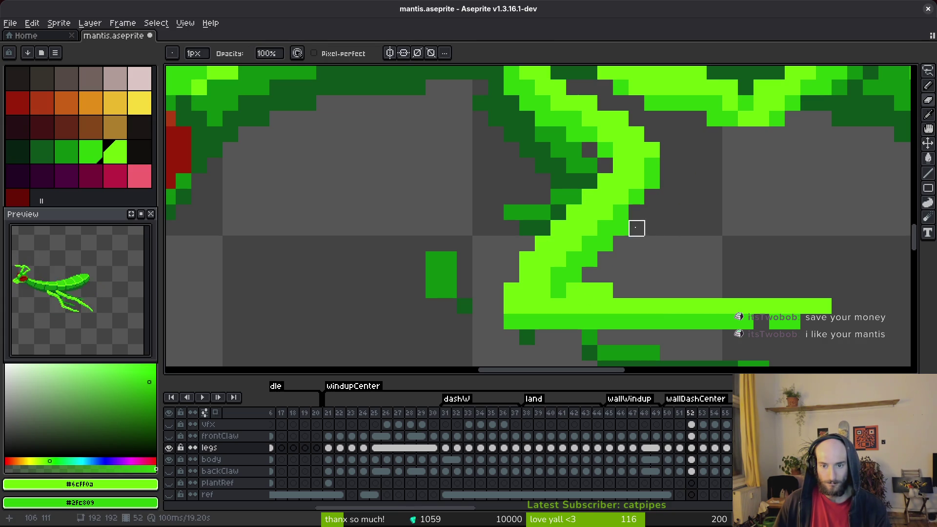
{"action": "key", "text": "b"}
{"action": "right_click", "coordinate": [629, 181]}
{"action": "right_click", "coordinate": [605, 212]}
{"action": "left_click", "coordinate": [605, 243]}
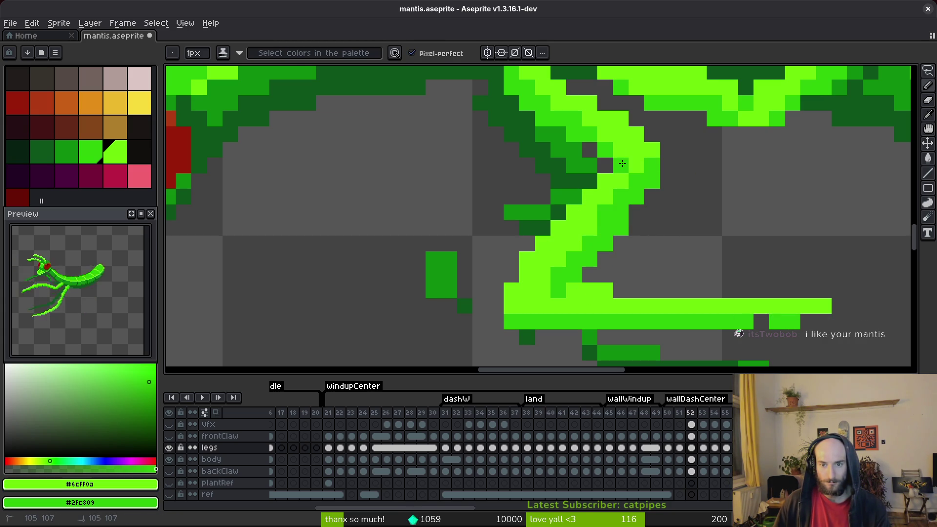
Fill the gap in the foot's lower row with mid green, then advance to the next frame.
{"action": "scroll", "coordinate": [622, 163], "scroll_direction": "down", "scroll_amount": 5}
{"action": "scroll", "coordinate": [651, 245], "scroll_direction": "up", "scroll_amount": 4}
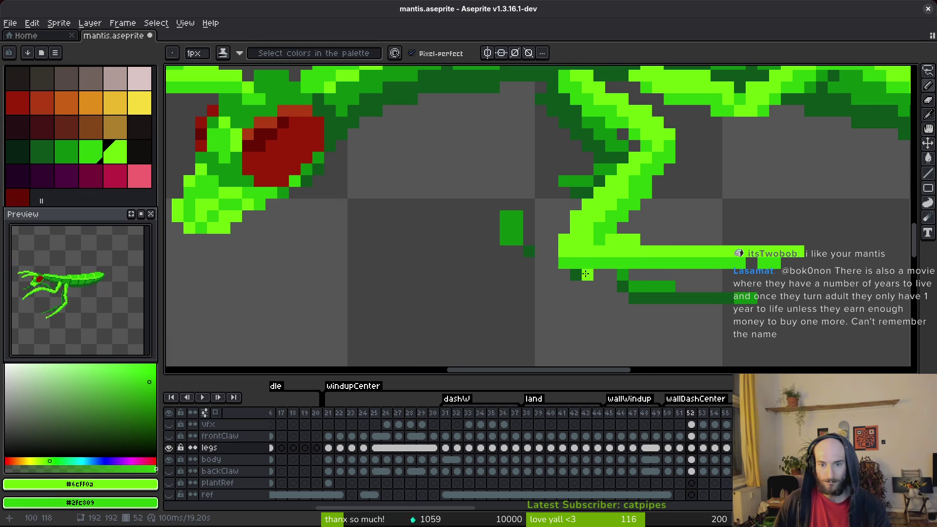
{"action": "right_click", "coordinate": [588, 265]}
{"action": "scroll", "coordinate": [617, 263], "scroll_direction": "right", "scroll_amount": 2}
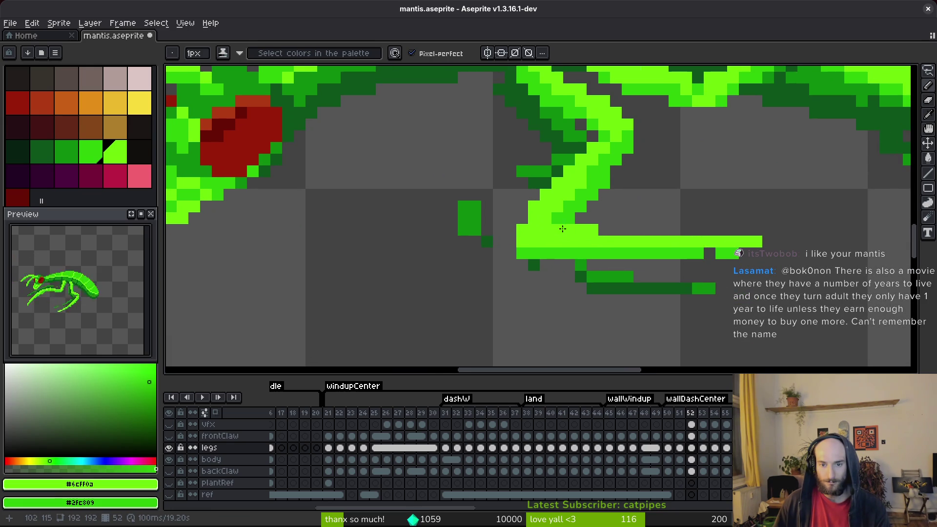
{"action": "scroll", "coordinate": [651, 264], "scroll_direction": "down", "scroll_amount": 5}
{"action": "key", "text": "i"}
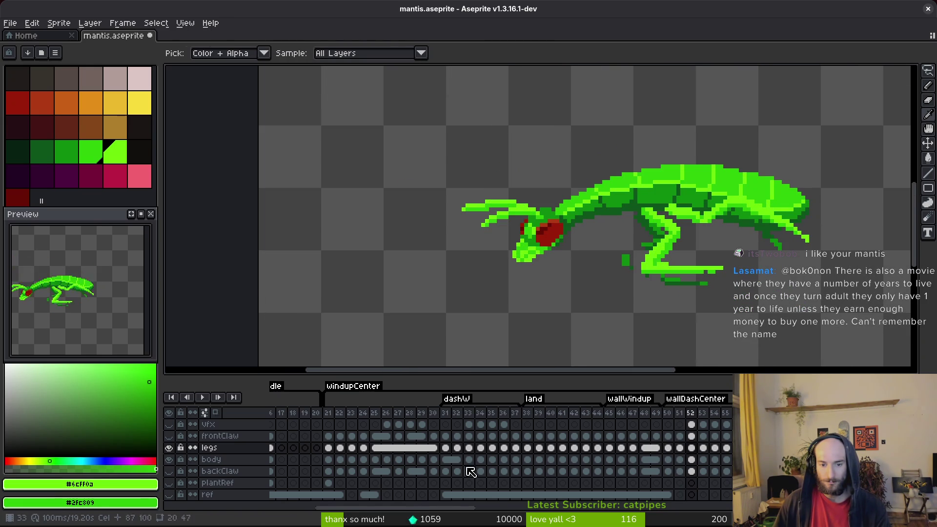
{"action": "key", "text": "Right"}
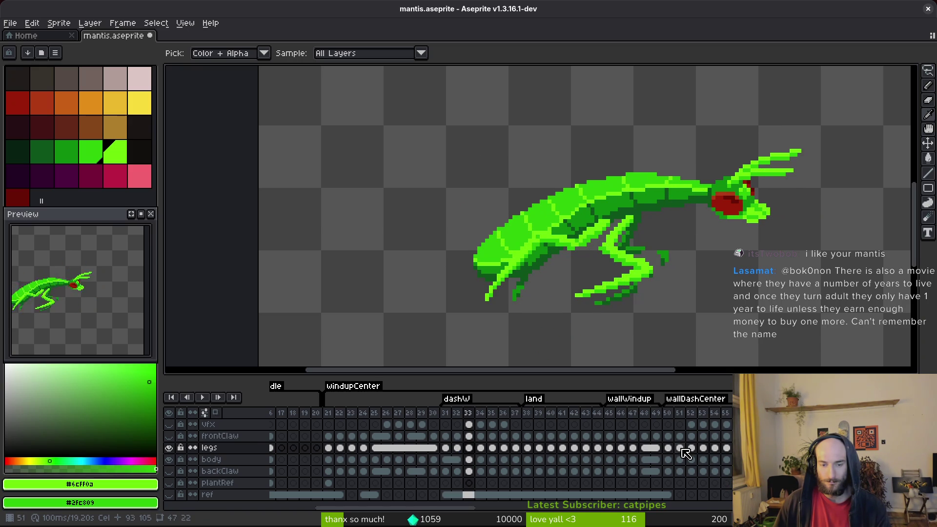
Go back to frame 52's legs cel and darken one pixel on the lower leg.
{"action": "left_click", "coordinate": [681, 449]}
{"action": "left_click", "coordinate": [692, 449]}
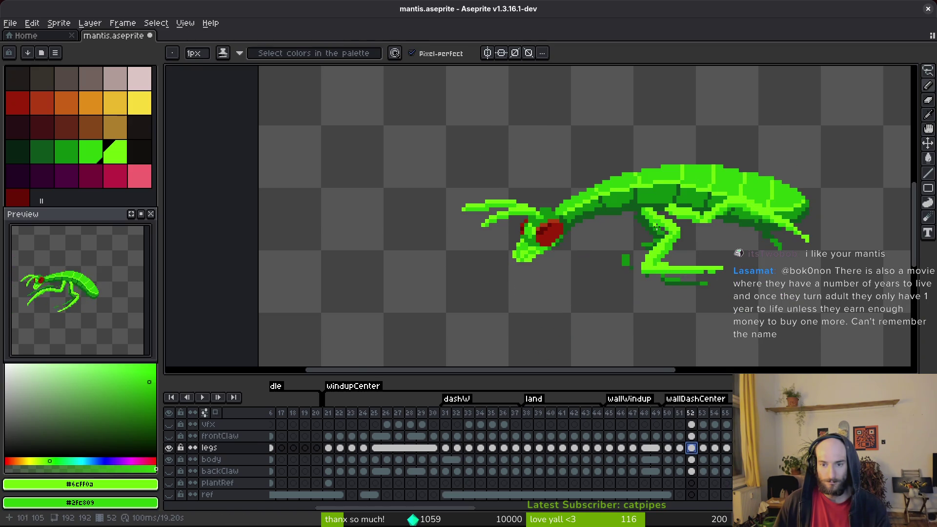
{"action": "scroll", "coordinate": [655, 224], "scroll_direction": "up", "scroll_amount": 2}
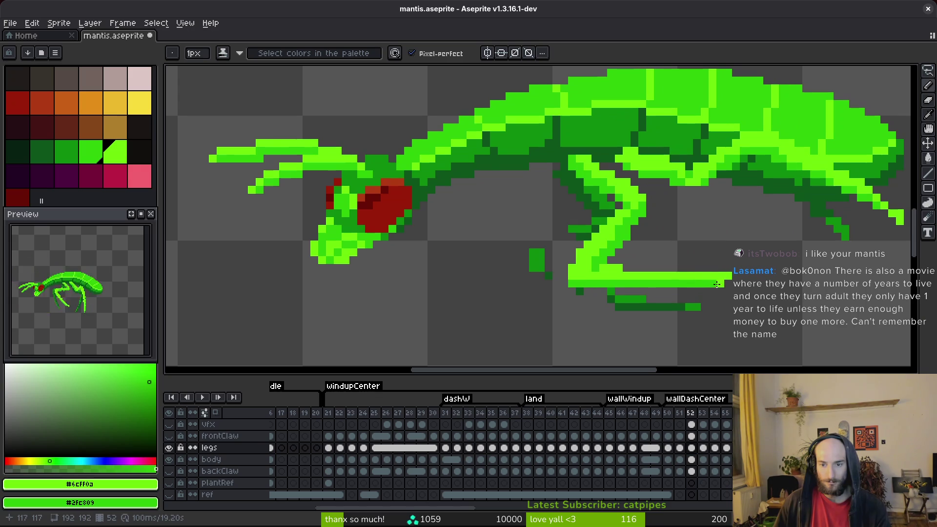
{"action": "scroll", "coordinate": [701, 281], "scroll_direction": "up", "scroll_amount": 2}
{"action": "scroll", "coordinate": [703, 286], "scroll_direction": "down", "scroll_amount": 3}
{"action": "scroll", "coordinate": [693, 280], "scroll_direction": "up", "scroll_amount": 3}
{"action": "right_click", "coordinate": [676, 281]}
Paint a bright green line along the foot's top row and reshade the foot tip mid green.
{"action": "left_click", "coordinate": [723, 250]}
{"action": "left_click_drag", "start_coordinate": [708, 250], "coordinate": [661, 251]}
{"action": "left_click", "coordinate": [739, 250]}
{"action": "left_click", "coordinate": [691, 282]}
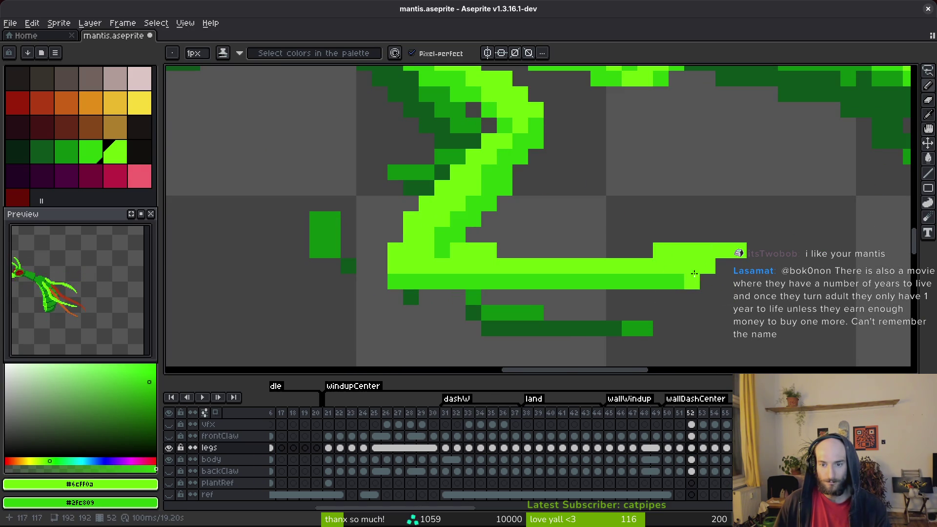
{"action": "right_click", "coordinate": [692, 267]}
{"action": "right_click", "coordinate": [707, 266]}
{"action": "left_click", "coordinate": [645, 251]}
Try alternative shading on the foot tip, undo it, and save mantis.aseprite.
{"action": "right_click", "coordinate": [677, 282]}
{"action": "right_click", "coordinate": [677, 266]}
{"action": "left_click", "coordinate": [645, 282]}
{"action": "key", "text": "ctrl+z"}
{"action": "key", "text": "ctrl+z"}
{"action": "key", "text": "ctrl+z"}
{"action": "scroll", "coordinate": [746, 290], "scroll_direction": "down", "scroll_amount": 3}
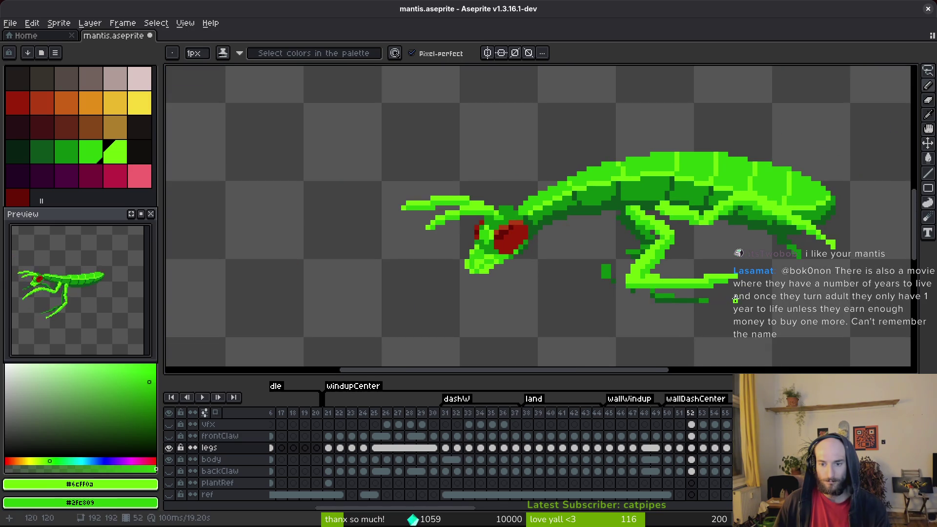
{"action": "scroll", "coordinate": [735, 300], "scroll_direction": "up", "scroll_amount": 3}
{"action": "key", "text": "e"}
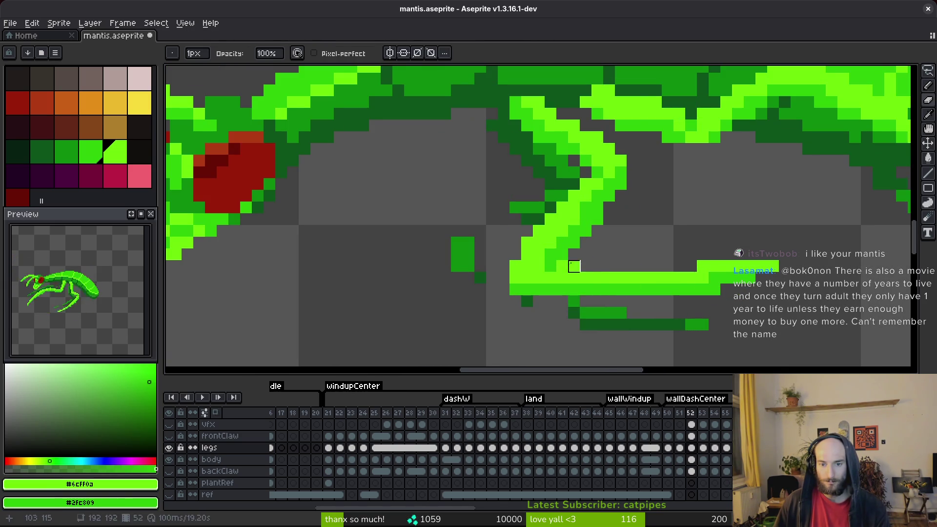
{"action": "key", "text": "b"}
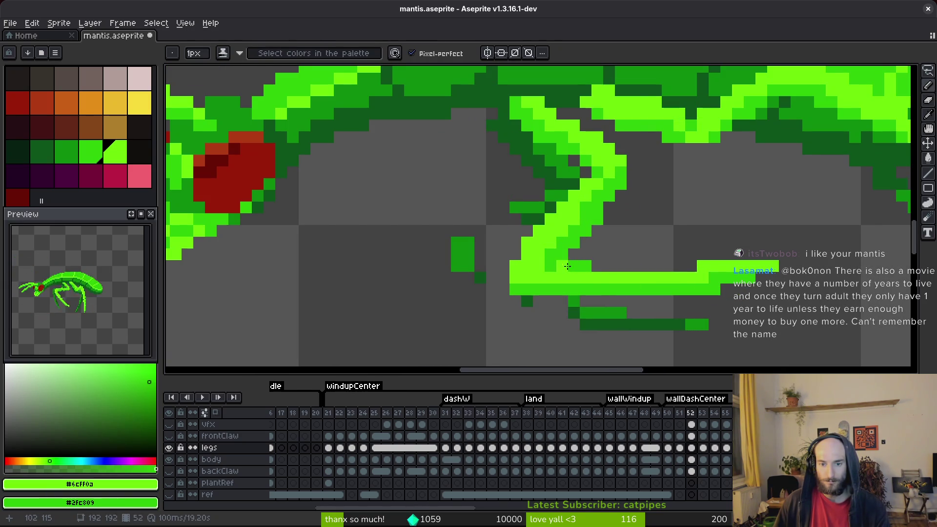
{"action": "key", "text": "ctrl+s"}
Erase a stray leg pixel, repaint it, and save the file again.
{"action": "scroll", "coordinate": [654, 287], "scroll_direction": "down", "scroll_amount": 5}
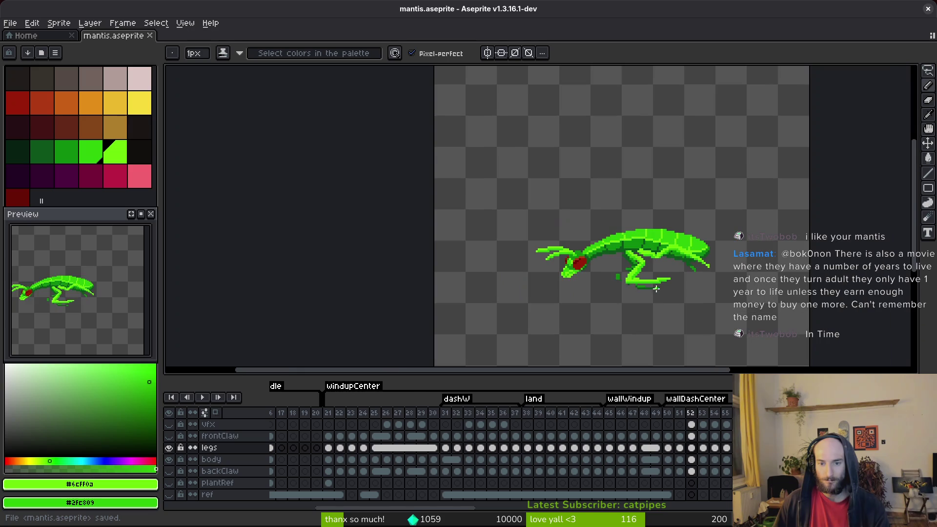
{"action": "scroll", "coordinate": [652, 293], "scroll_direction": "up", "scroll_amount": 5}
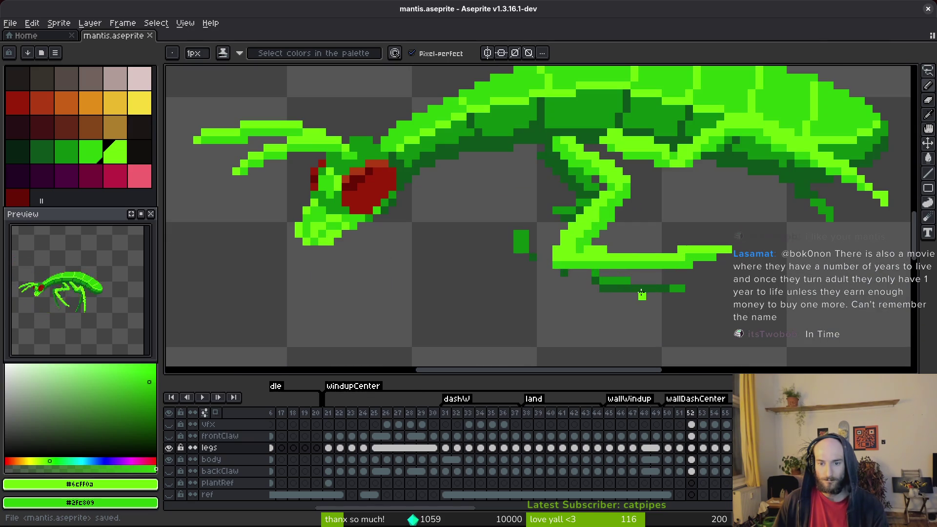
{"action": "key", "text": "e"}
{"action": "left_click", "coordinate": [560, 265]}
{"action": "key", "text": "b"}
{"action": "left_click", "coordinate": [560, 265]}
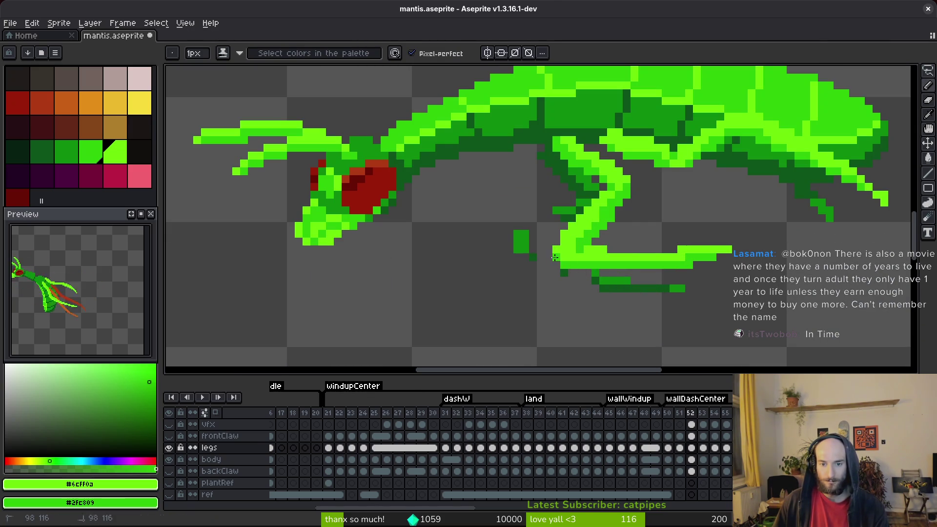
{"action": "key", "text": "ctrl+s"}
Test a bright pixel on the leg, undo it, and save mantis.aseprite.
{"action": "scroll", "coordinate": [585, 248], "scroll_direction": "up", "scroll_amount": 2}
{"action": "scroll", "coordinate": [561, 244], "scroll_direction": "down", "scroll_amount": 4}
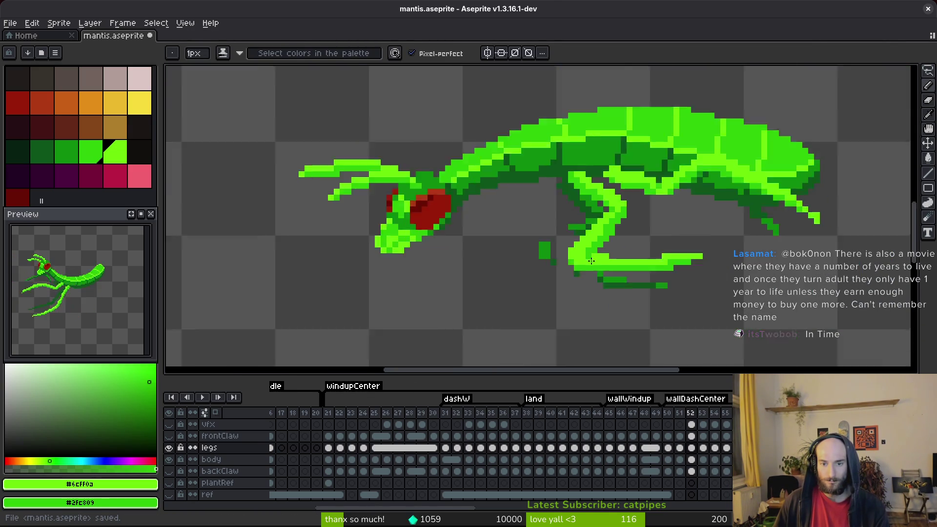
{"action": "scroll", "coordinate": [620, 261], "scroll_direction": "up", "scroll_amount": 3}
{"action": "left_click", "coordinate": [621, 259]}
{"action": "key", "text": "ctrl+z"}
{"action": "key", "text": "e"}
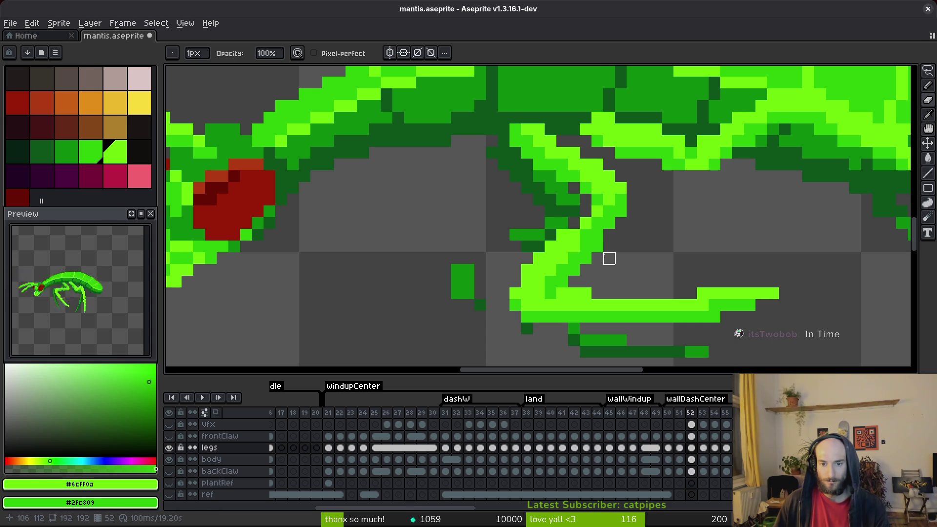
{"action": "key", "text": "ctrl+s"}
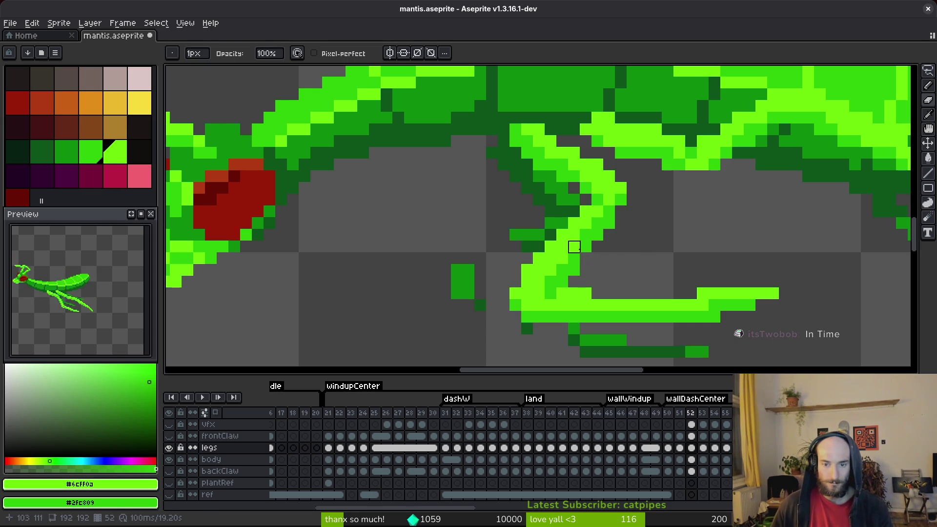
{"action": "key", "text": "b"}
{"action": "key", "text": "ctrl+s"}
{"action": "scroll", "coordinate": [606, 266], "scroll_direction": "down", "scroll_amount": 5}
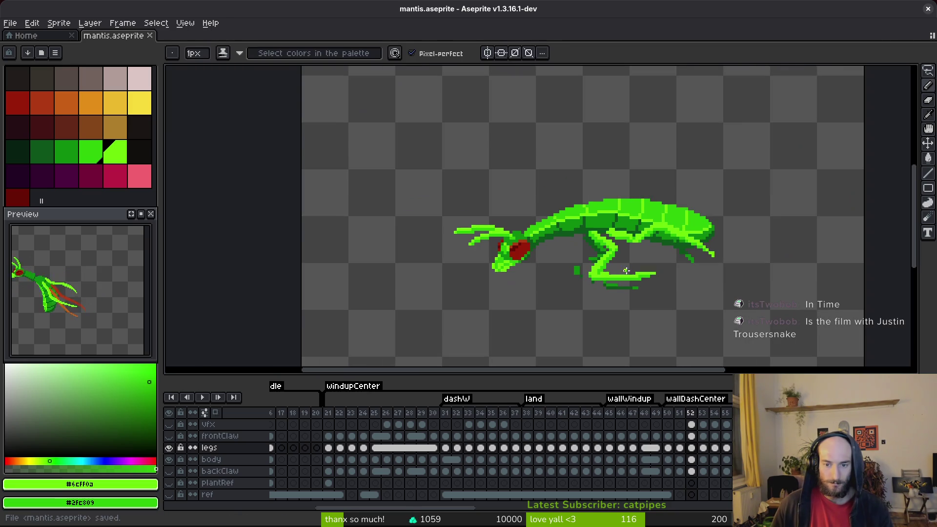
{"action": "scroll", "coordinate": [619, 266], "scroll_direction": "up", "scroll_amount": 5}
{"action": "scroll", "coordinate": [625, 270], "scroll_direction": "down", "scroll_amount": 4}
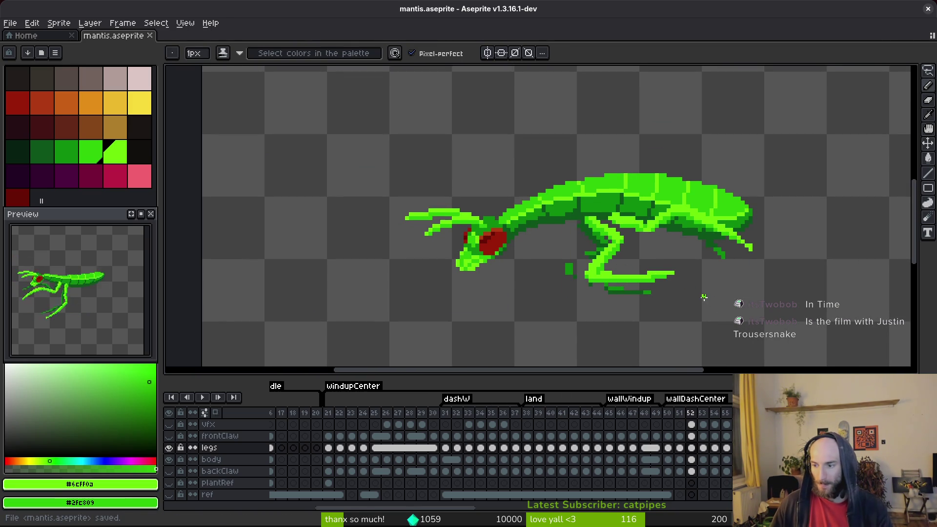
{"action": "key", "text": "ctrl+s"}
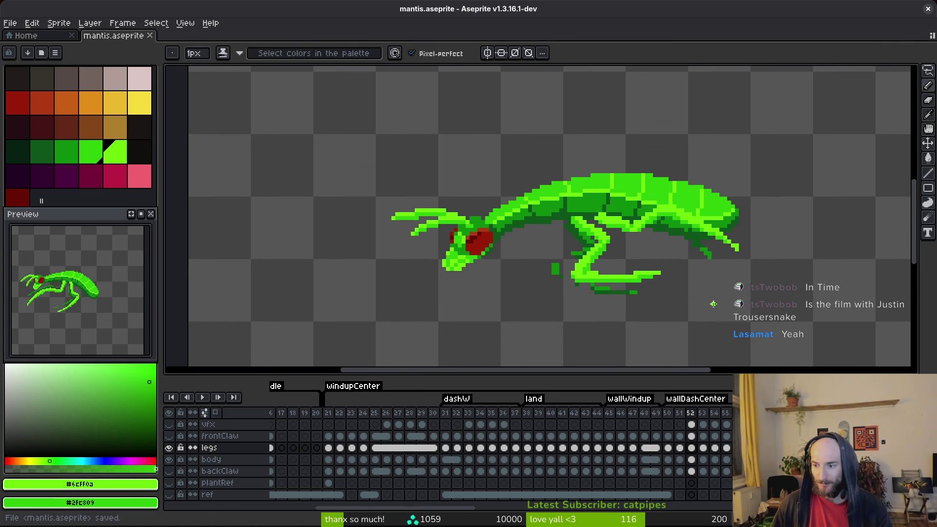